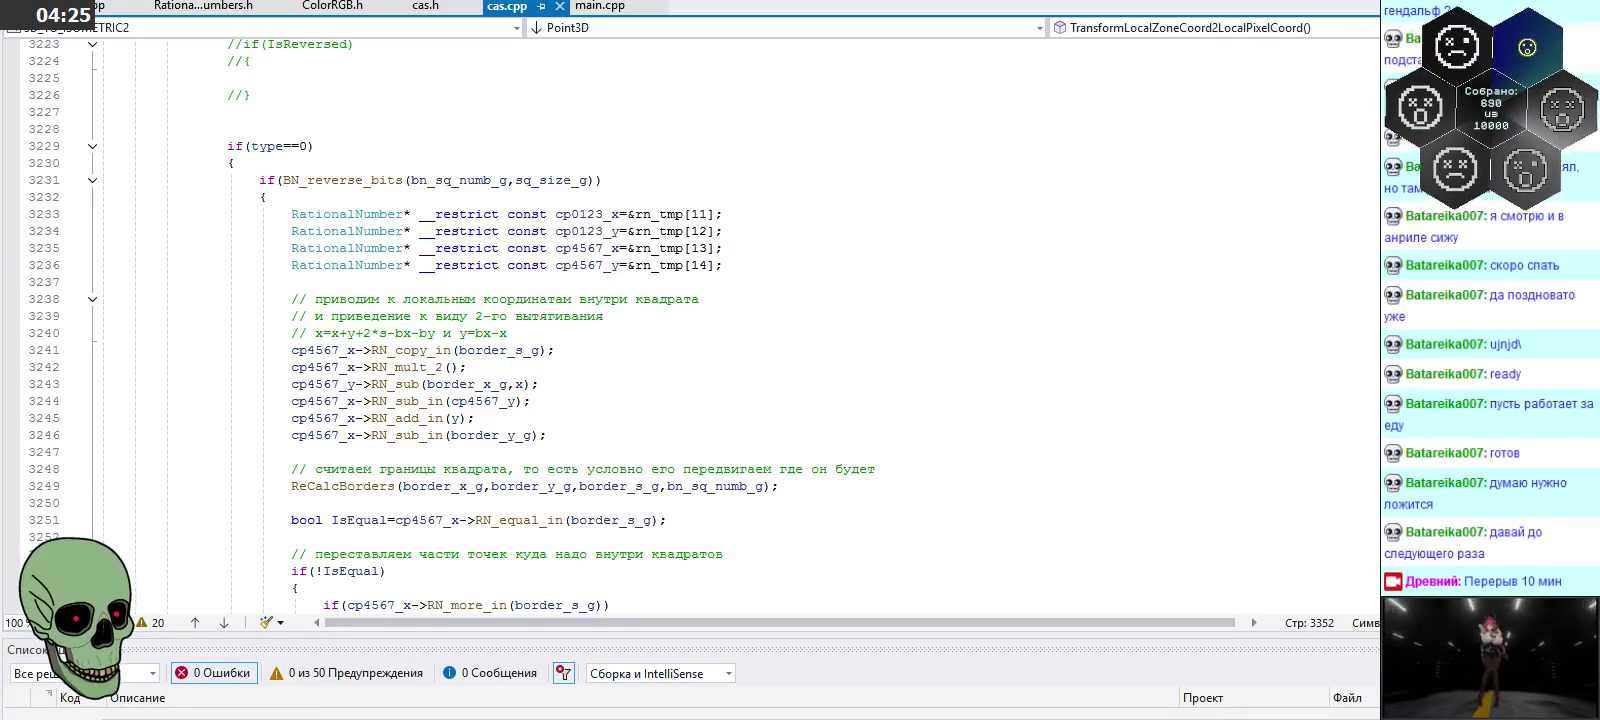
Open the Windows Start menu's app list over the cas.cpp code editor
key(super)
scroll(132, 628, down, 5)
Scroll the app list down to the Cyrillic entries, then dismiss the Start menu
scroll(132, 628, down, 5)
scroll(132, 628, down, 5)
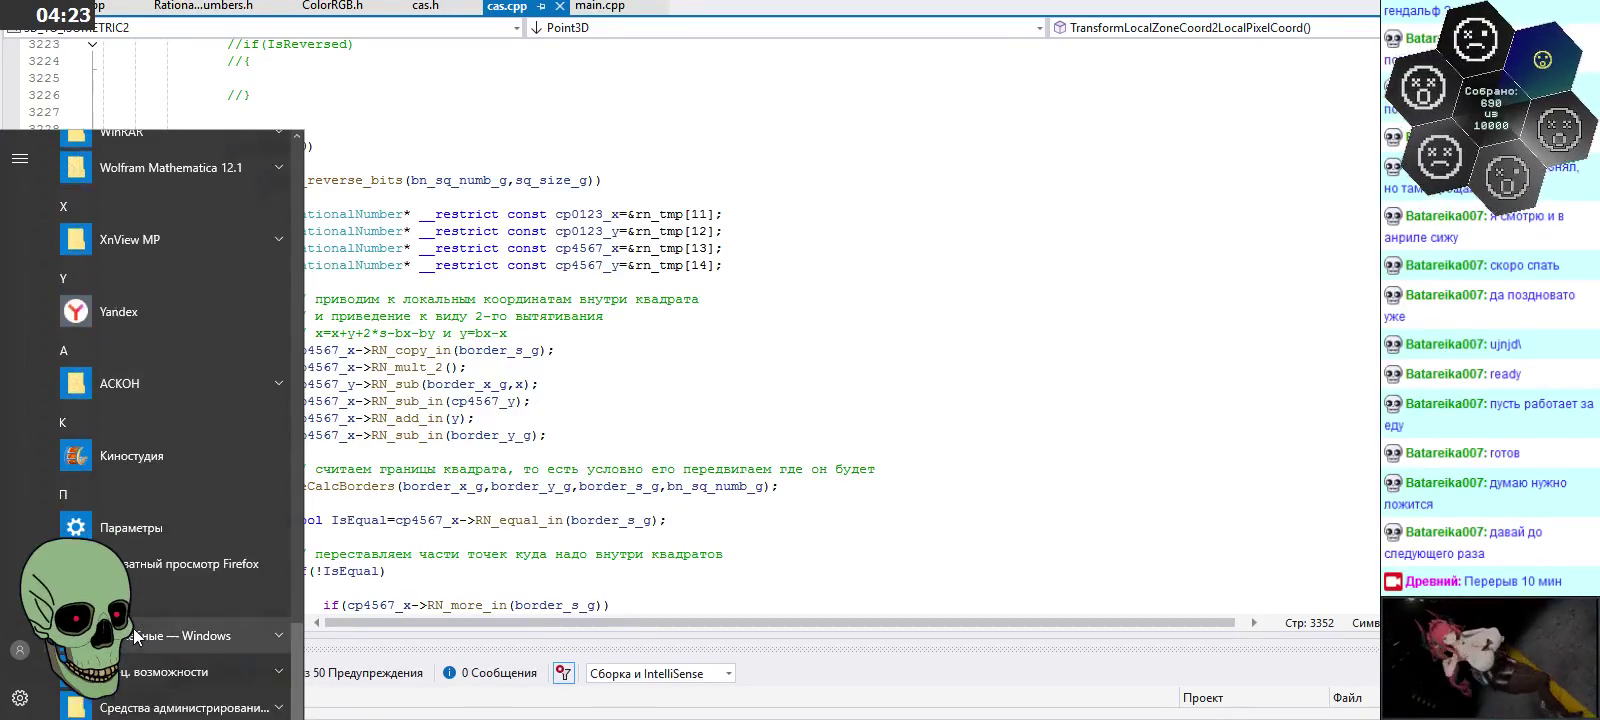
scroll(132, 628, down, 5)
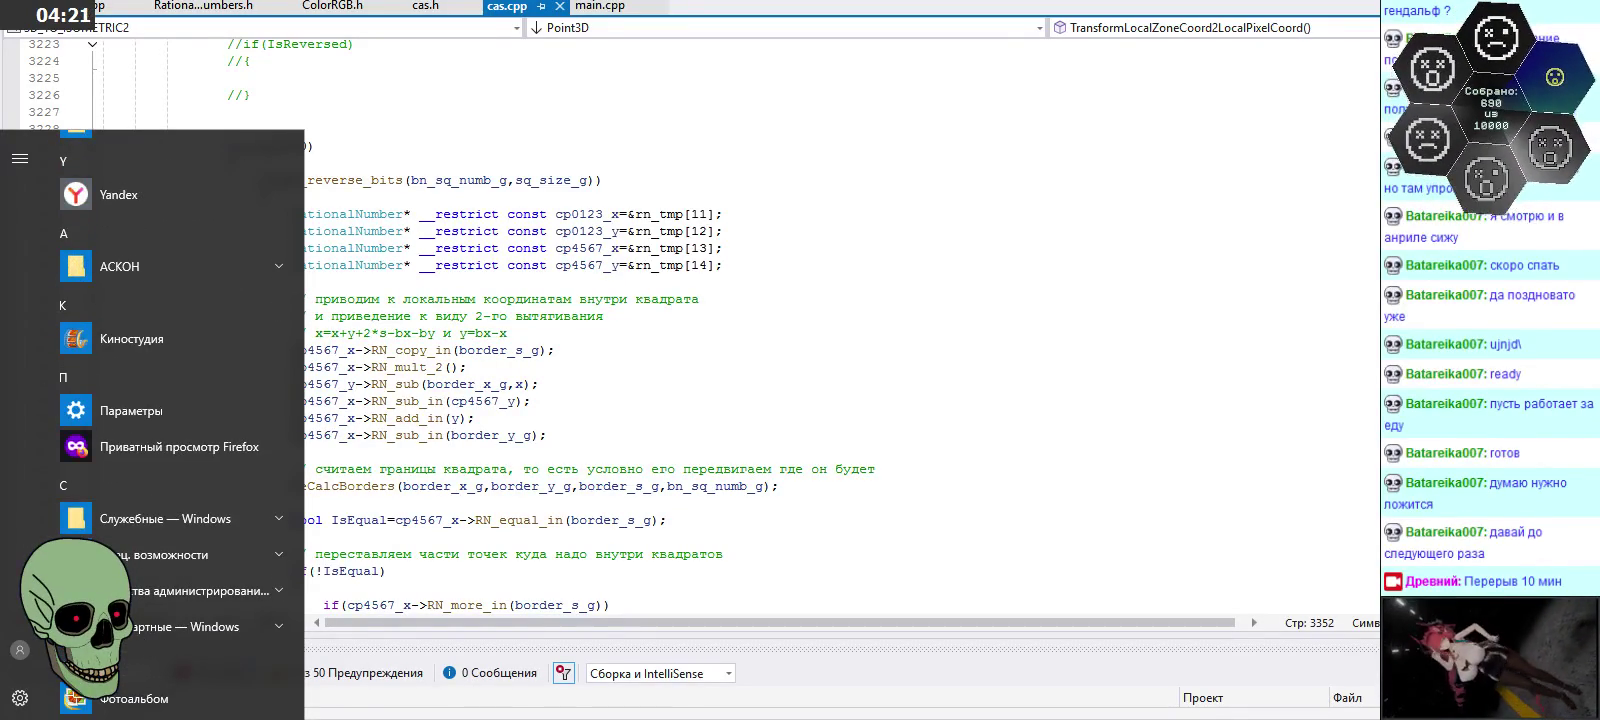
key(Escape)
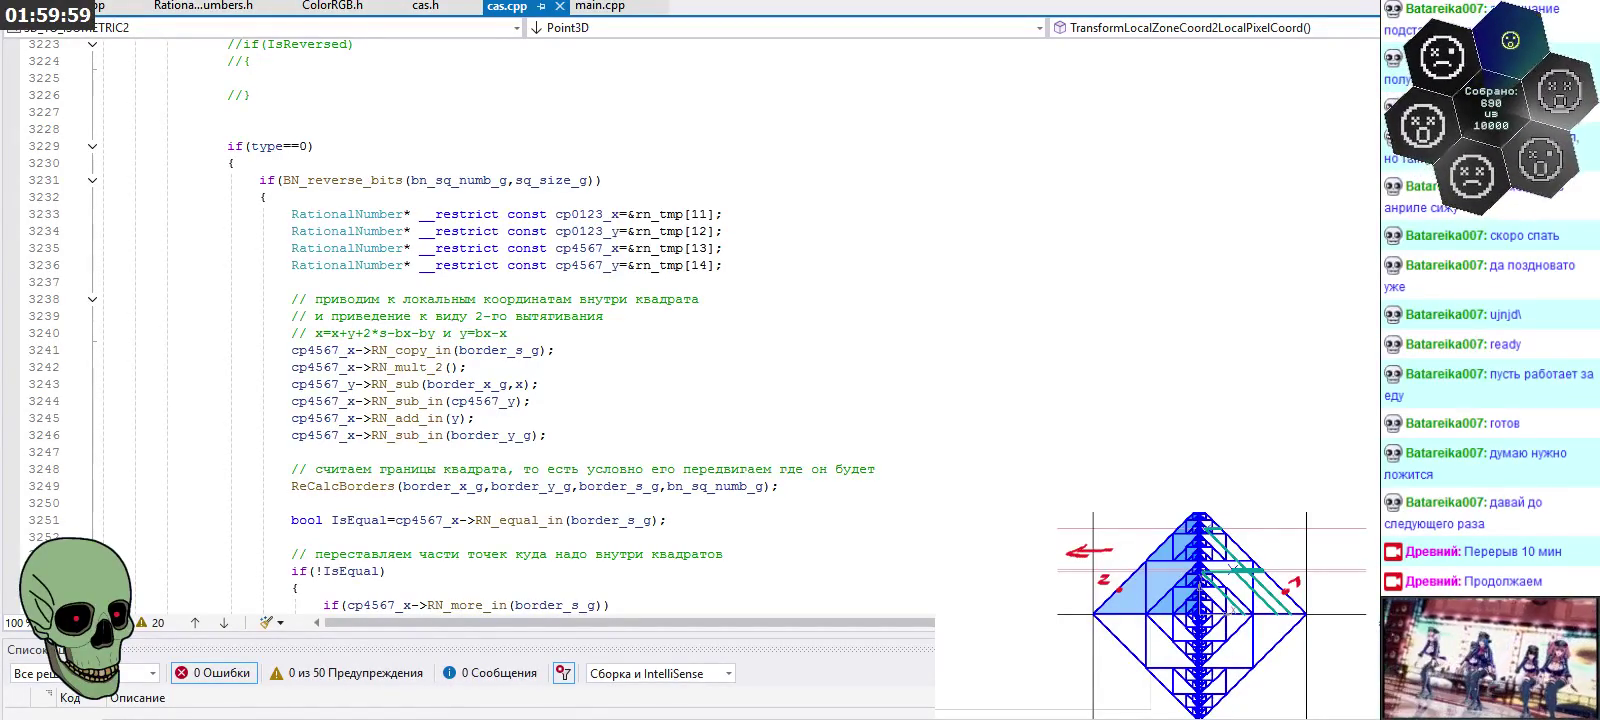
Put focus on cas.cpp's if(type==0) transform code around line 3234
click(868, 231)
scroll(873, 255, down, 2)
scroll(873, 255, down, 1)
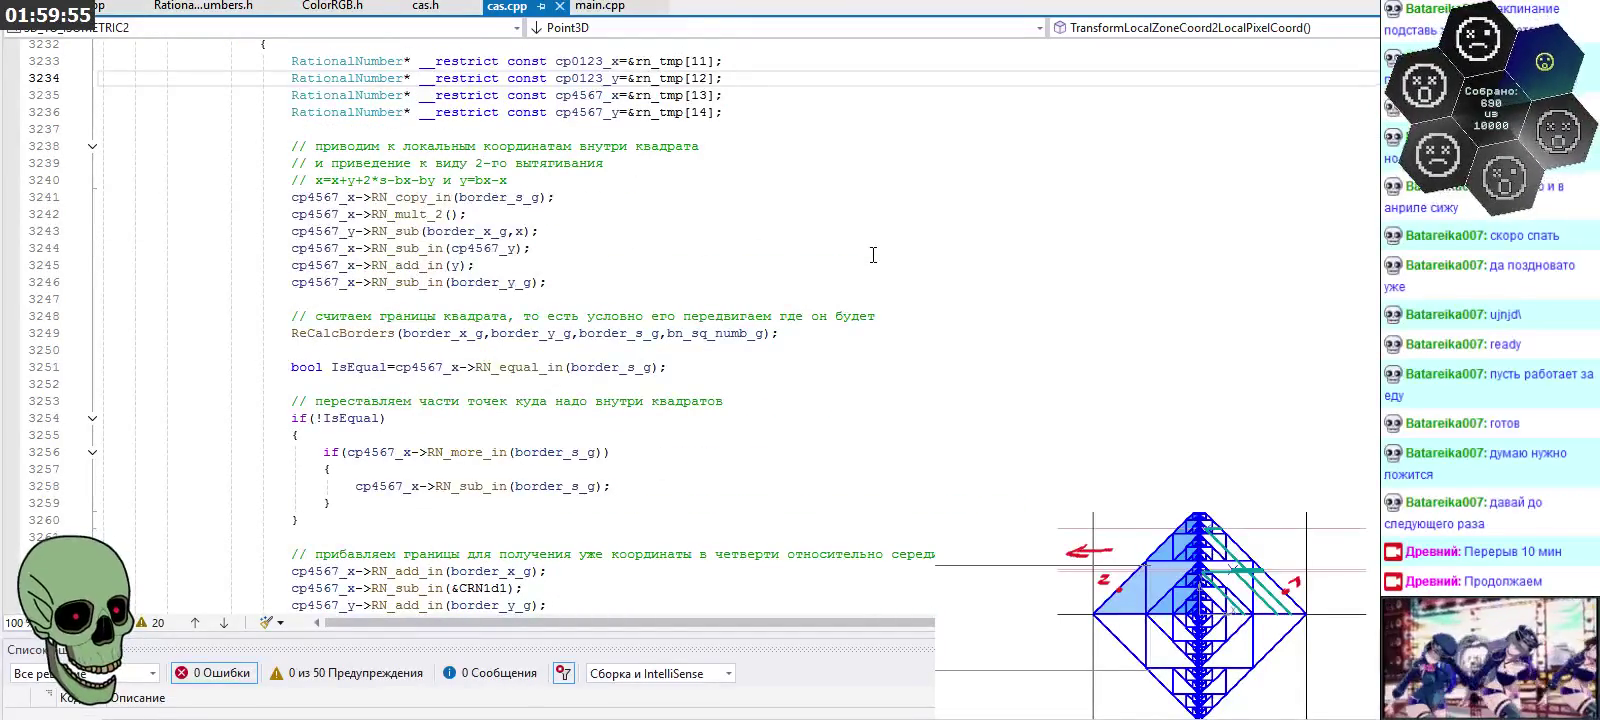
scroll(873, 260, up, 3)
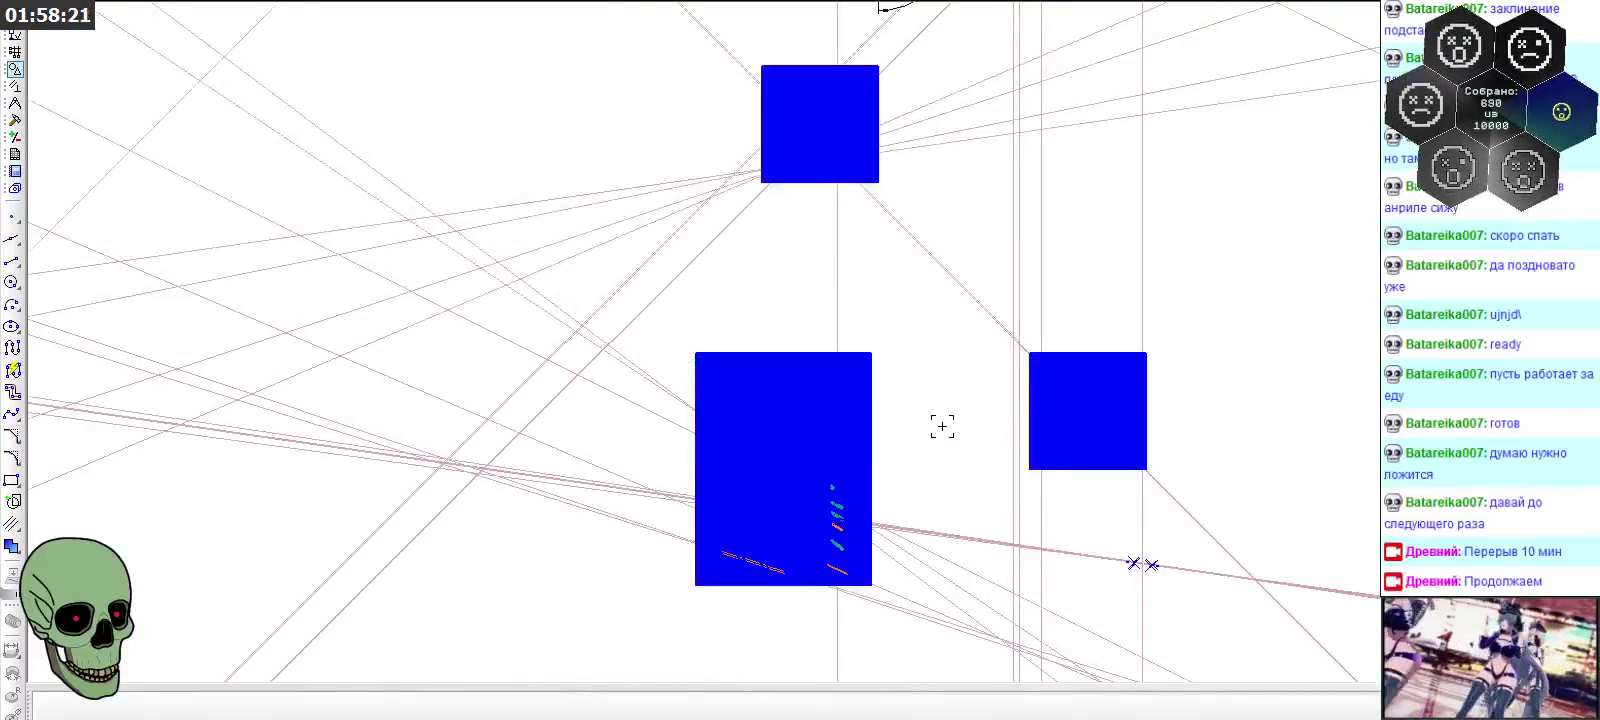
Zoom around the drawing to locate the shaded diamond fractal
scroll(942, 426, down, 2)
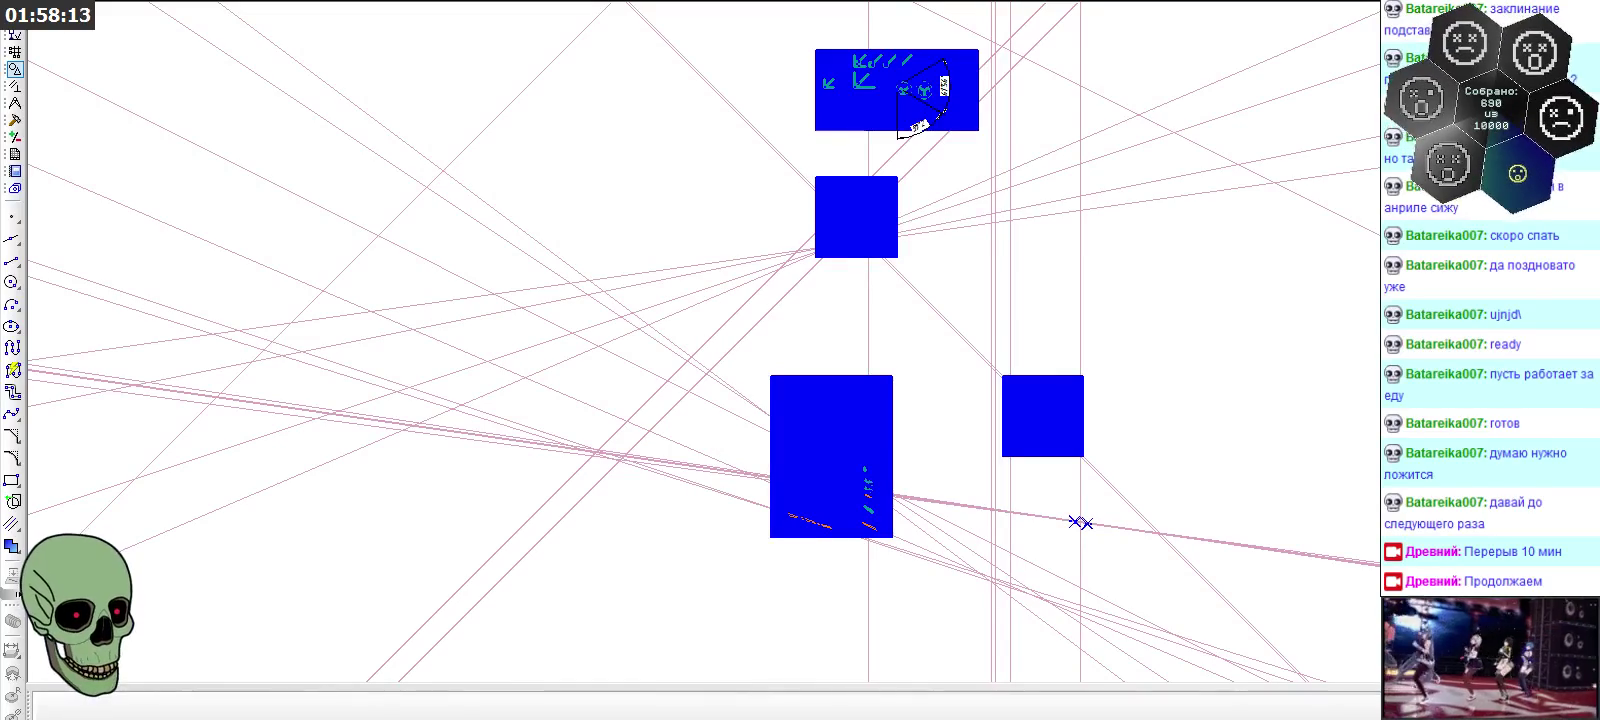
scroll(980, 52, down, 3)
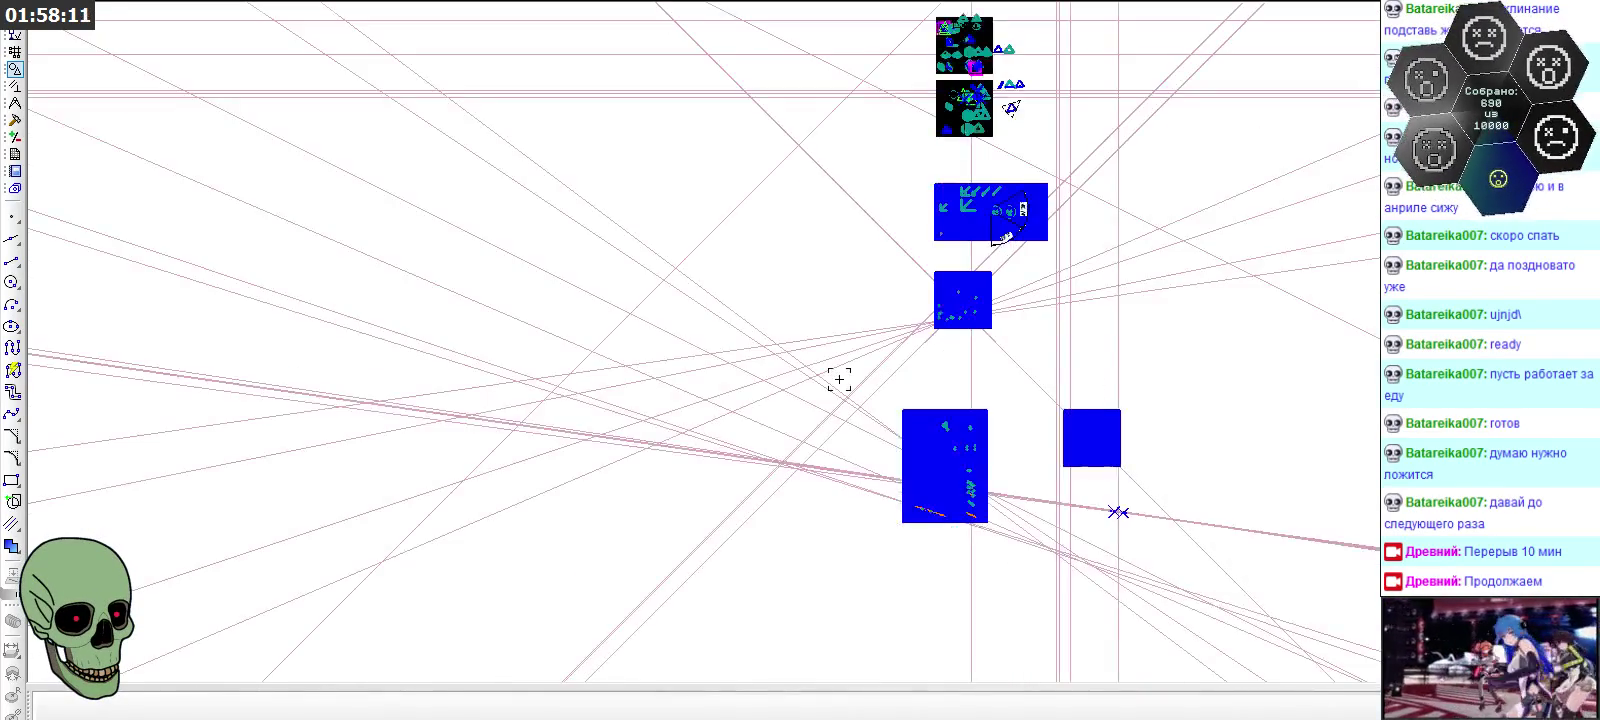
scroll(980, 52, down, 3)
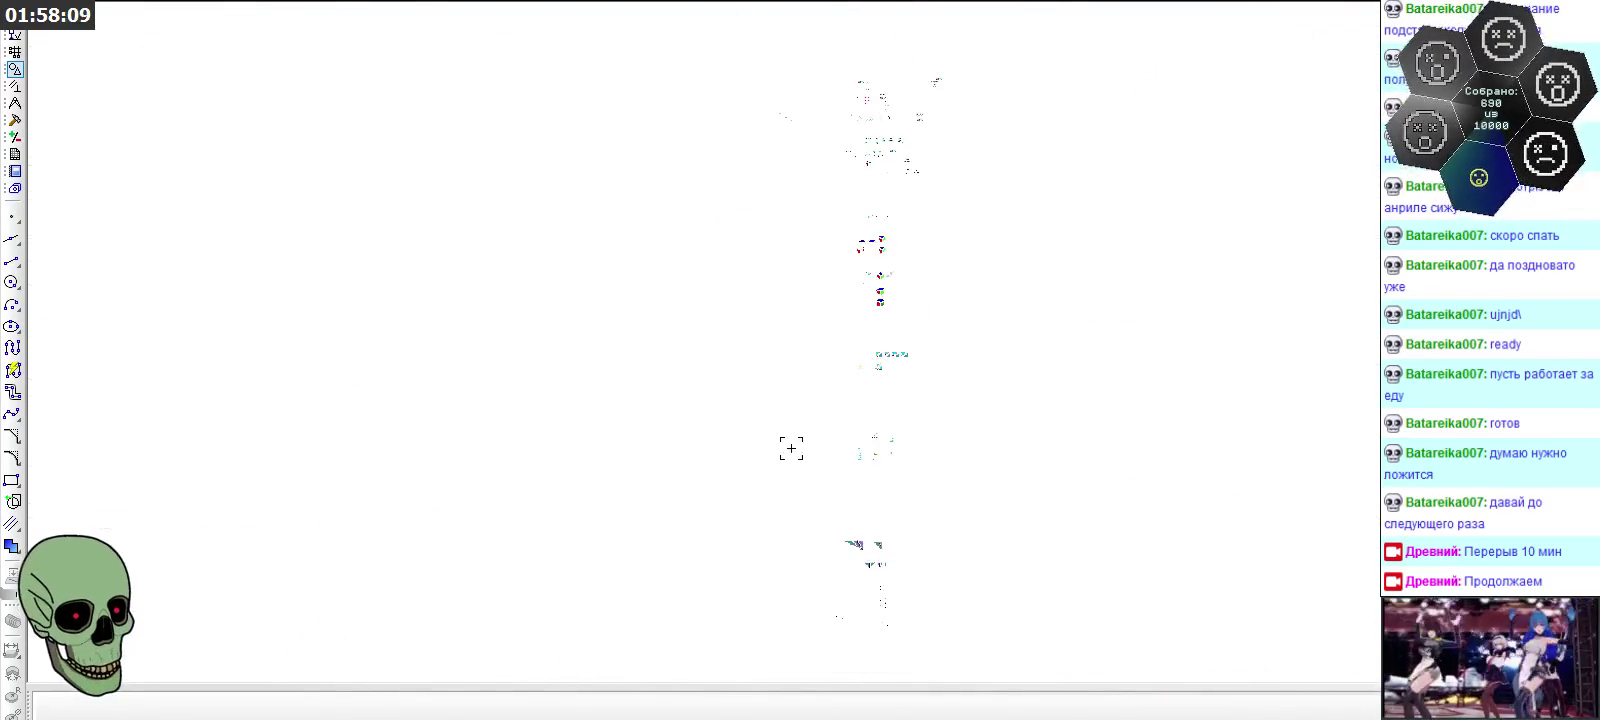
scroll(952, 160, up, 3)
scroll(953, 150, up, 3)
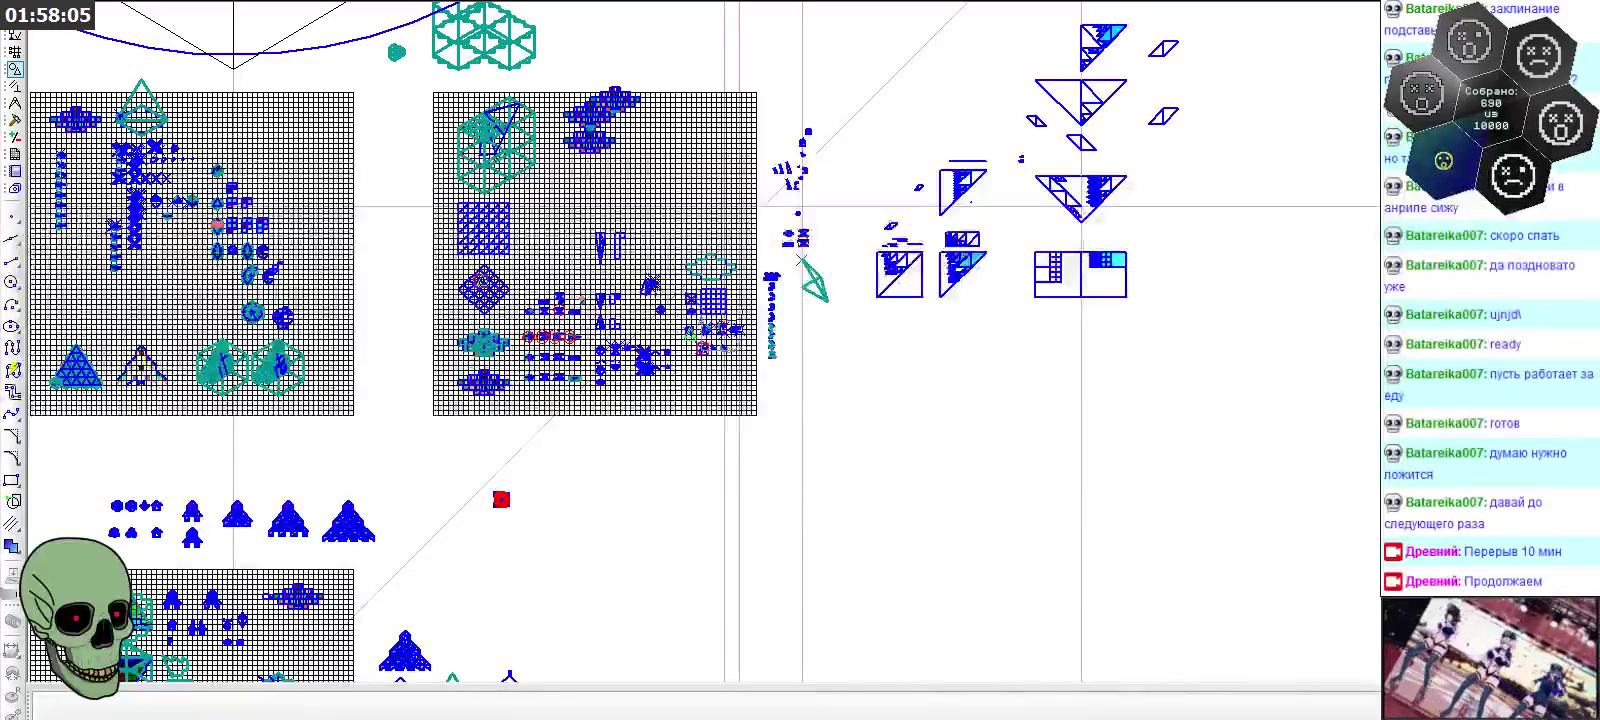
scroll(819, 305, up, 2)
scroll(819, 305, up, 2)
scroll(804, 278, up, 1)
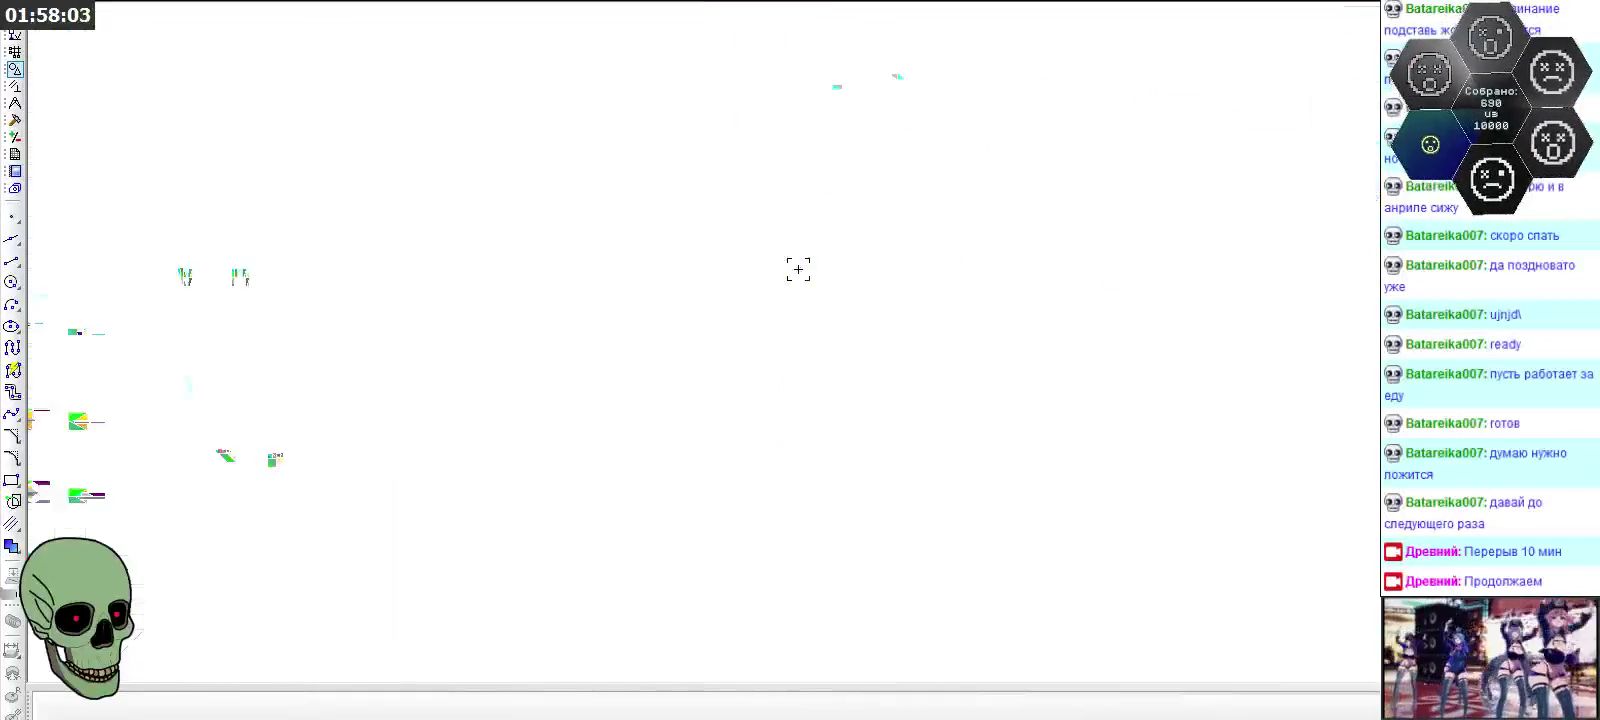
scroll(796, 267, up, 1)
scroll(793, 222, up, 1)
scroll(794, 226, up, 1)
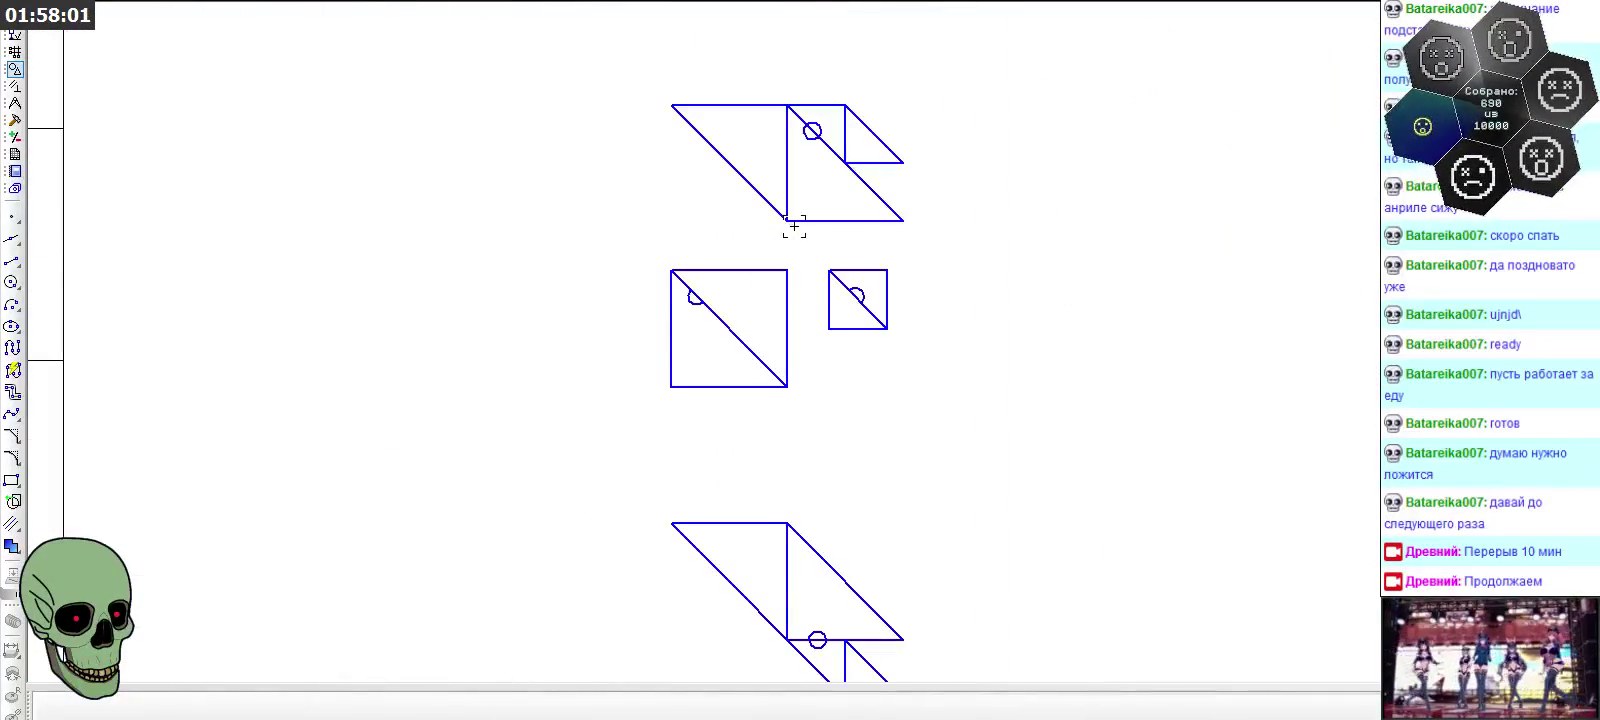
scroll(995, 327, down, 3)
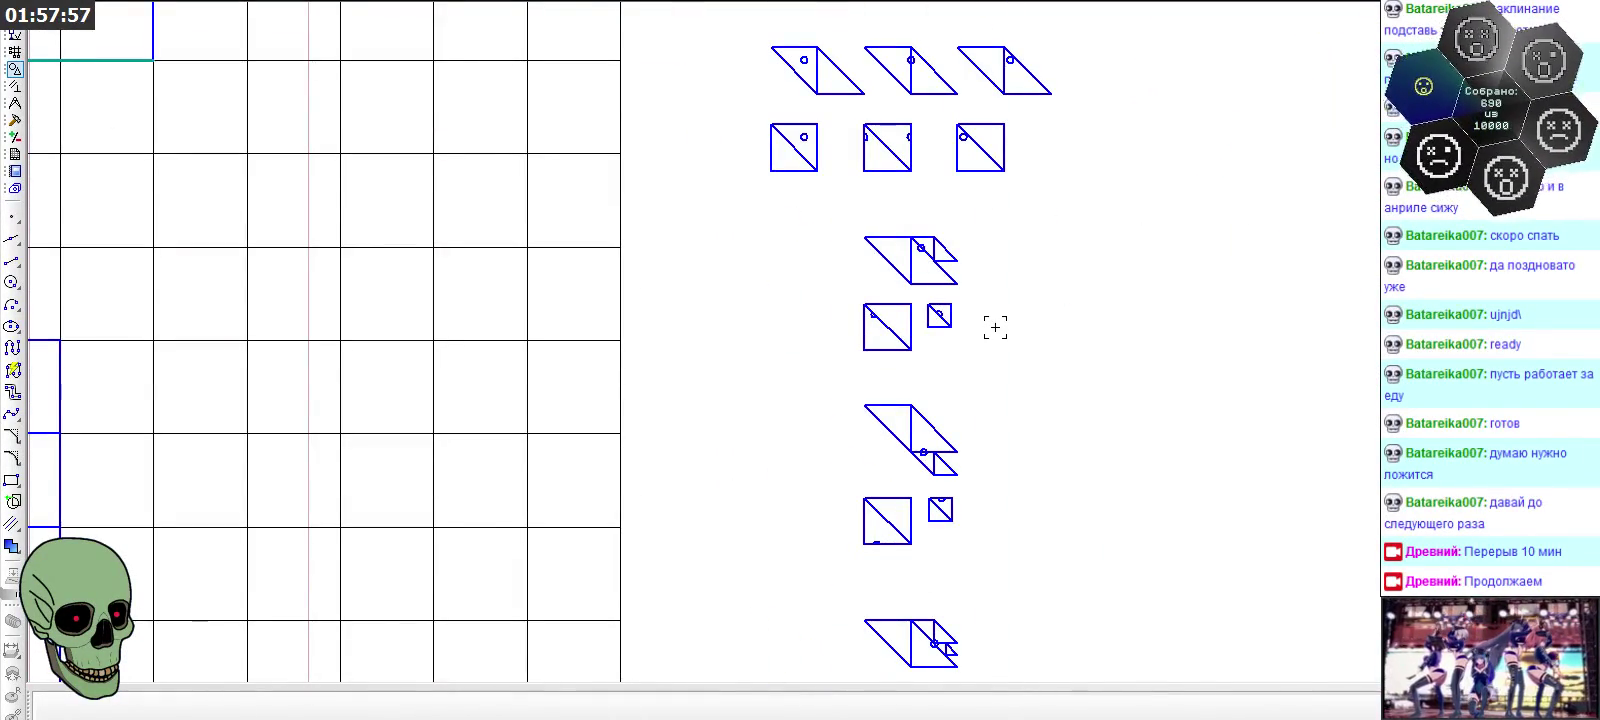
scroll(995, 327, down, 5)
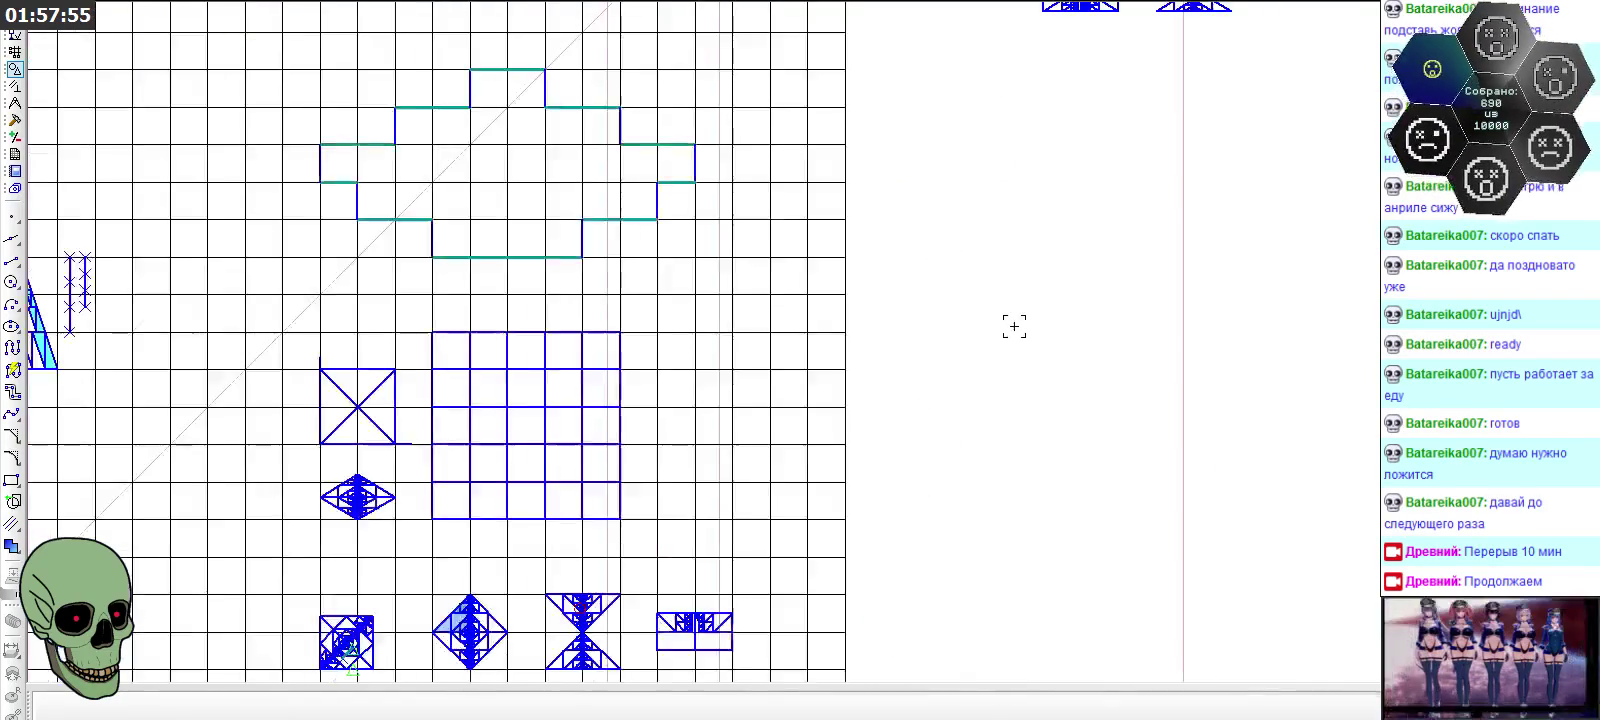
scroll(1015, 325, down, 1)
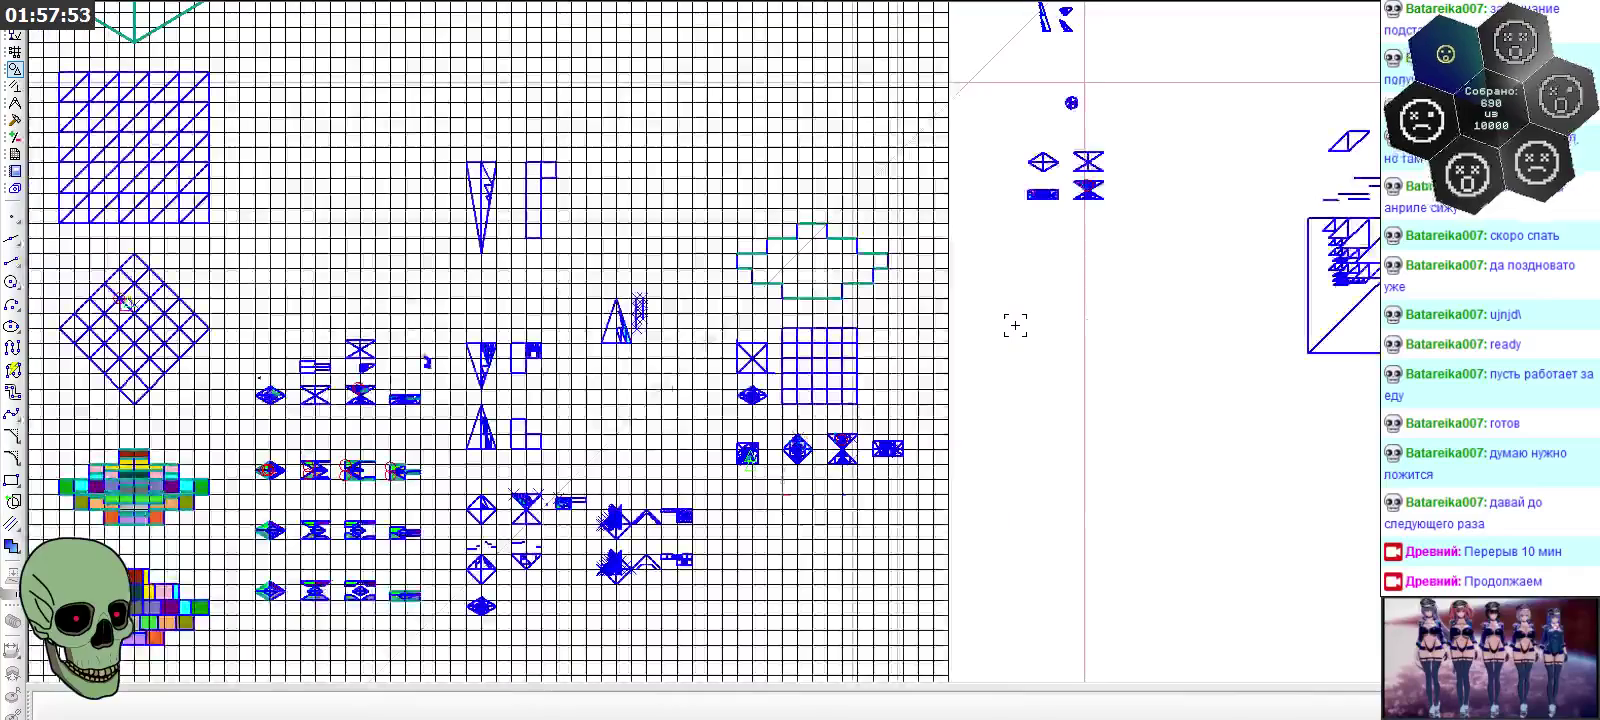
scroll(218, 420, up, 1)
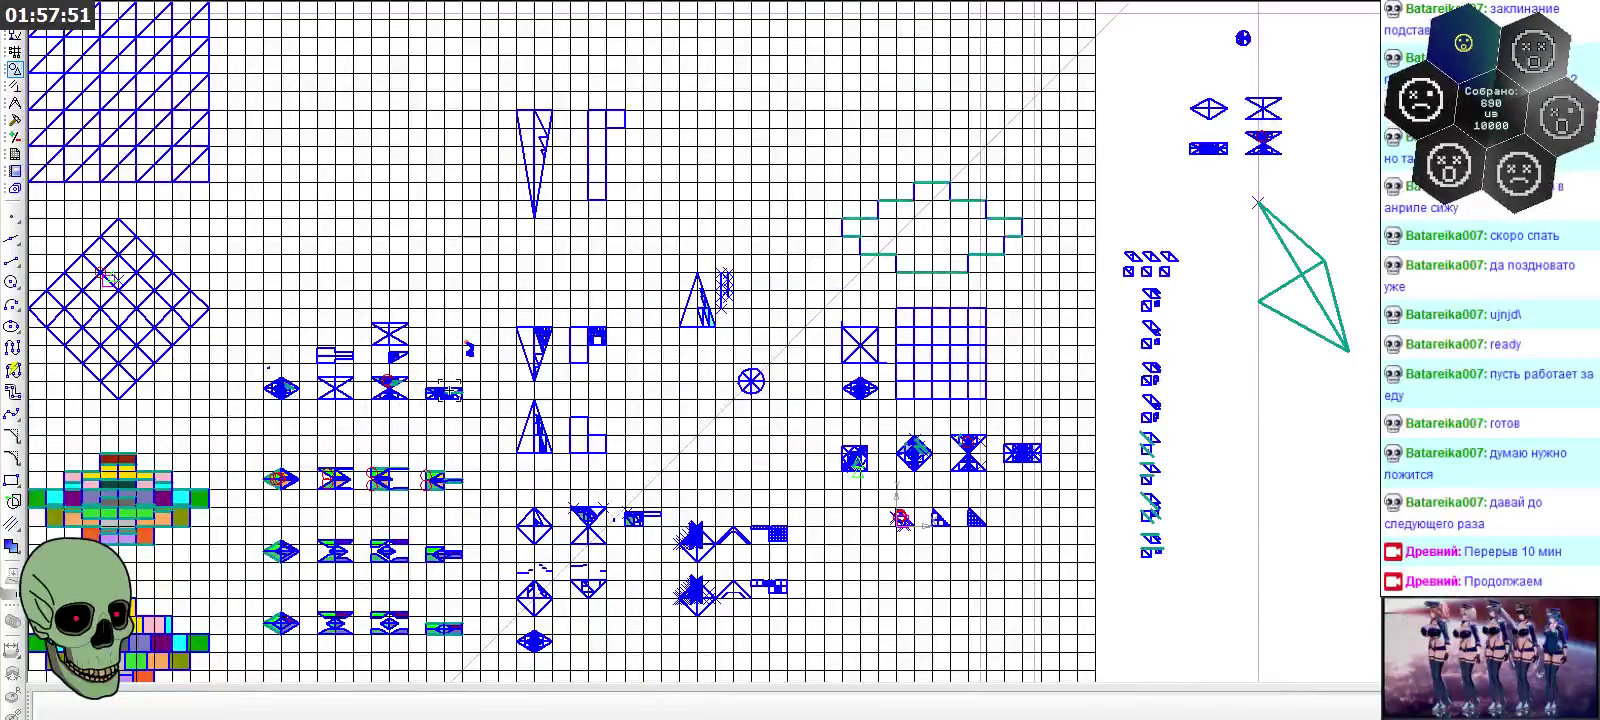
scroll(447, 392, up, 4)
scroll(700, 336, down, 1)
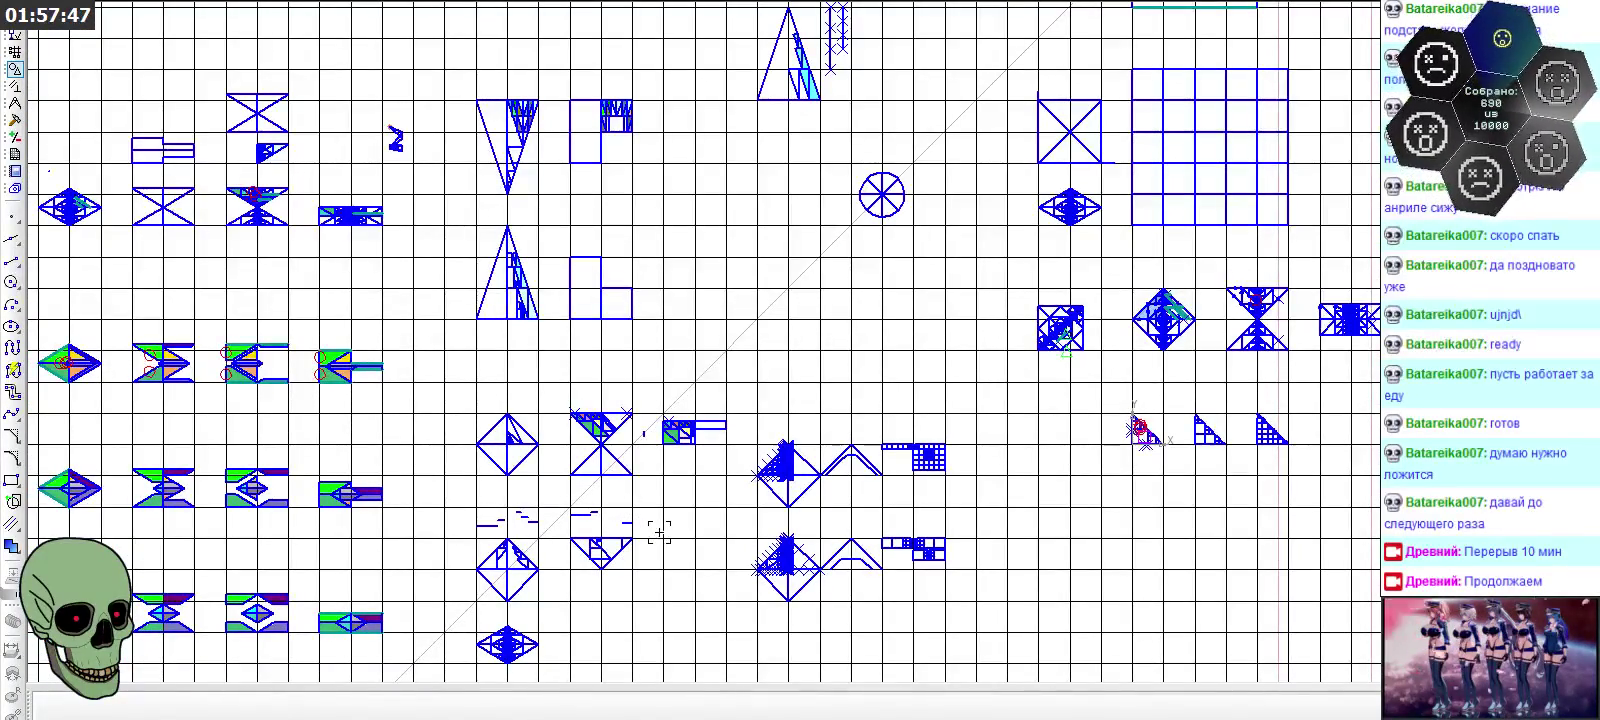
scroll(1275, 346, up, 5)
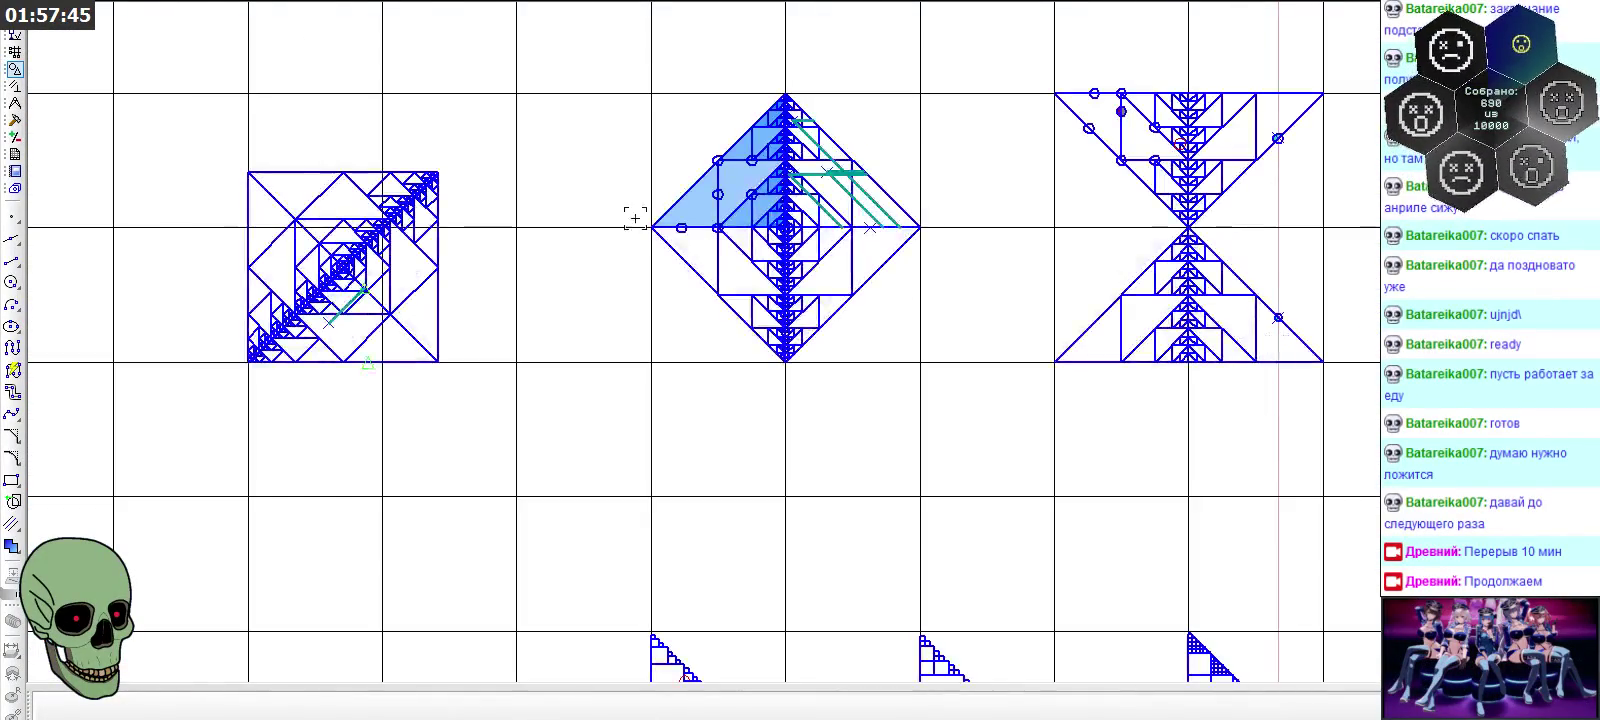
scroll(619, 147, up, 2)
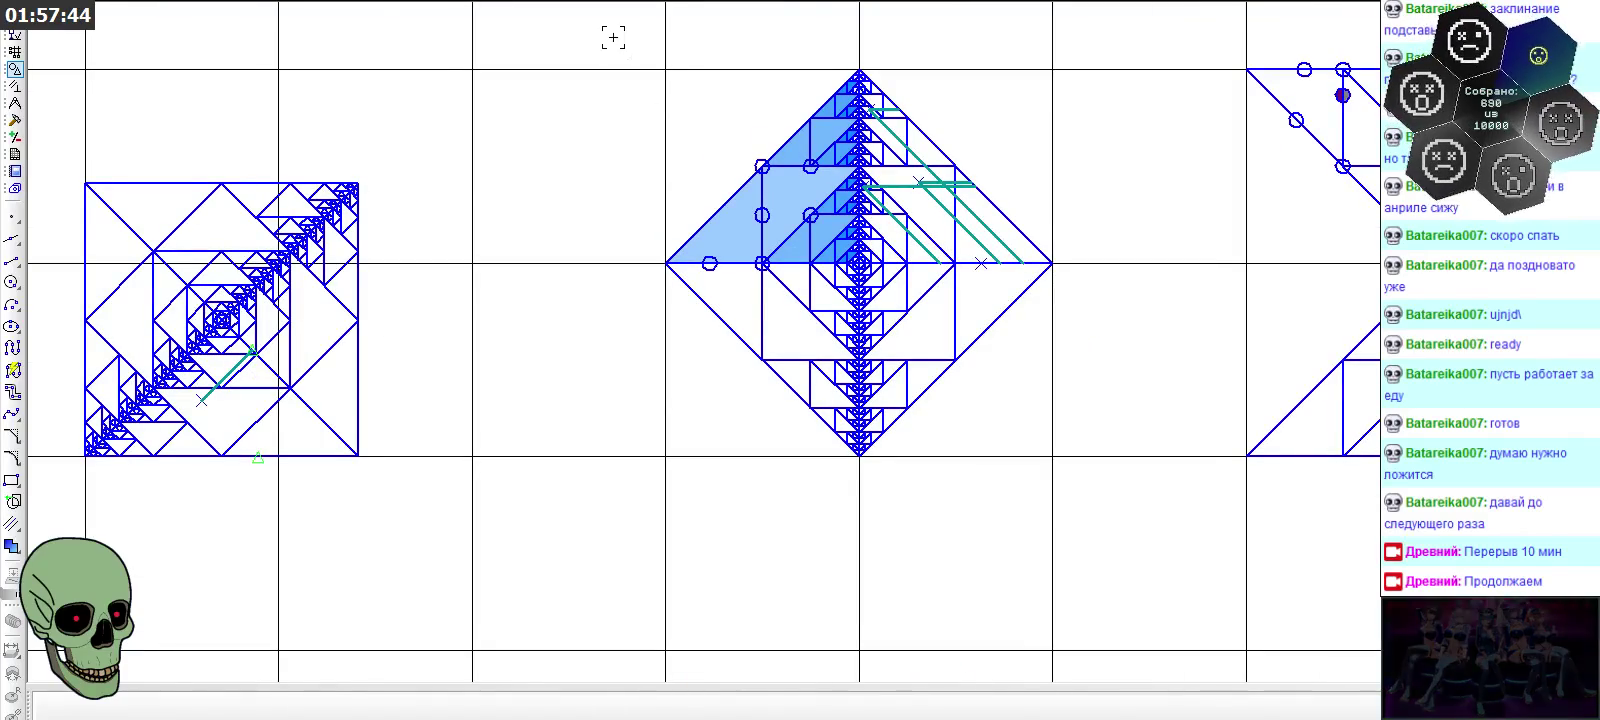
Window-select the whole diamond fractal and paste a copy of it
drag(611, 33, 1118, 512)
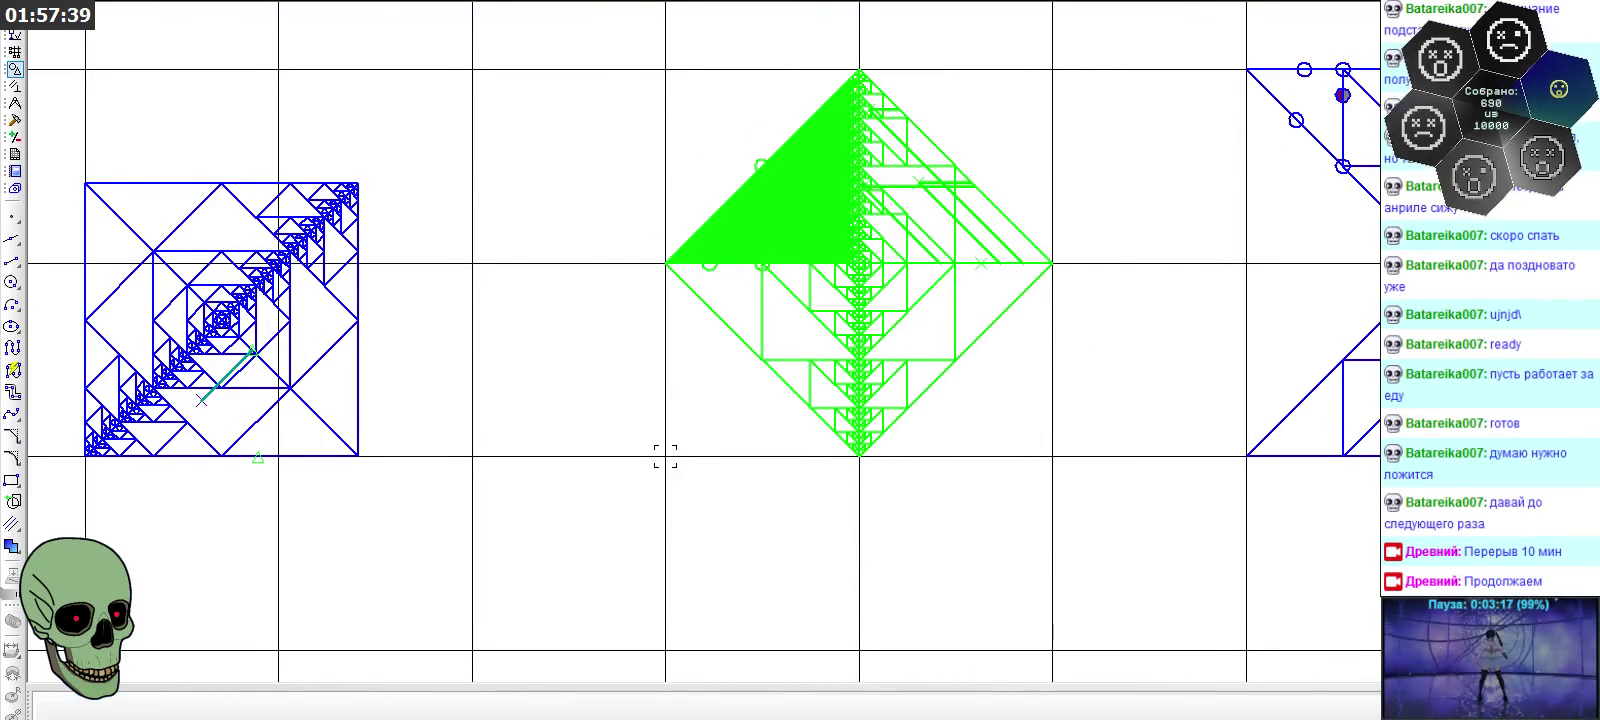
scroll(630, 445, down, 4)
scroll(619, 443, down, 2)
scroll(1161, 129, up, 4)
scroll(1099, 127, up, 2)
scroll(1099, 127, up, 1)
scroll(978, 339, down, 2)
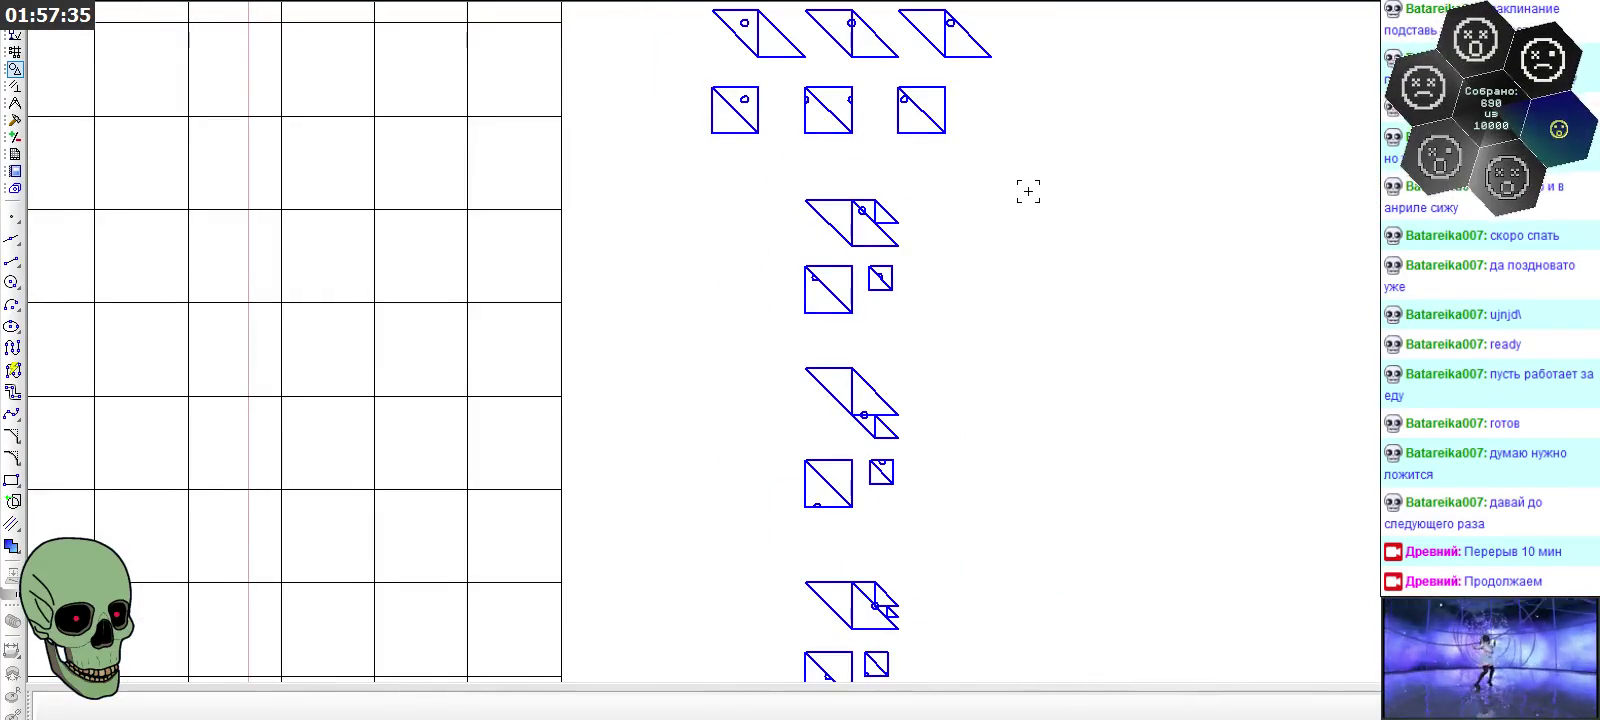
key(ctrl+v)
Place the pasted diamond copy beside the small markers and end the paste
click(1066, 313)
right_click(120, 610)
click(160, 564)
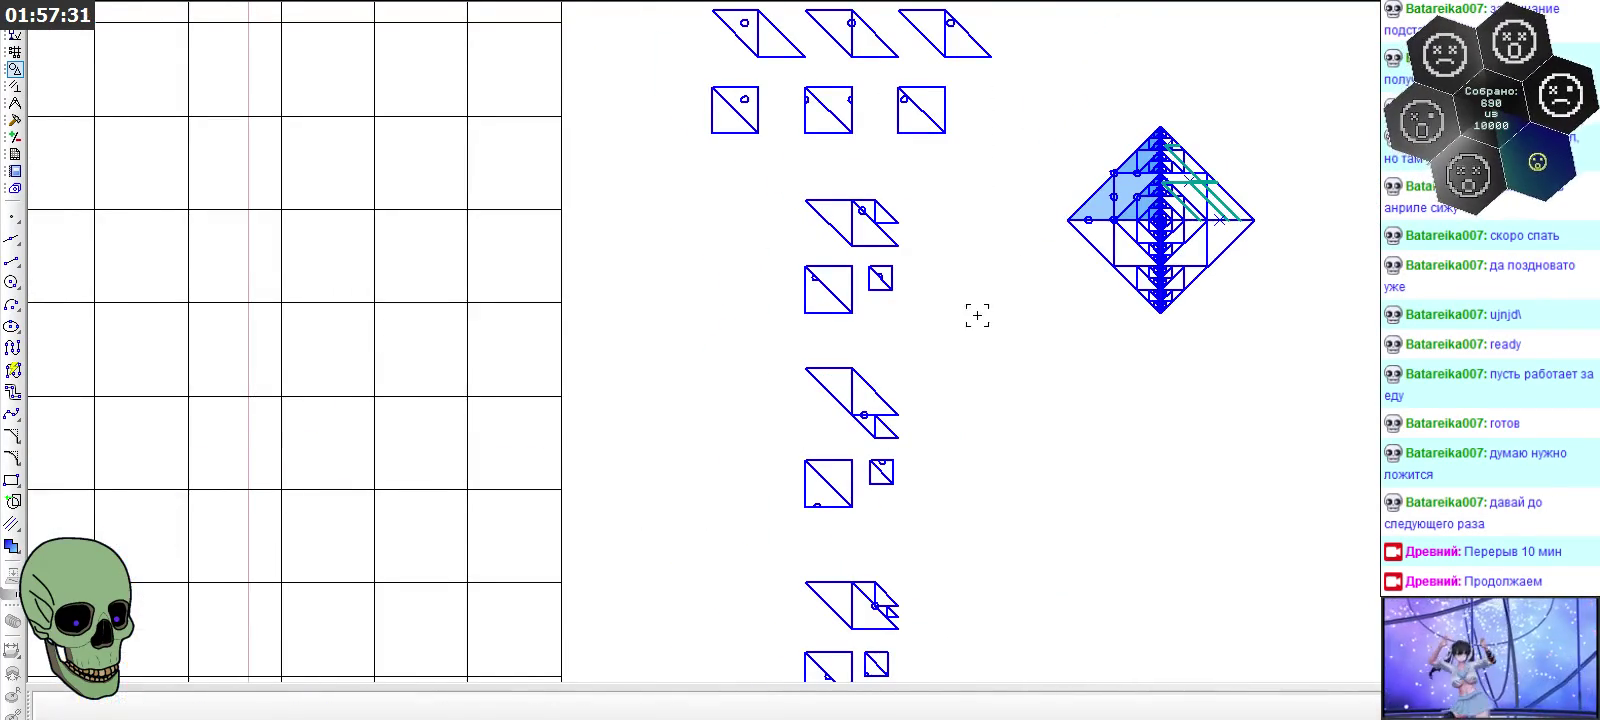
scroll(1093, 200, up, 3)
scroll(1093, 200, up, 2)
Delete the stray diagonal line and the teal guide lines from the diamond
click(1093, 200)
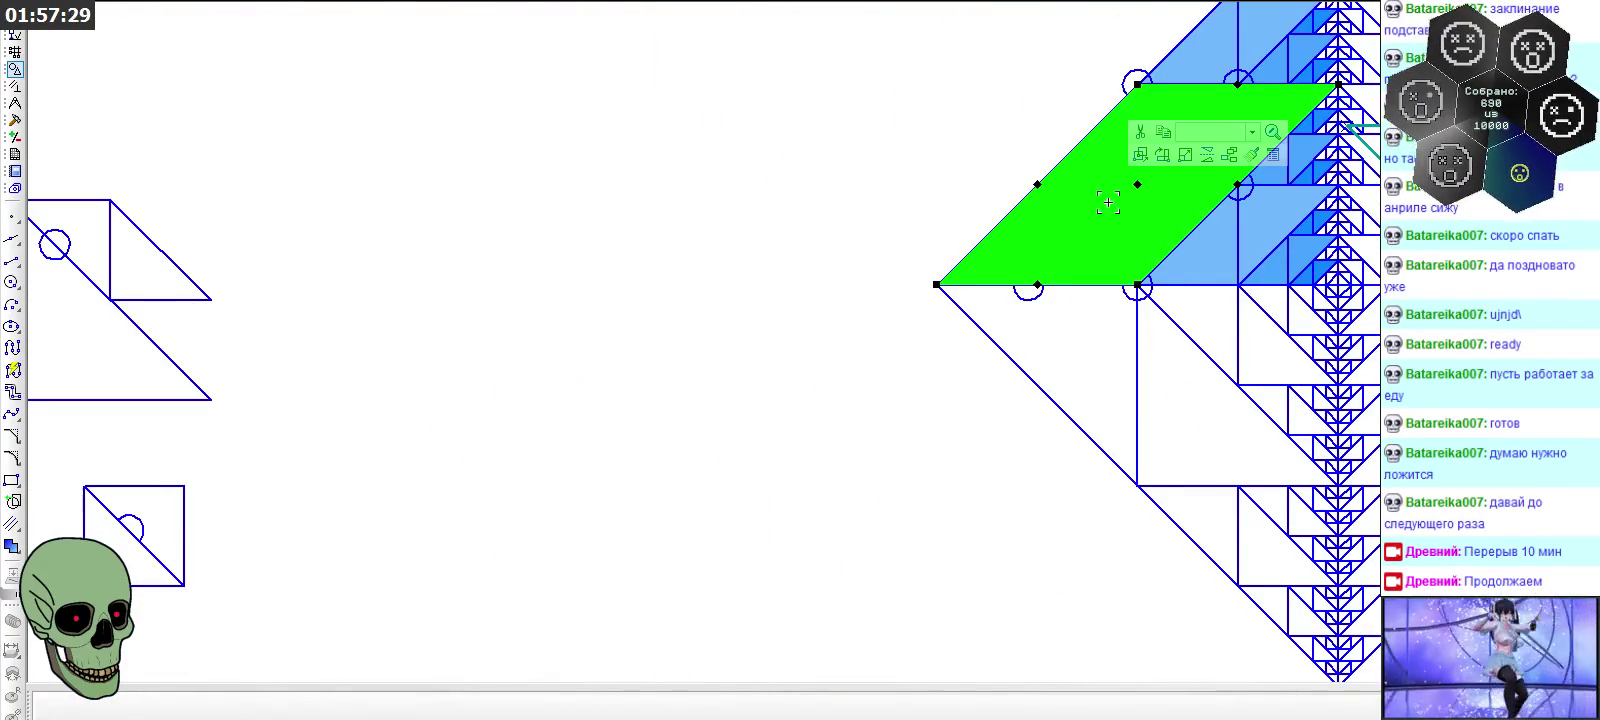
scroll(895, 385, down, 2)
scroll(1314, 200, up, 3)
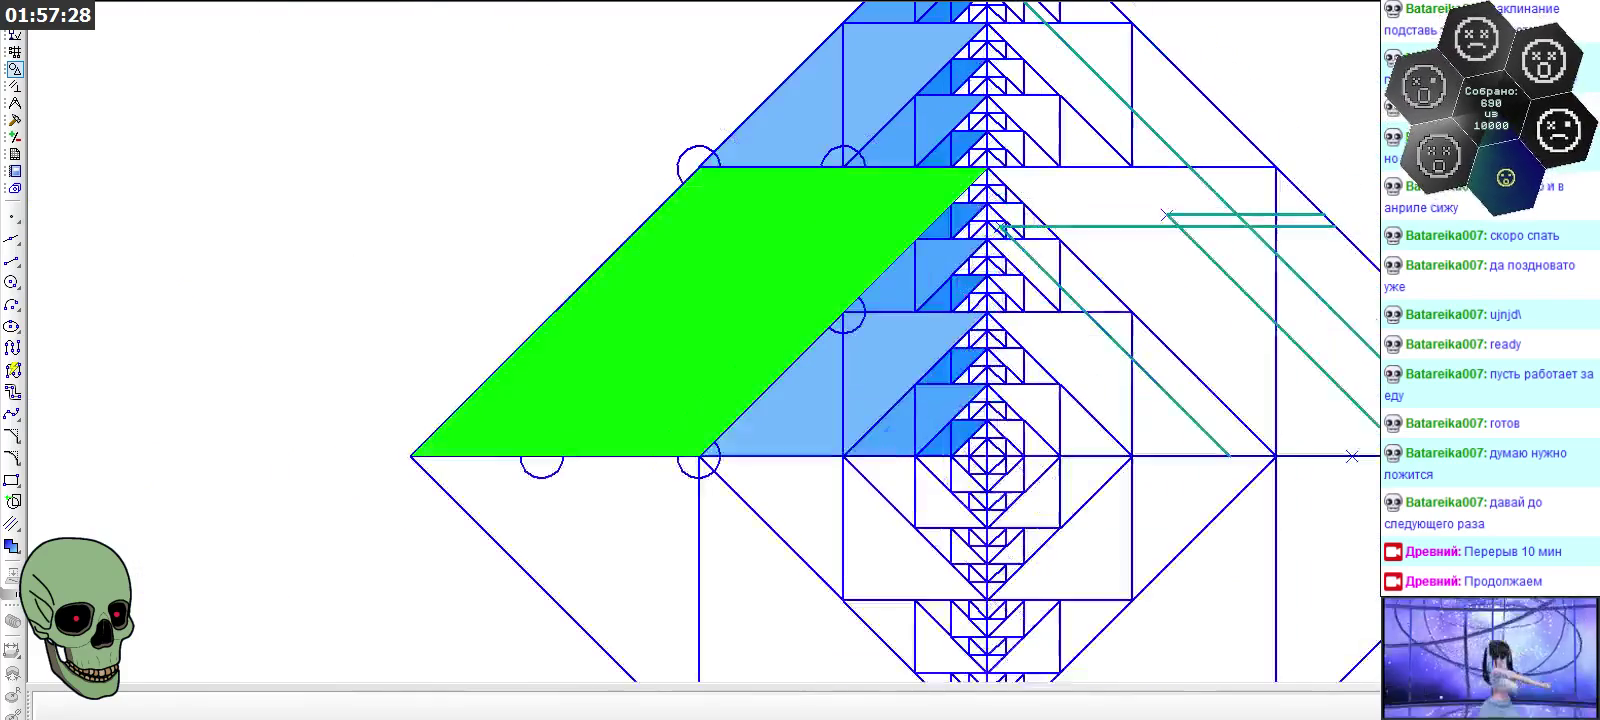
click(1234, 270)
key(Delete)
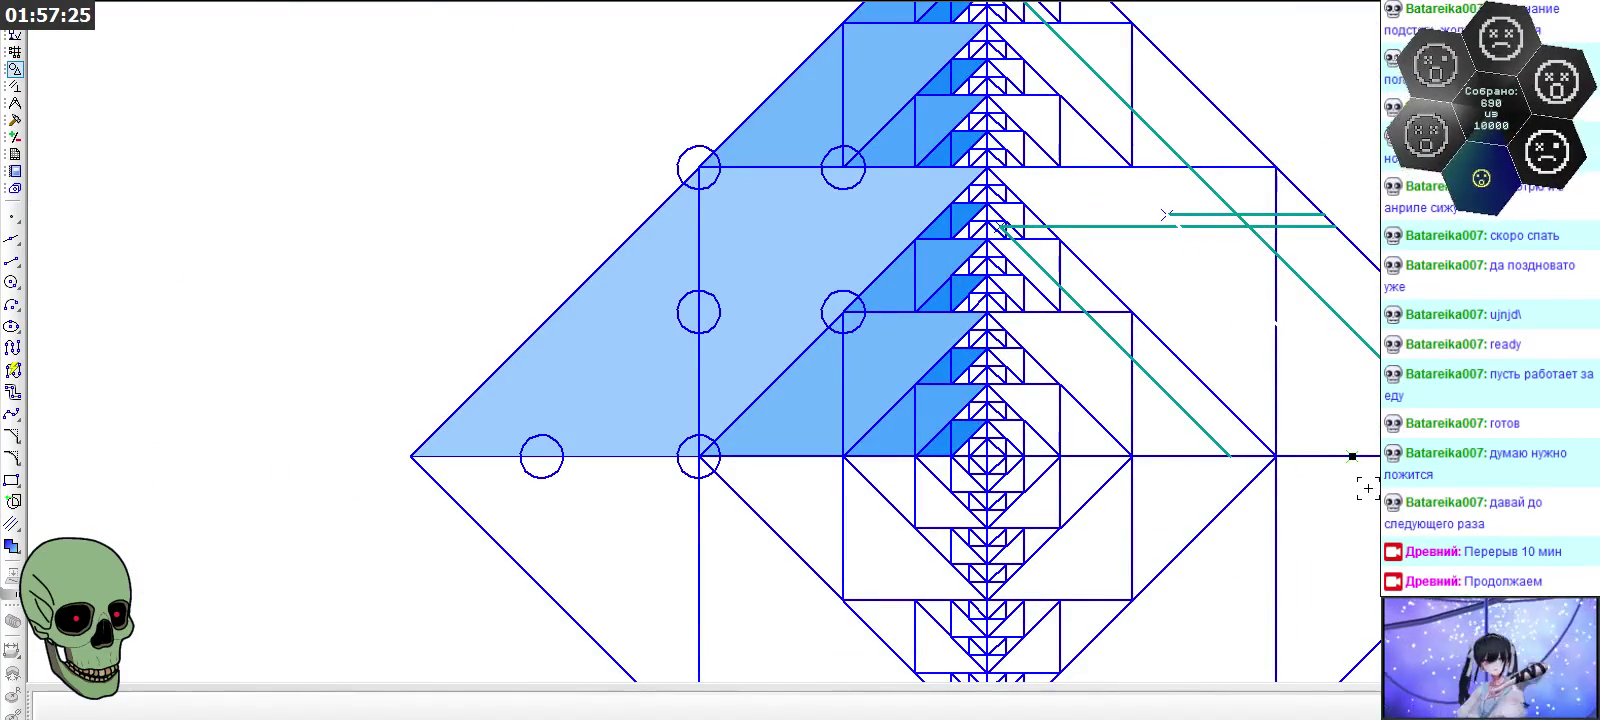
click(1203, 225)
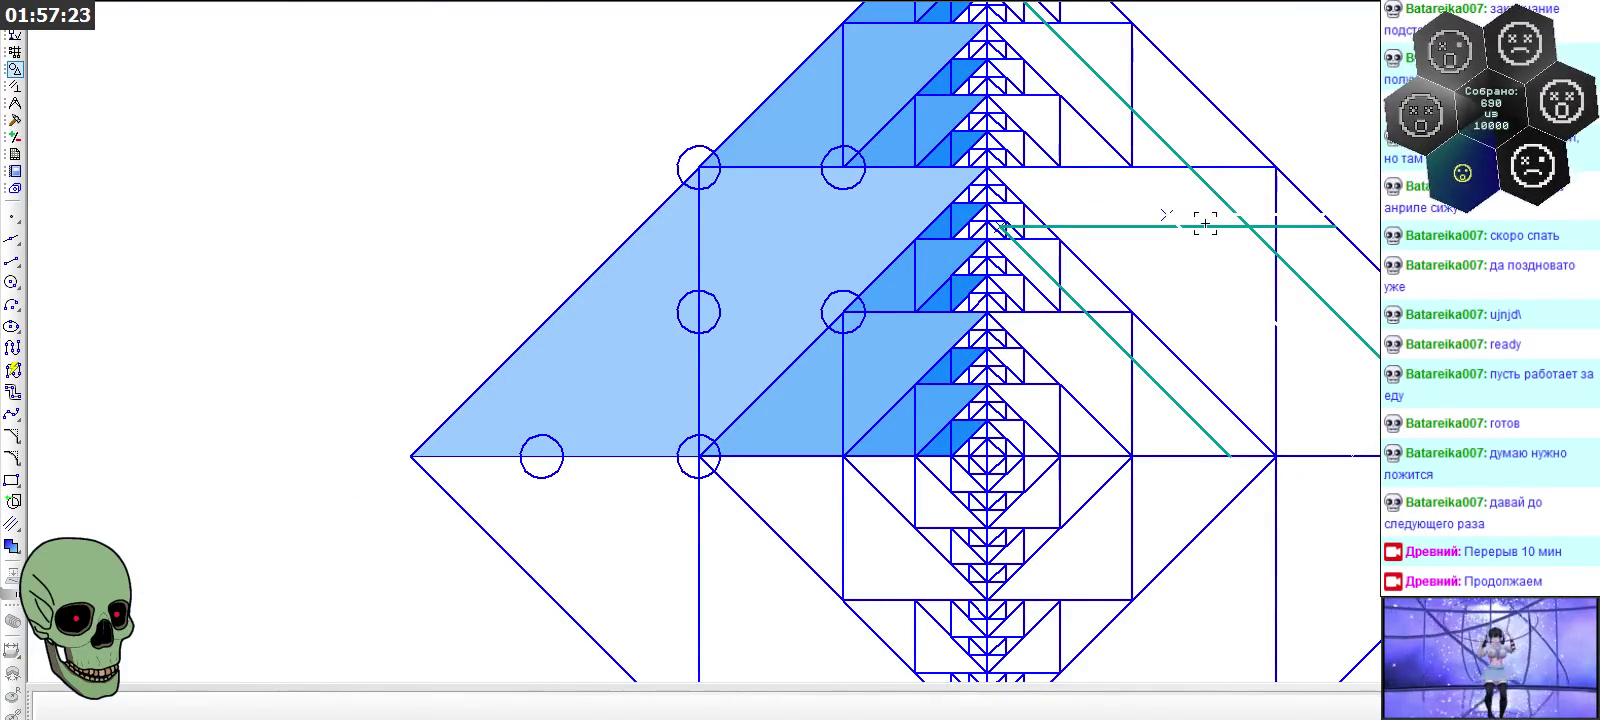
key(Delete)
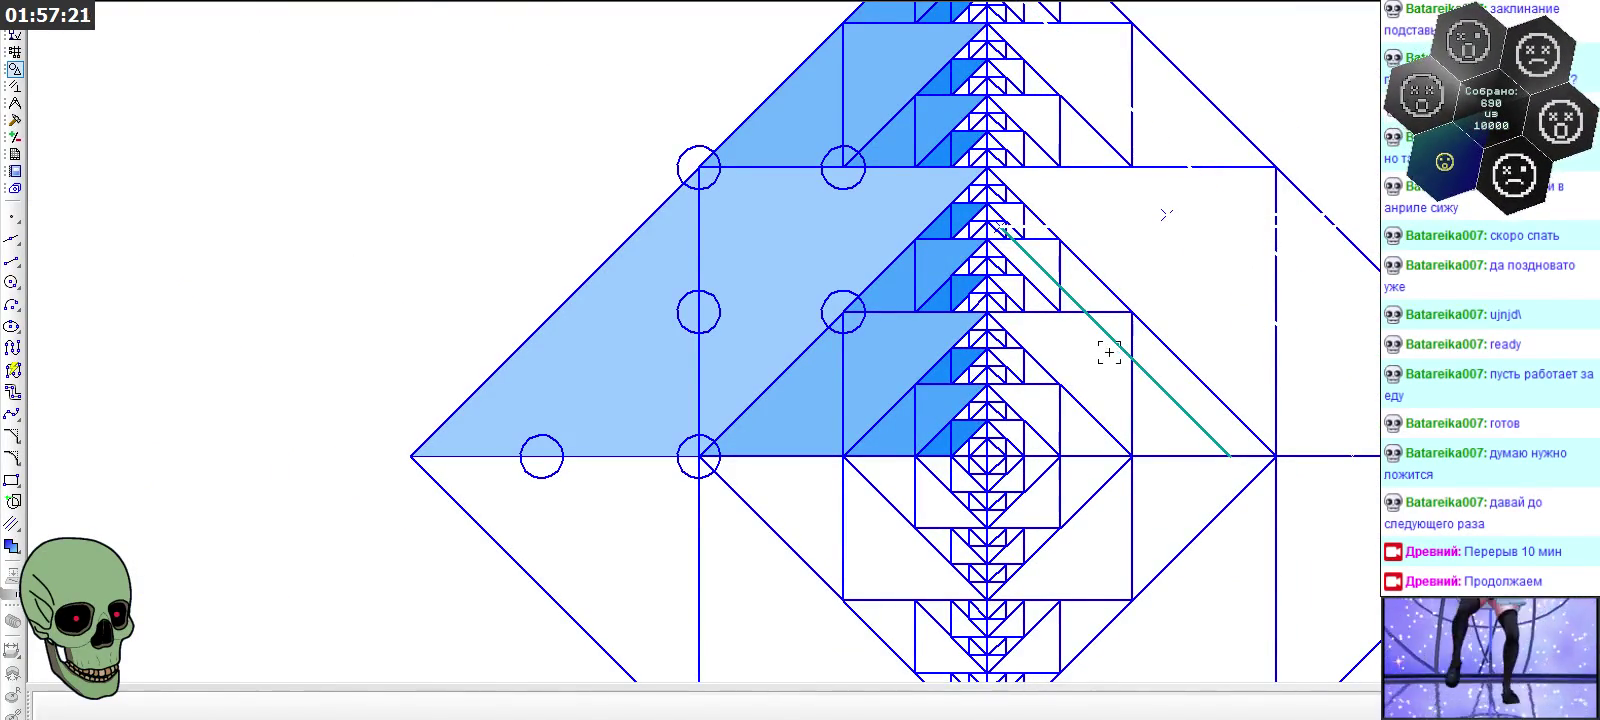
key(Delete)
Delete the circle marker at the light-blue square's upper-left junction
scroll(1109, 350, down, 1)
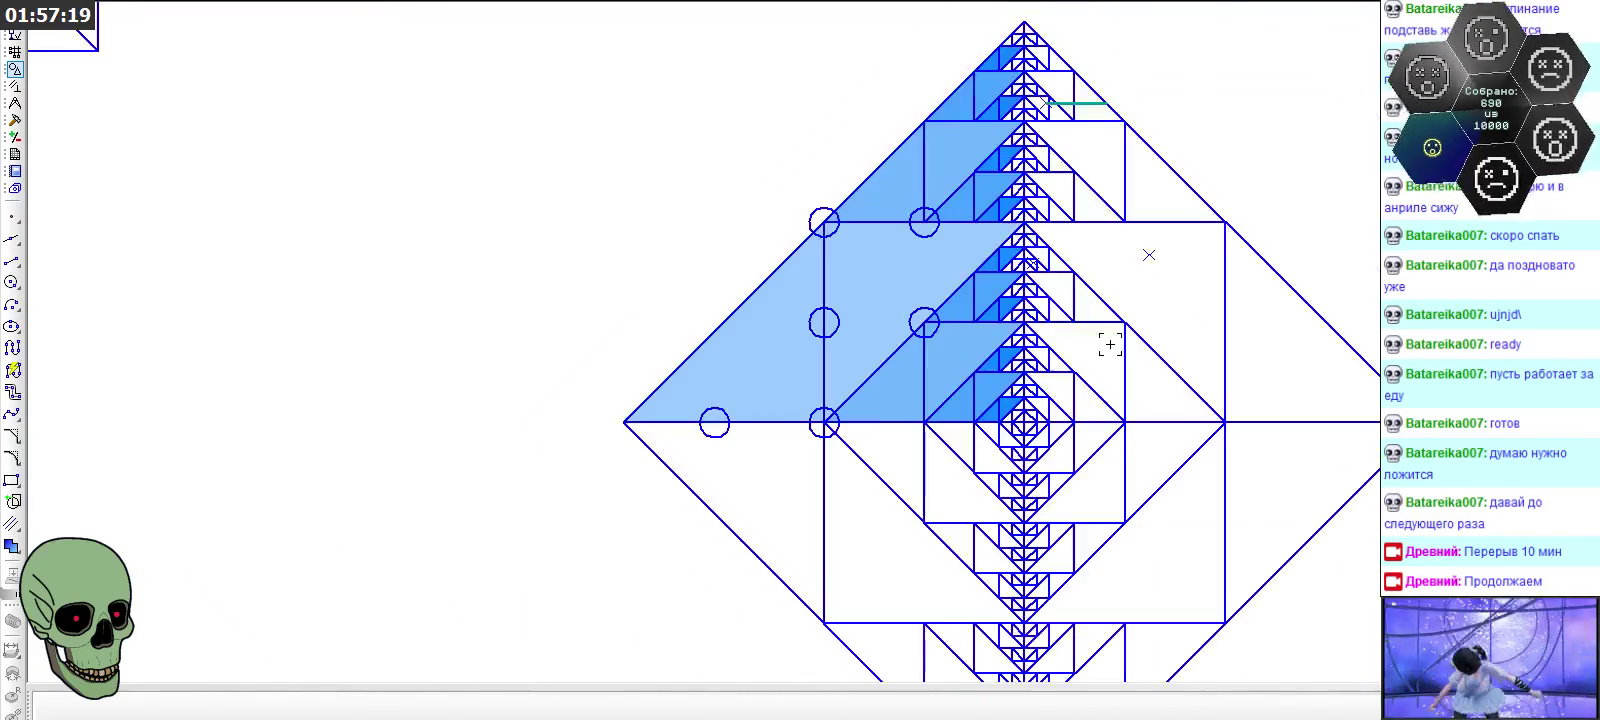
scroll(1095, 280, up, 2)
scroll(975, 270, up, 2)
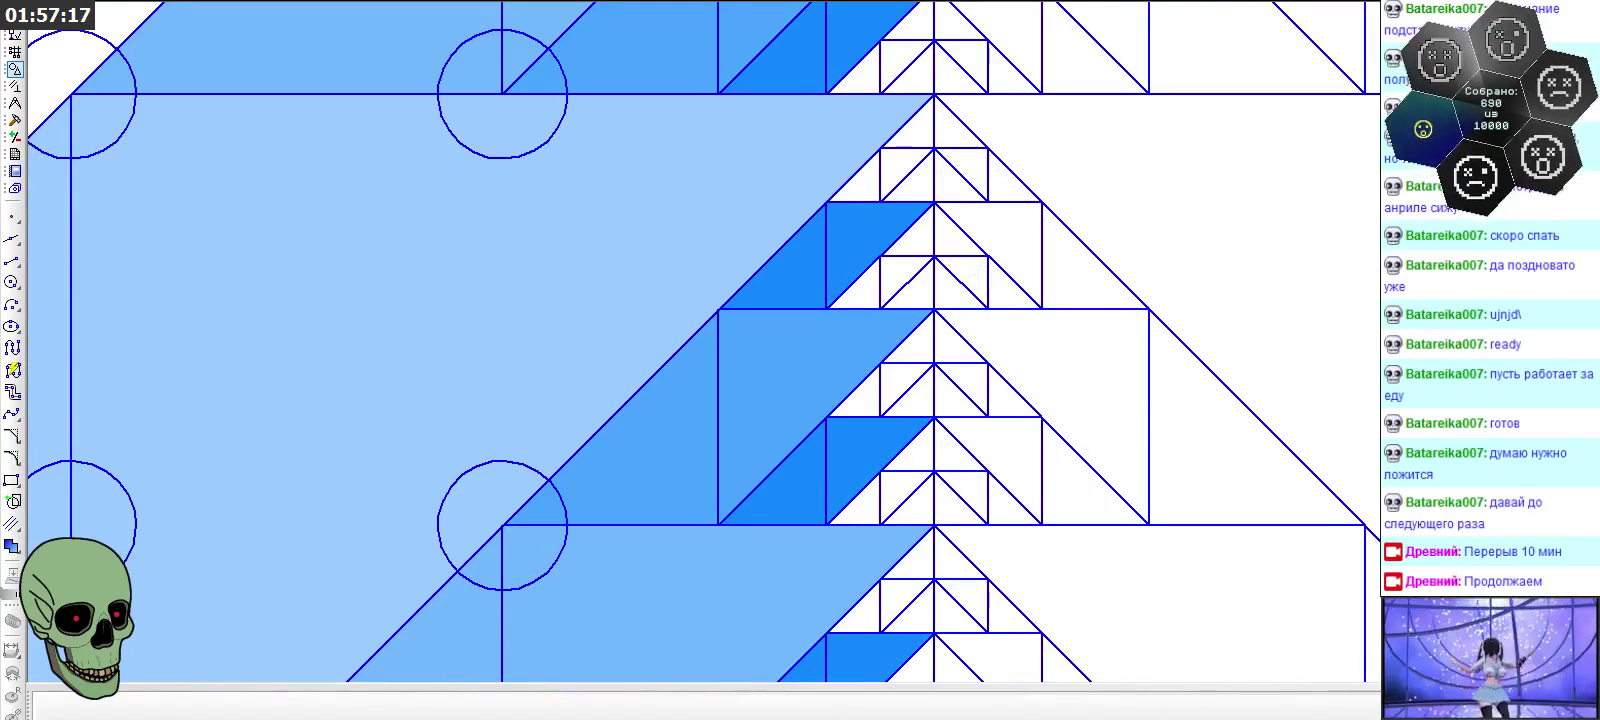
scroll(1361, 238, down, 2)
scroll(1215, 307, down, 1)
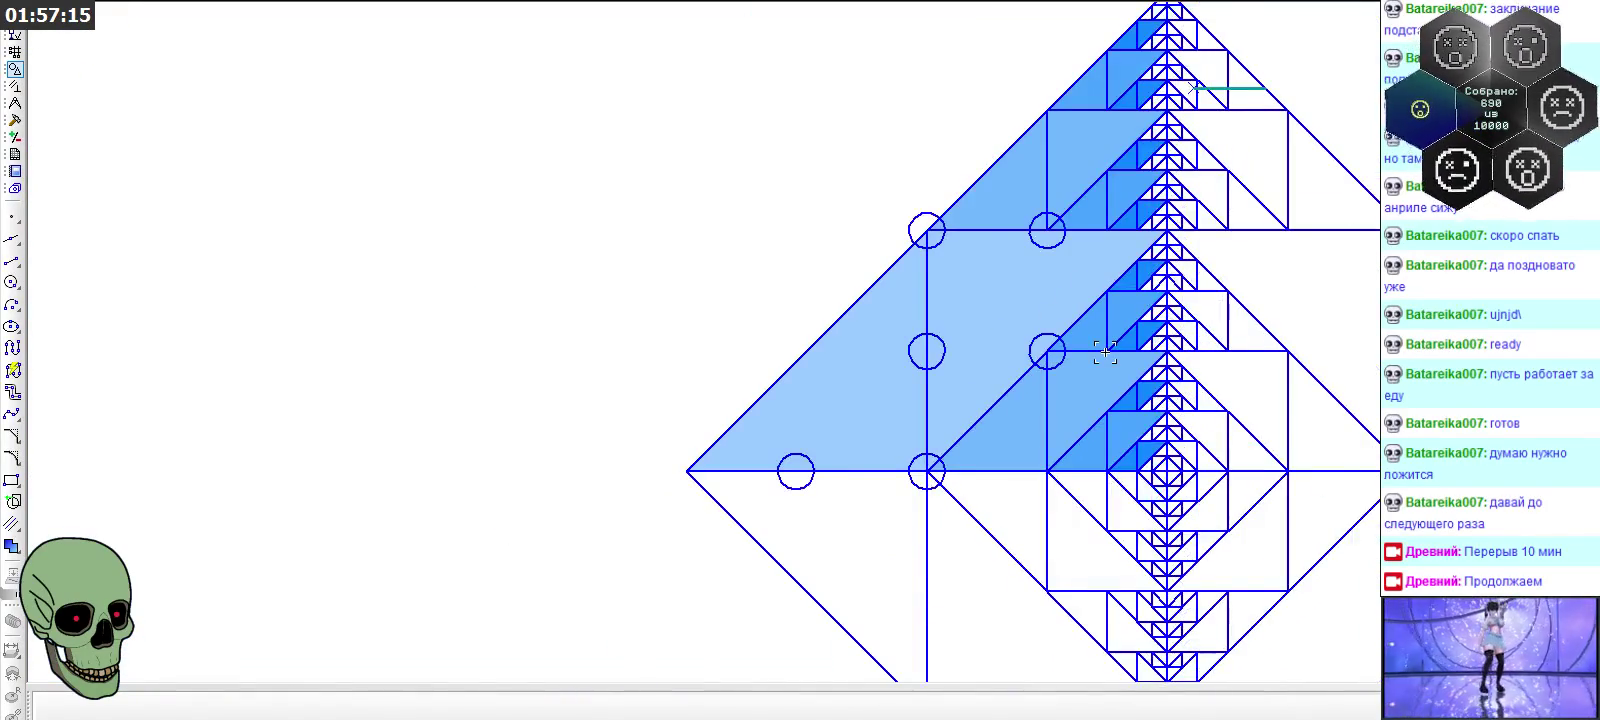
scroll(1225, 18, up, 1)
scroll(1203, 121, up, 2)
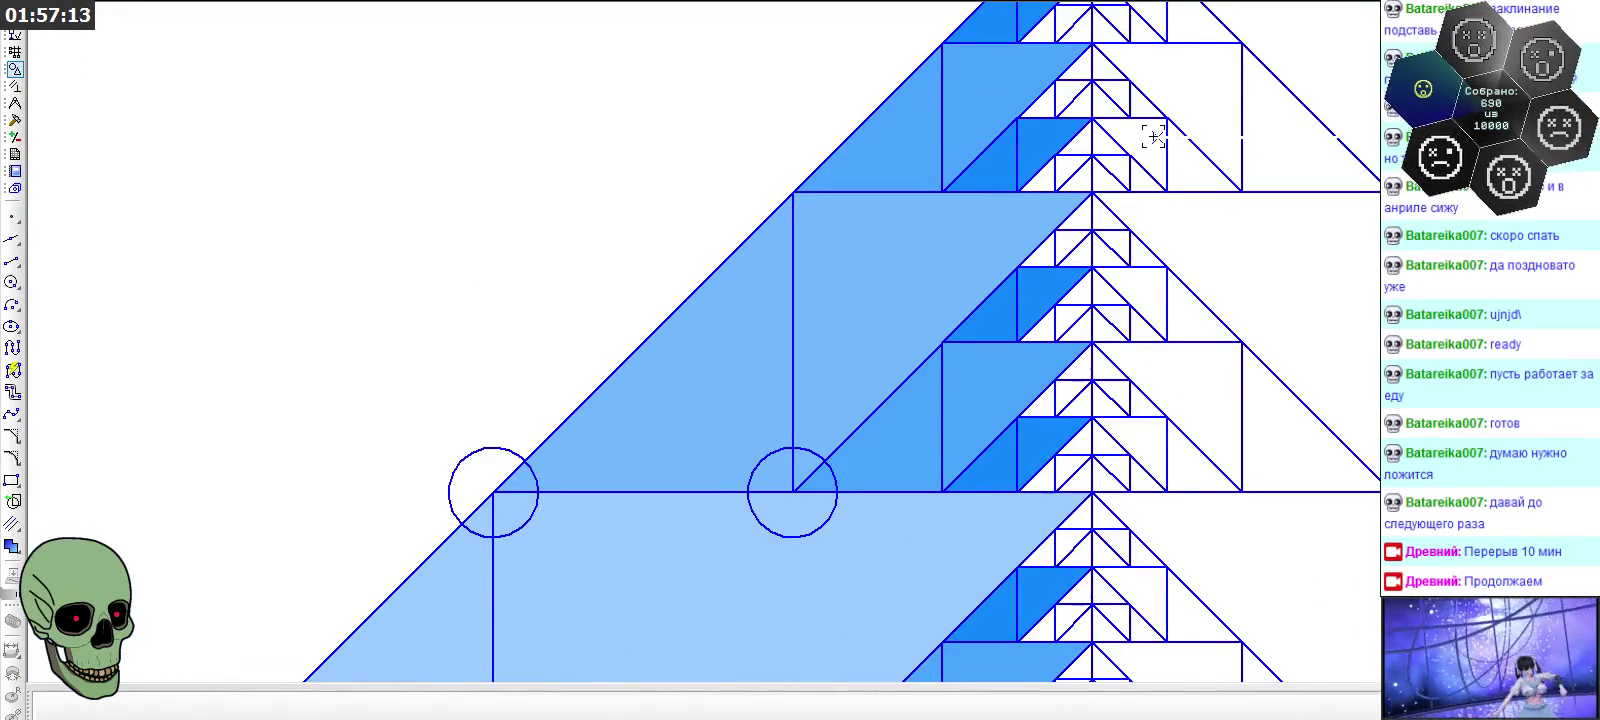
scroll(1158, 137, down, 2)
click(878, 234)
click(1030, 229)
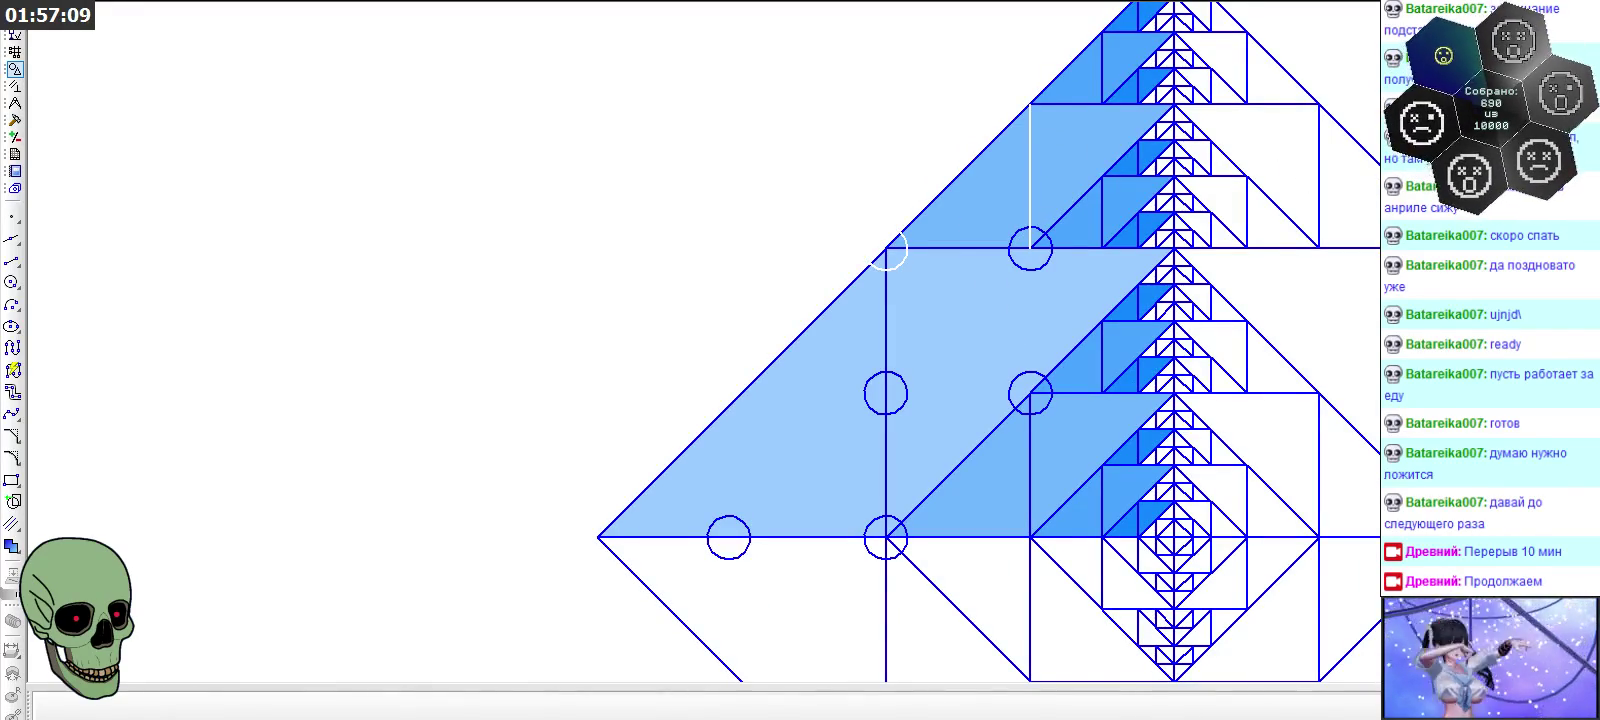
Check the remaining circle markers, including the lower junction one, and zoom out
scroll(899, 278, up, 2)
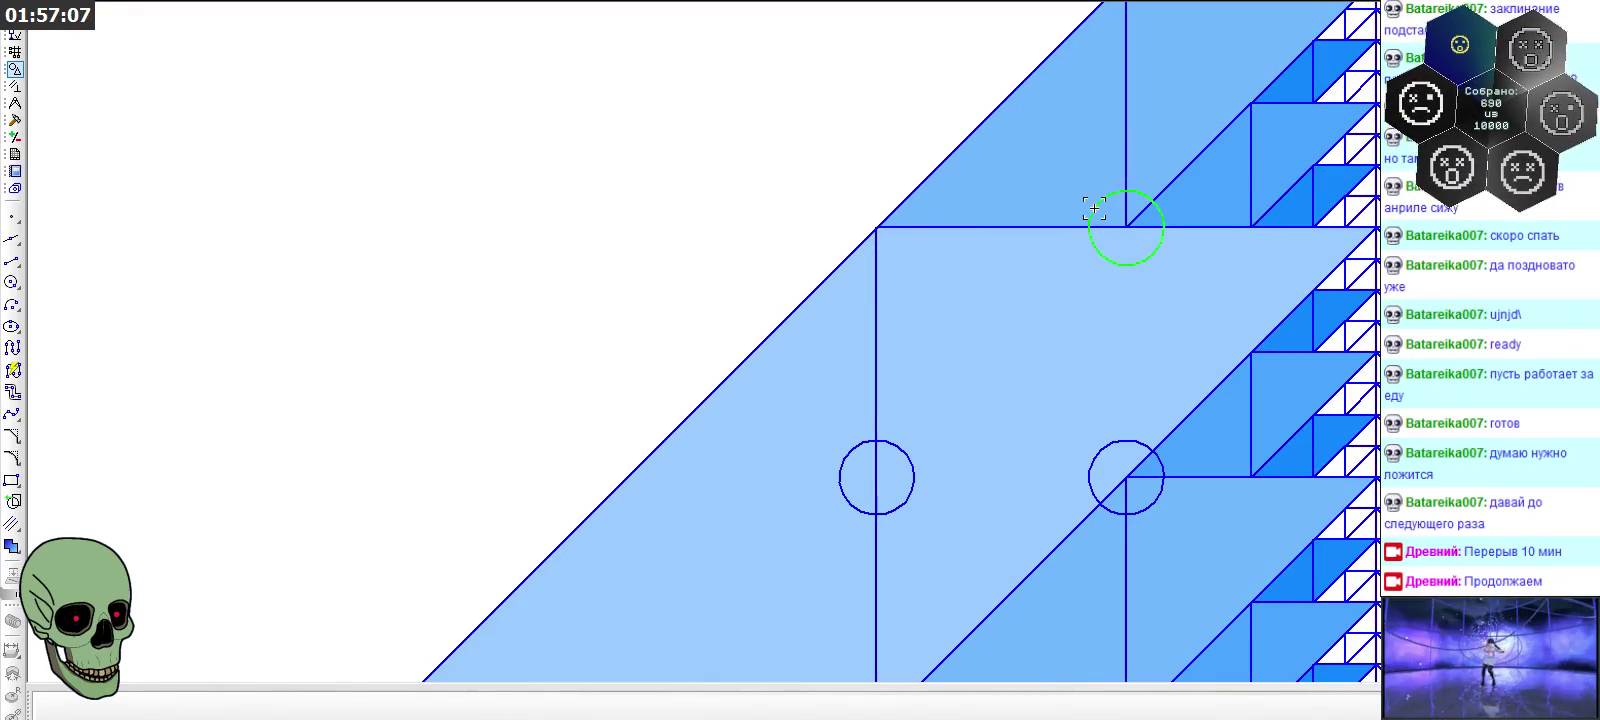
click(1100, 445)
click(849, 451)
scroll(849, 451, down, 2)
scroll(835, 275, up, 3)
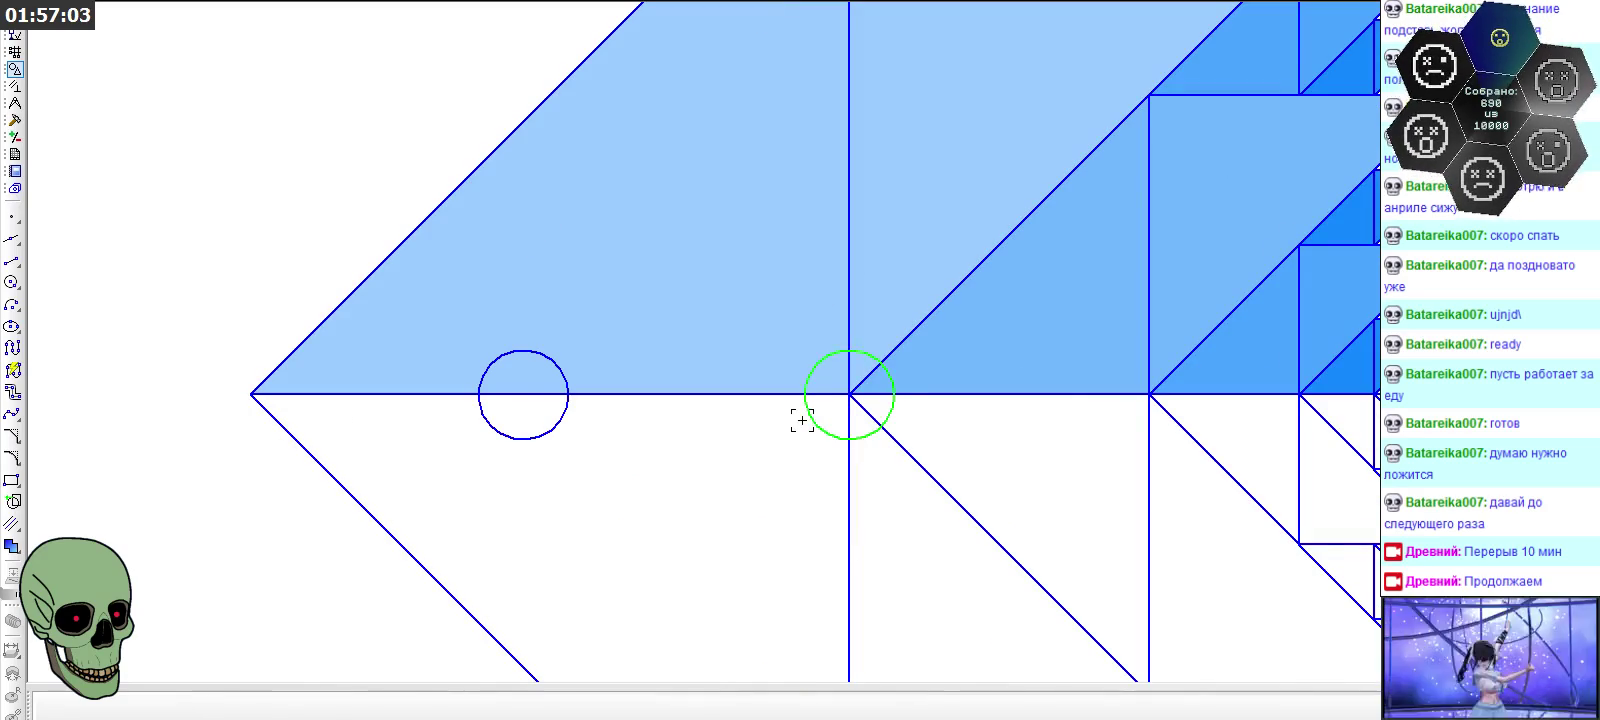
click(566, 405)
scroll(946, 399, down, 3)
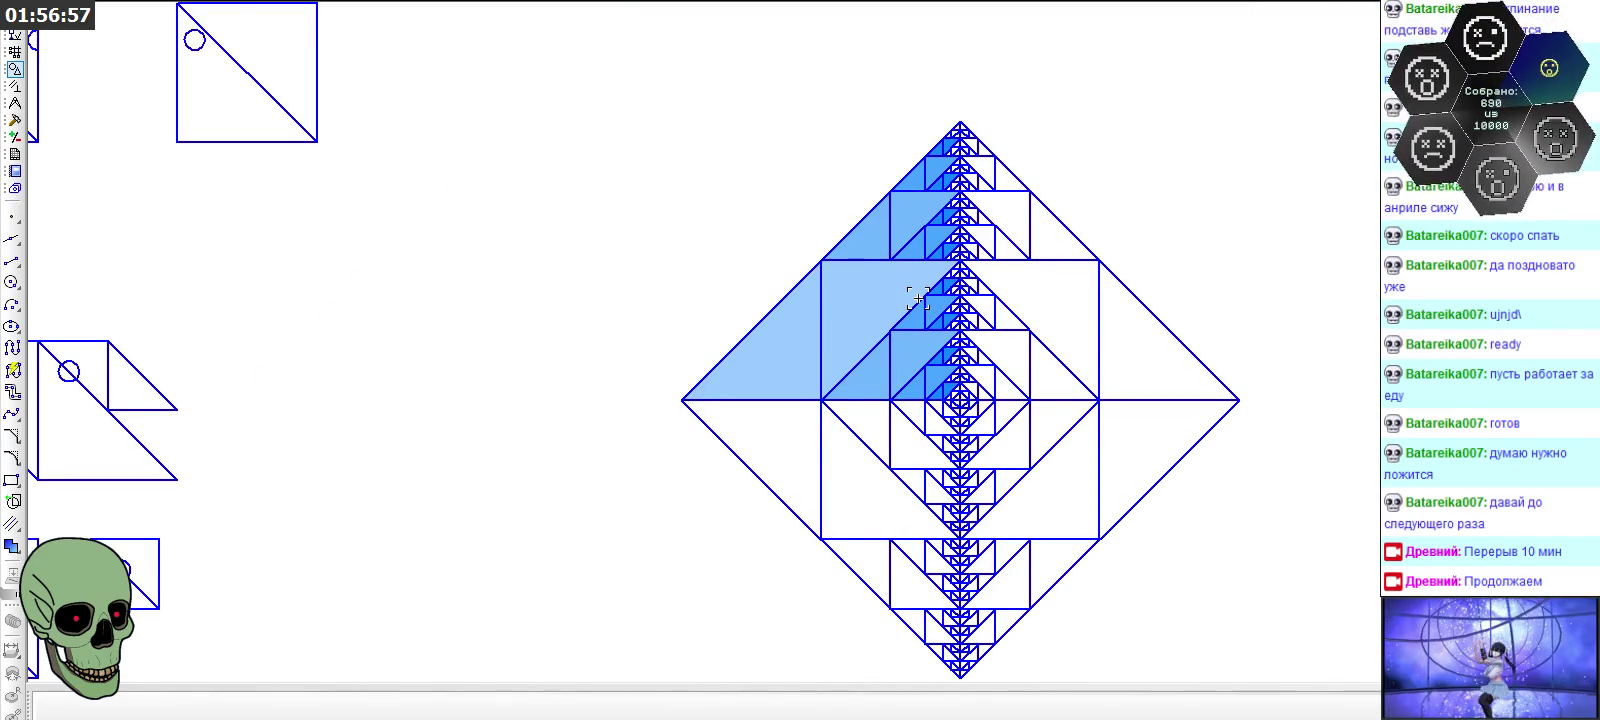
scroll(1047, 253, down, 2)
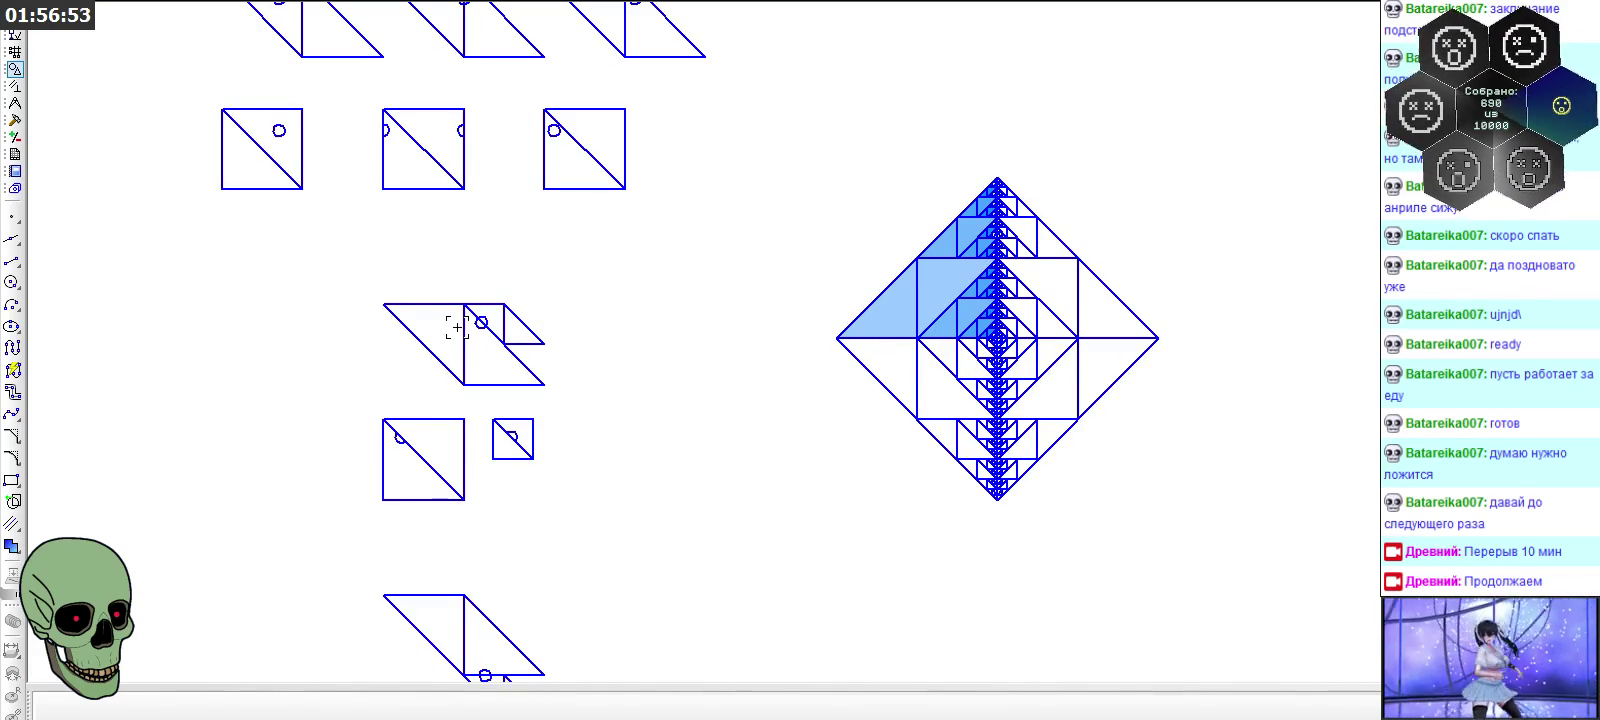
Copy the parallelogram sketch's circle marker with its centre as base point
scroll(457, 327, up, 2)
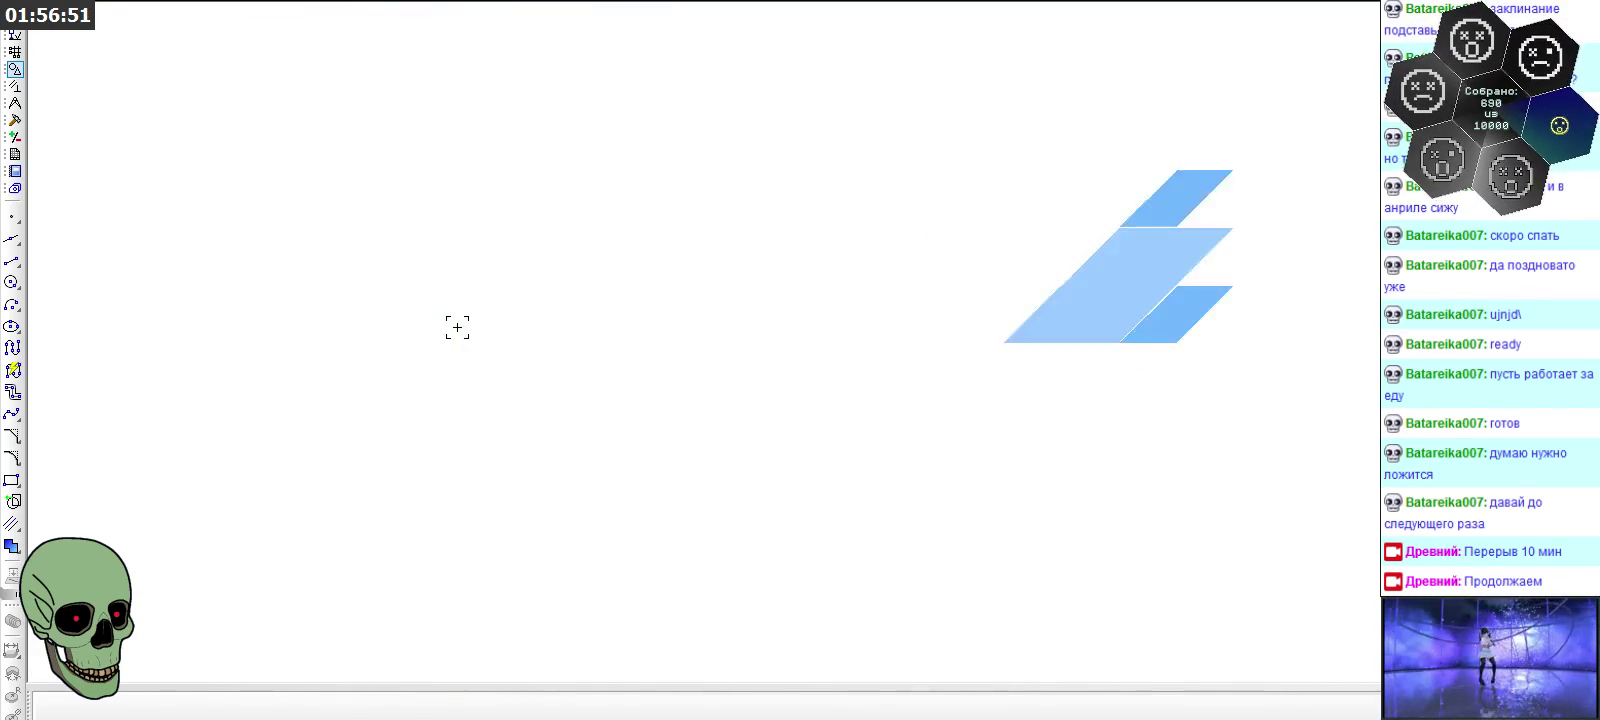
scroll(490, 318, up, 3)
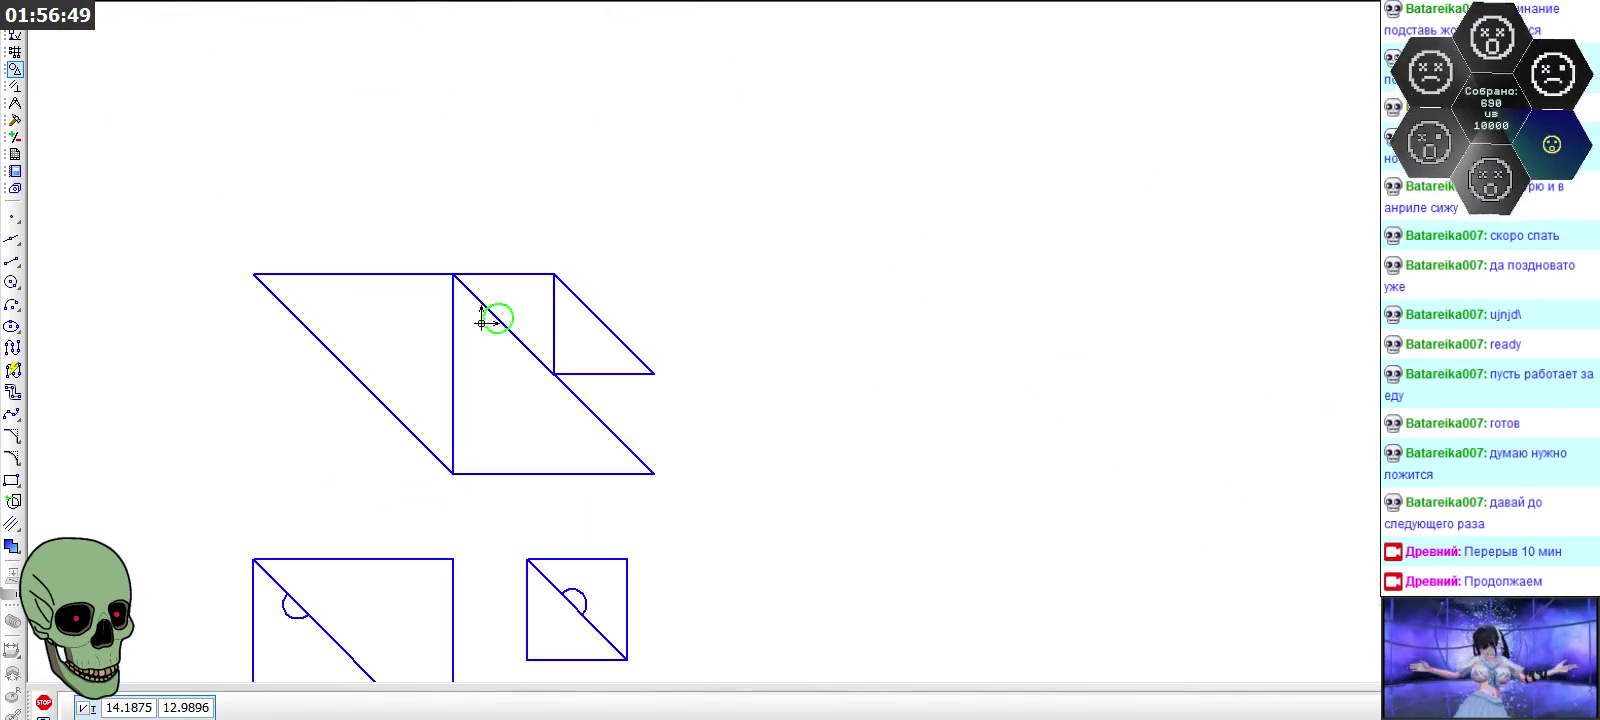
scroll(382, 355, down, 3)
click(449, 335)
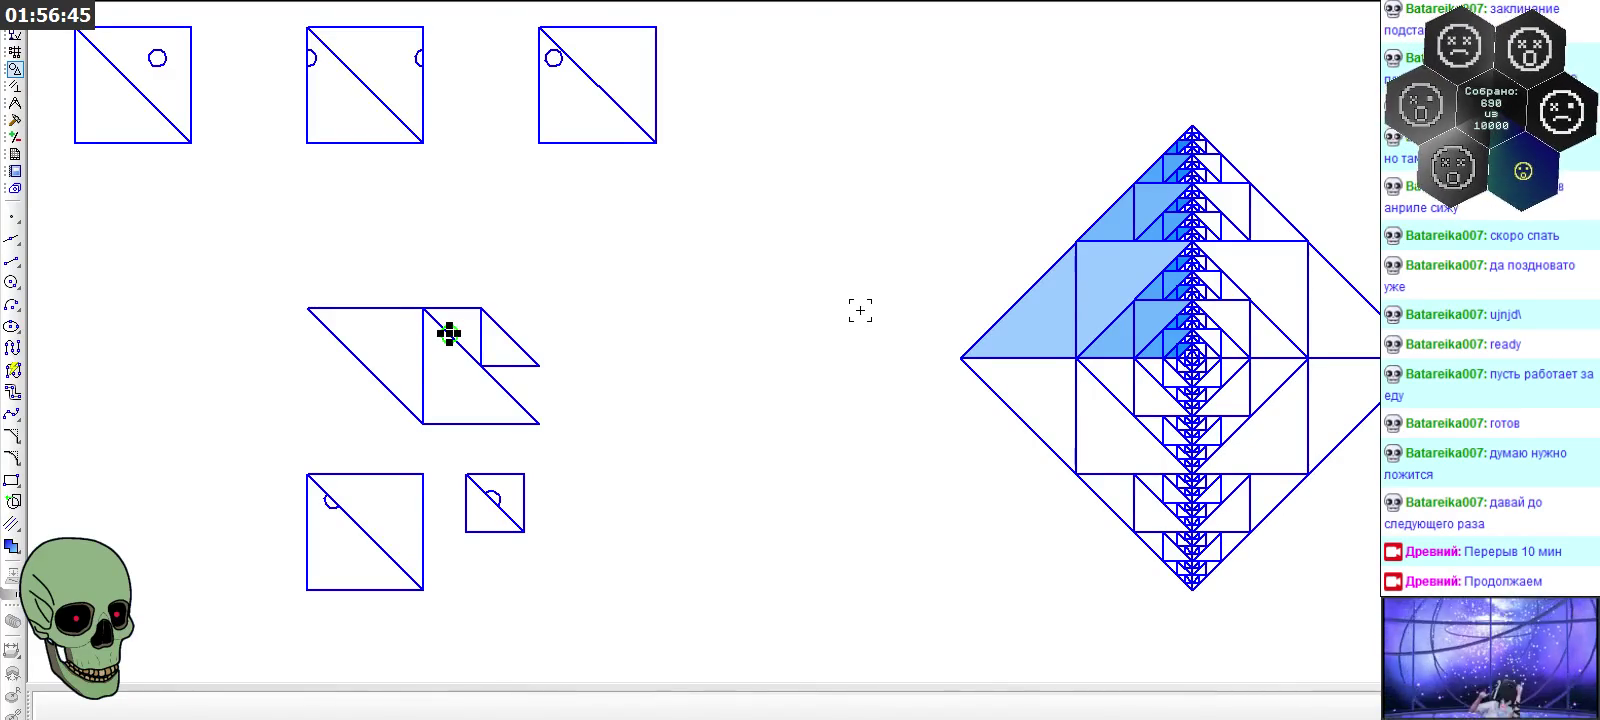
scroll(860, 310, down, 1)
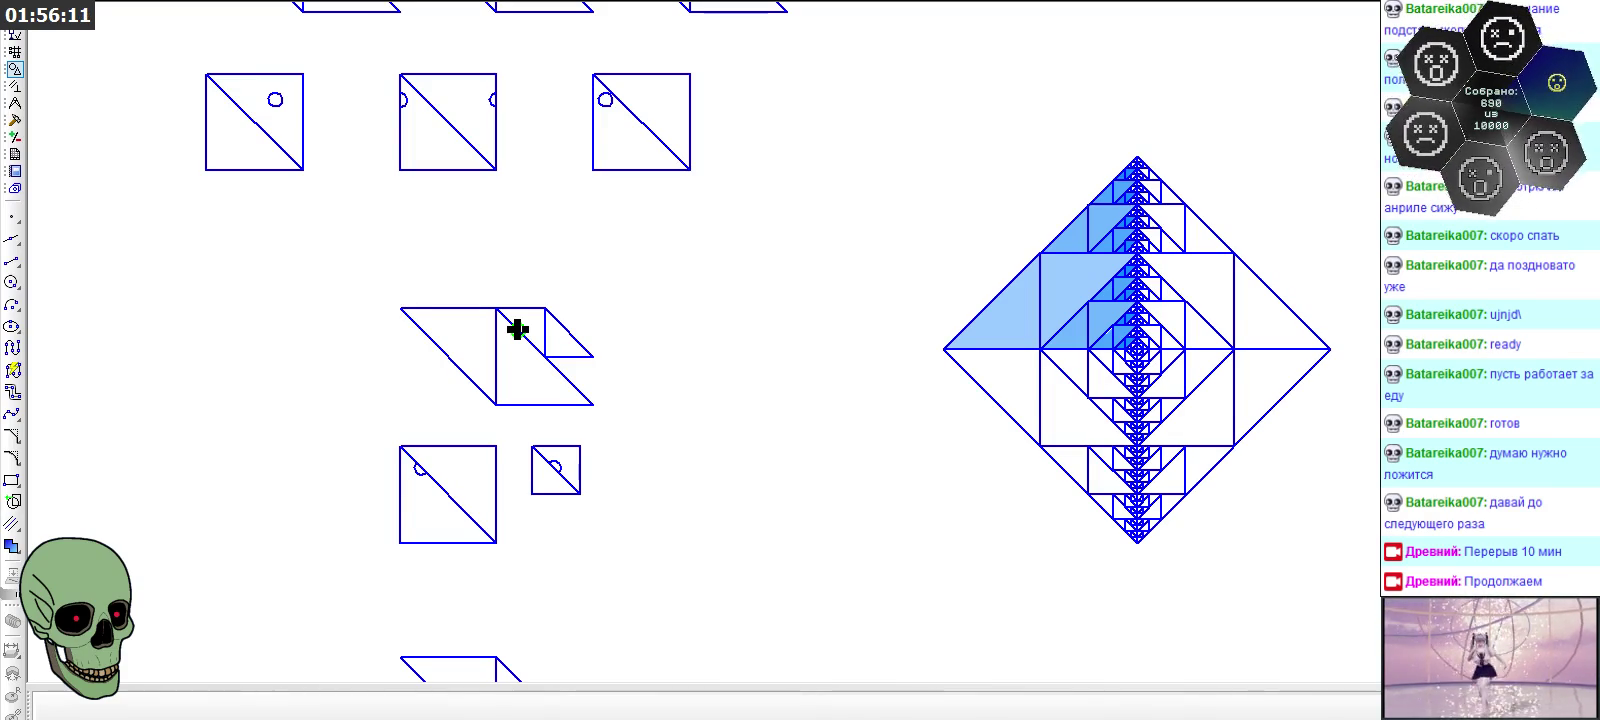
scroll(493, 342, up, 2)
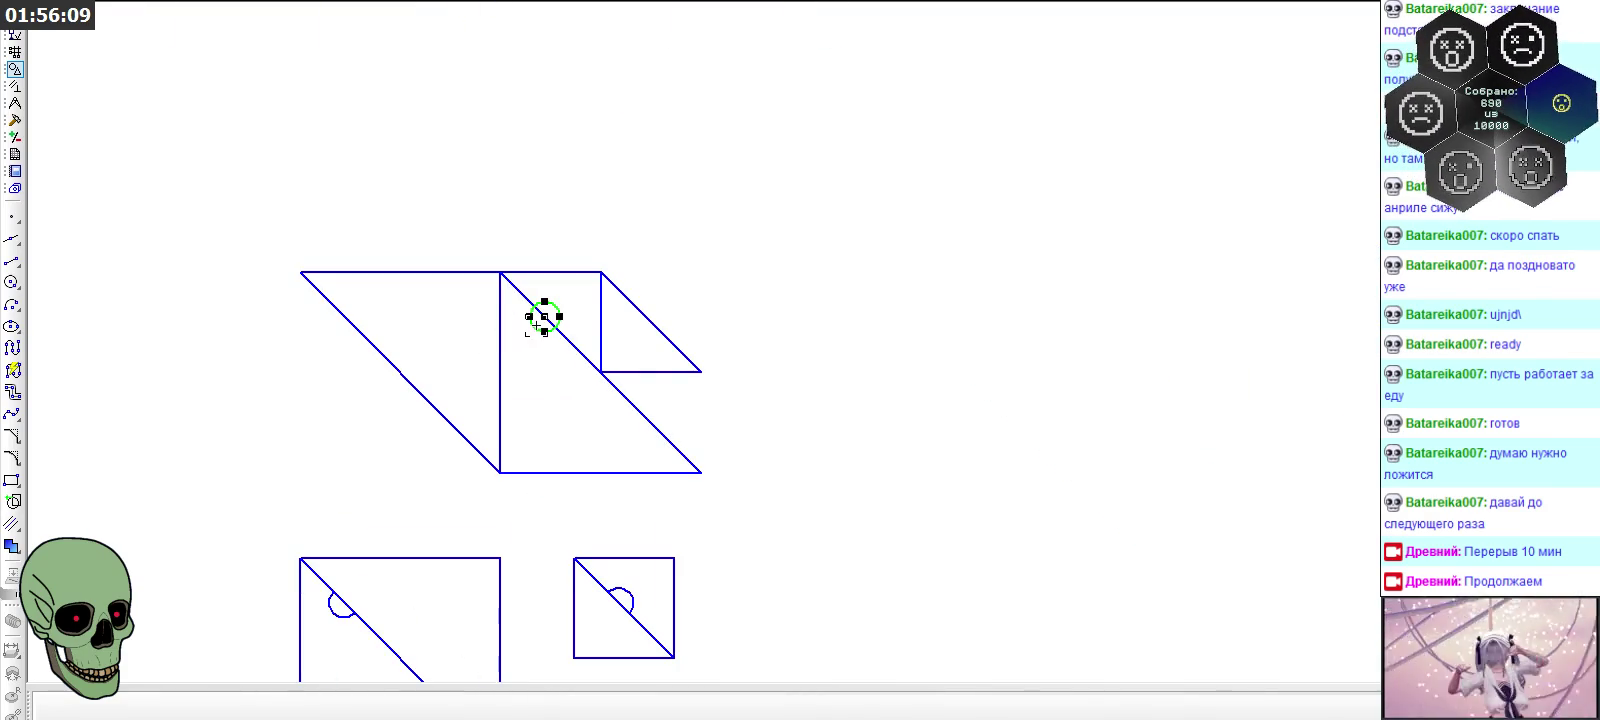
double_click(546, 316)
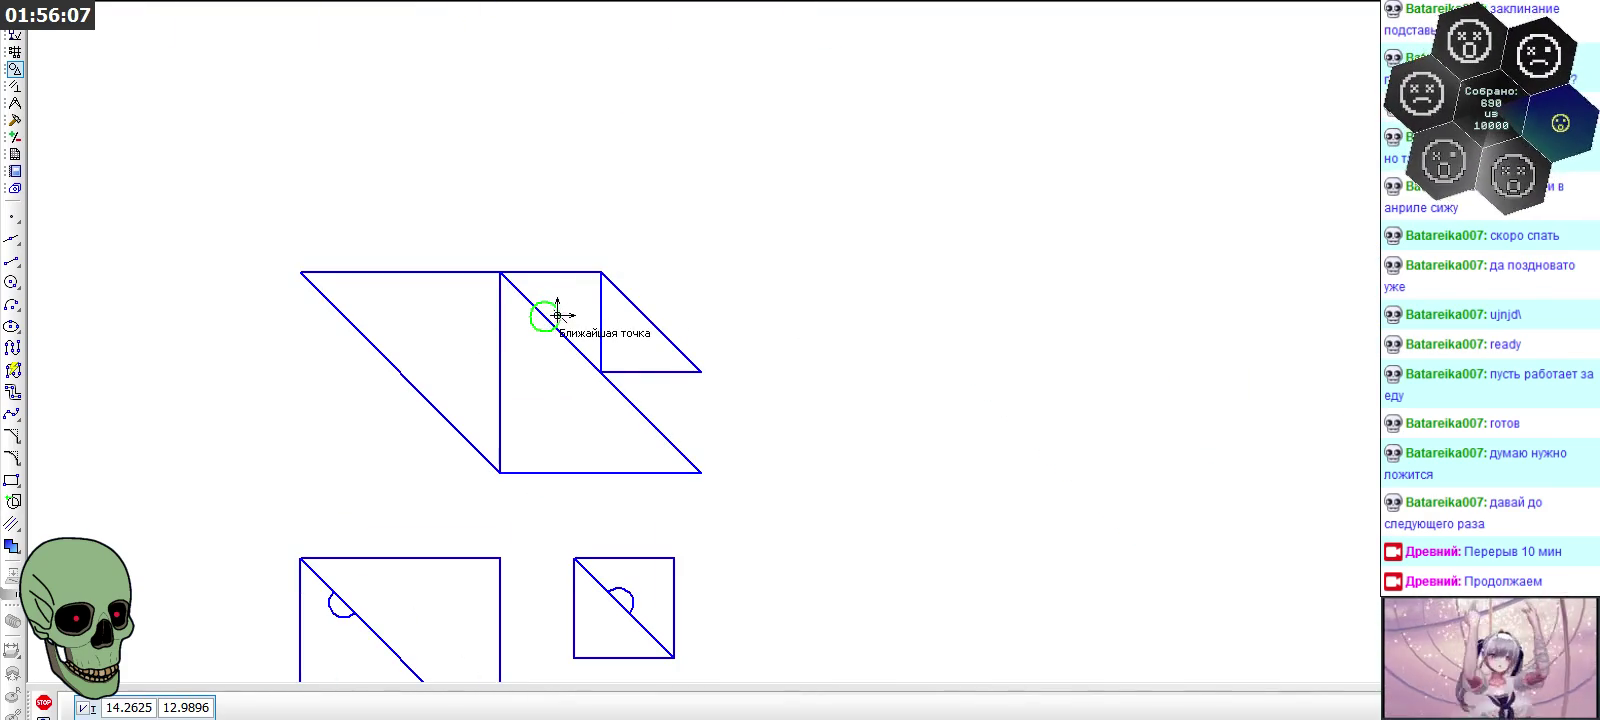
key(Escape)
Paste the circle onto the diamond's upper-left junction and end the paste
scroll(539, 314, down, 2)
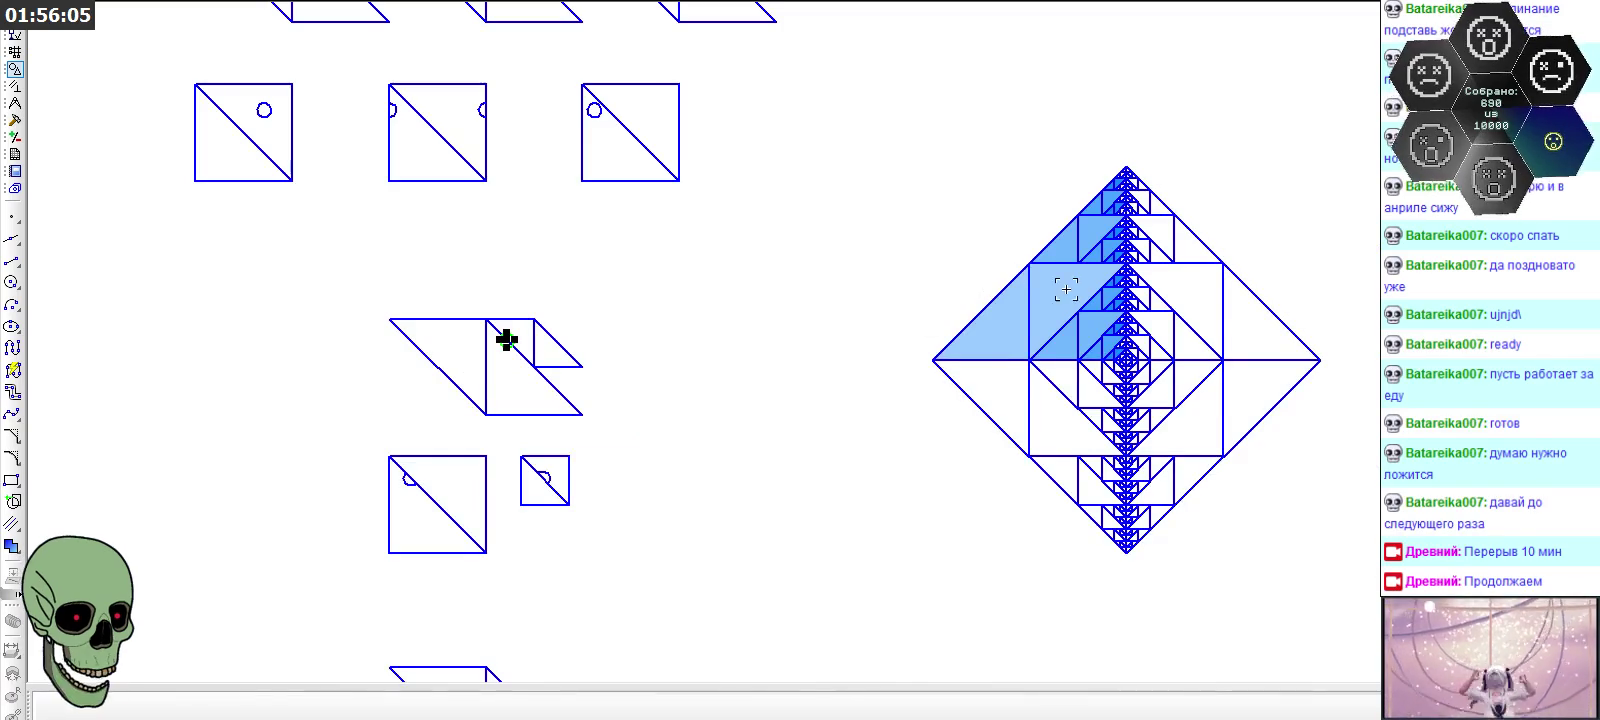
scroll(1087, 289, up, 2)
key(ctrl+v)
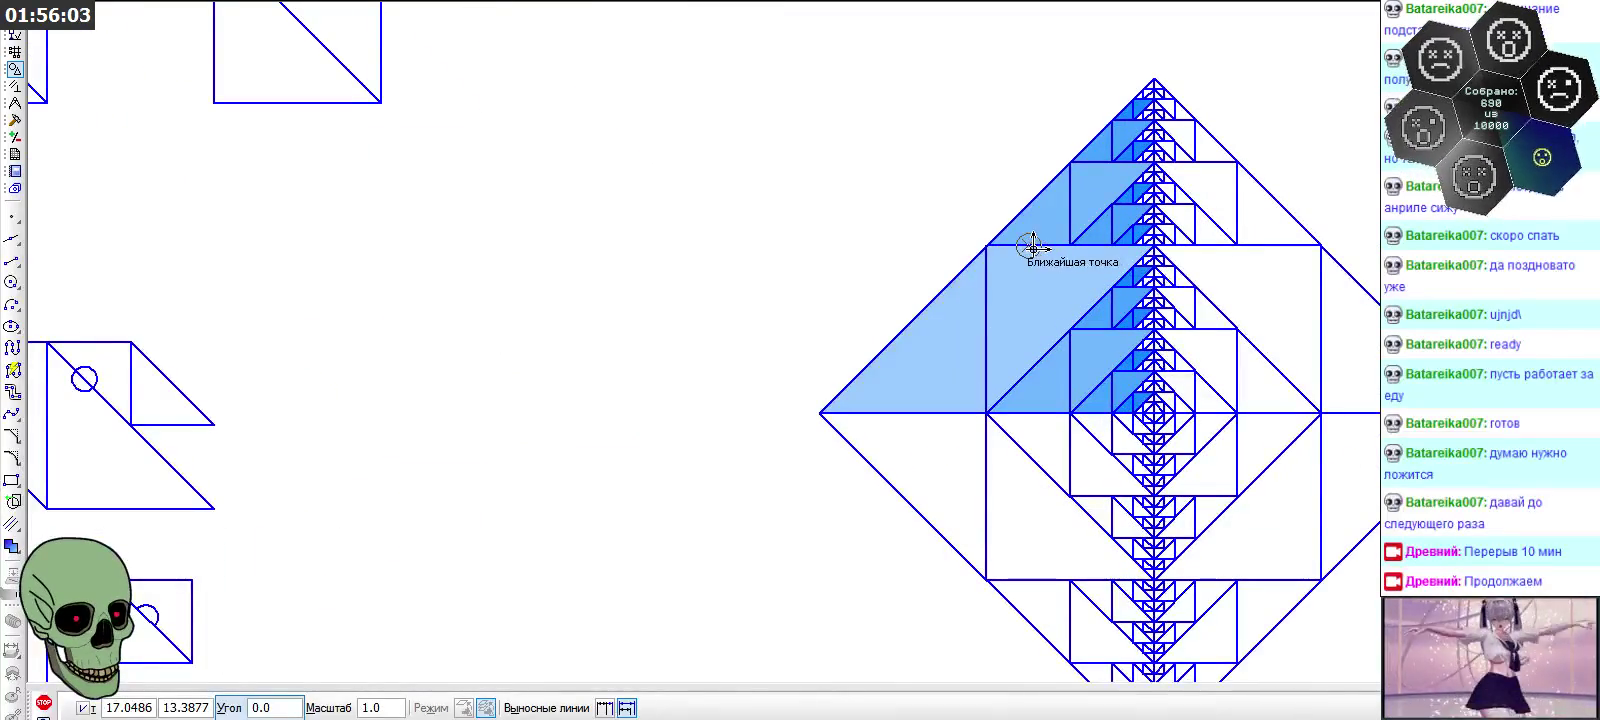
click(1036, 244)
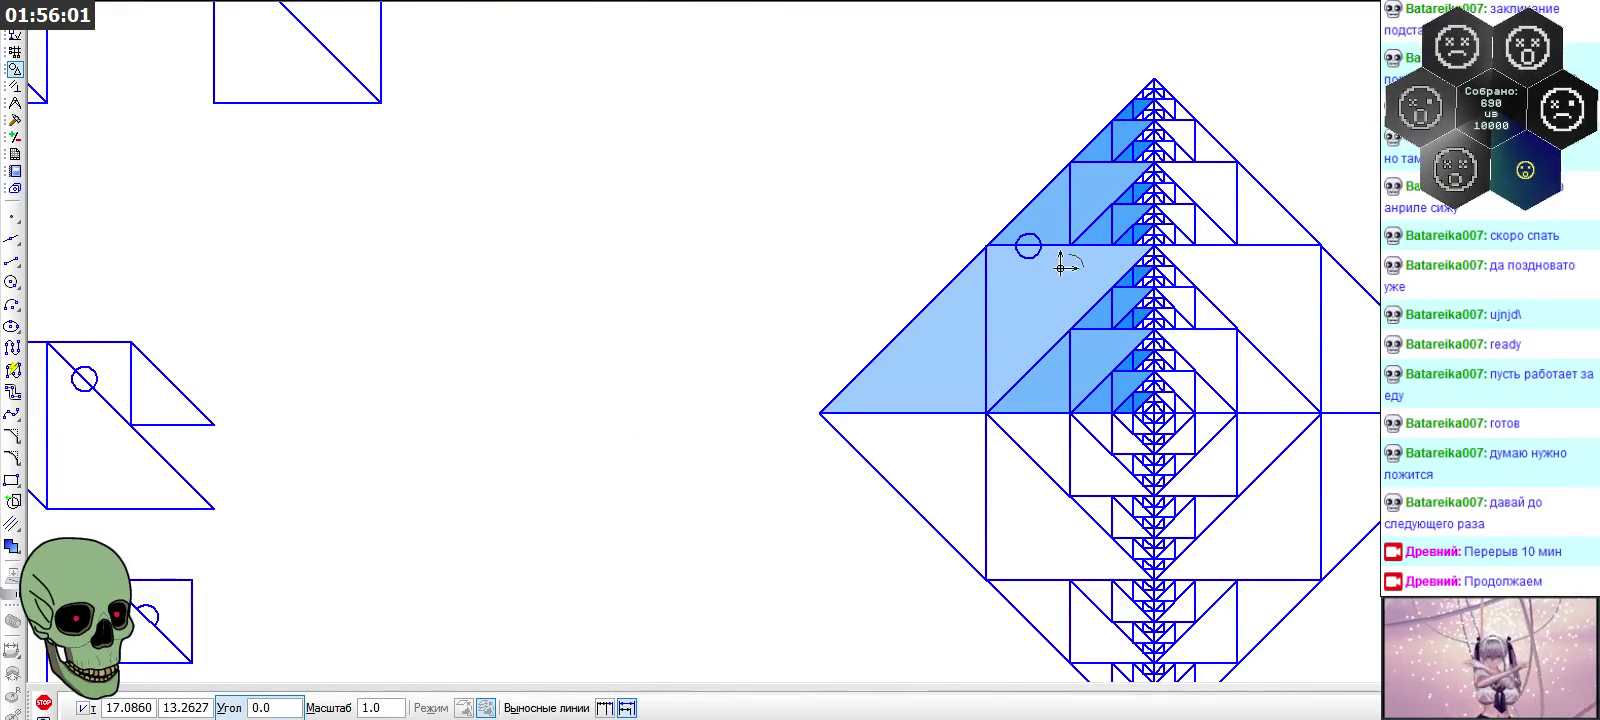
scroll(1130, 210, down, 2)
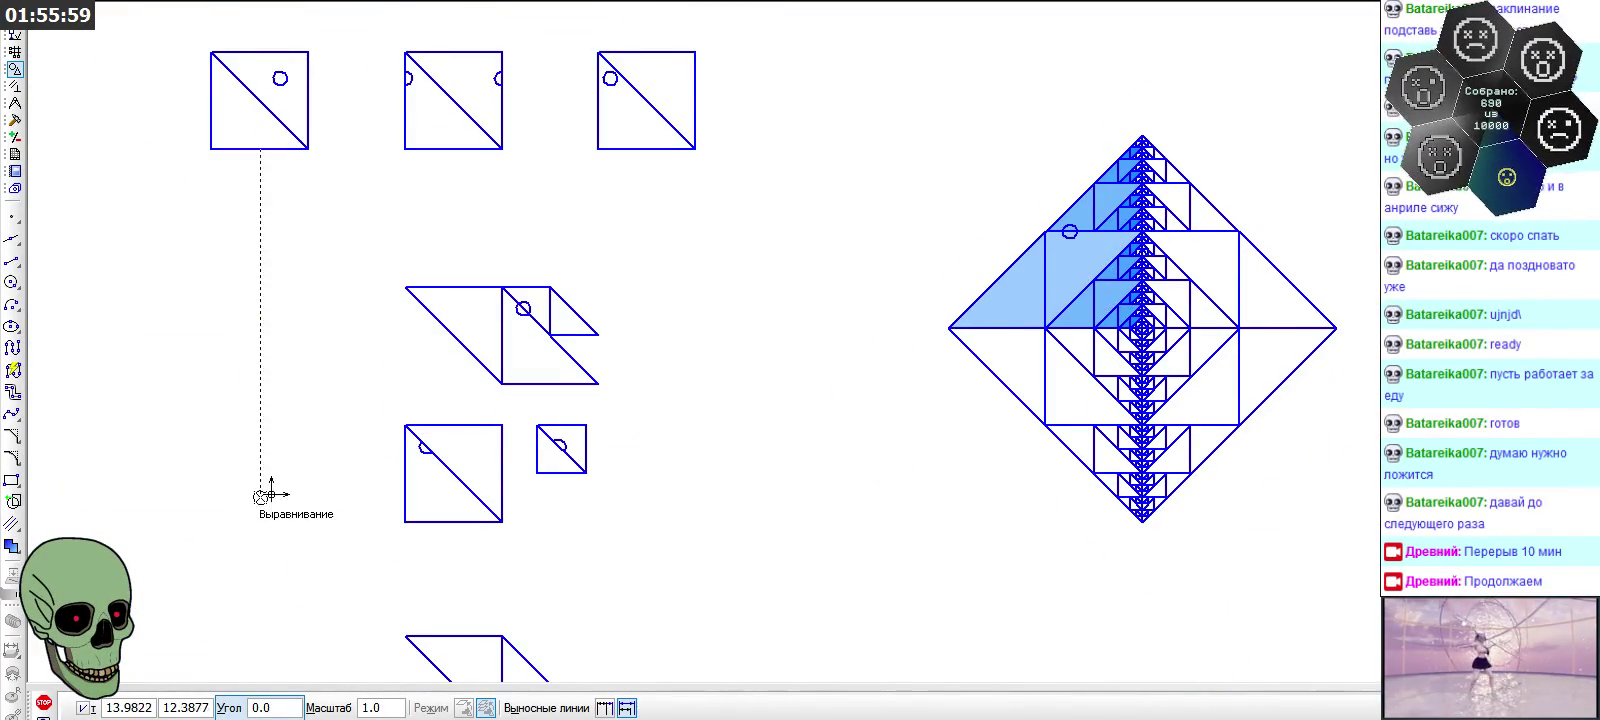
click(42, 703)
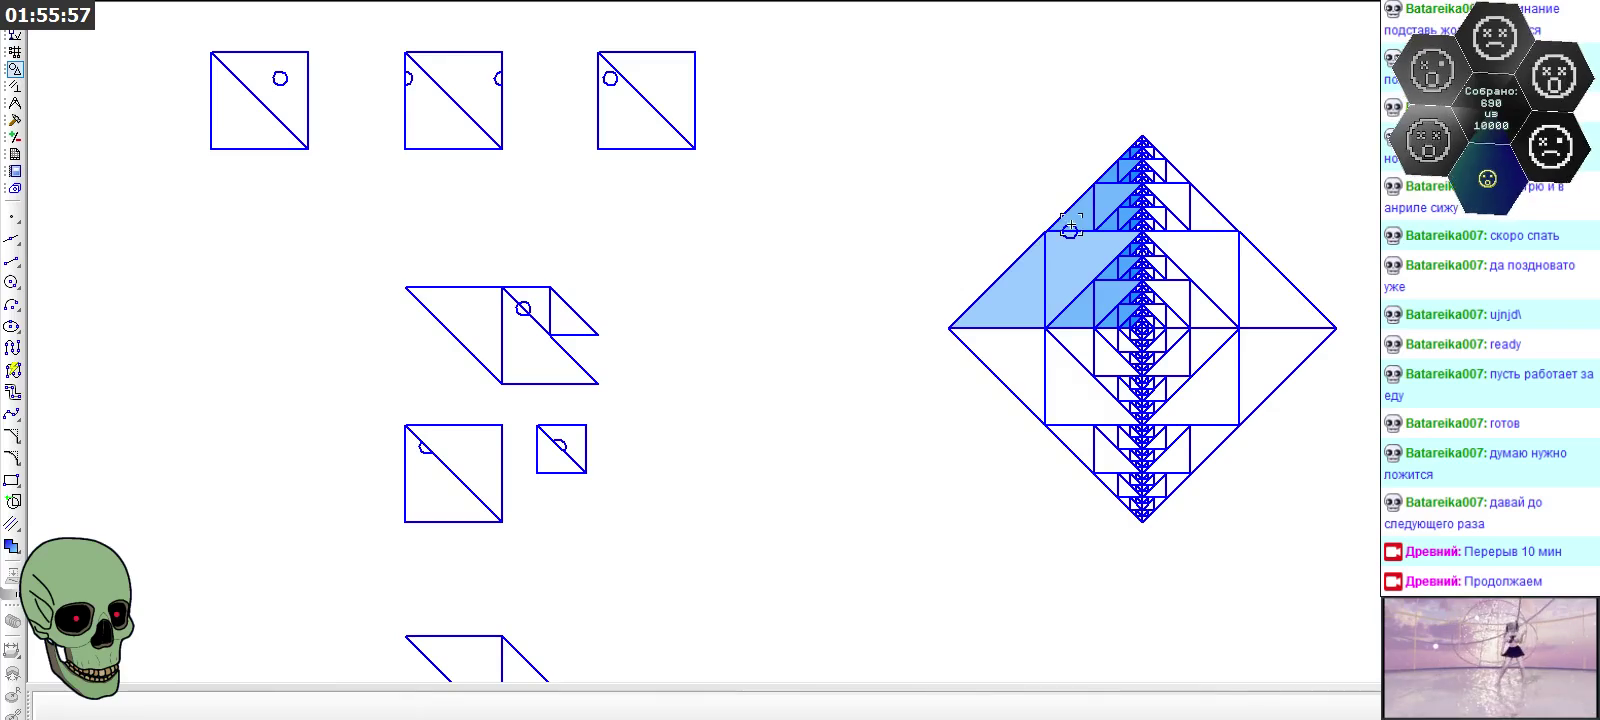
scroll(460, 316, up, 3)
scroll(470, 318, up, 2)
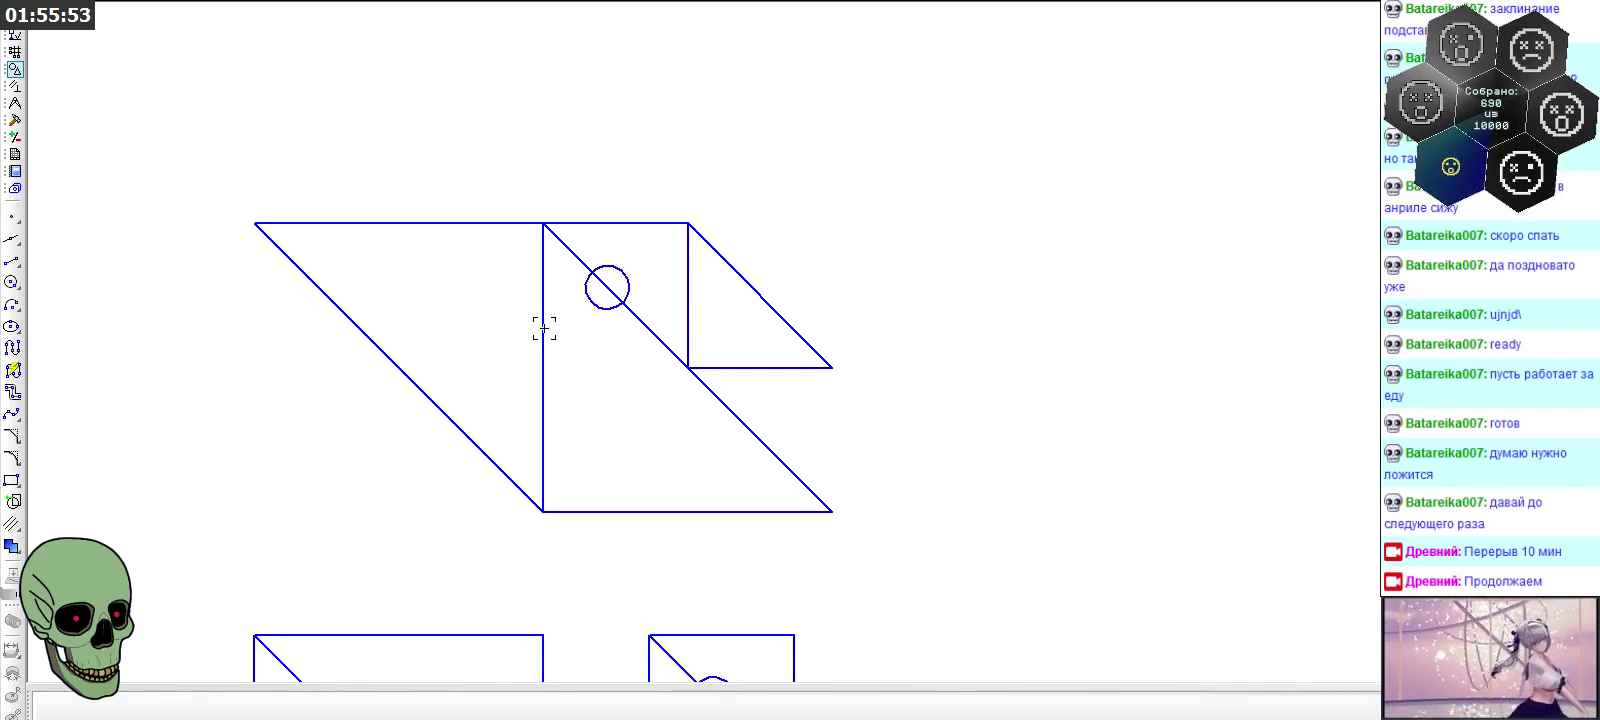
scroll(544, 329, down, 3)
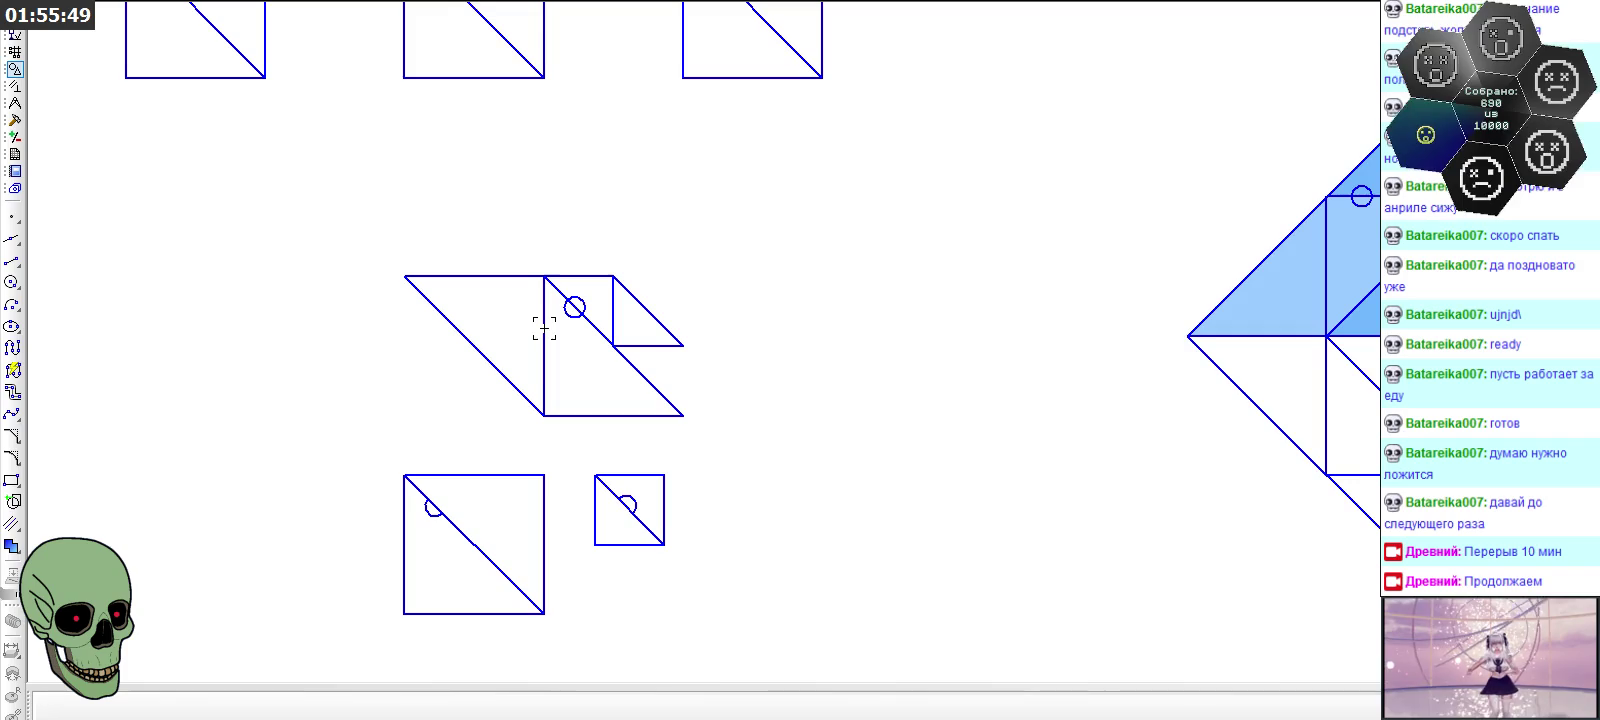
scroll(1288, 215, up, 2)
scroll(1135, 221, up, 2)
Give the diamond's circle marker the 'Утолщенная' thickened line style
click(1111, 226)
click(1253, 157)
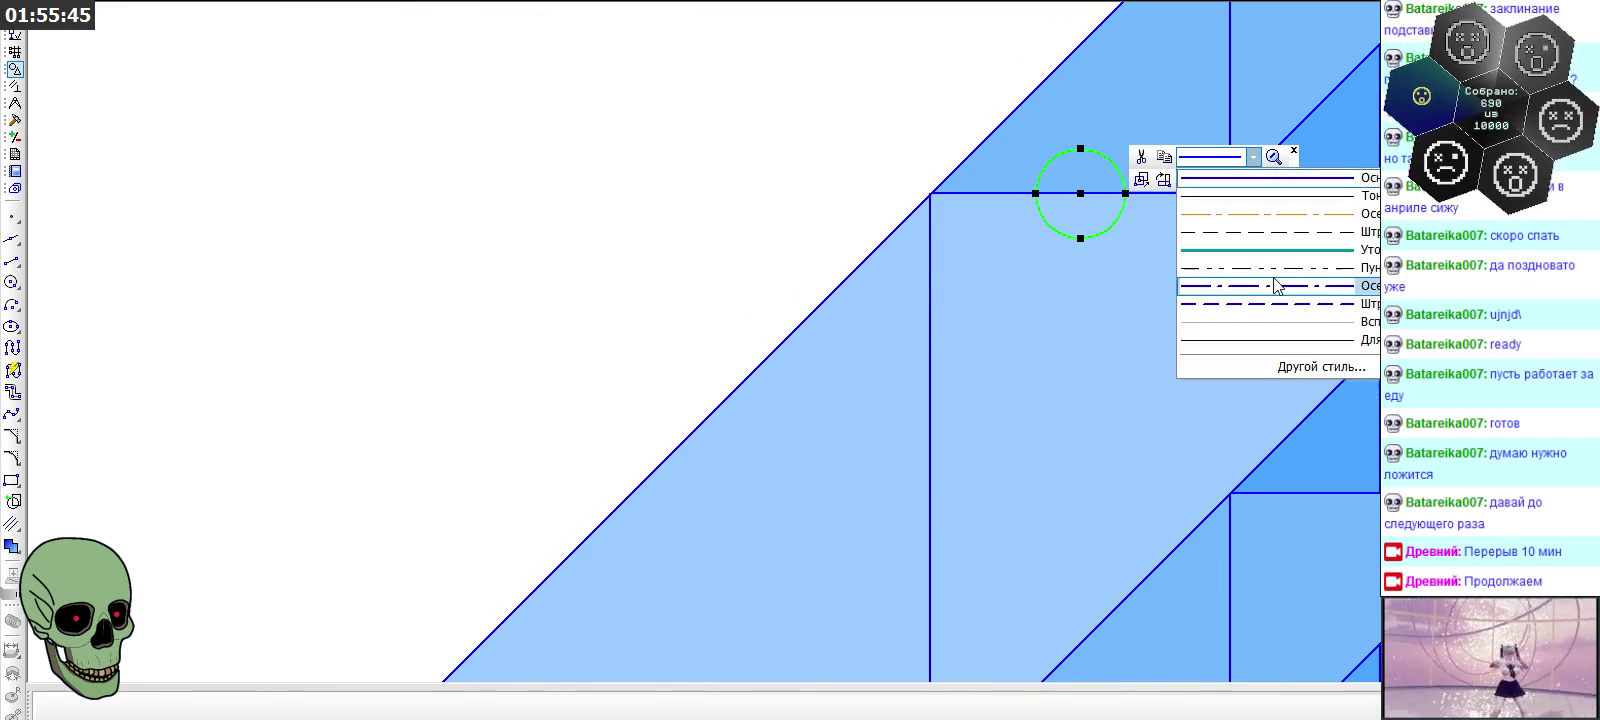
click(1280, 262)
click(718, 207)
Set the Segment tool to the thickened teal style, cancel it, and reselect the circle
click(12, 260)
click(886, 708)
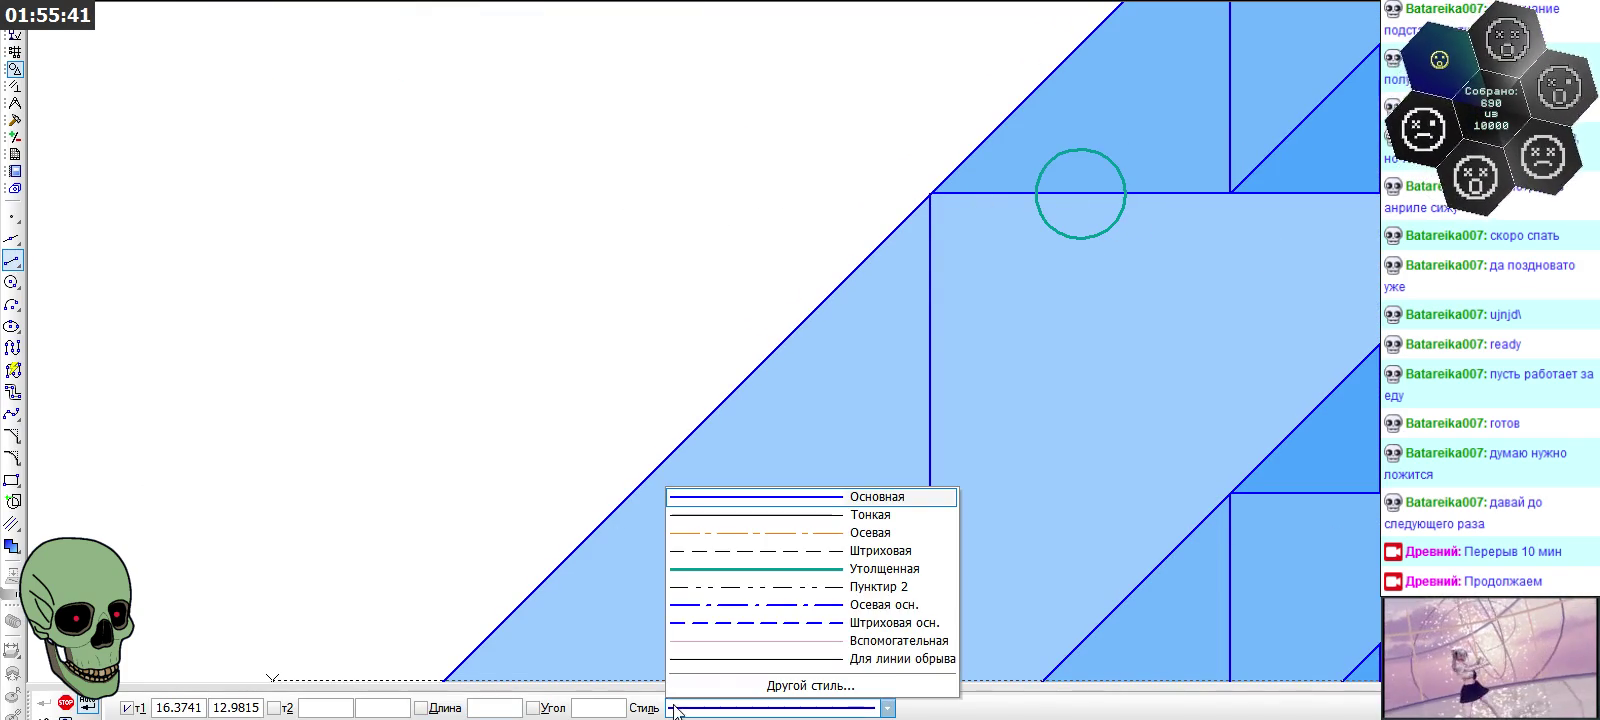
click(775, 577)
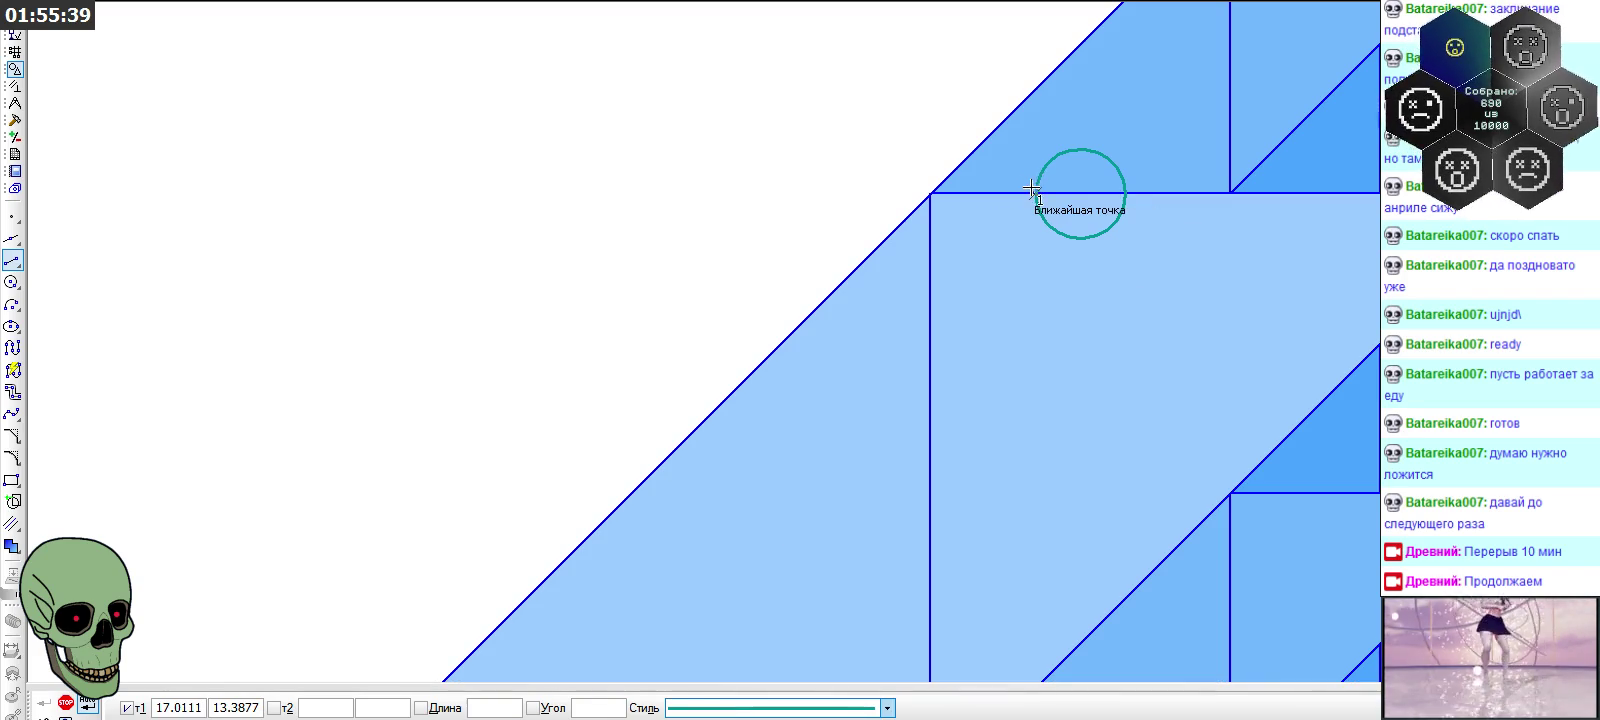
click(1038, 191)
key(Escape)
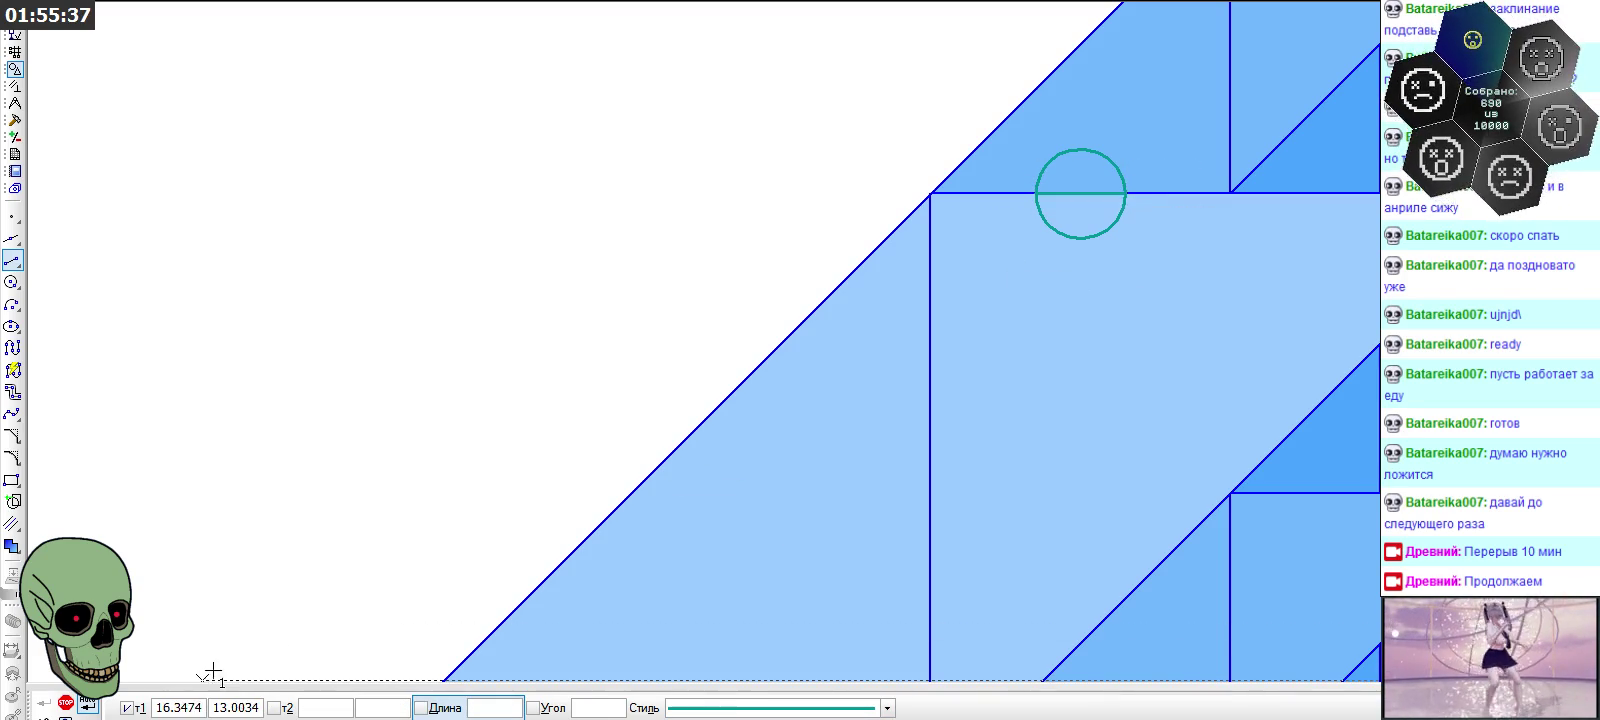
click(85, 702)
click(1050, 223)
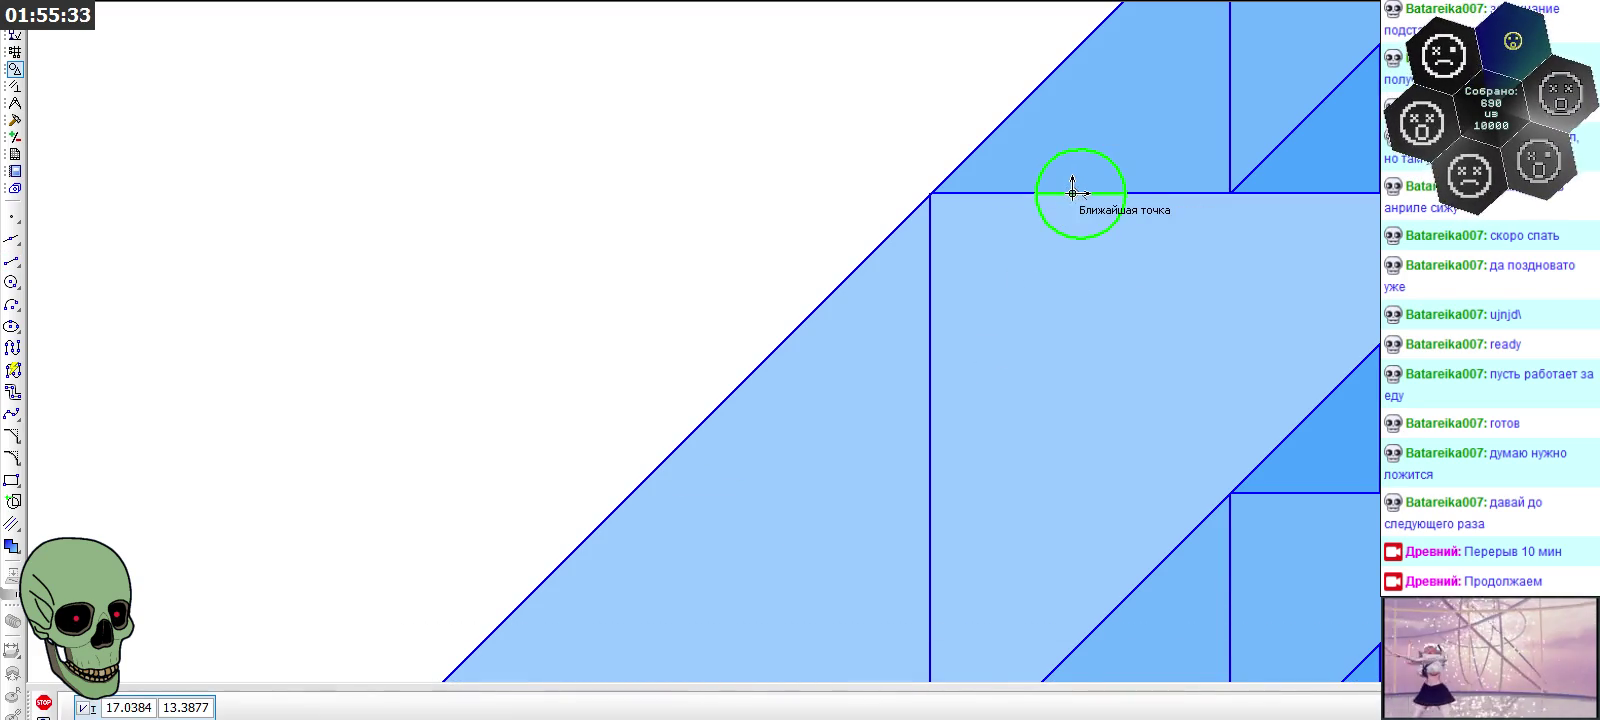
scroll(1178, 155, down, 3)
scroll(1178, 158, down, 3)
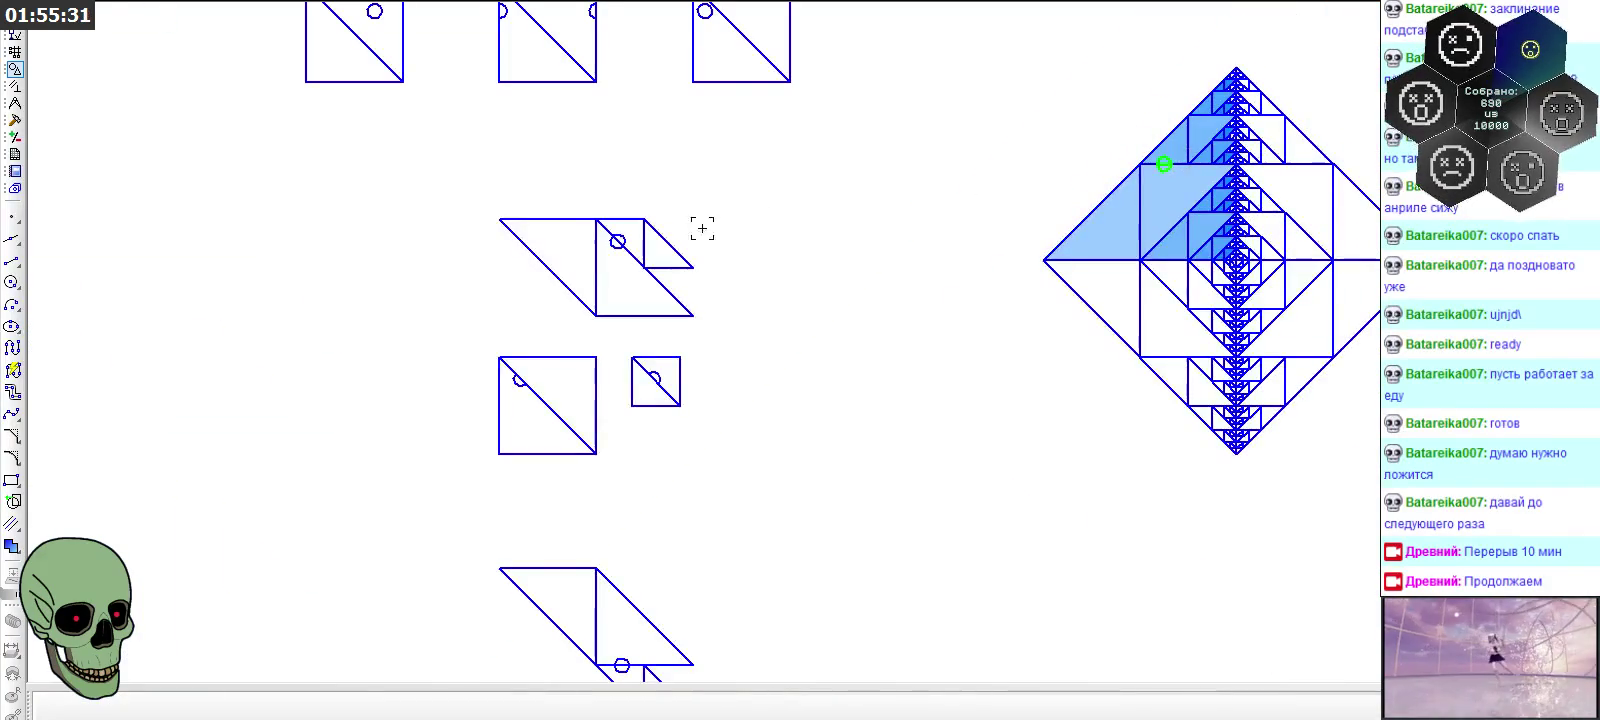
Fix the copied circle marker on the diagonals of the larger and smaller squares
scroll(600, 235, up, 6)
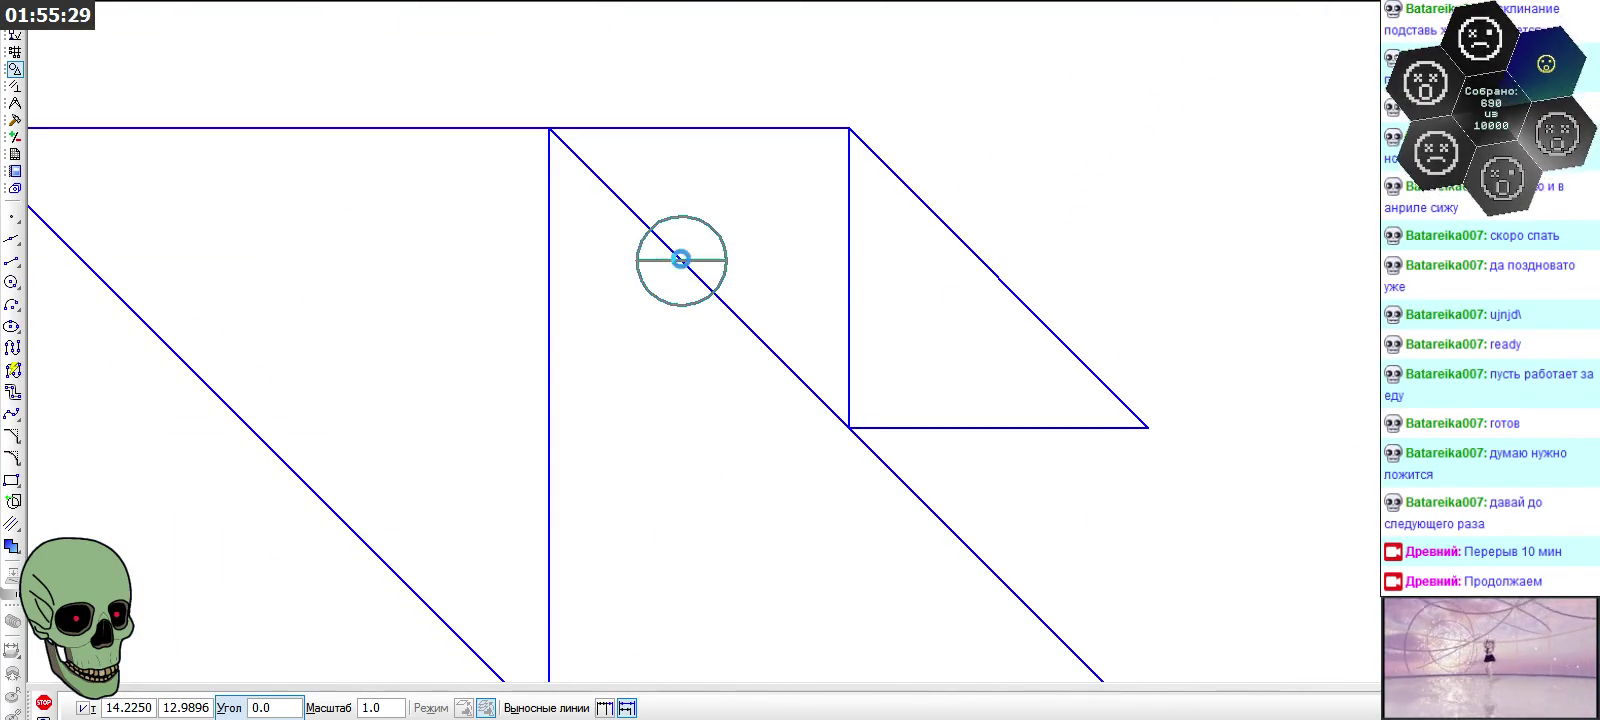
scroll(757, 220, down, 2)
scroll(757, 160, down, 2)
scroll(757, 163, down, 1)
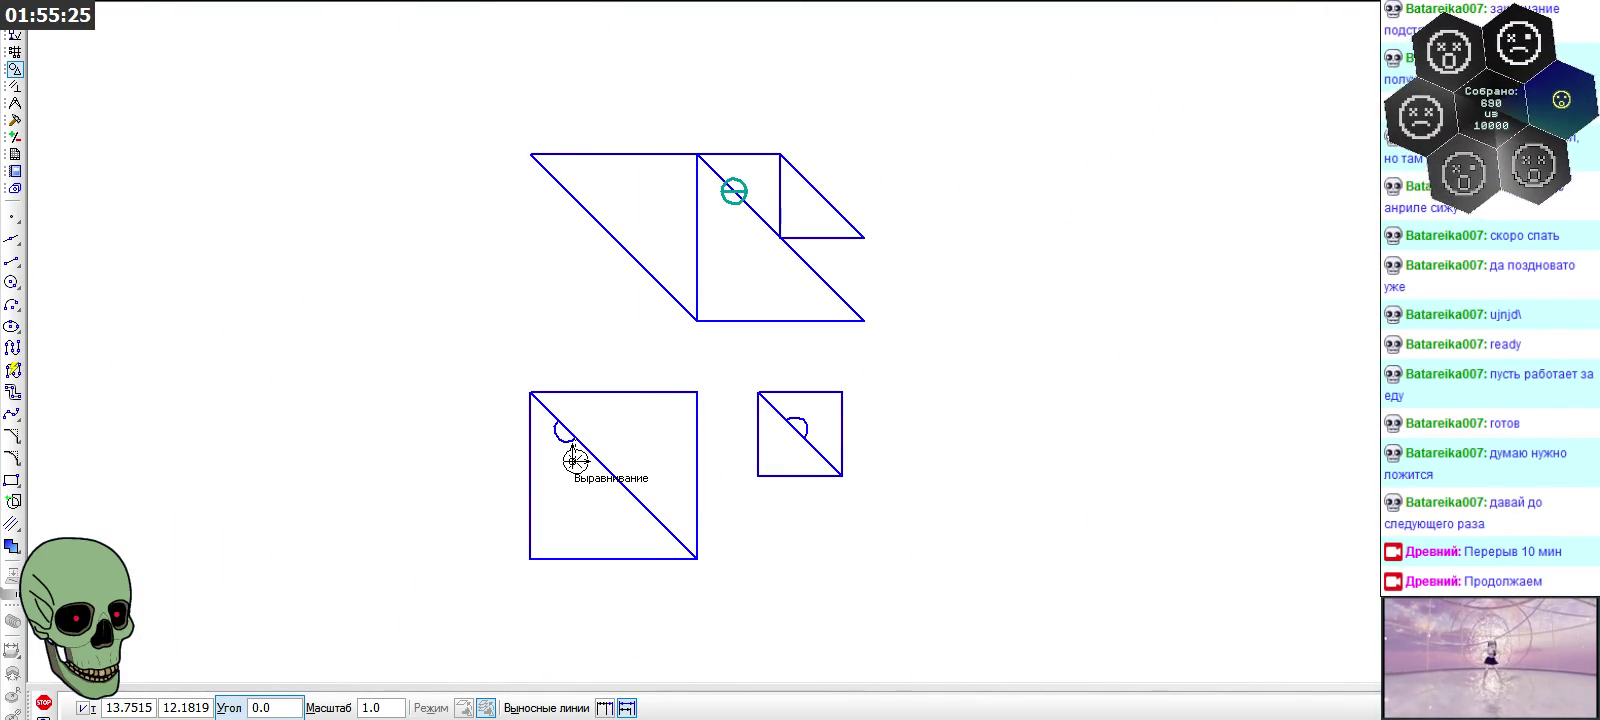
scroll(575, 460, down, 1)
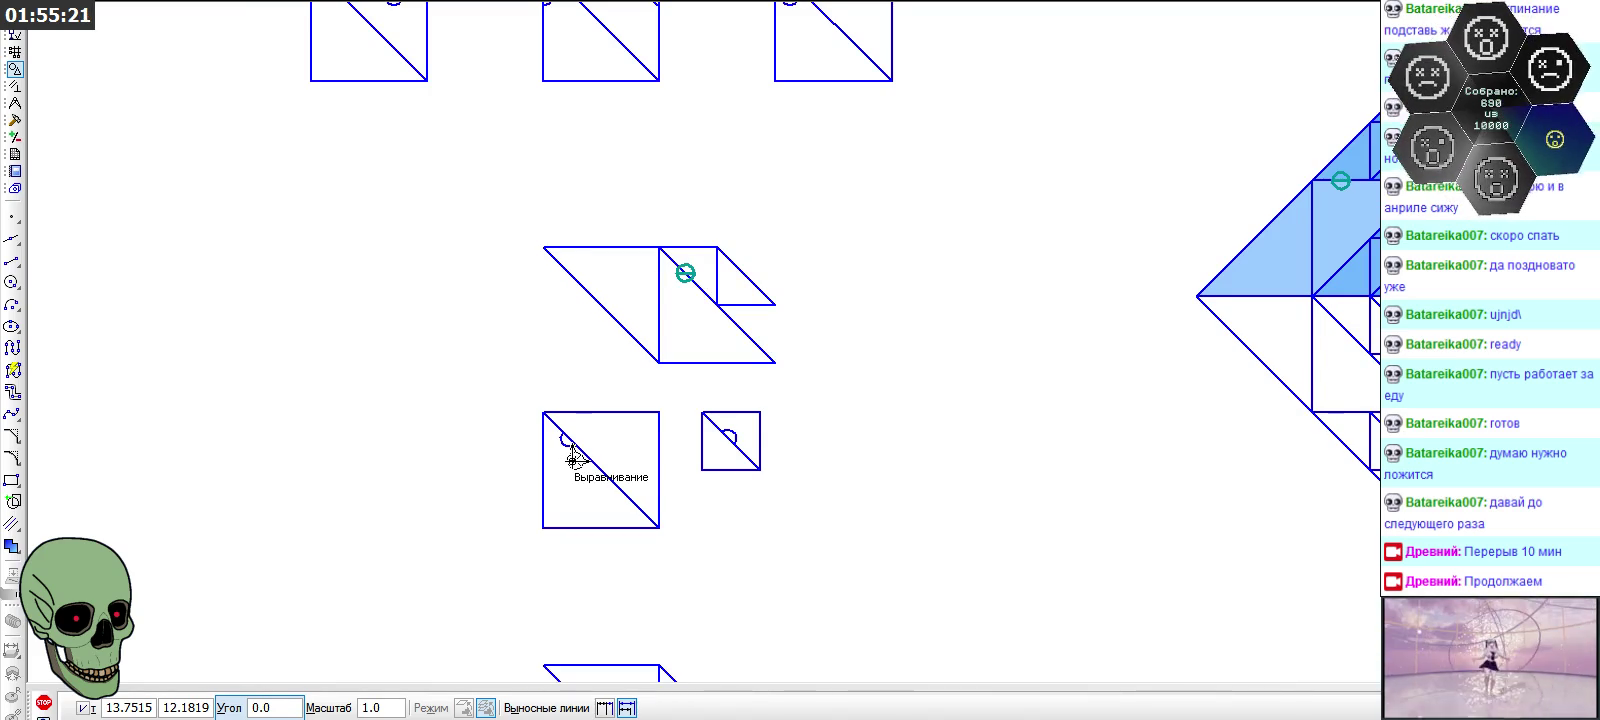
scroll(573, 459, up, 2)
click(563, 403)
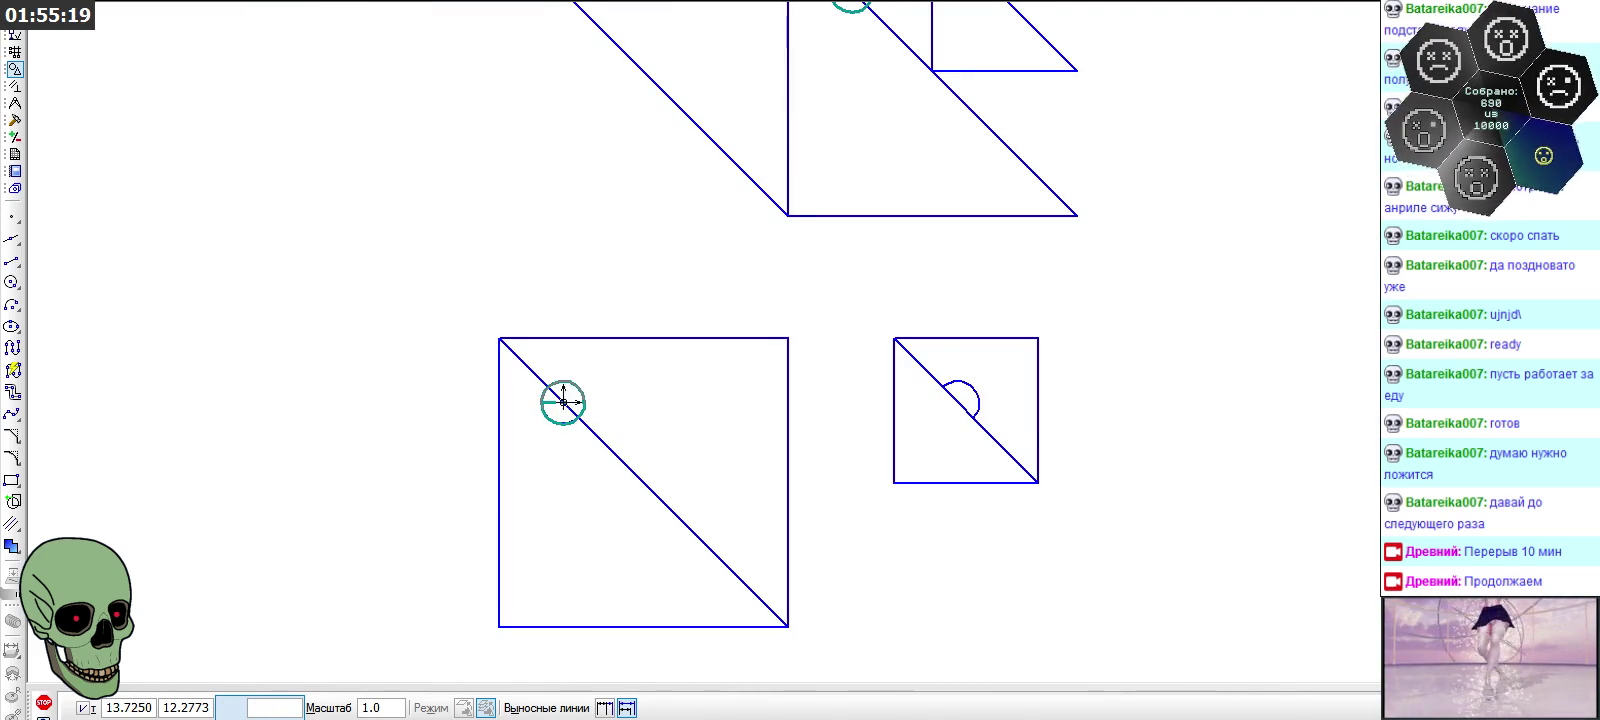
click(957, 405)
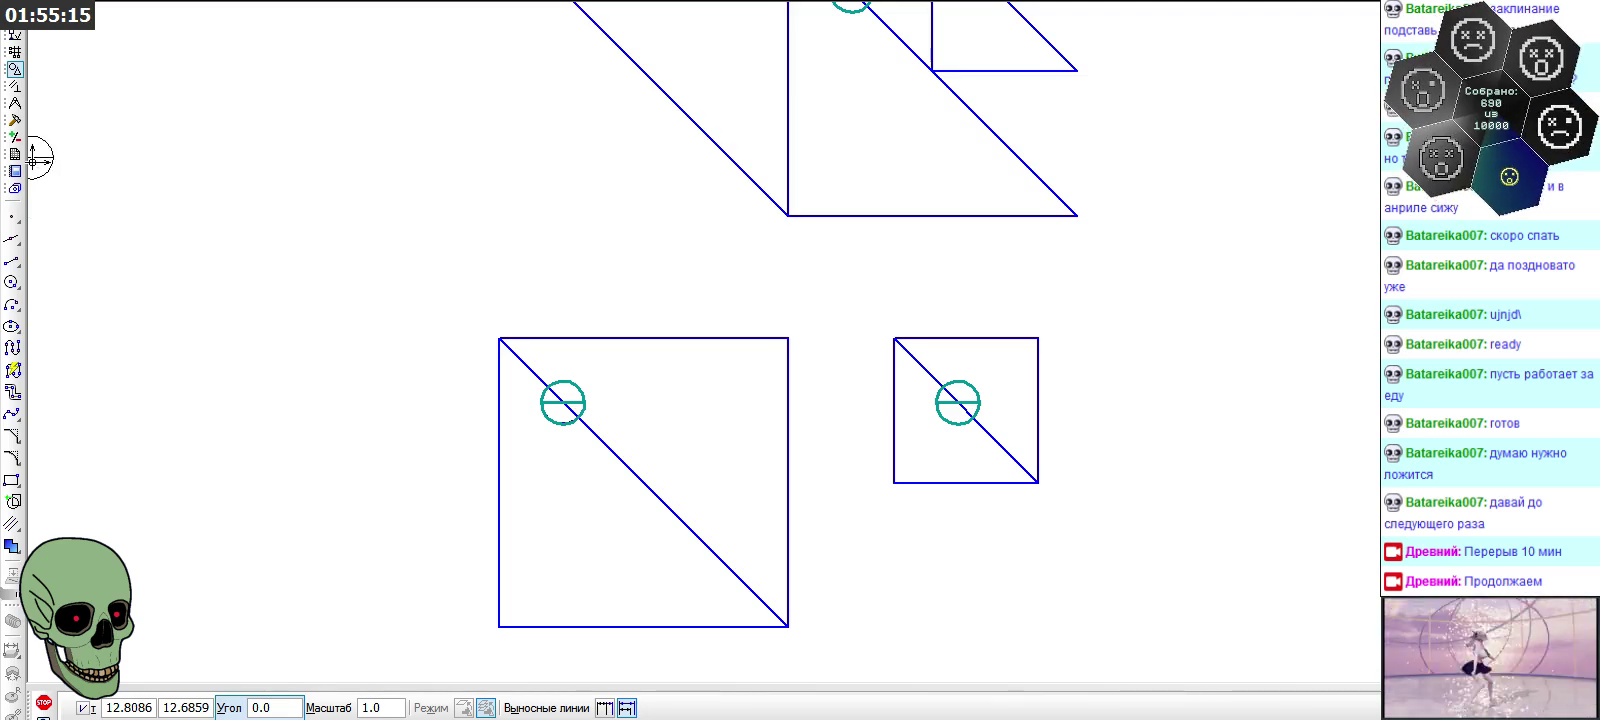
click(15, 120)
click(13, 347)
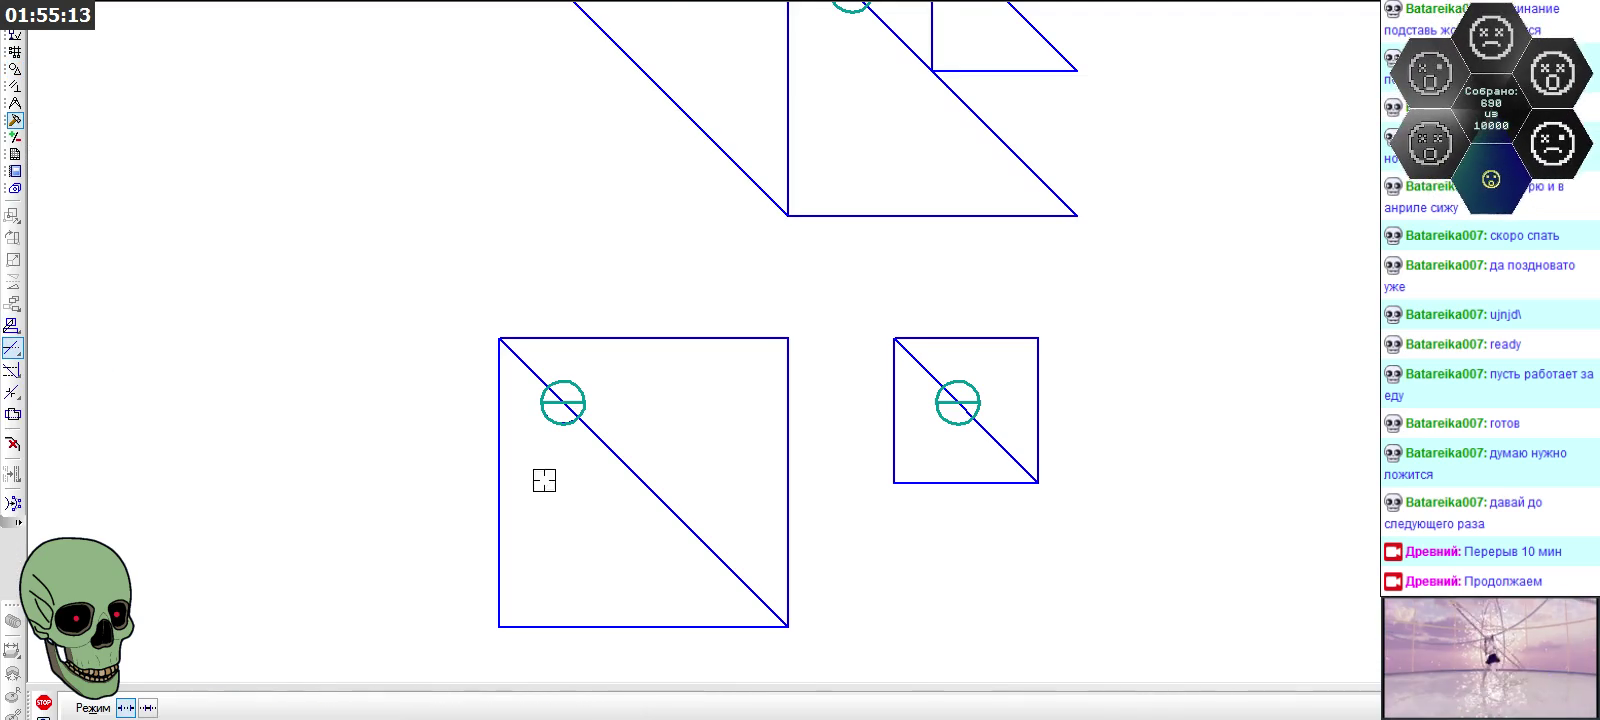
Trim away the left circle's upper arc and the right circle's lower arc pieces
scroll(545, 475, up, 2)
scroll(568, 460, down, 2)
scroll(565, 435, down, 2)
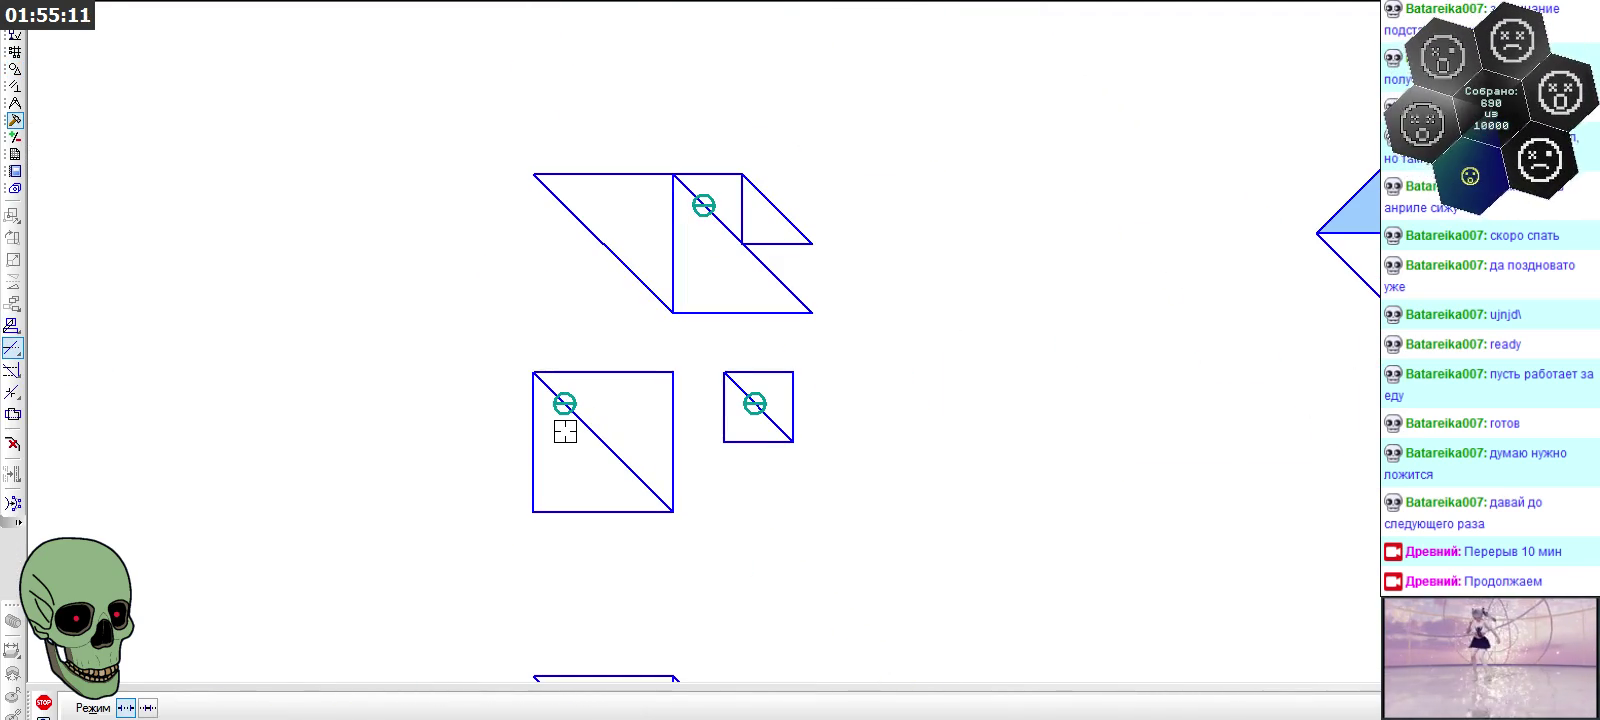
scroll(565, 431, up, 3)
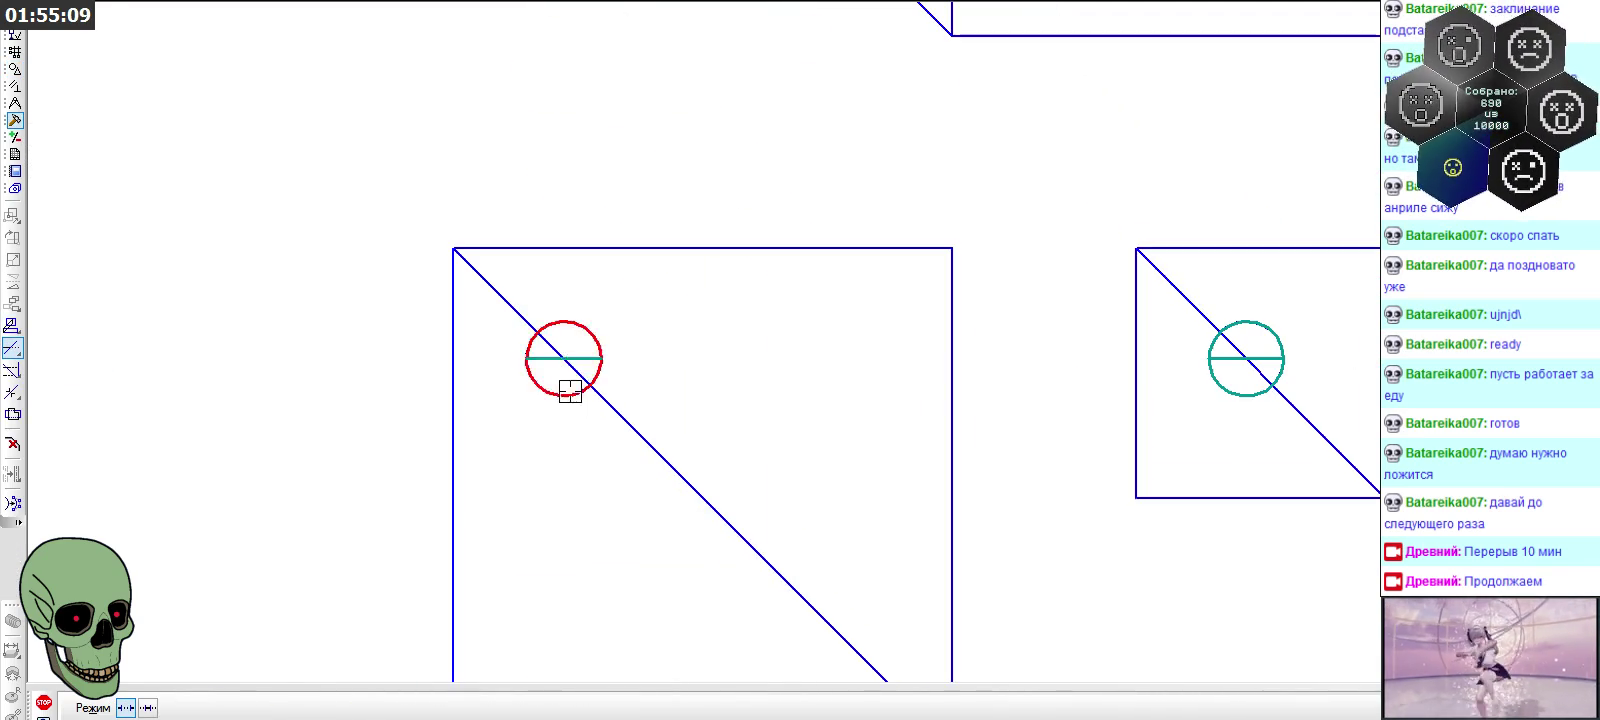
click(589, 328)
scroll(461, 392, down, 1)
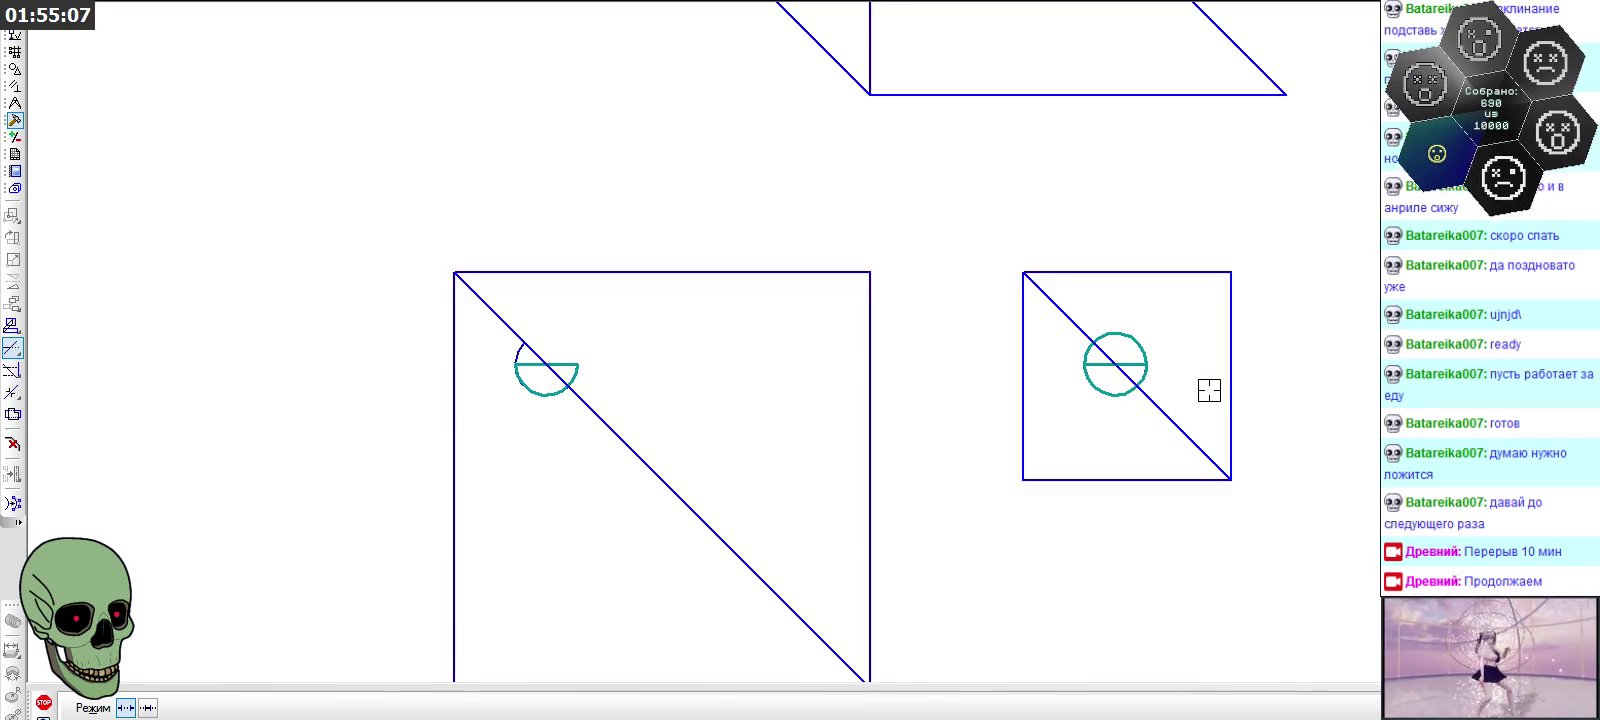
scroll(1210, 395, up, 3)
click(1067, 389)
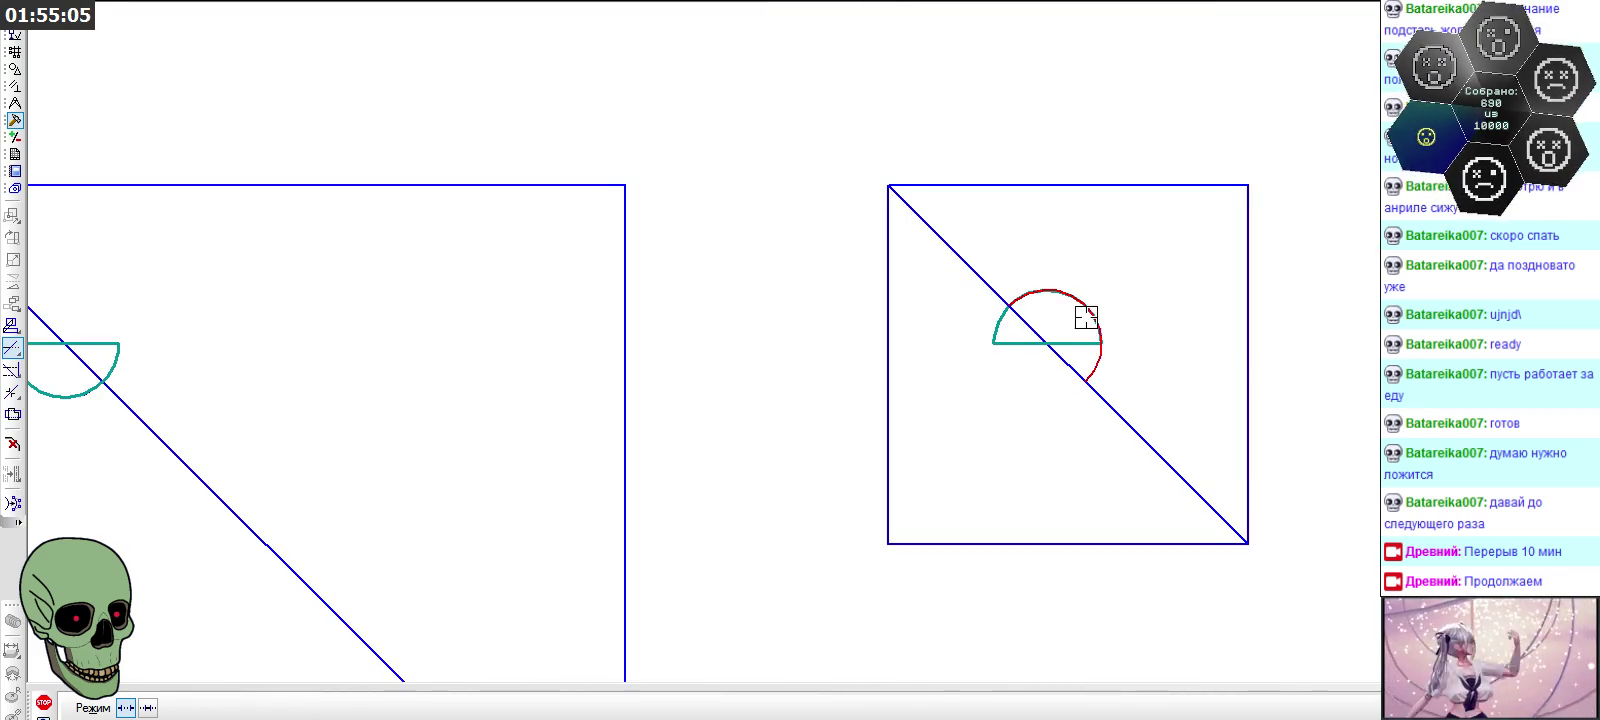
click(1098, 356)
scroll(1080, 428, down, 1)
scroll(927, 410, down, 1)
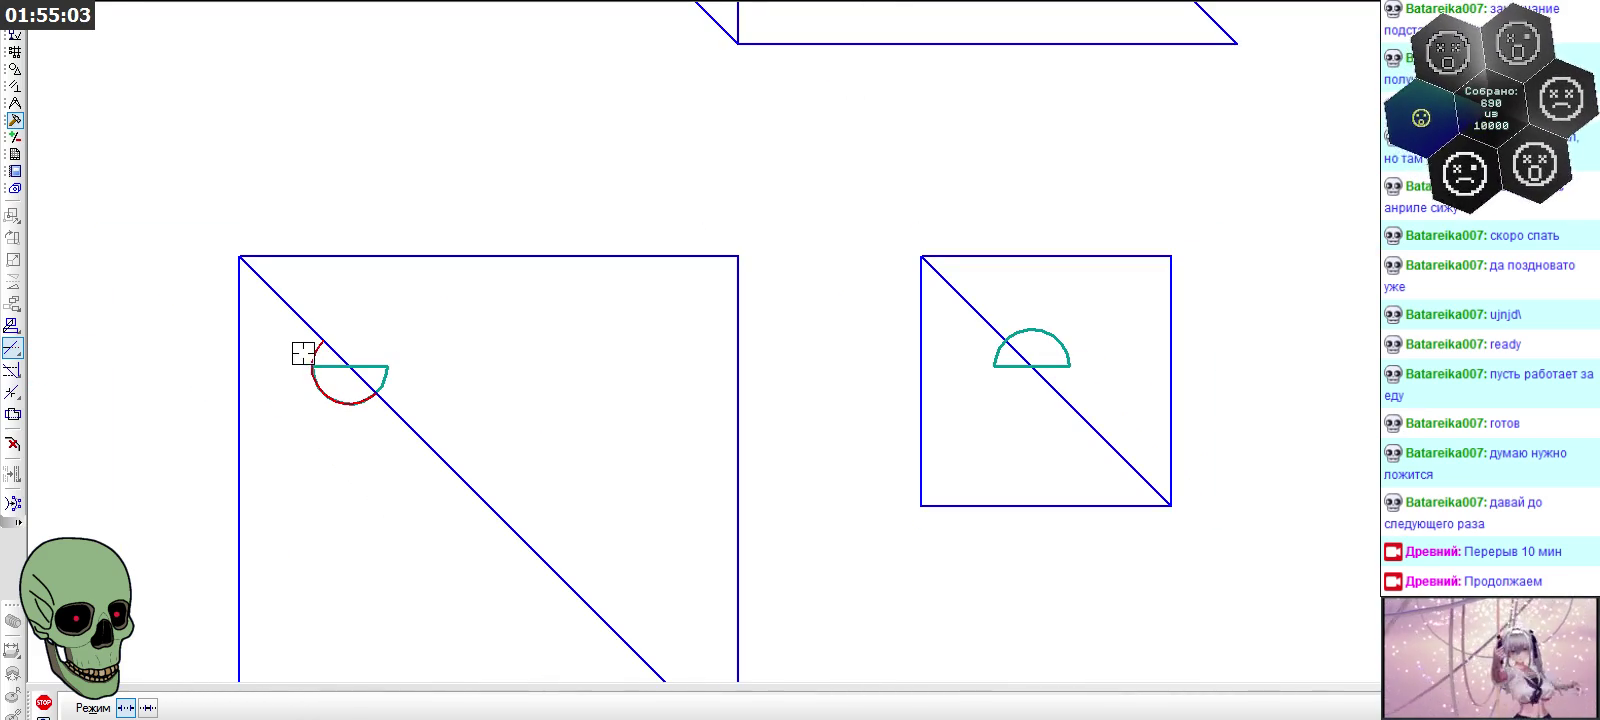
scroll(587, 322, down, 1)
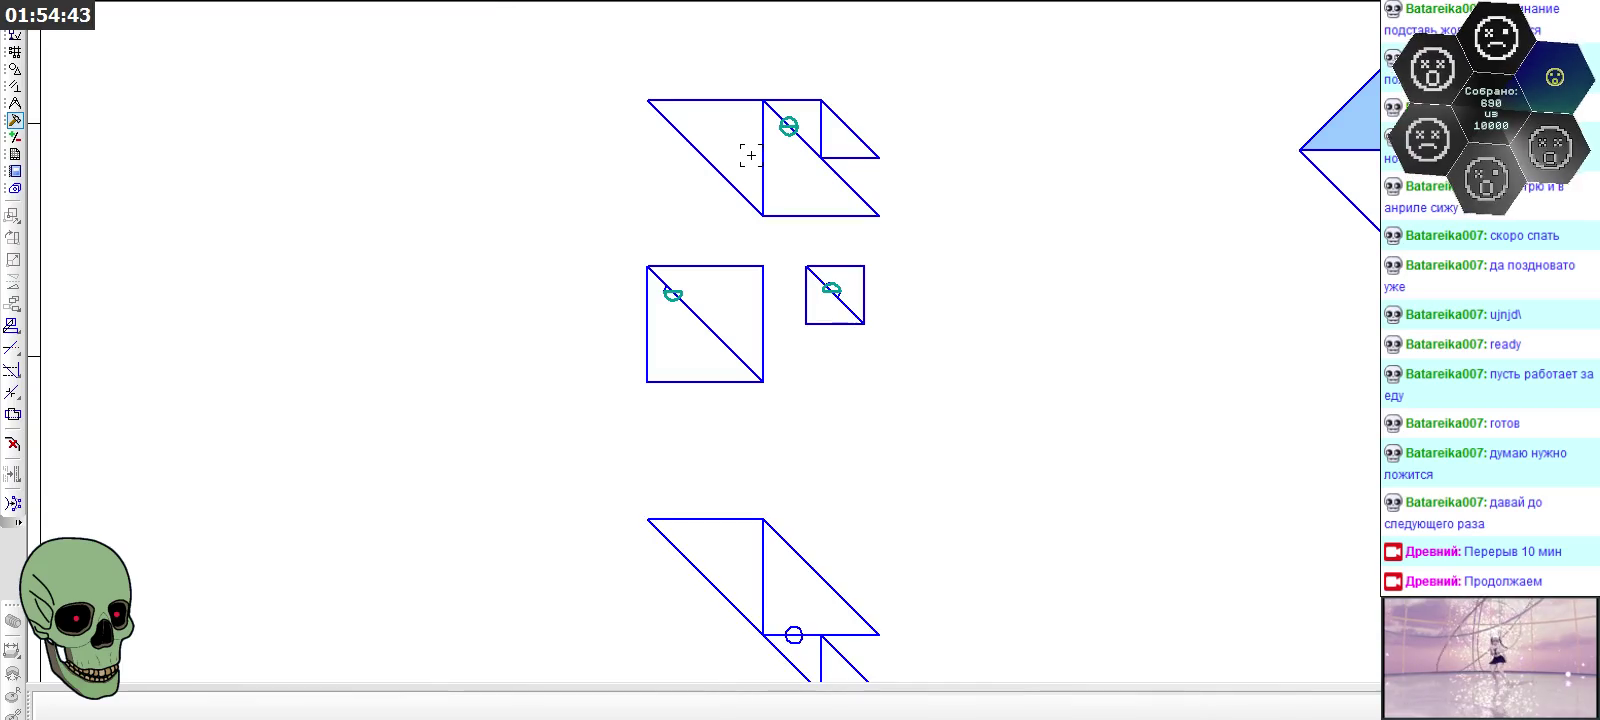
Box-select and copy the diamond fractal, then paste the duplicate below the original
scroll(738, 251, down, 2)
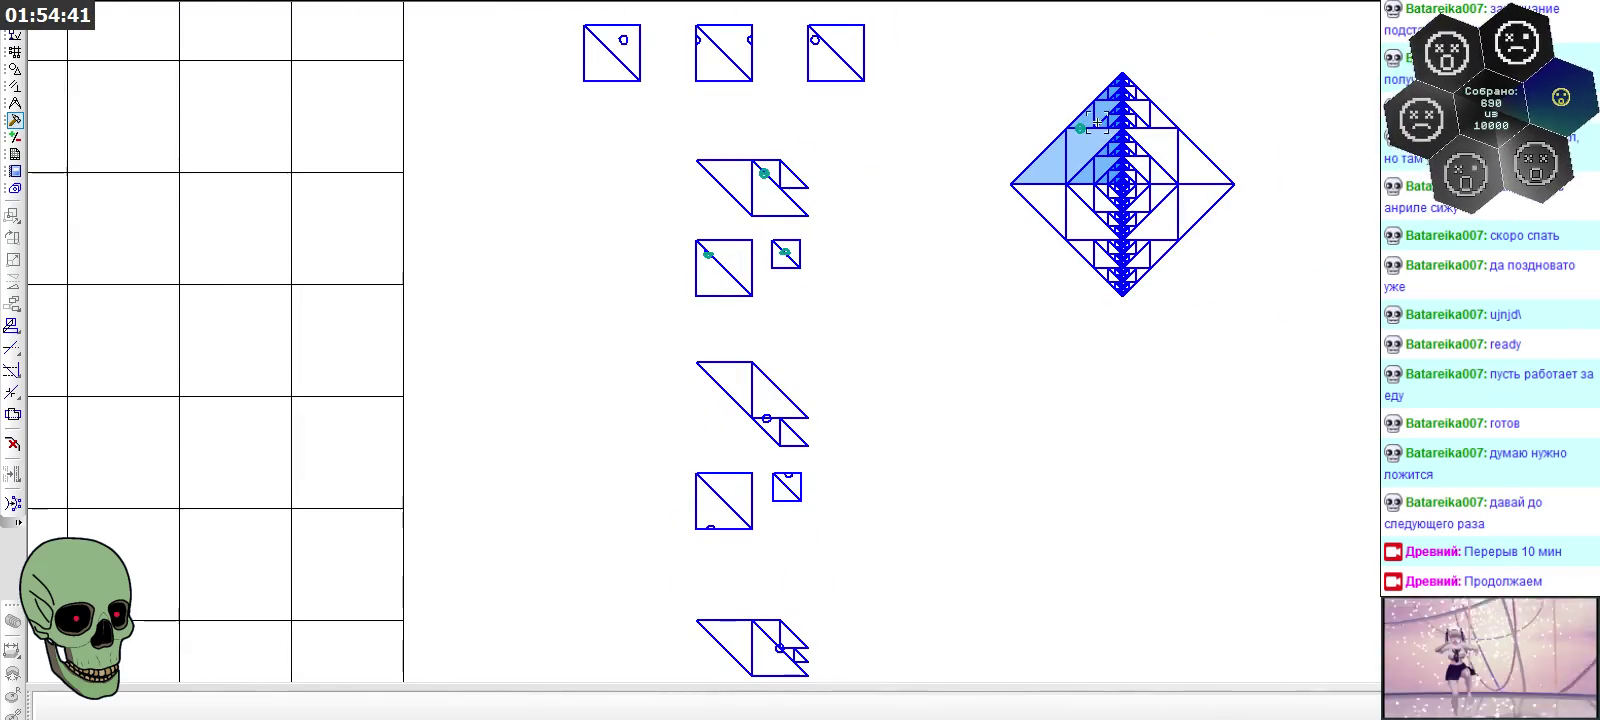
drag(1000, 44, 1255, 322)
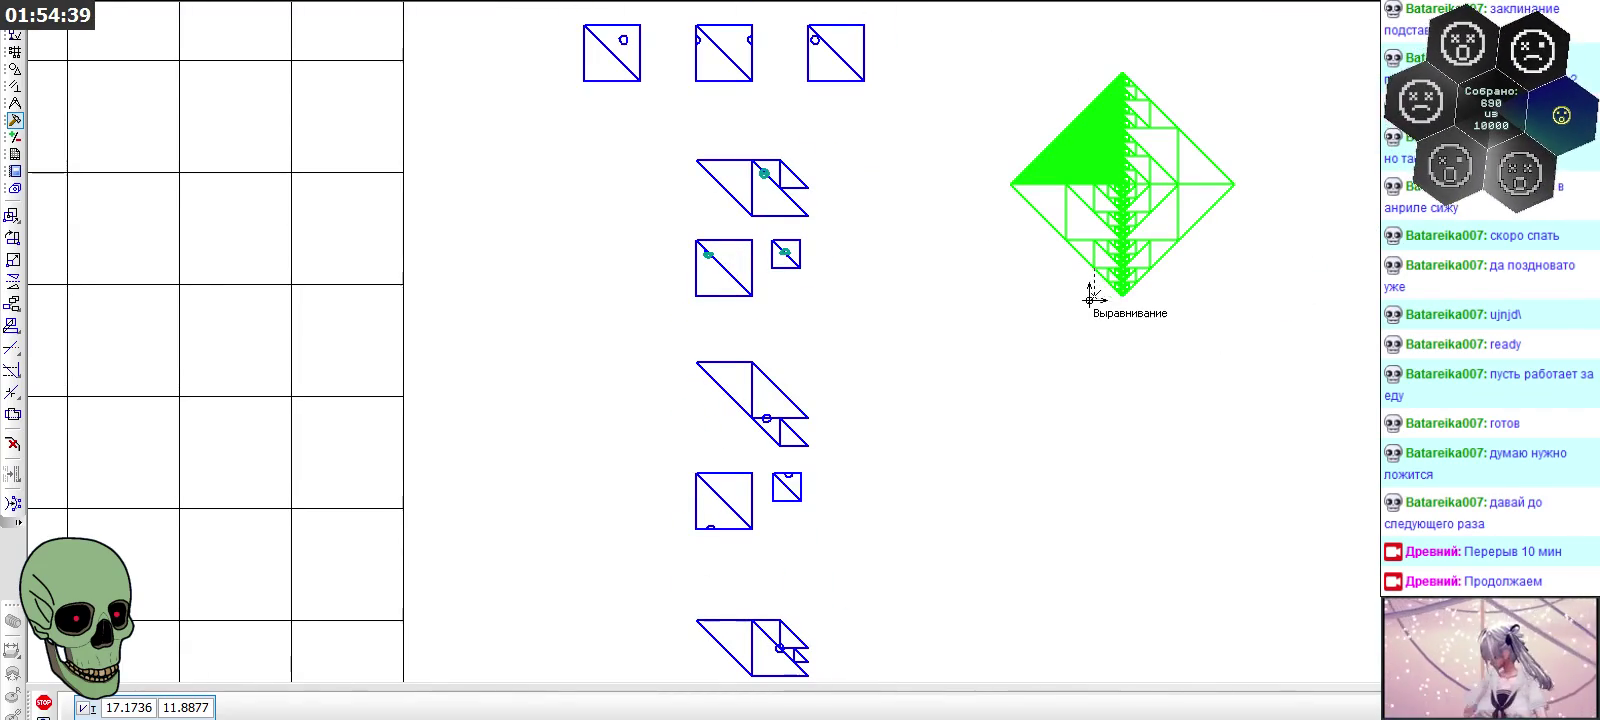
click(1126, 298)
key(ctrl+v)
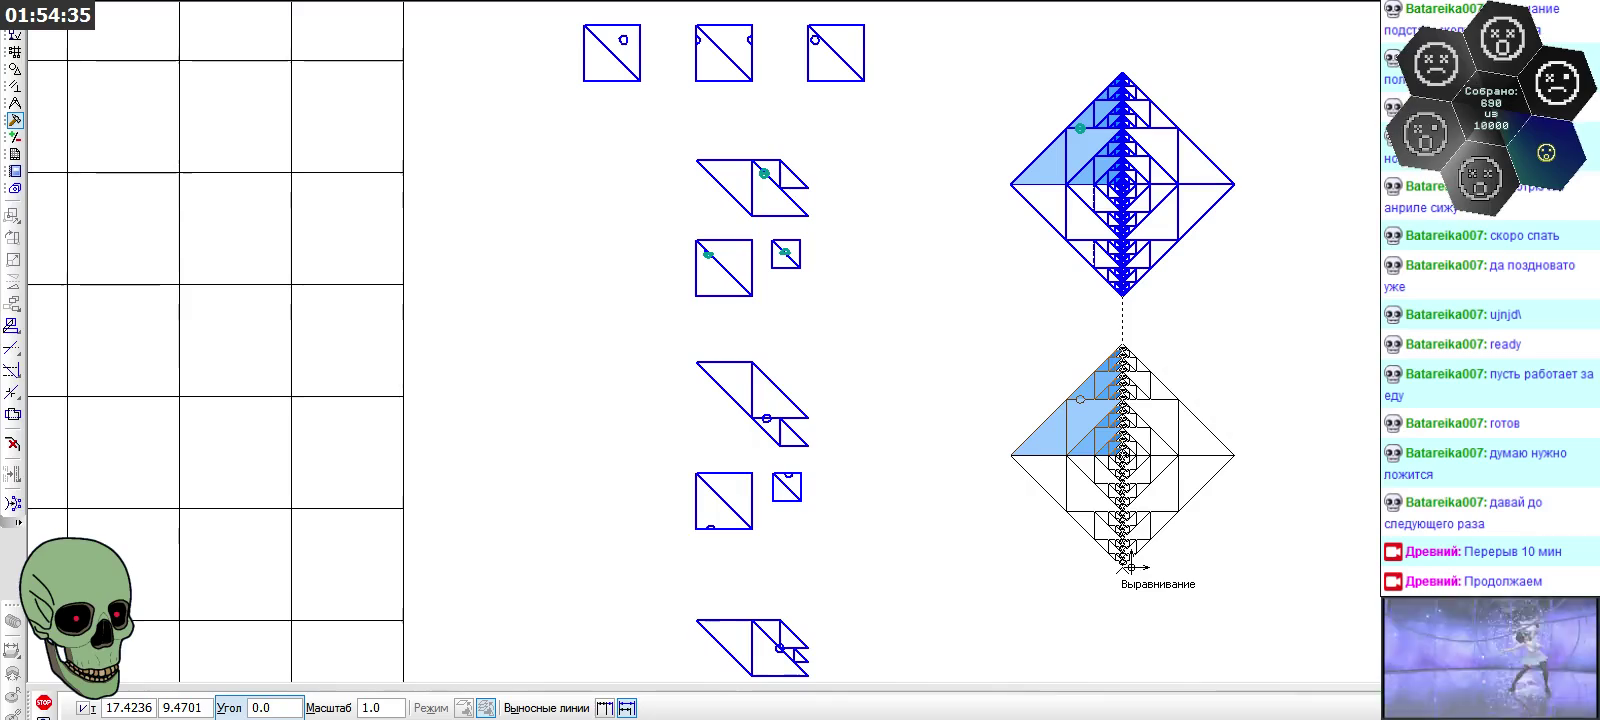
click(1131, 557)
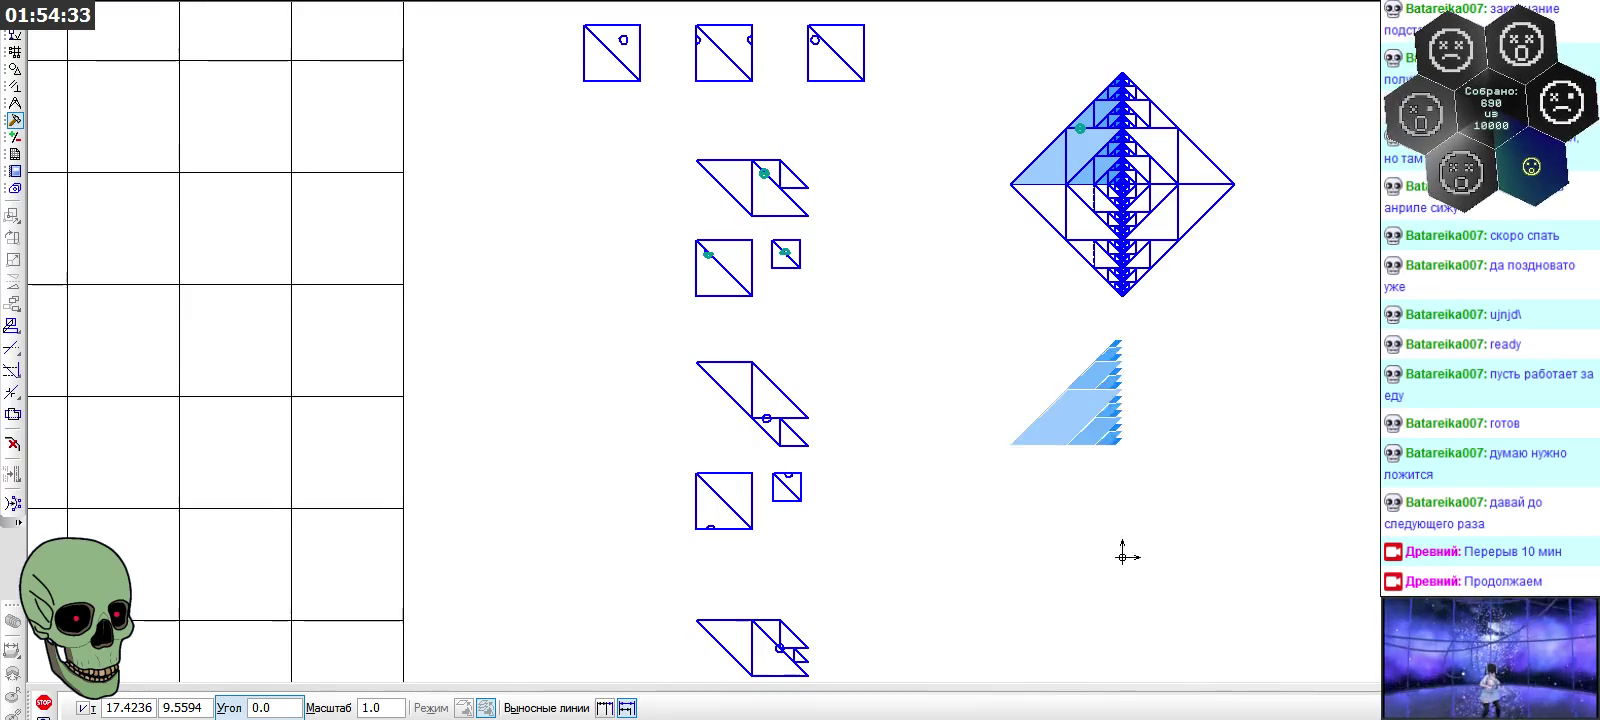
click(43, 703)
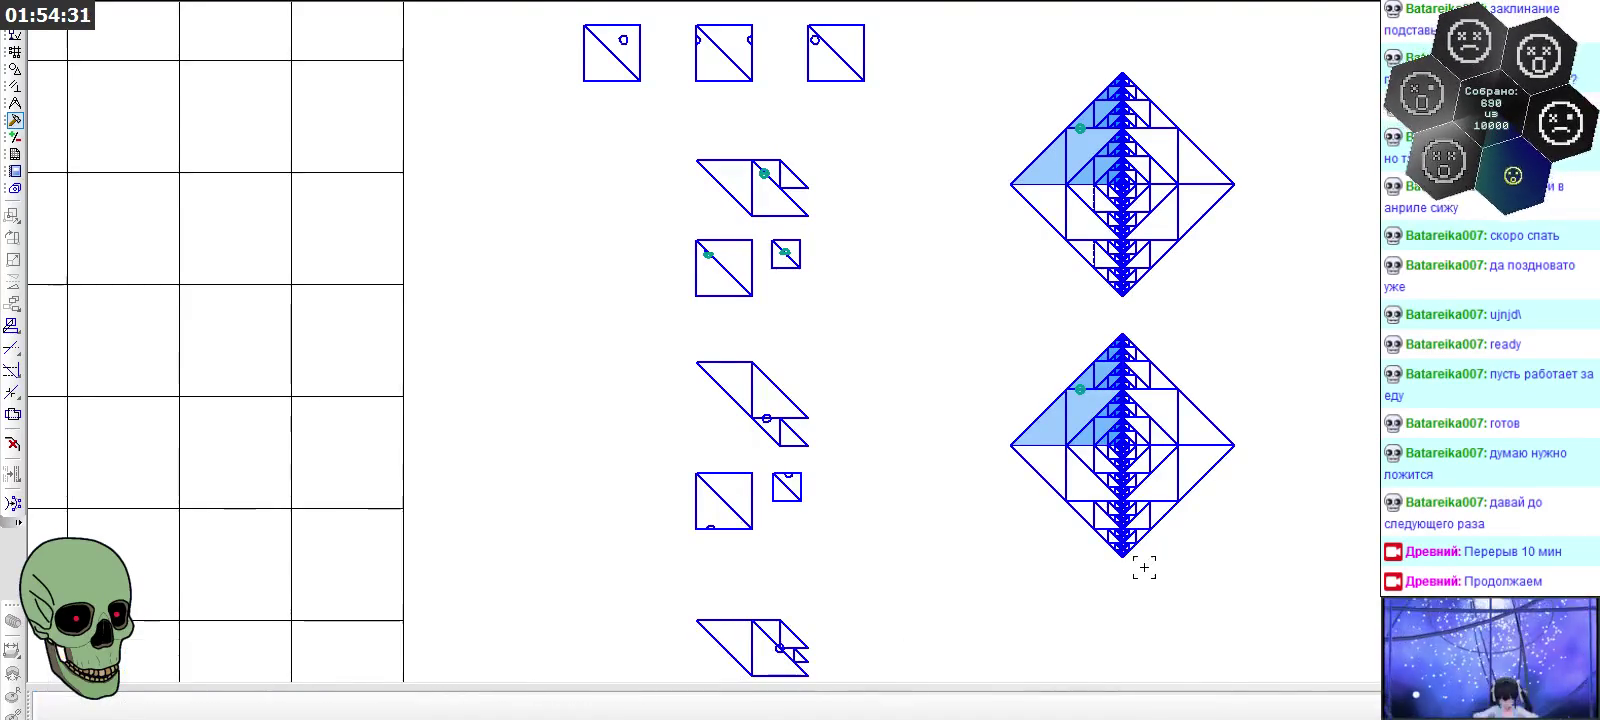
scroll(1100, 420, up, 2)
scroll(1037, 353, up, 3)
scroll(1037, 353, up, 1)
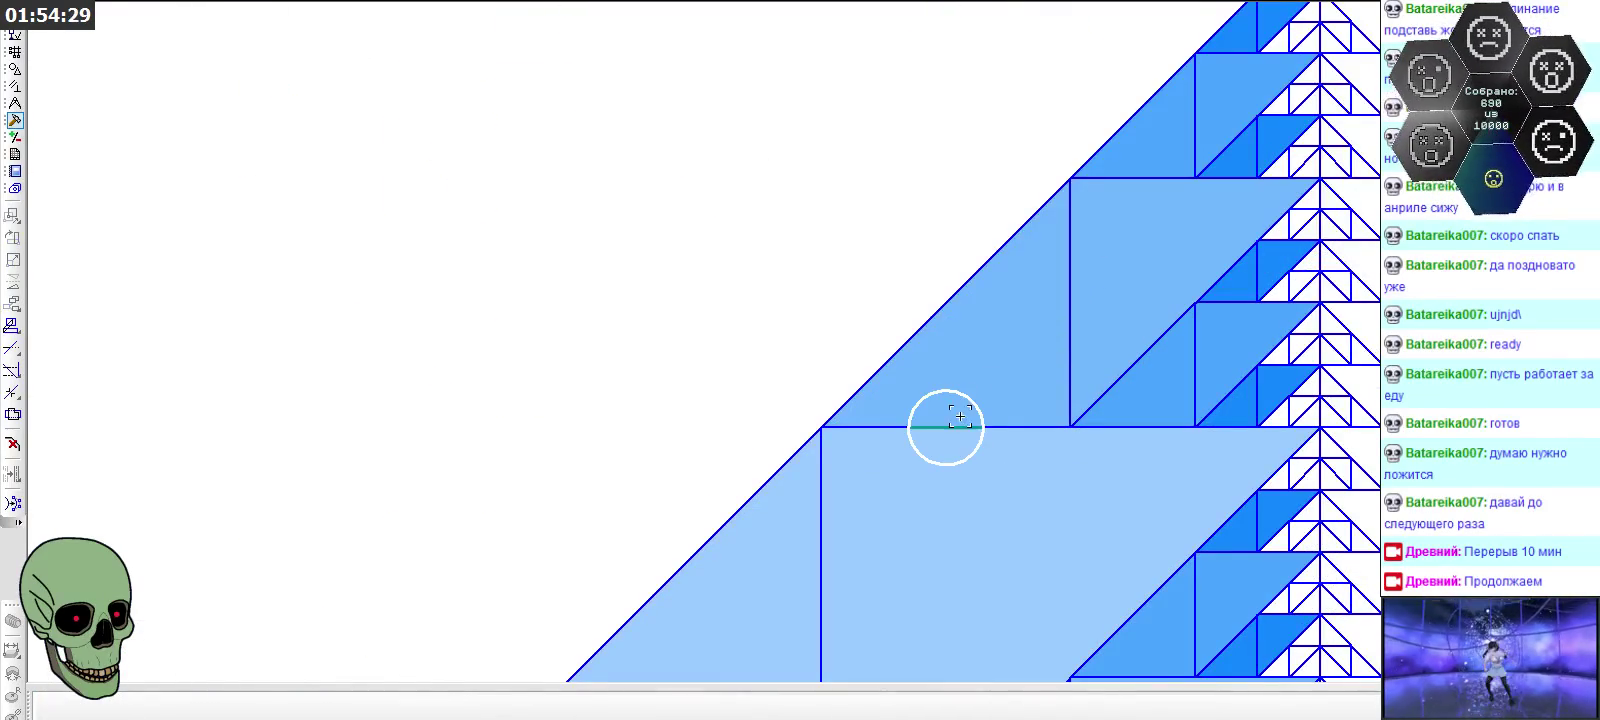
scroll(1064, 239, down, 4)
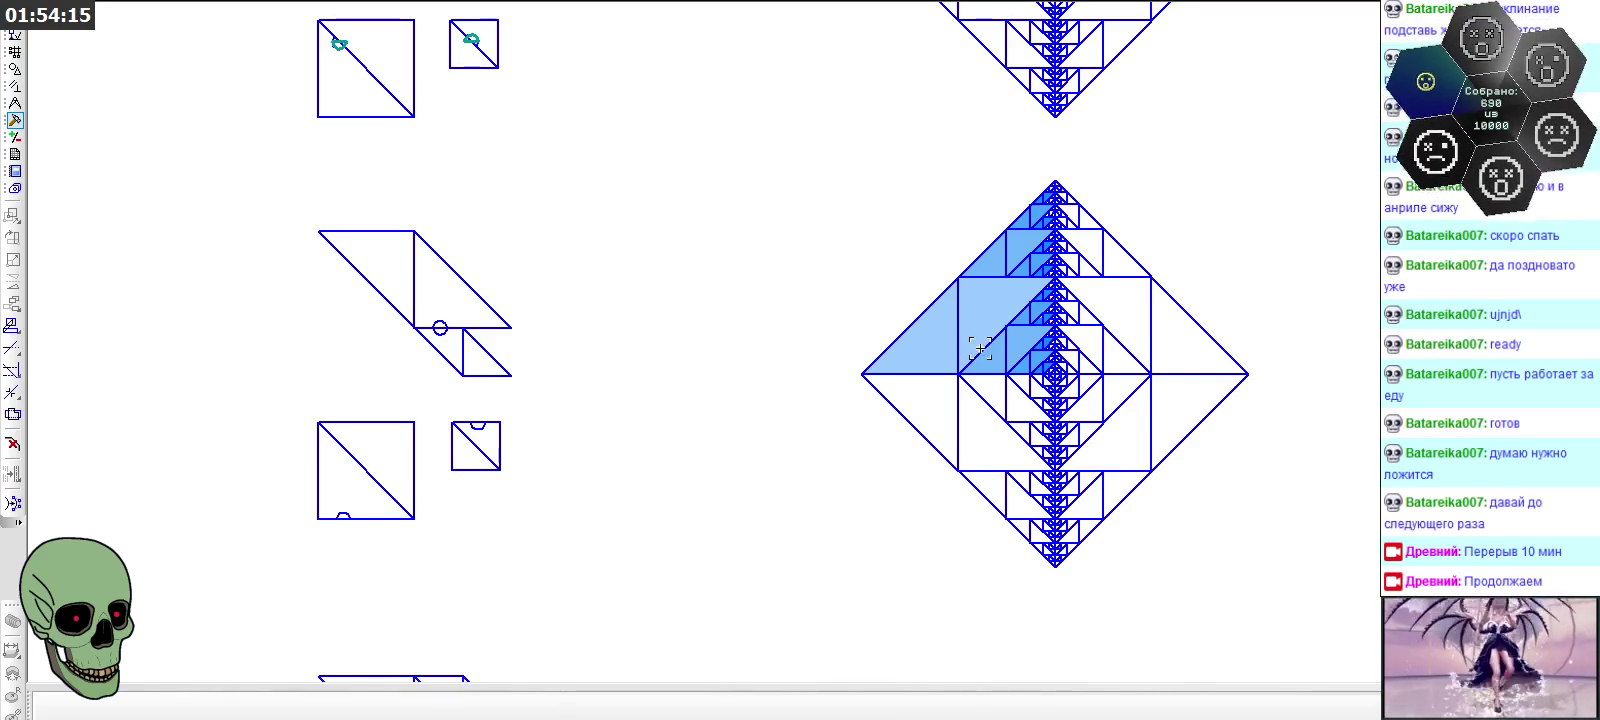
Place a circle marker on the lower diamond's diagonal edge
scroll(980, 347, up, 2)
scroll(632, 347, up, 1)
scroll(632, 347, down, 3)
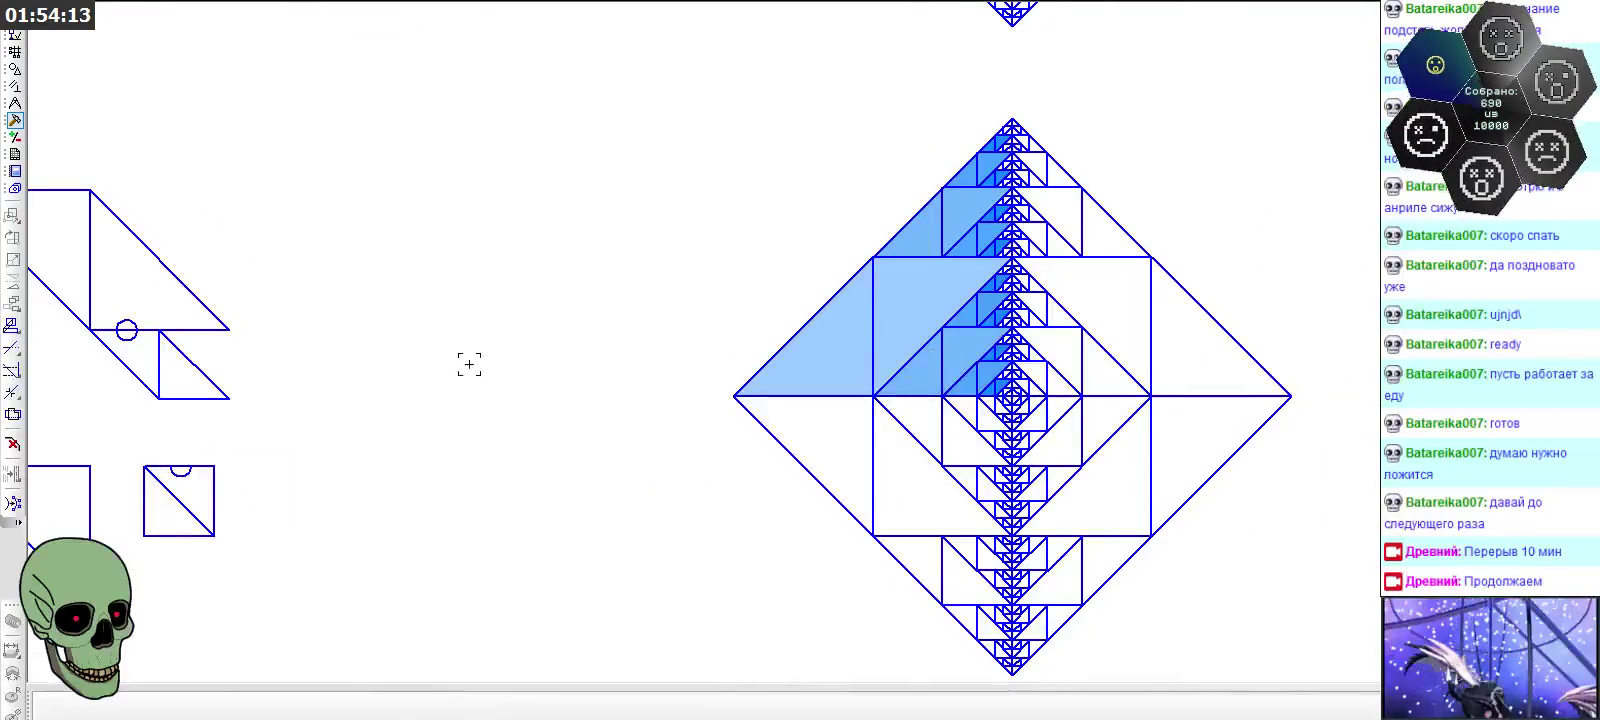
scroll(780, 300, down, 3)
scroll(878, 90, up, 2)
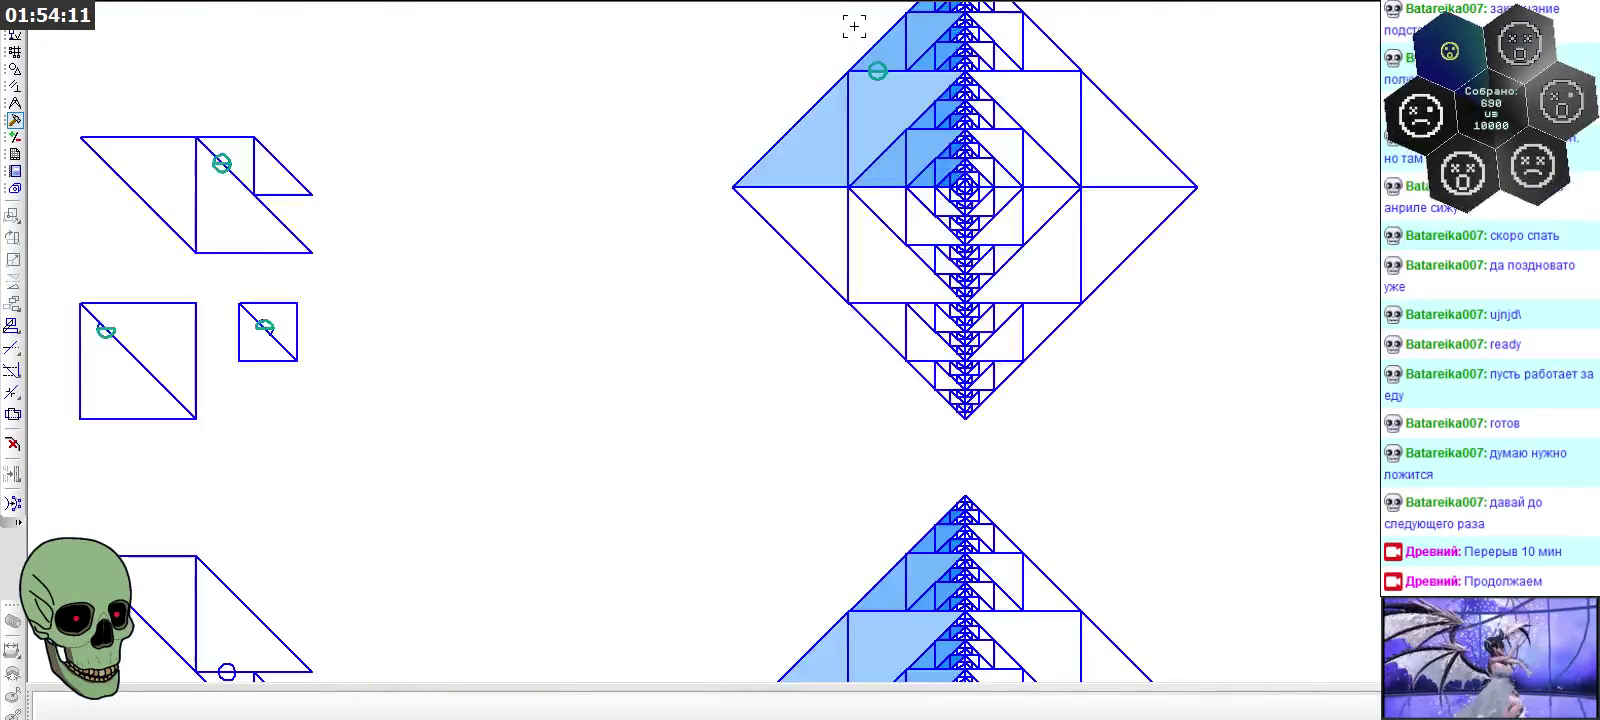
scroll(914, 128, up, 3)
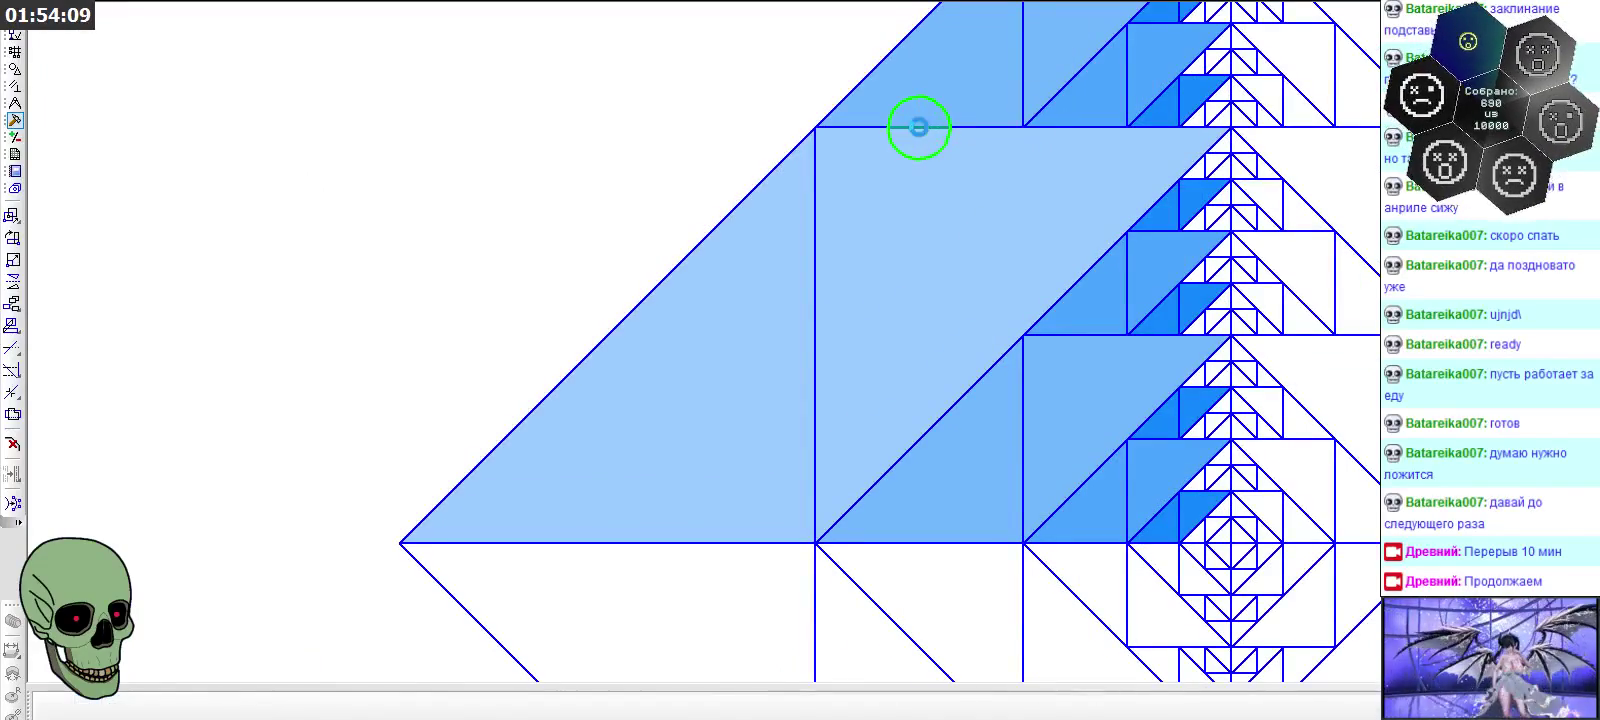
scroll(914, 126, down, 3)
scroll(896, 93, down, 2)
scroll(916, 507, up, 1)
scroll(916, 507, up, 2)
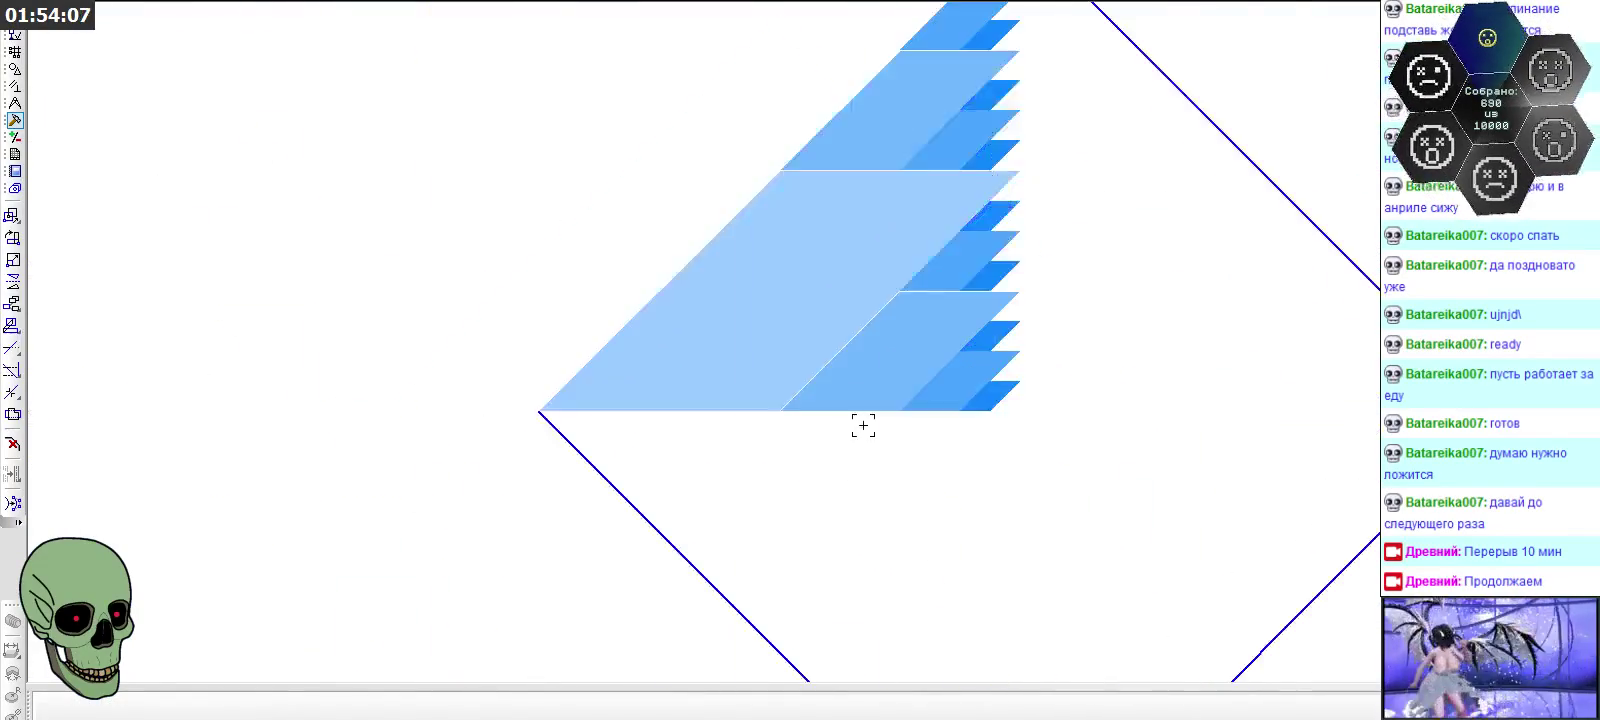
scroll(861, 425, up, 2)
click(828, 318)
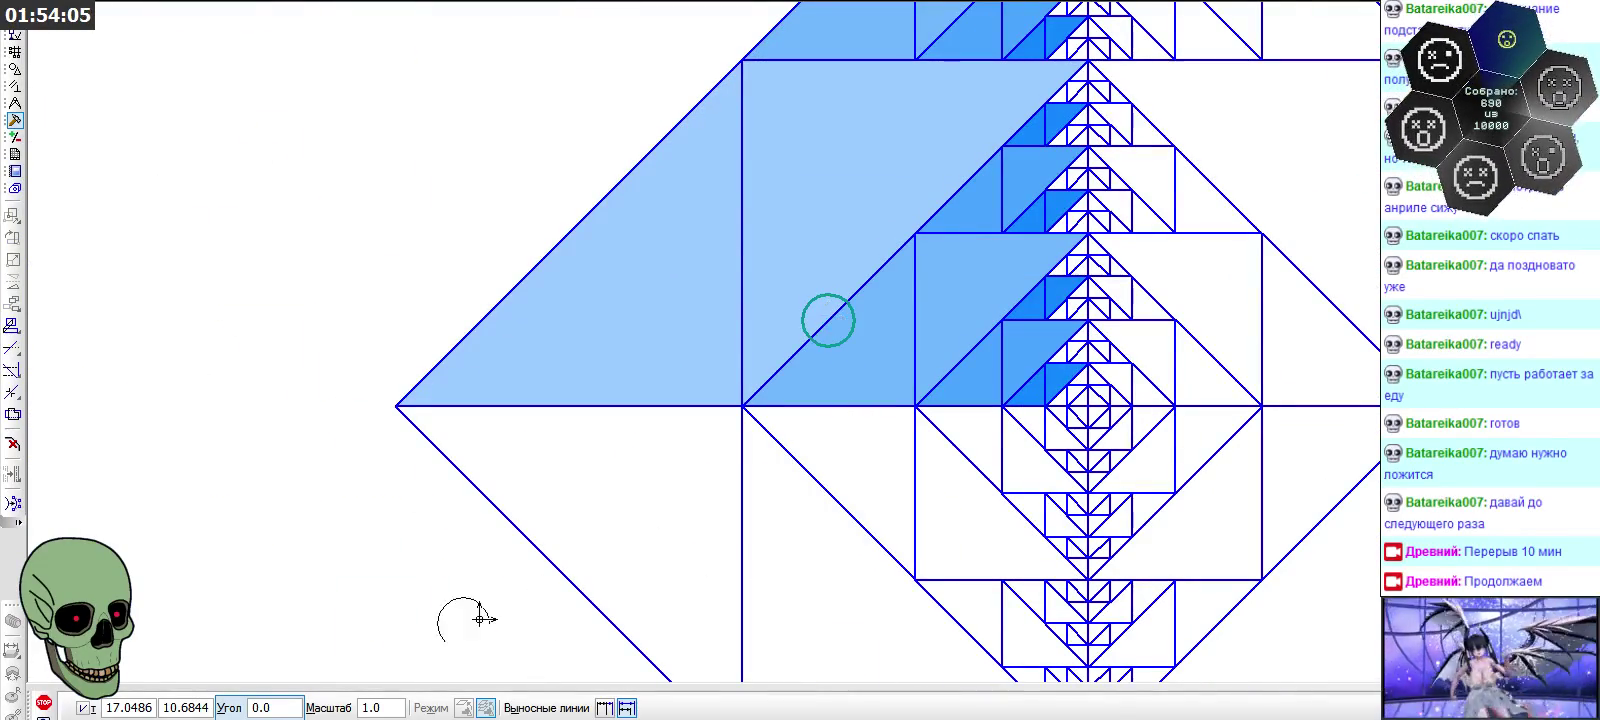
Draw a slash segment along the diagonal across the circle marker
click(15, 68)
click(13, 262)
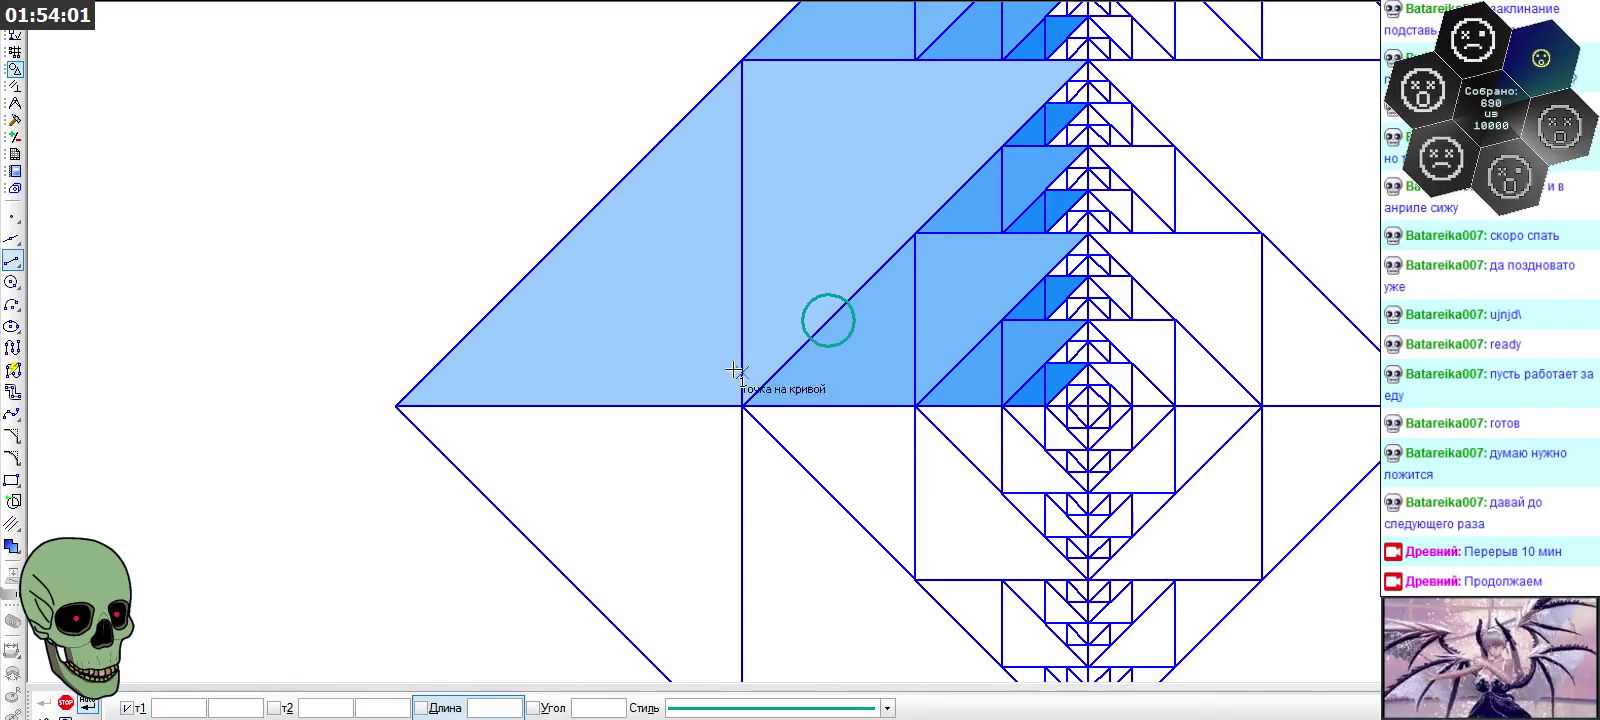
scroll(808, 338, up, 5)
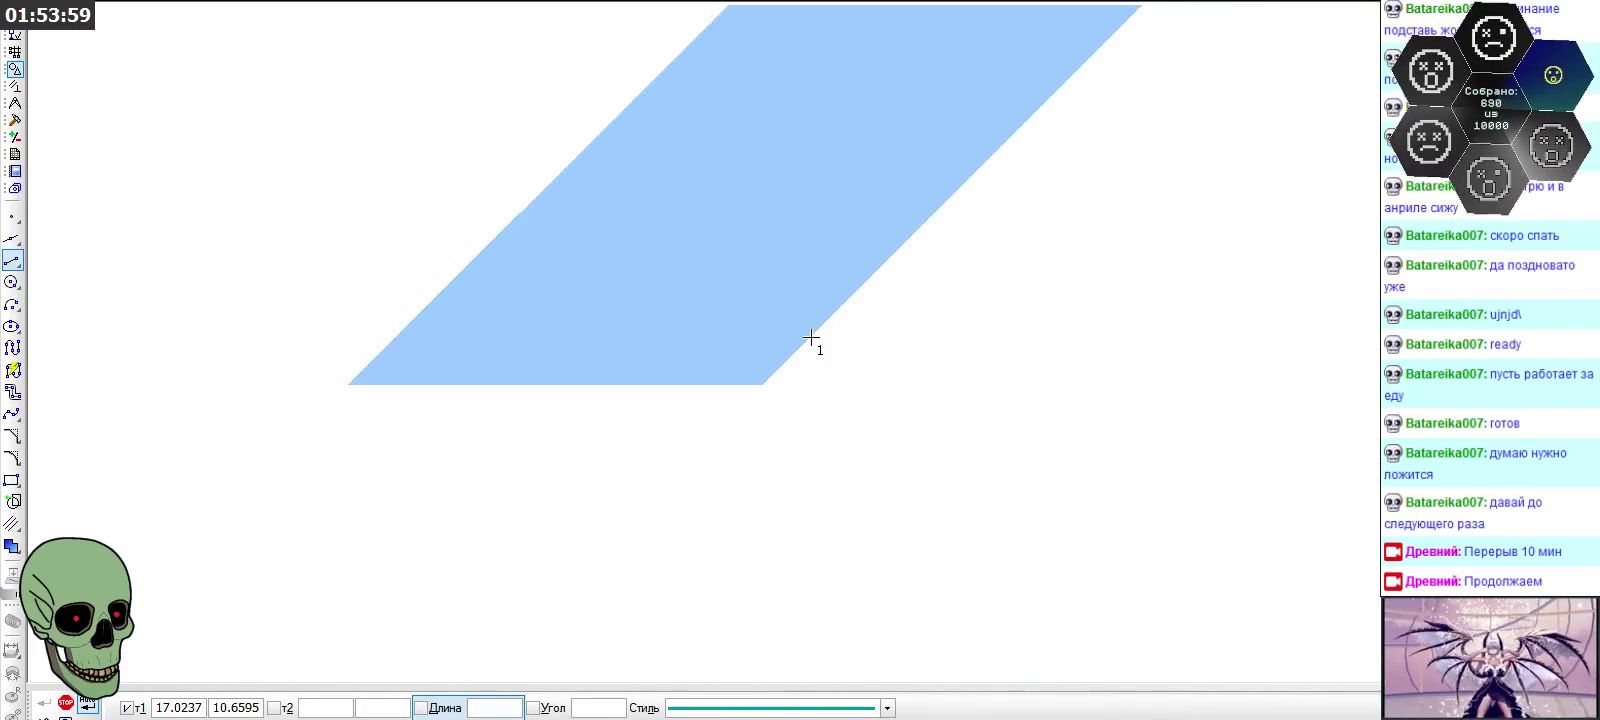
click(803, 343)
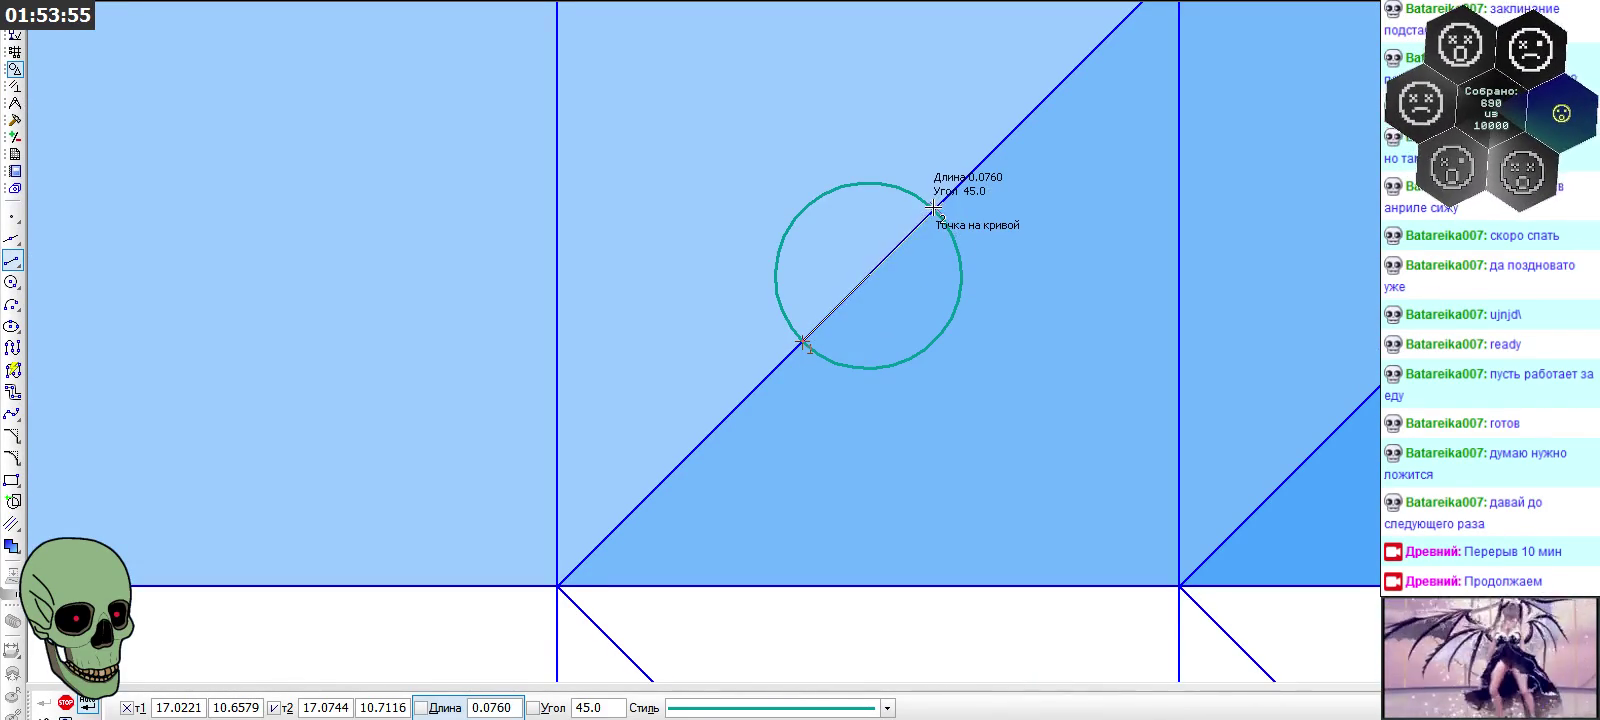
click(935, 208)
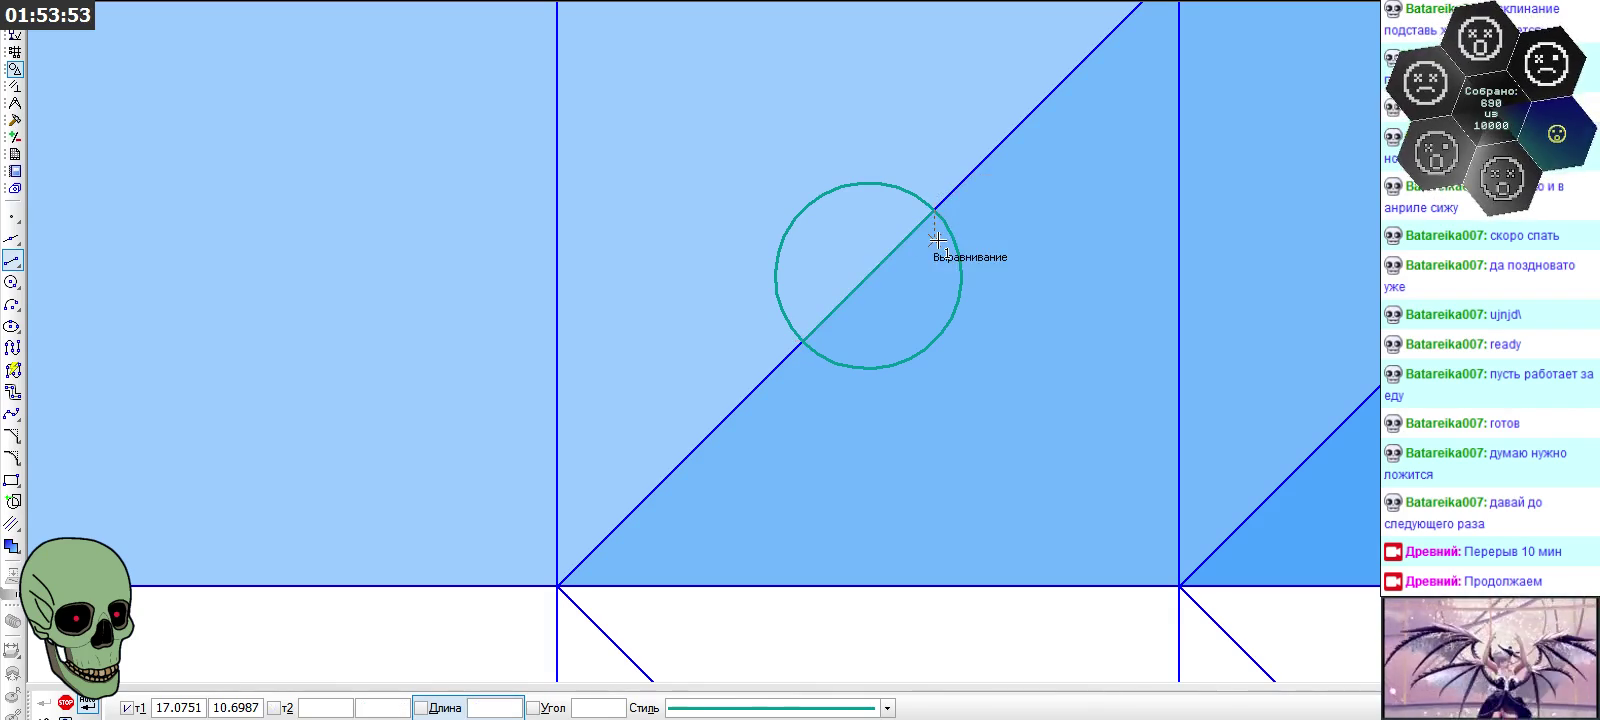
scroll(911, 370, down, 2)
click(64, 702)
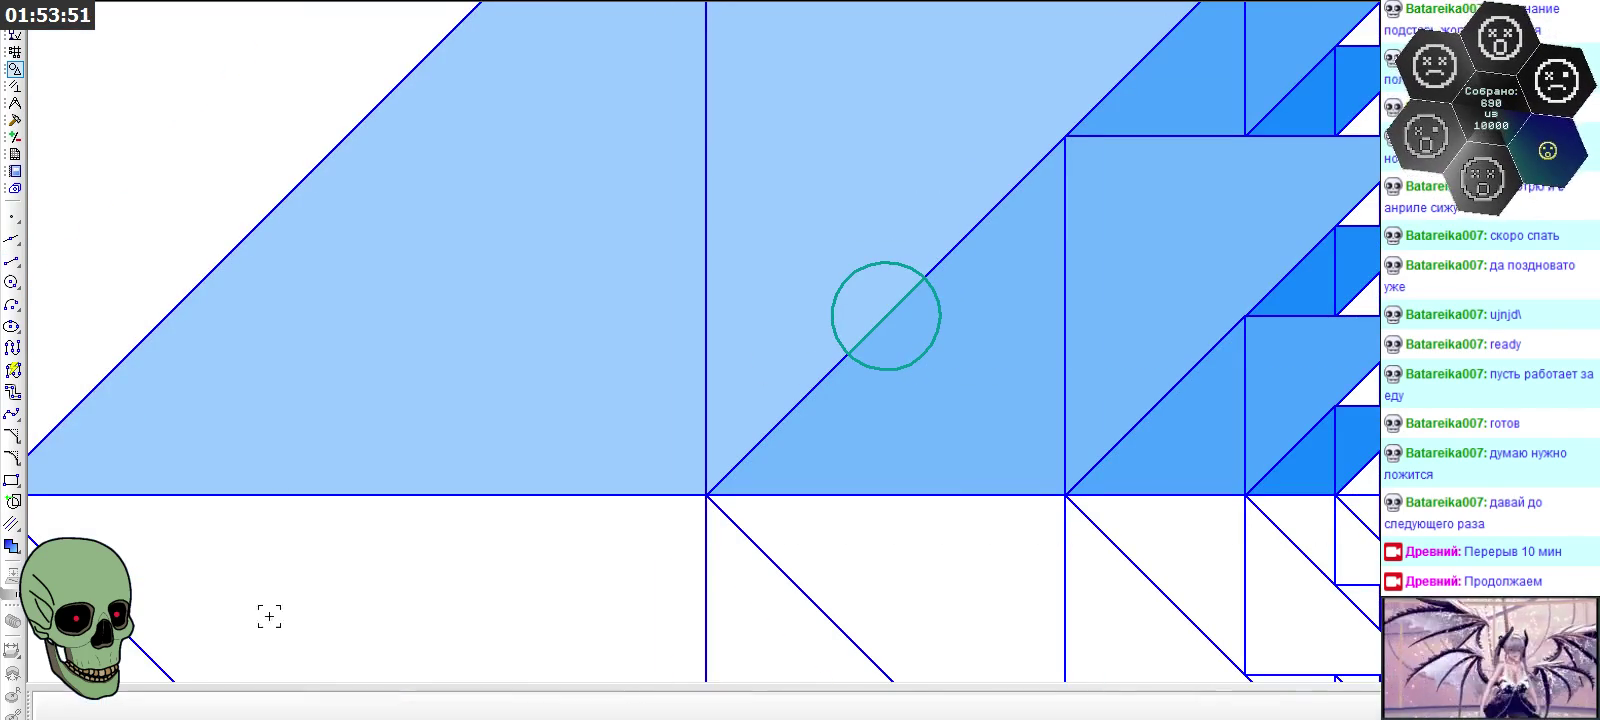
Paste a copy of the slashed circle marker at the two upper triangles' shared corner
click(874, 366)
click(885, 318)
click(885, 318)
scroll(1064, 357, down, 2)
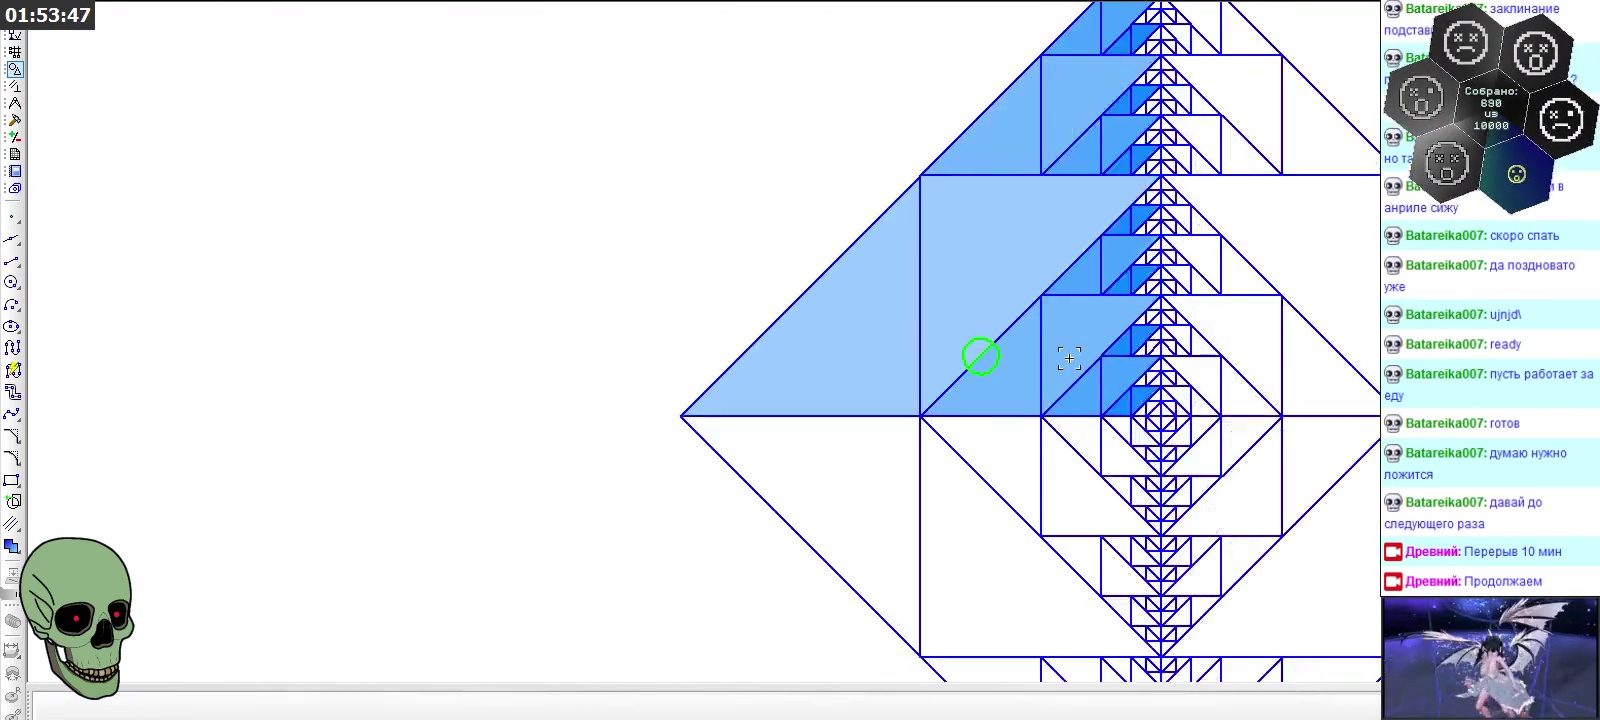
scroll(1069, 357, down, 3)
scroll(472, 350, up, 3)
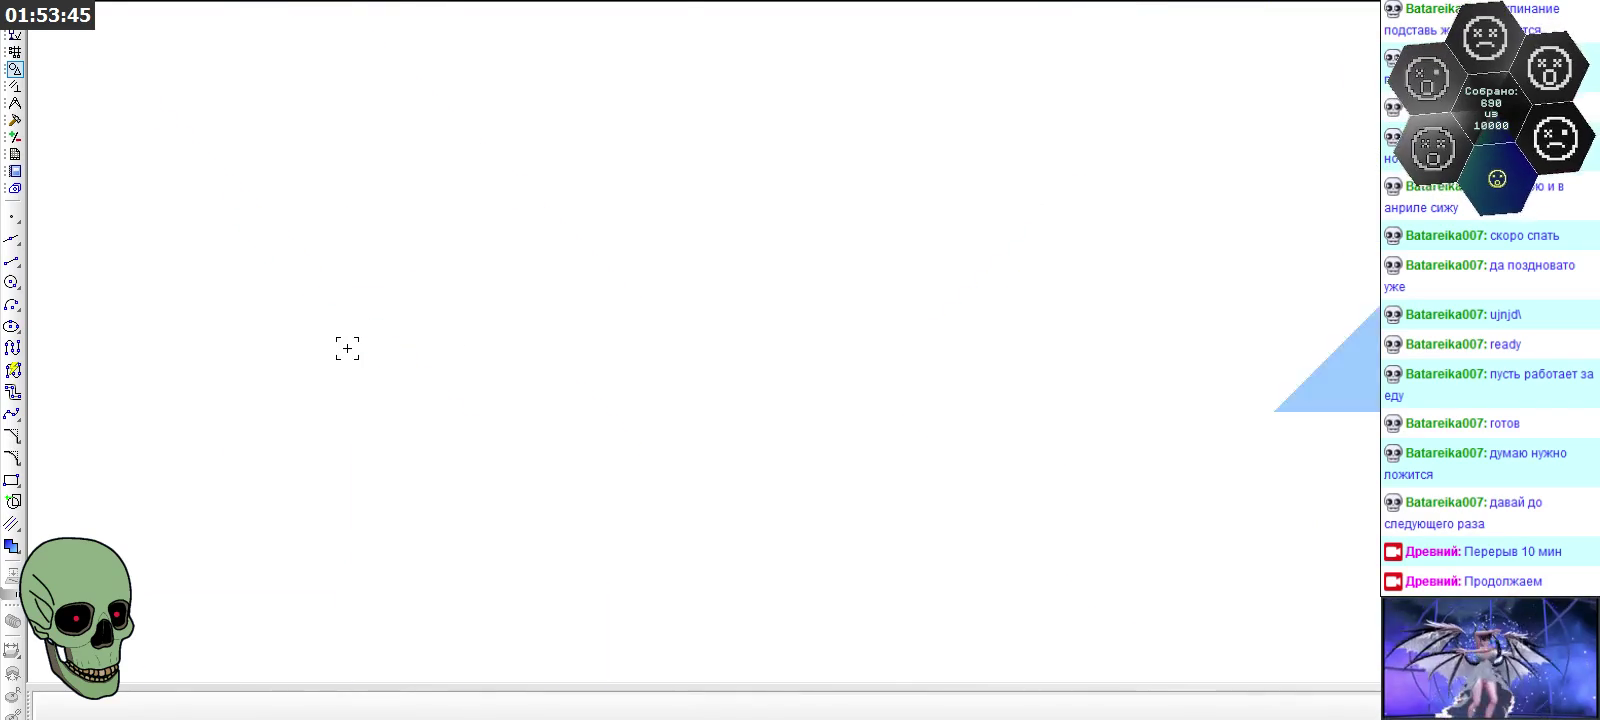
scroll(347, 346, up, 2)
key(ctrl+v)
click(495, 258)
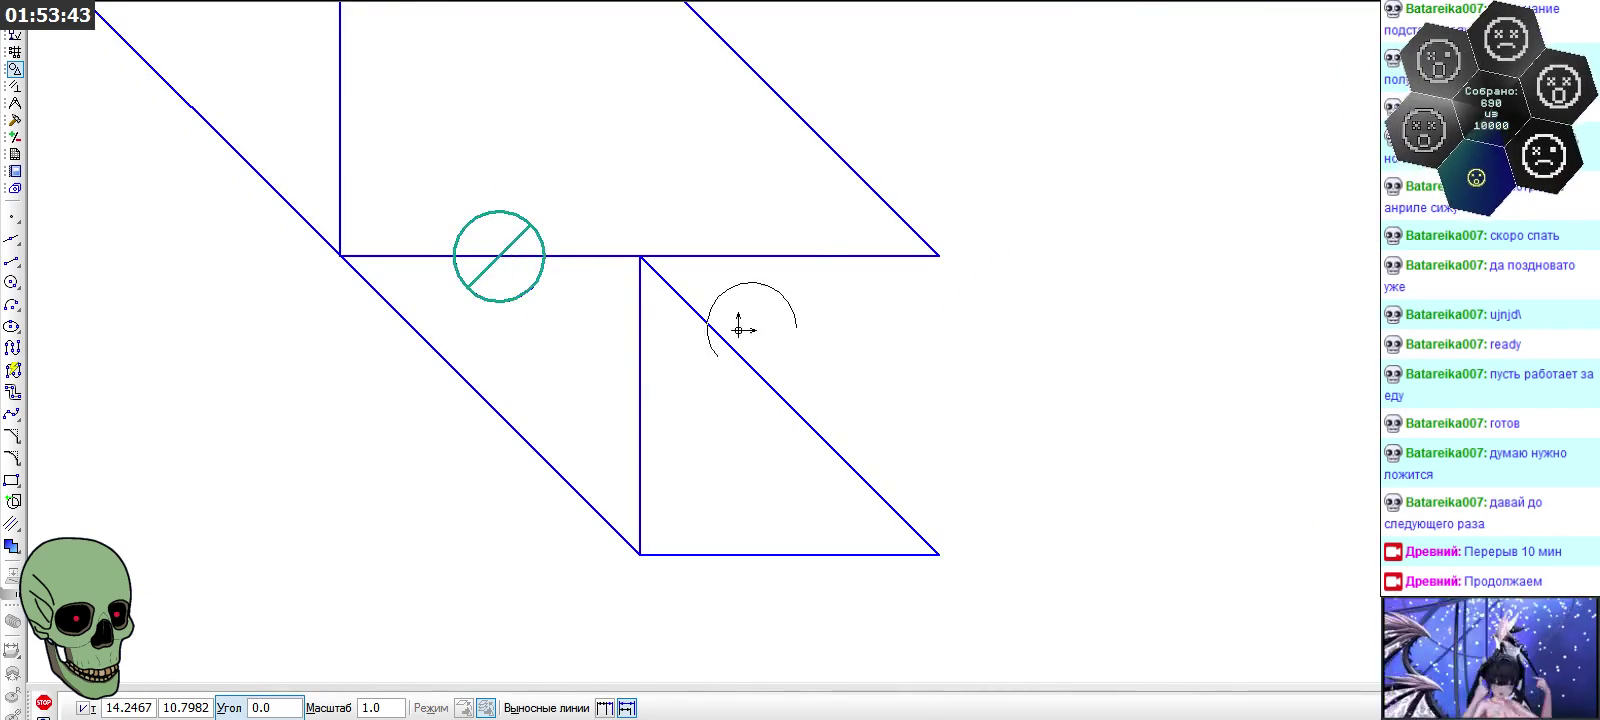
Place pasted slashed circle markers on the big square's bottom edge and the small square's top edge
scroll(814, 154, down, 1)
scroll(796, 146, down, 2)
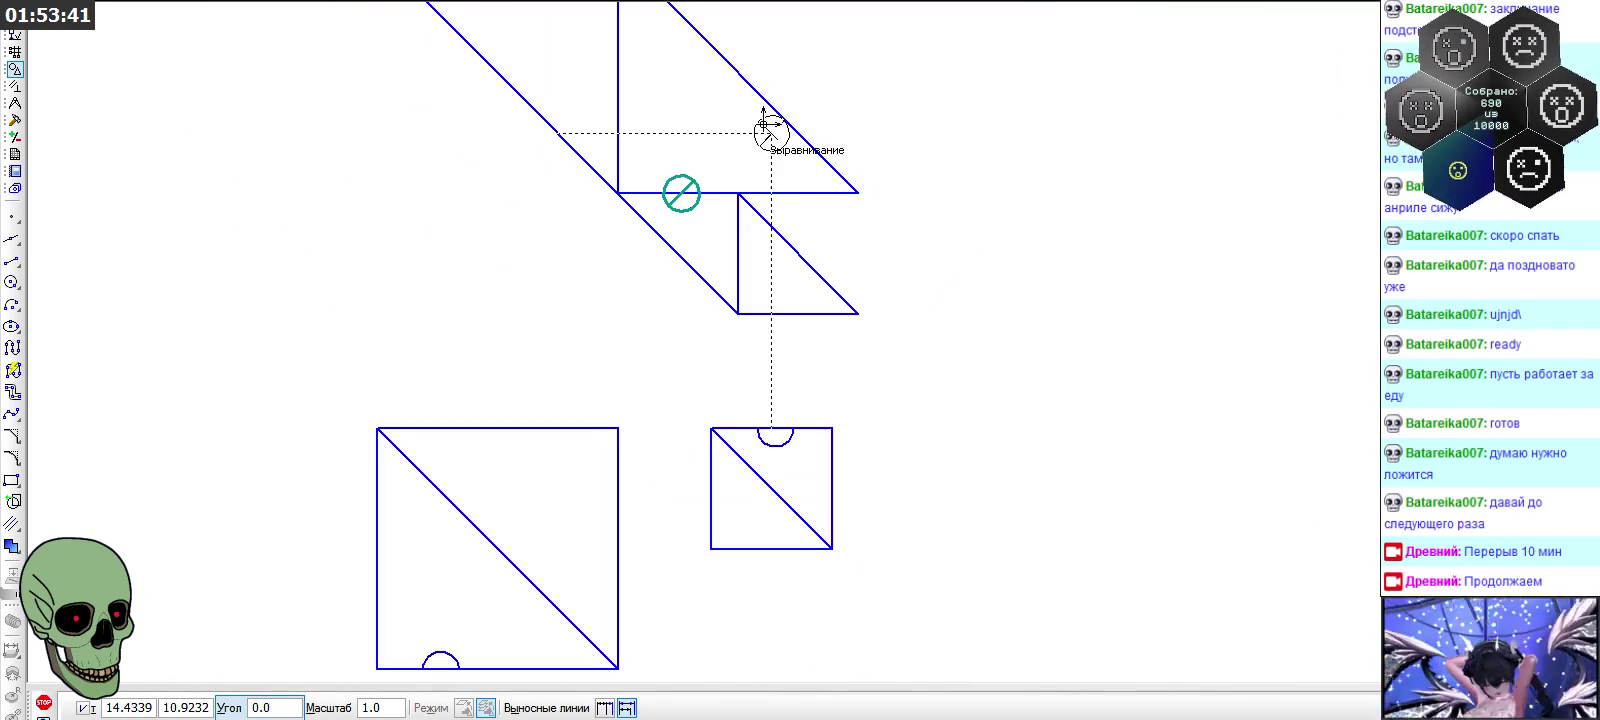
scroll(607, 200, down, 2)
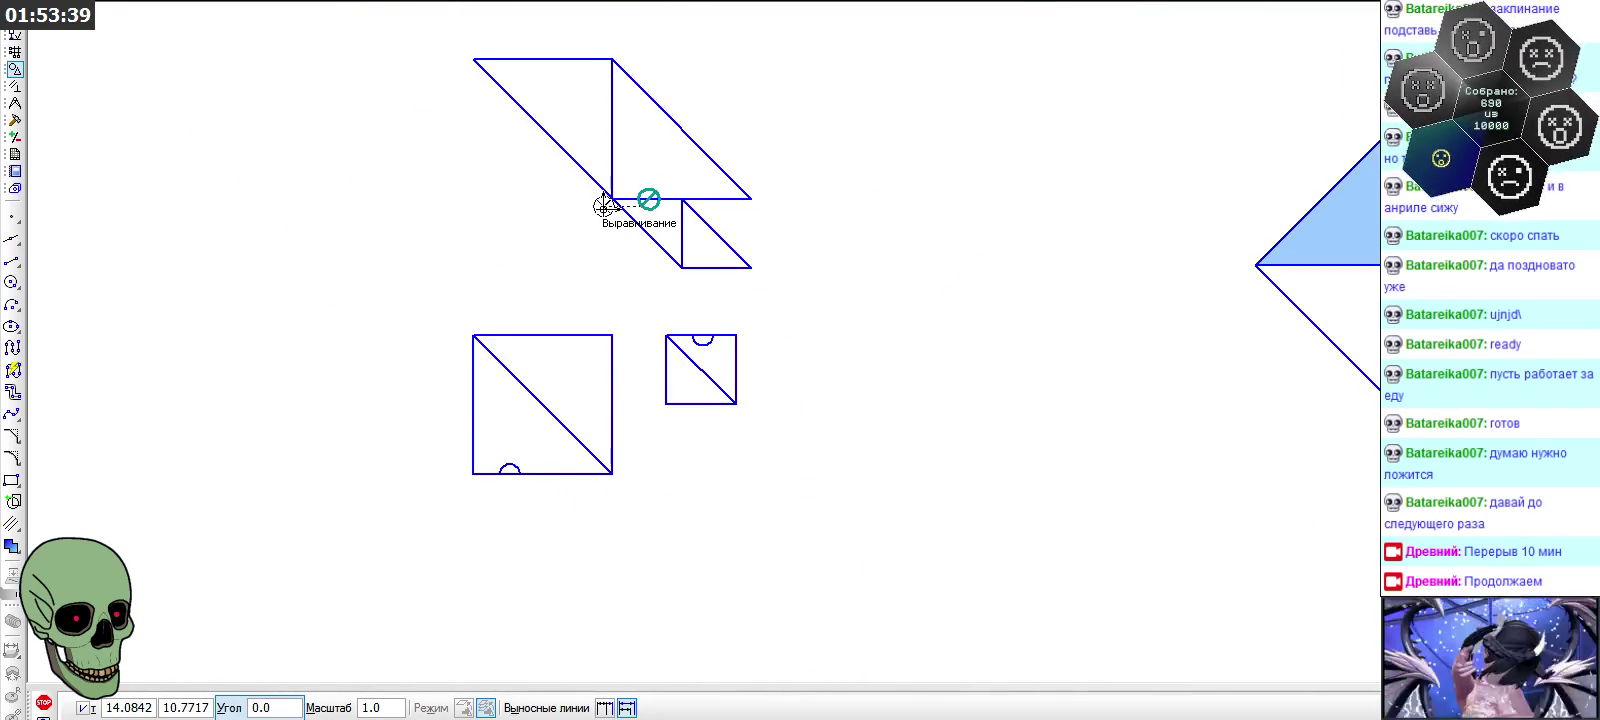
scroll(475, 468, up, 3)
click(553, 472)
click(955, 182)
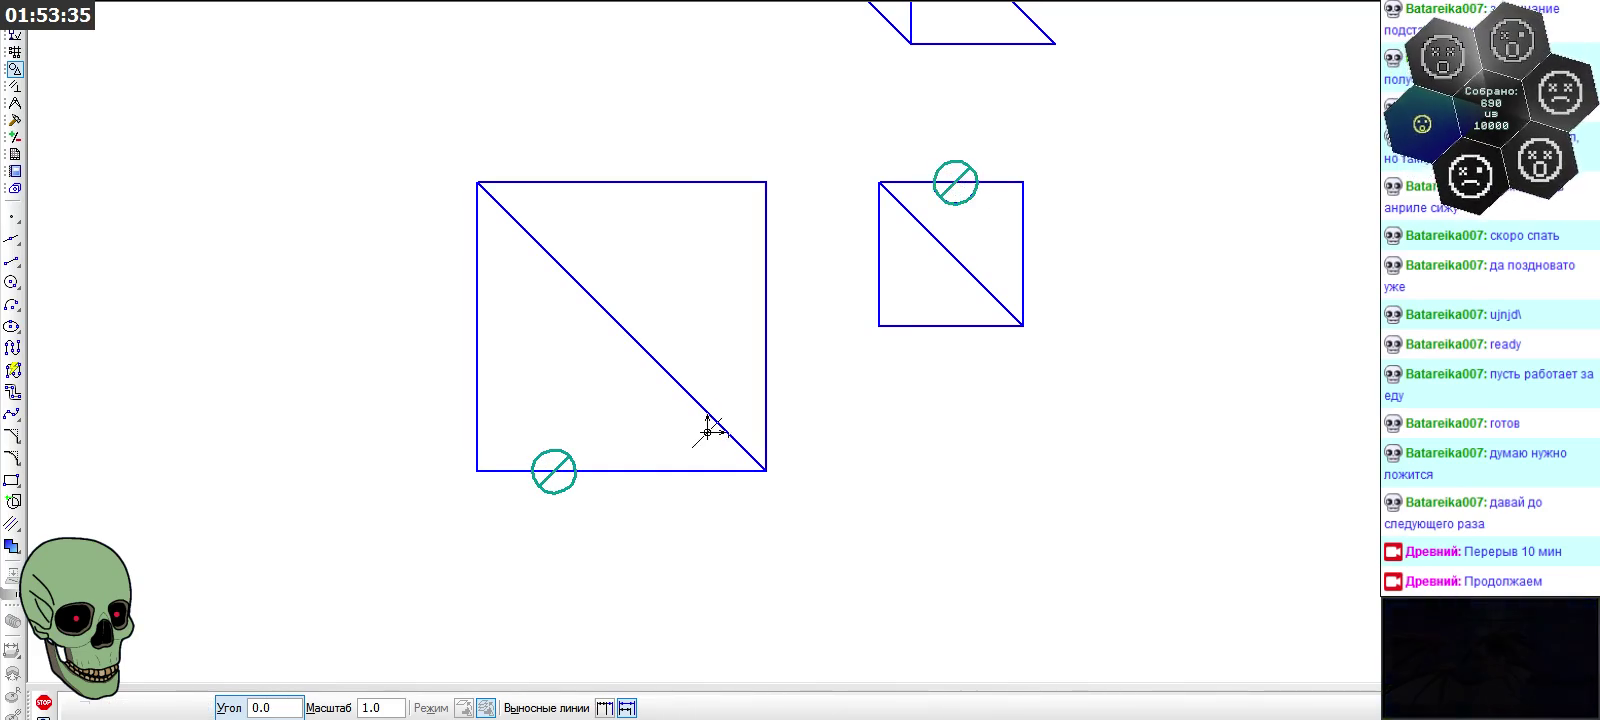
click(15, 120)
click(12, 347)
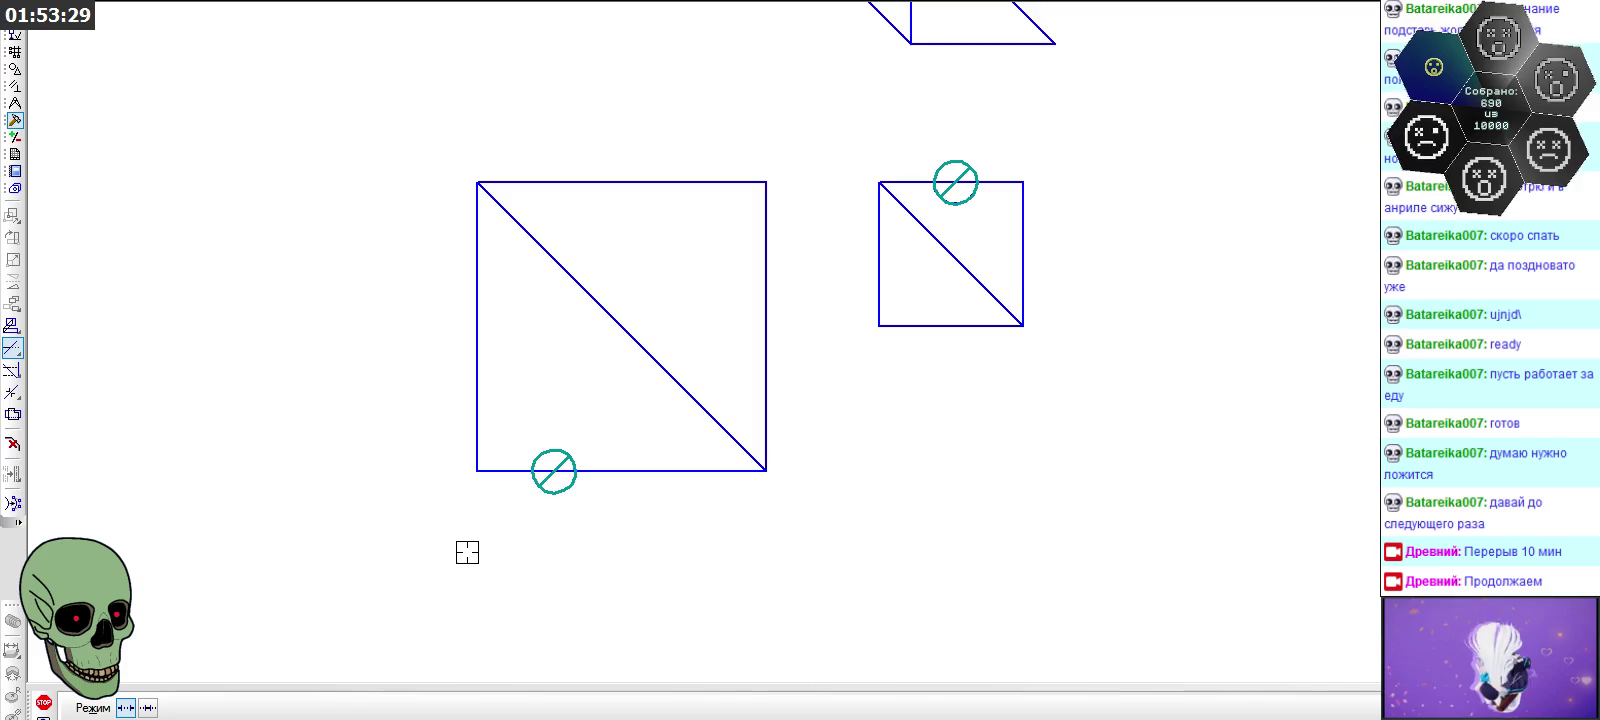
Trim the unwanted arc off the square's circle marker, leaving a partial circle on its slash line
scroll(467, 552, down, 2)
scroll(467, 552, down, 1)
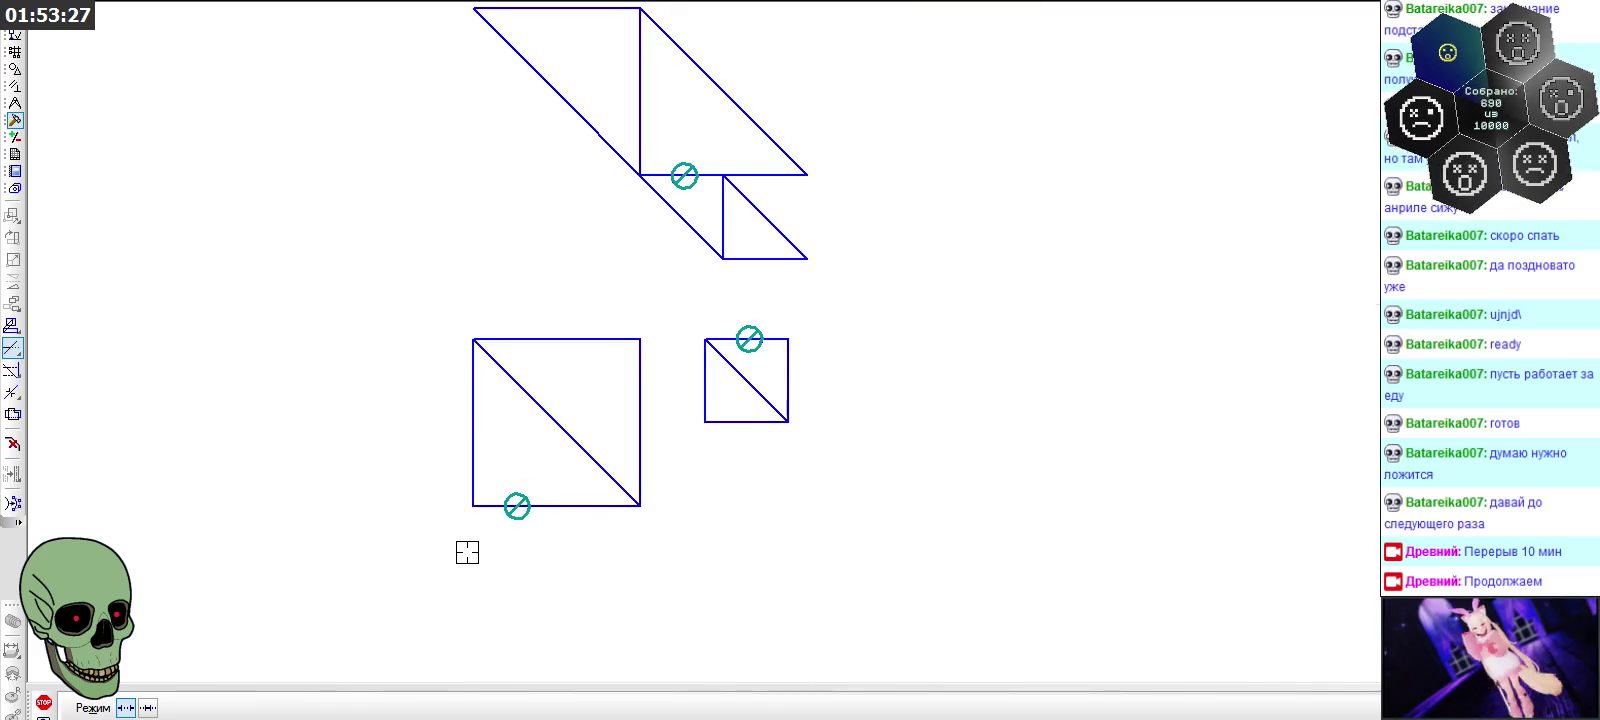
scroll(467, 552, down, 1)
scroll(467, 552, up, 2)
scroll(462, 520, up, 1)
scroll(546, 475, down, 1)
scroll(546, 475, down, 1)
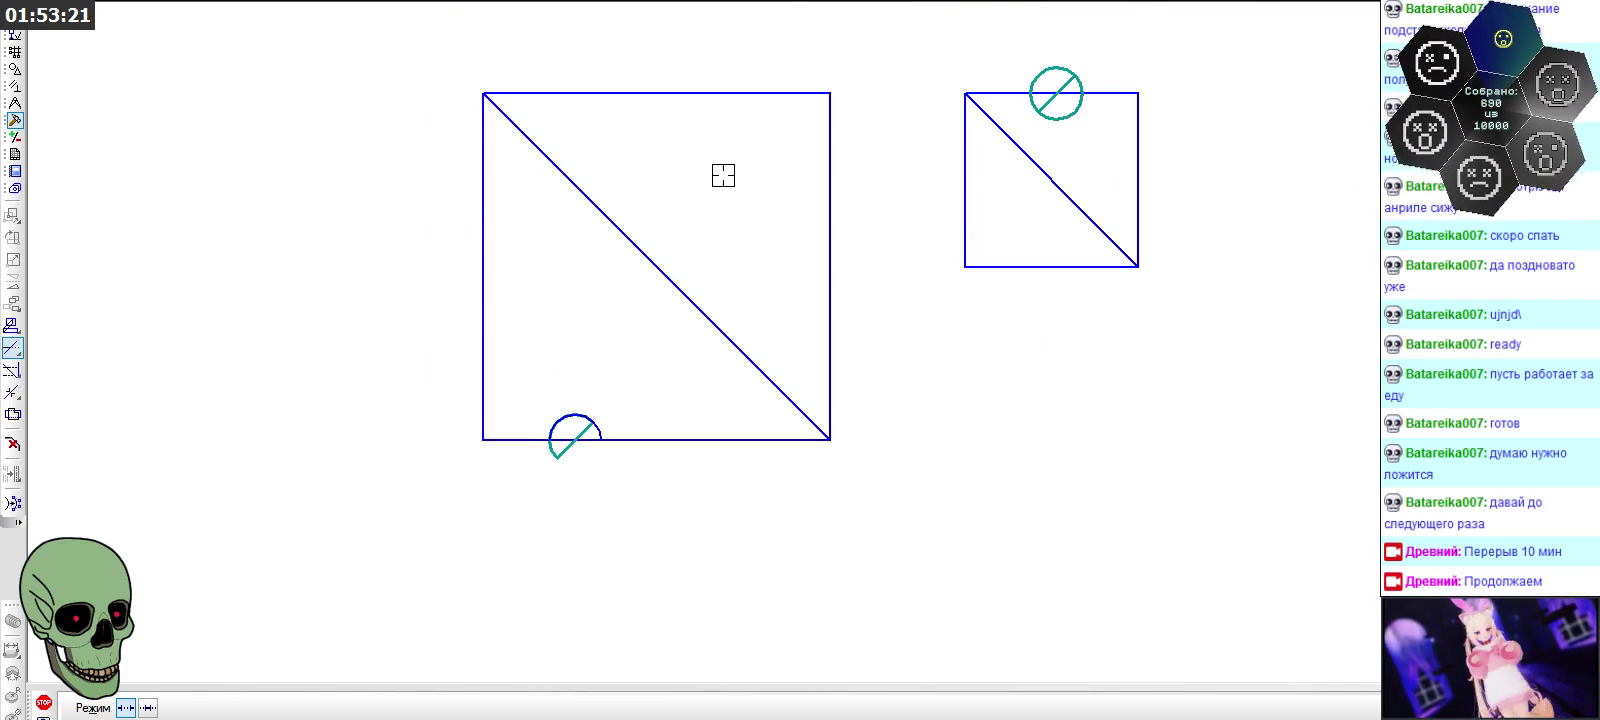
scroll(1060, 53, up, 2)
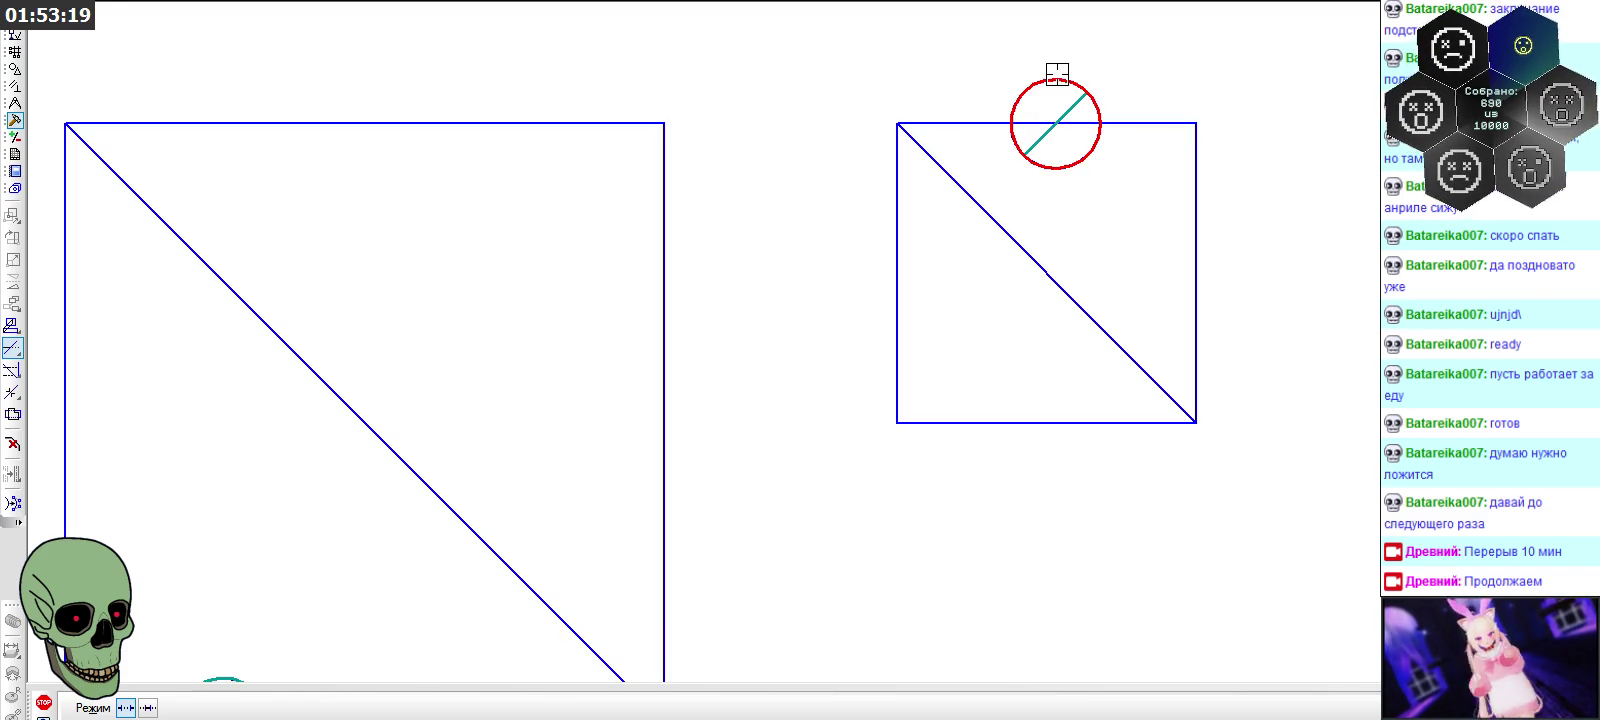
click(1012, 115)
scroll(929, 86, down, 1)
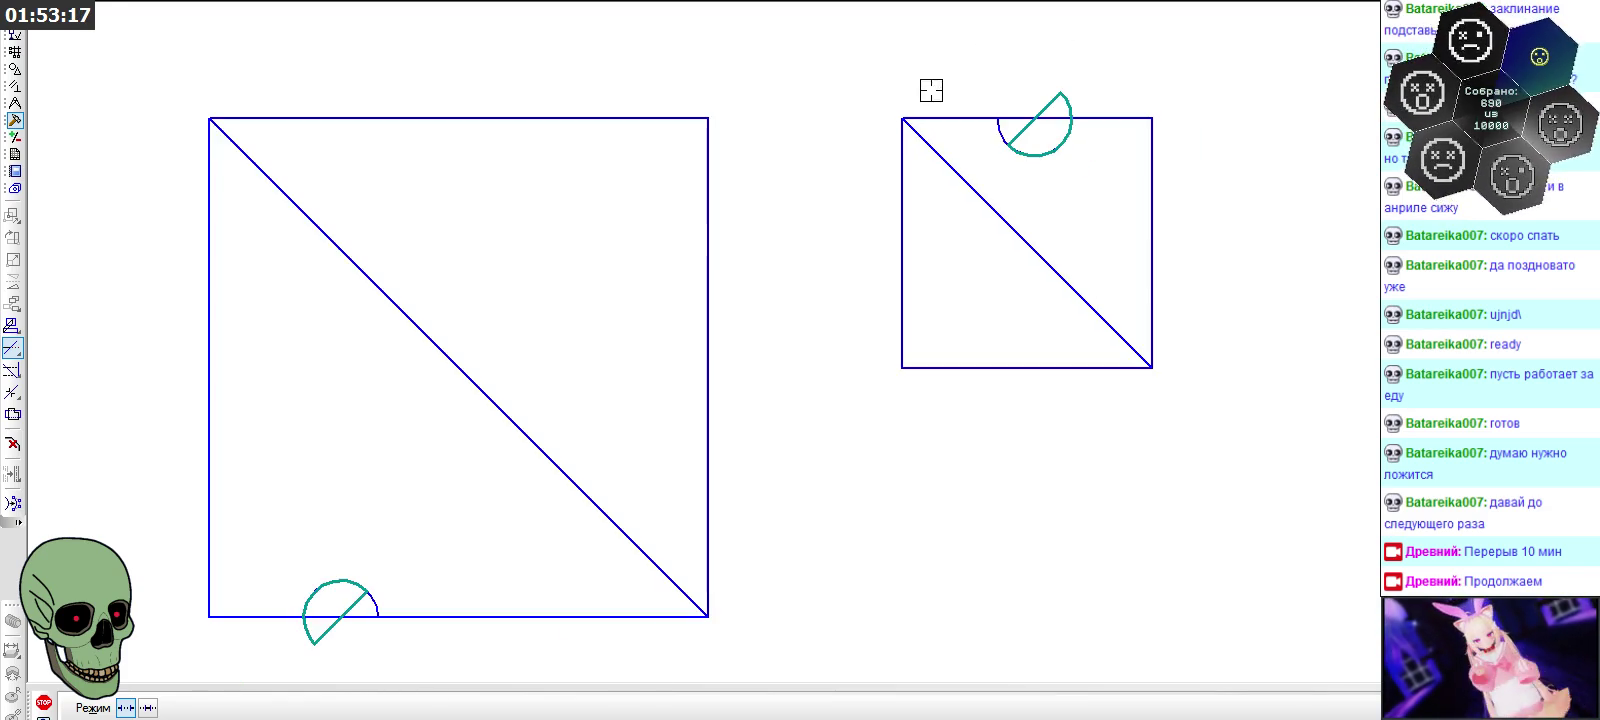
scroll(1061, 43, down, 1)
scroll(648, 536, down, 1)
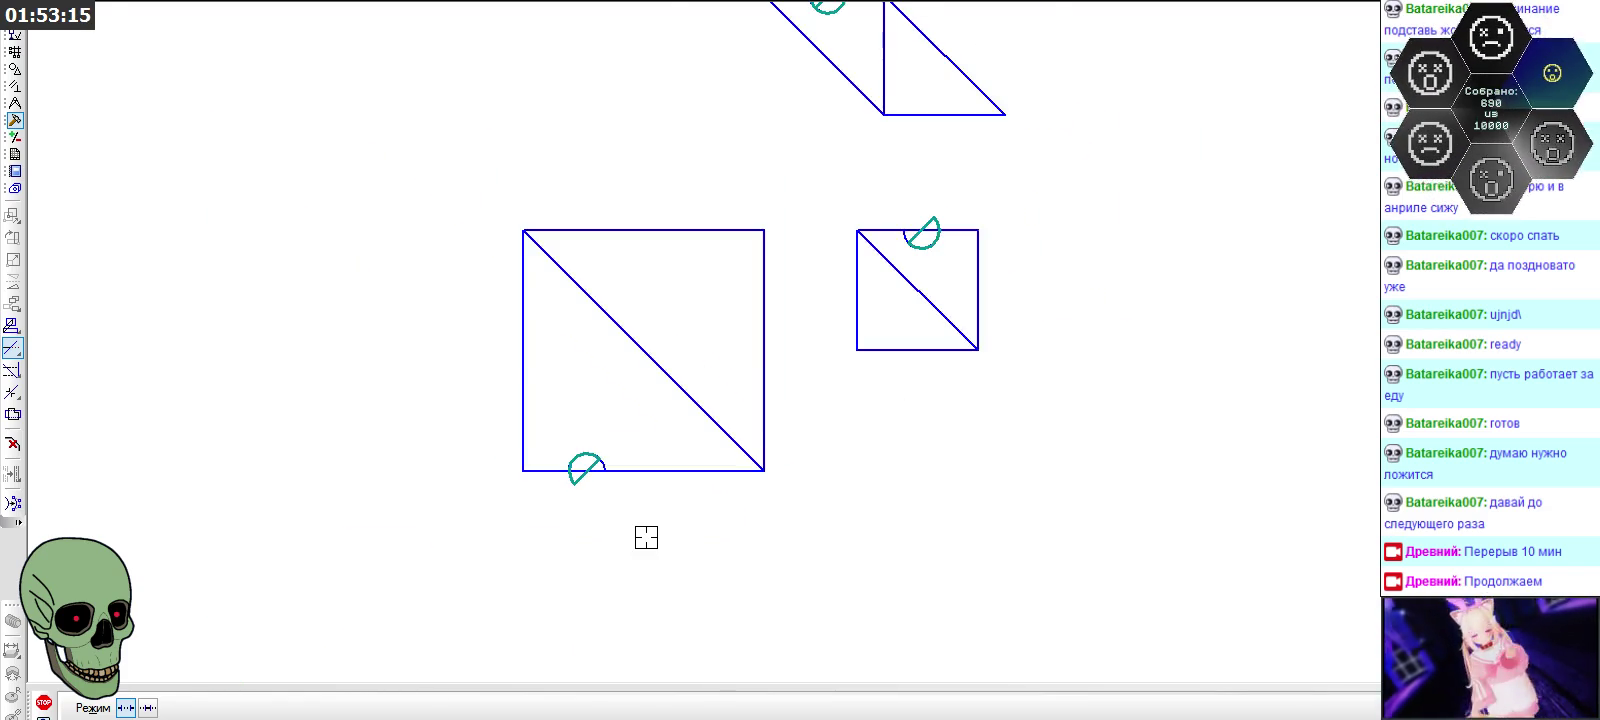
scroll(633, 519, down, 1)
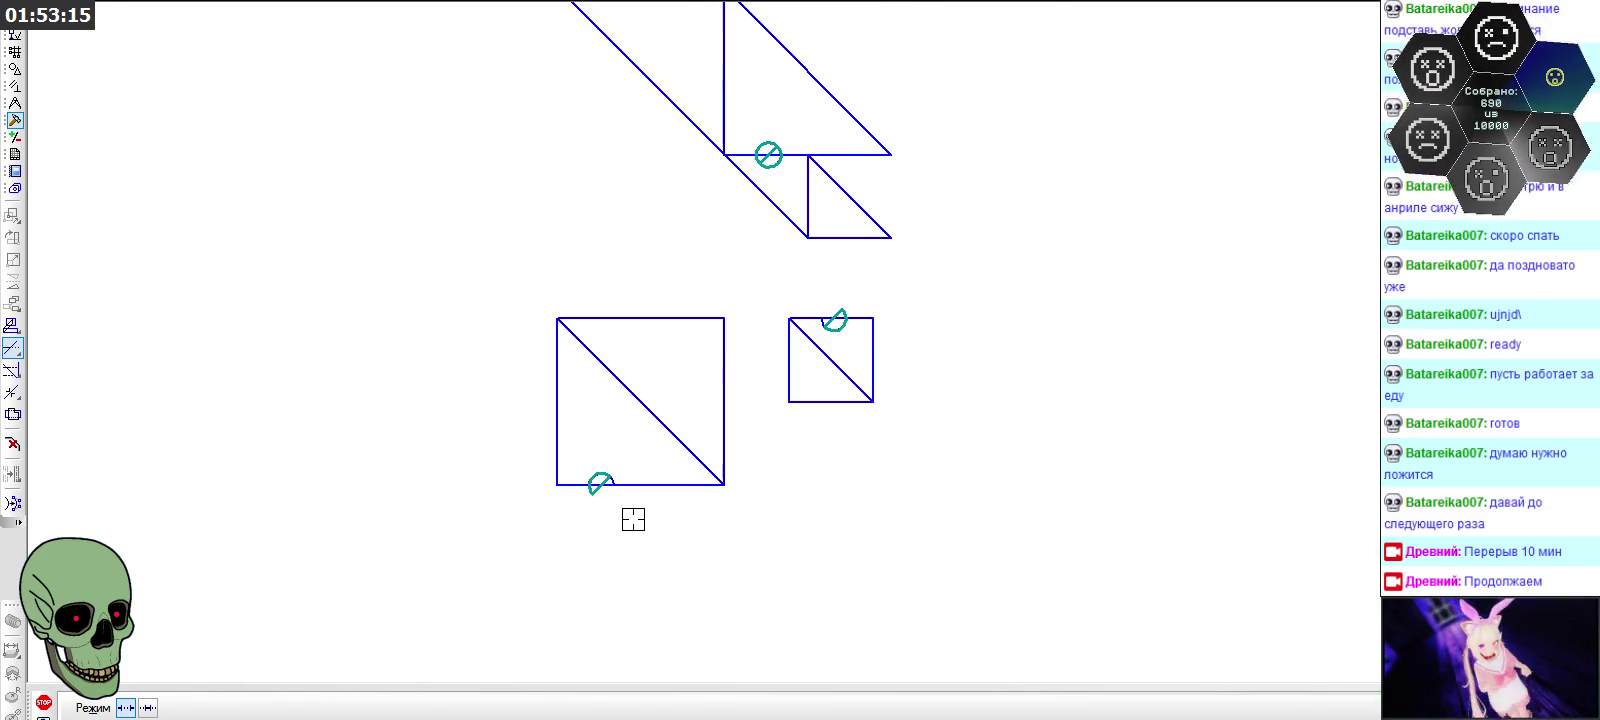
click(46, 700)
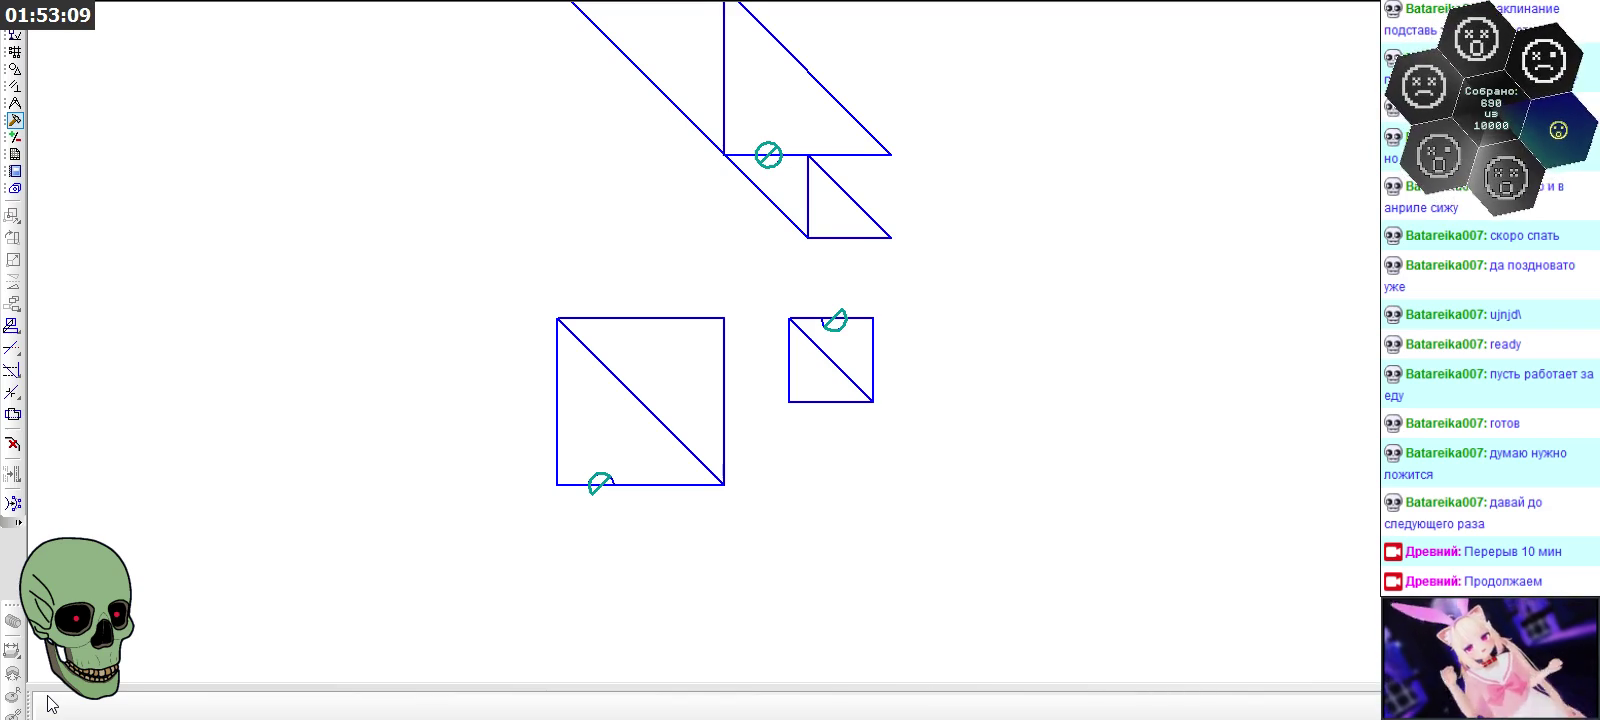
scroll(365, 417, down, 1)
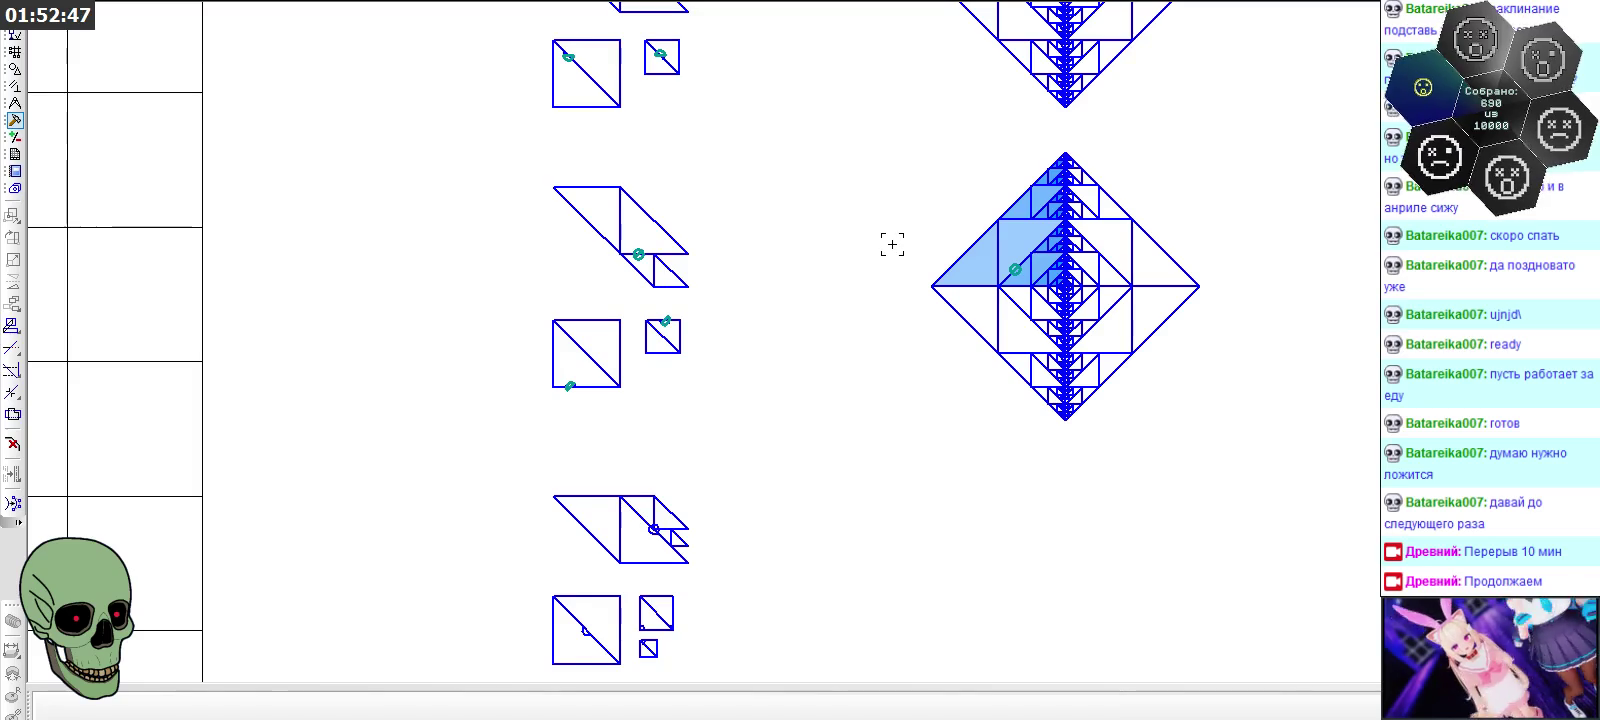
Copy the lower diamond fractal and paste one duplicate directly below it
drag(888, 149, 1245, 438)
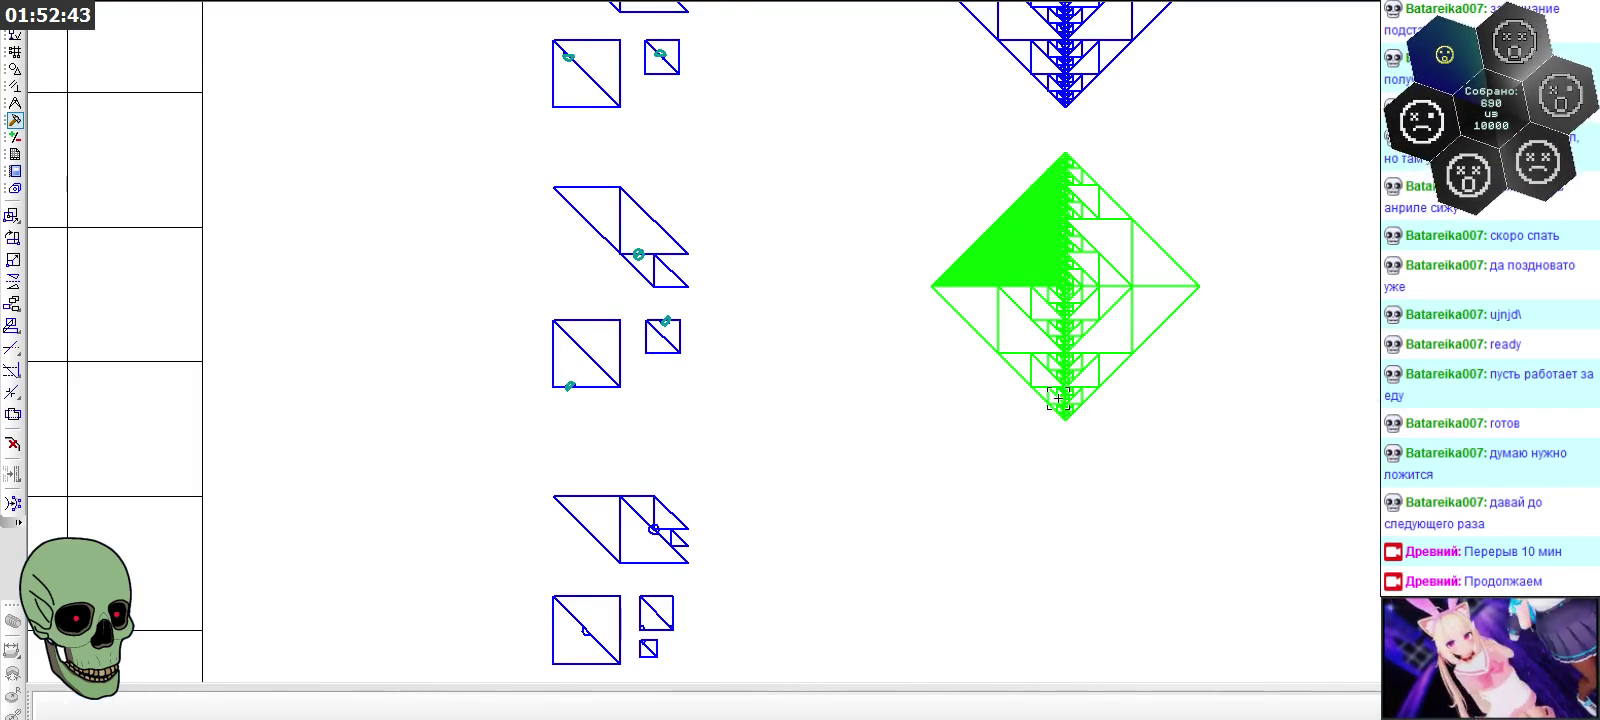
scroll(1010, 340, down, 5)
scroll(981, 408, up, 3)
key(ctrl+c)
key(ctrl+v)
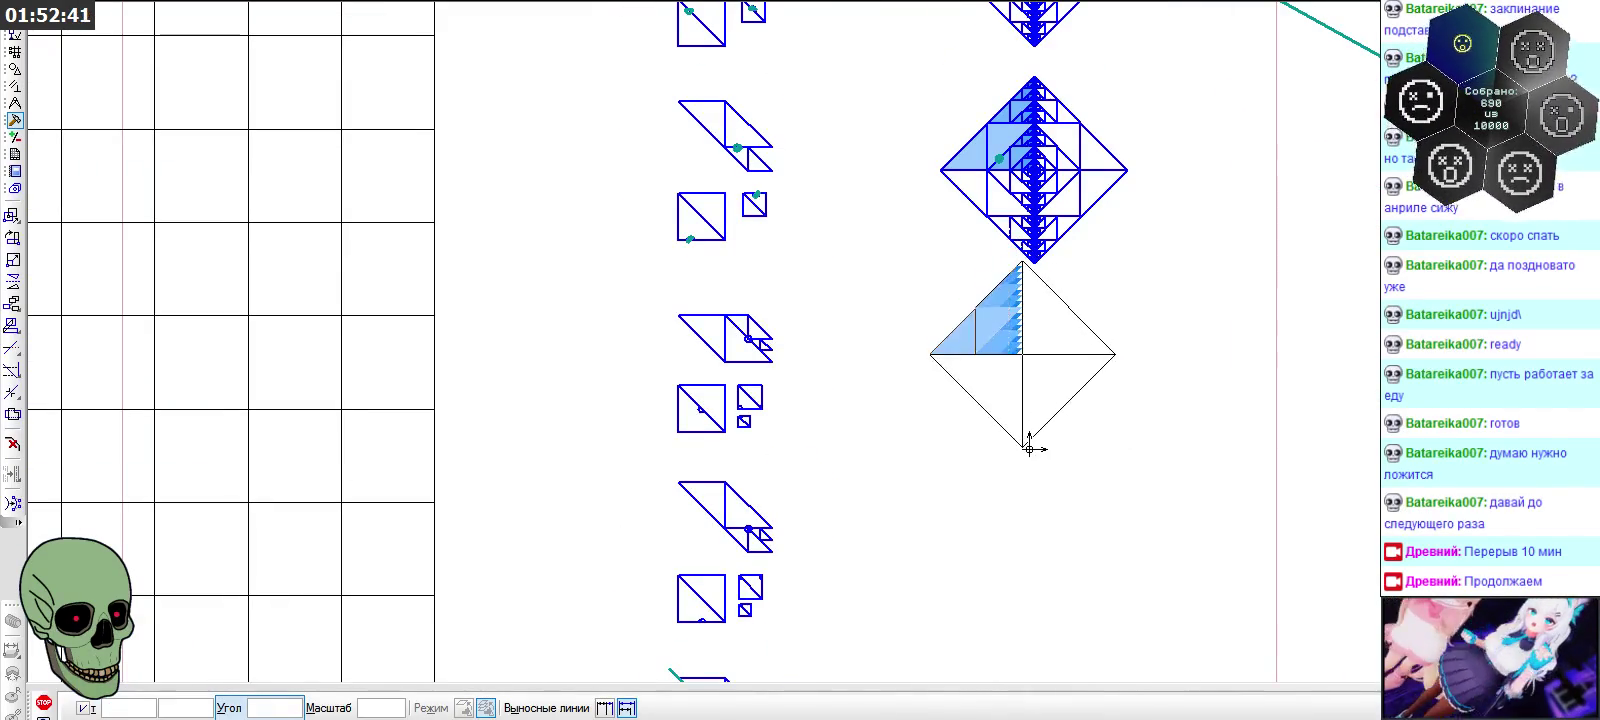
click(1035, 467)
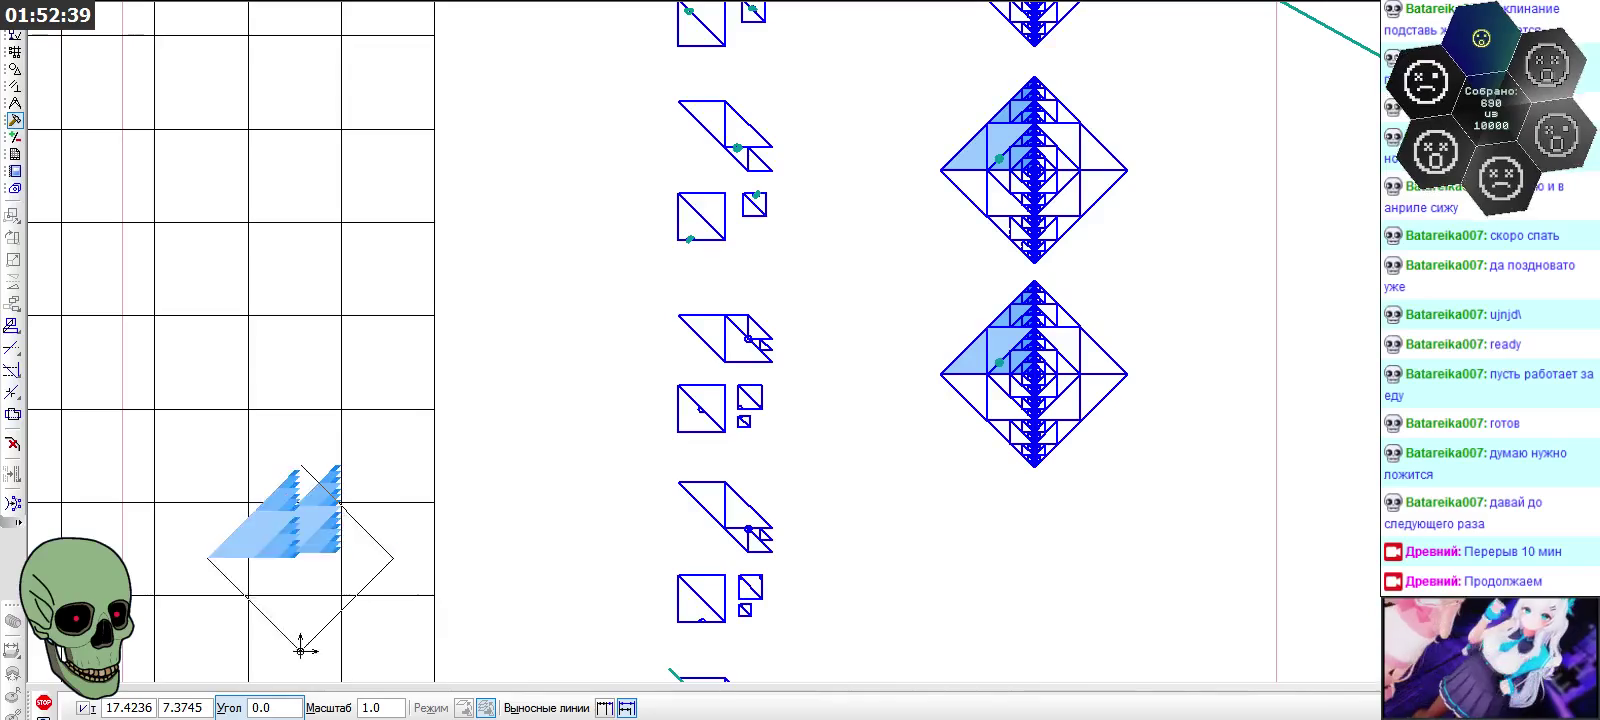
click(41, 703)
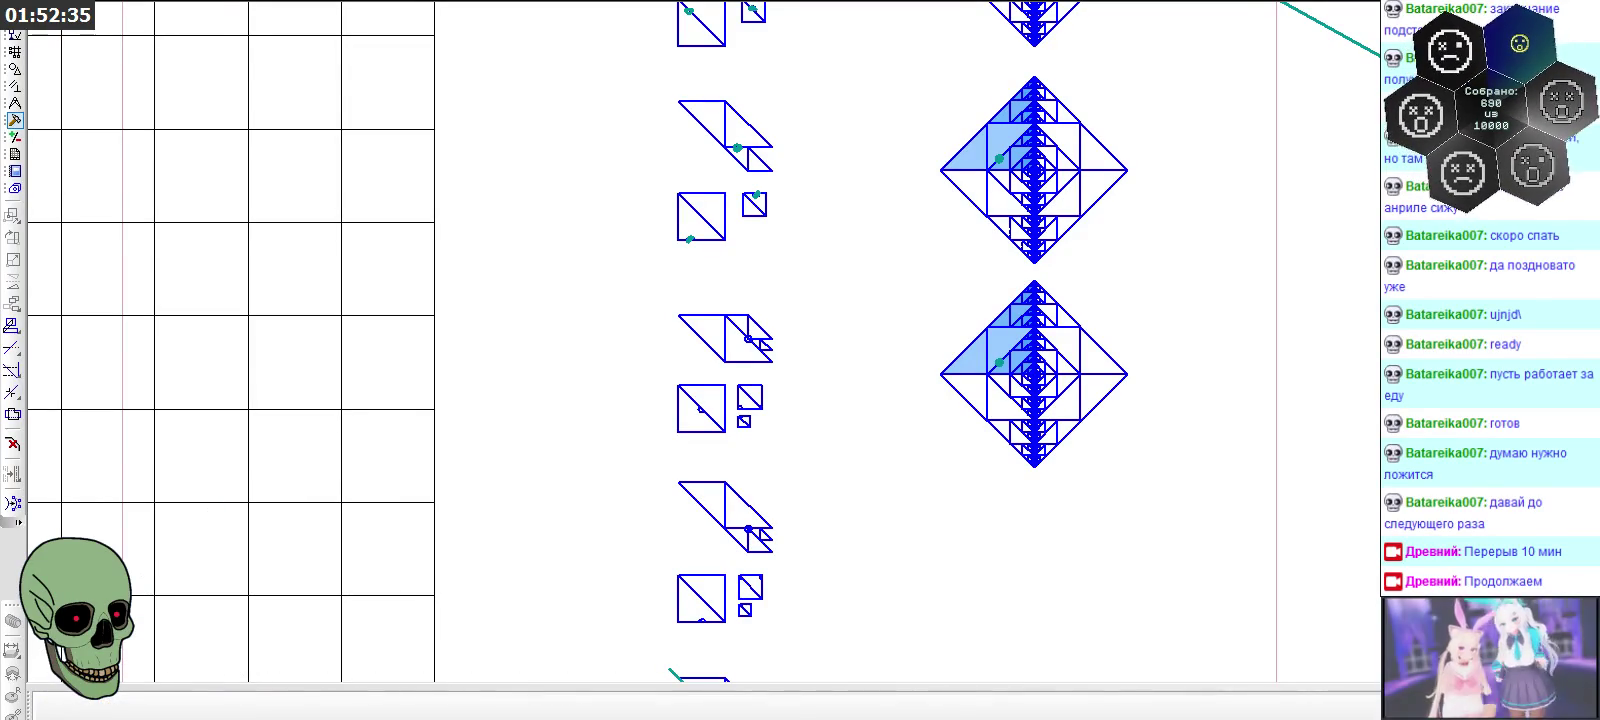
scroll(1000, 362, up, 3)
scroll(955, 440, up, 3)
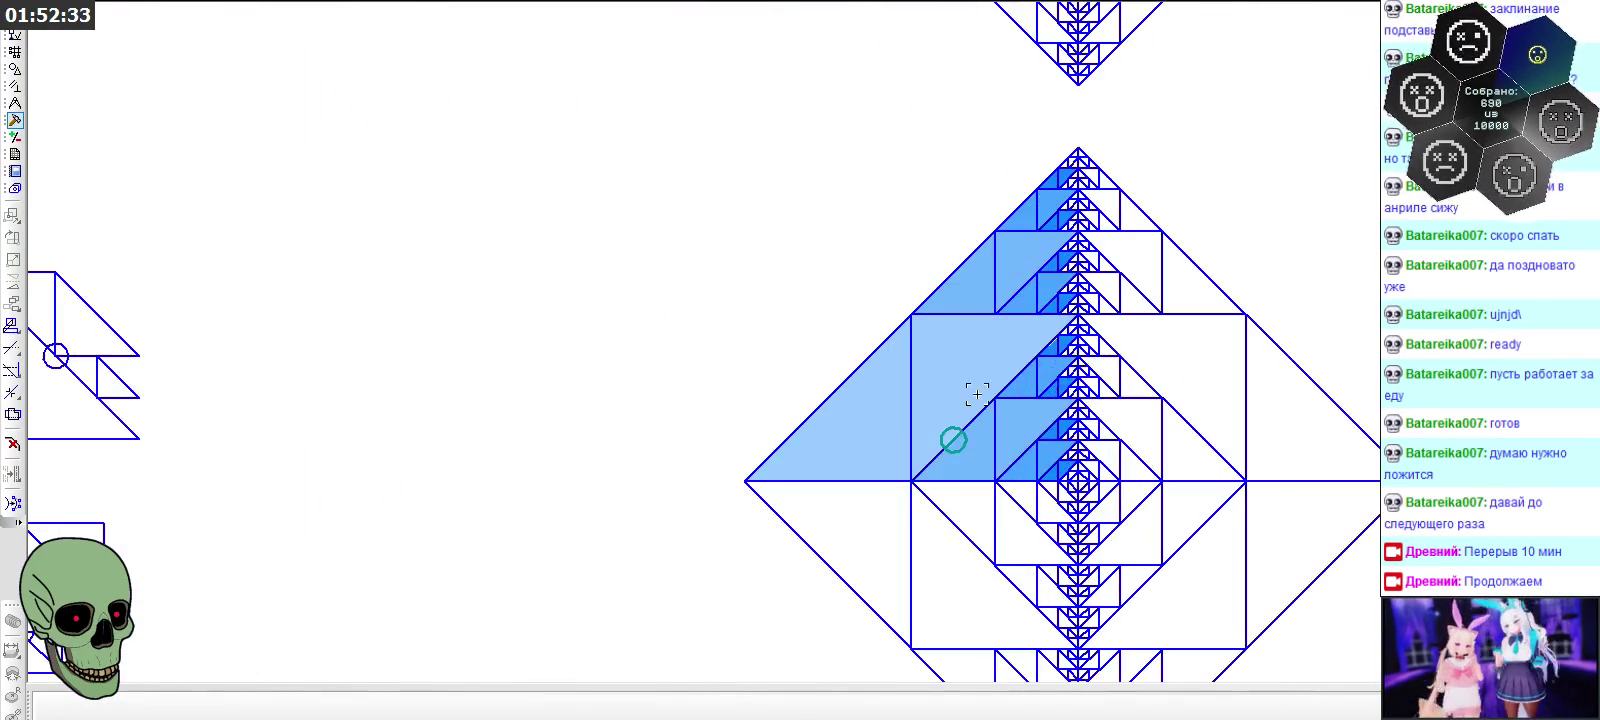
Delete the diagonal line crossing the large shaded triangle in the upper-left quarter
scroll(952, 445, up, 2)
scroll(950, 450, up, 2)
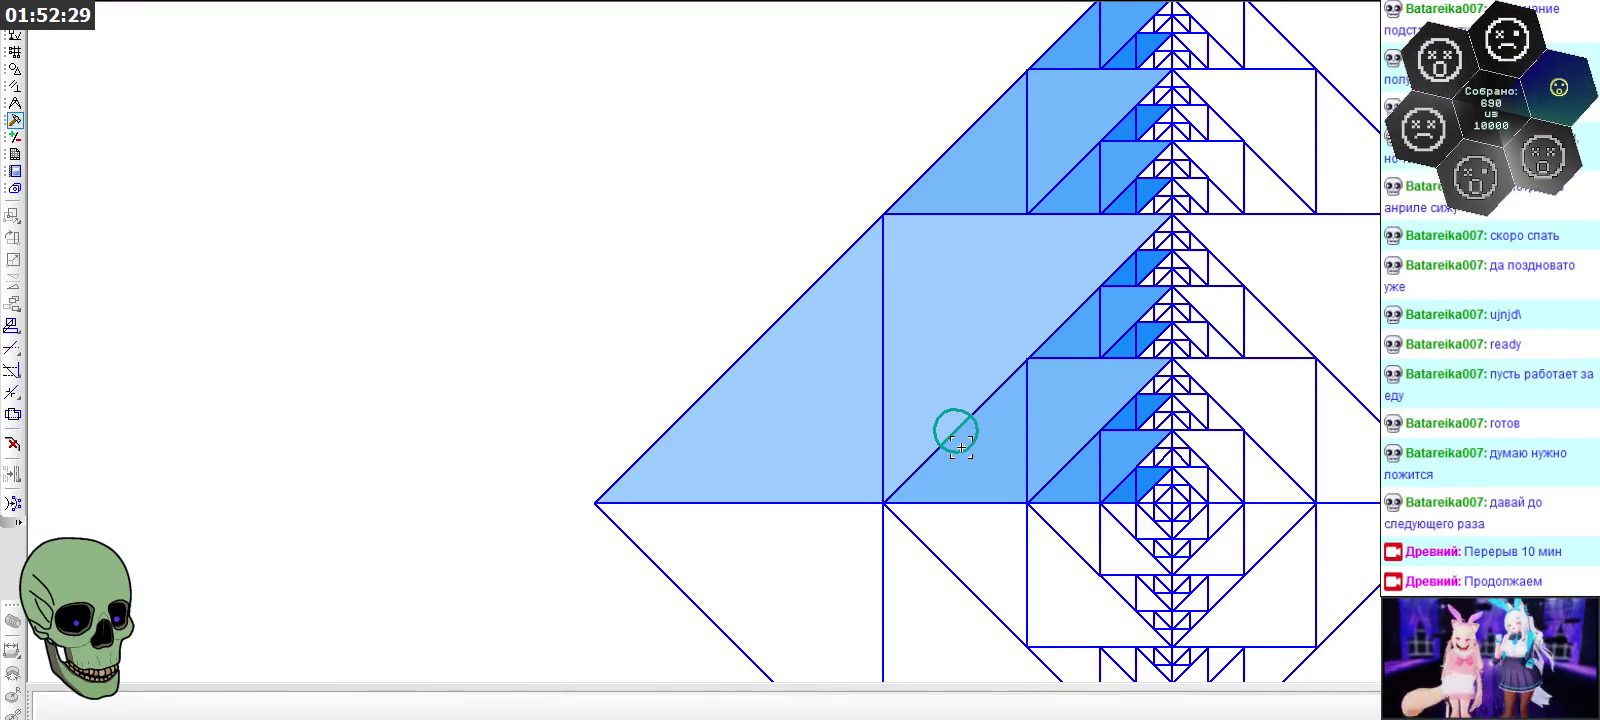
scroll(952, 432, up, 2)
click(947, 427)
scroll(932, 528, up, 1)
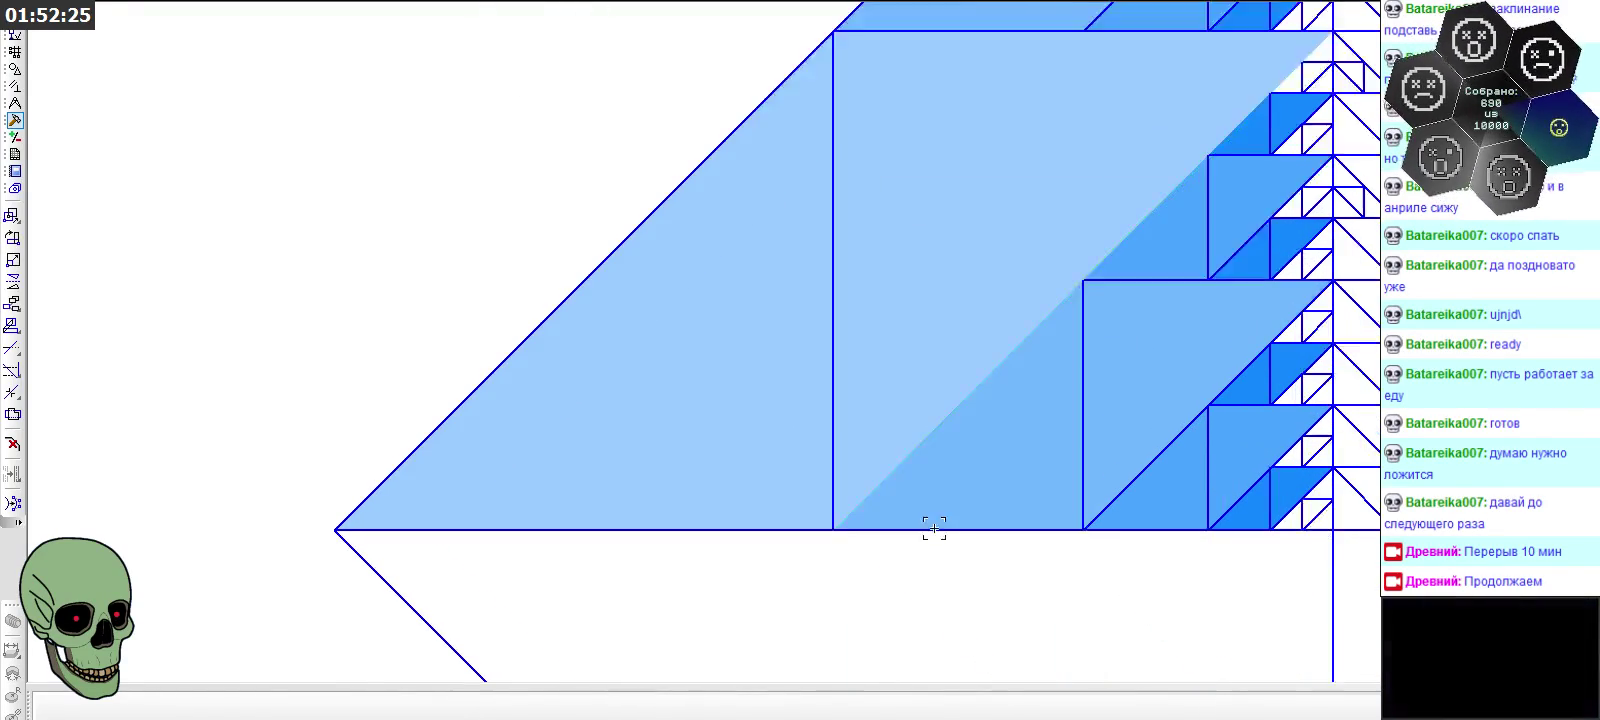
scroll(932, 528, up, 1)
scroll(943, 434, down, 1)
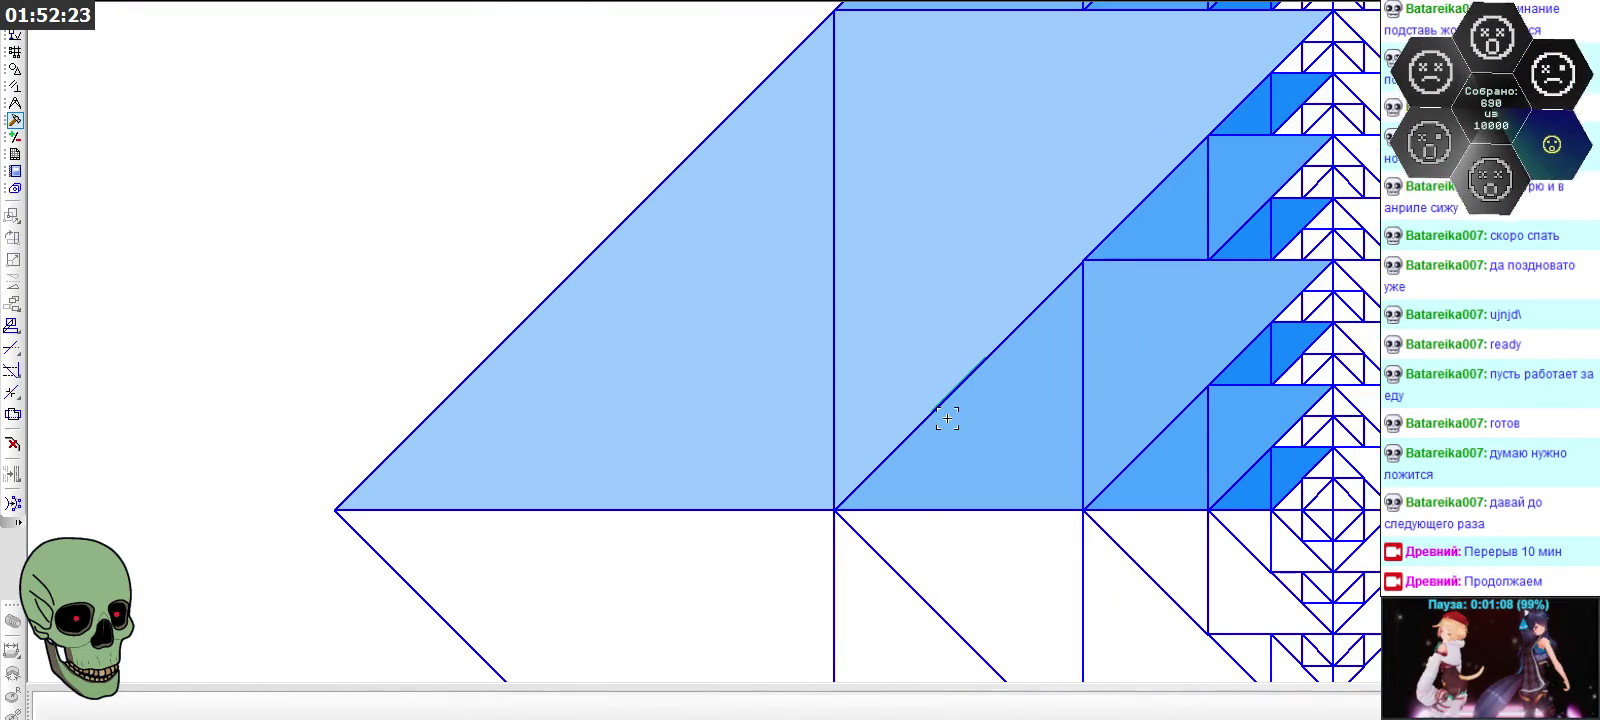
click(964, 366)
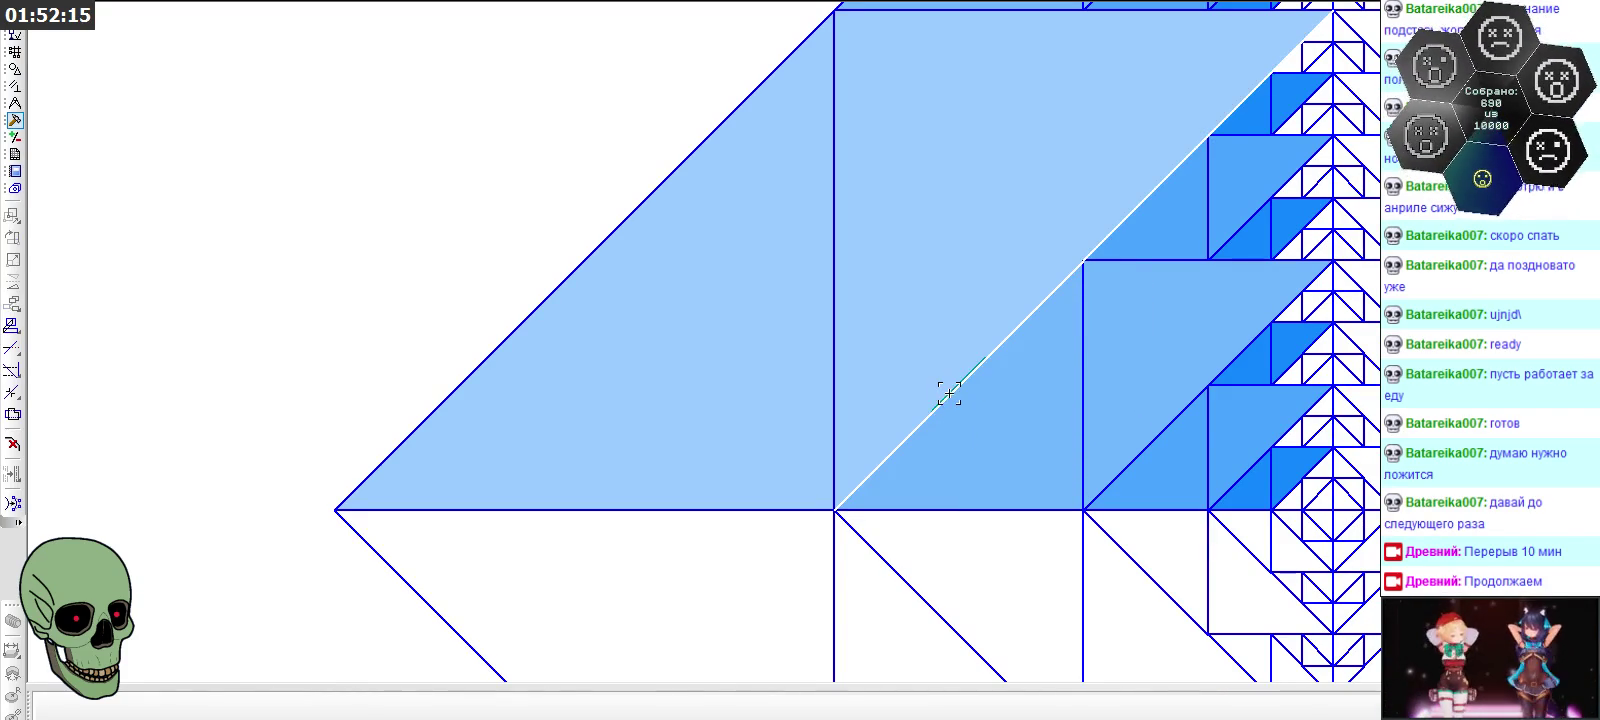
key(Delete)
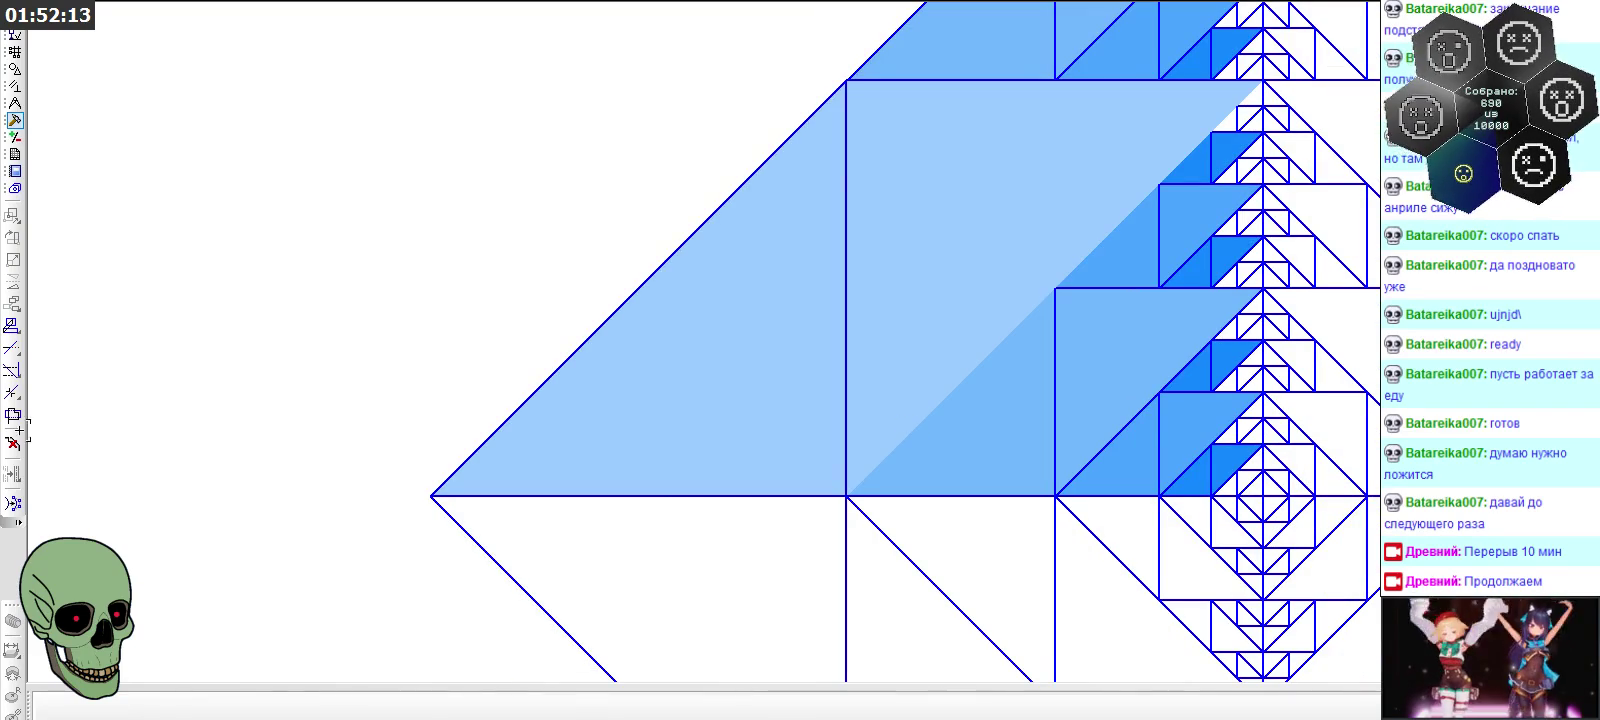
click(15, 68)
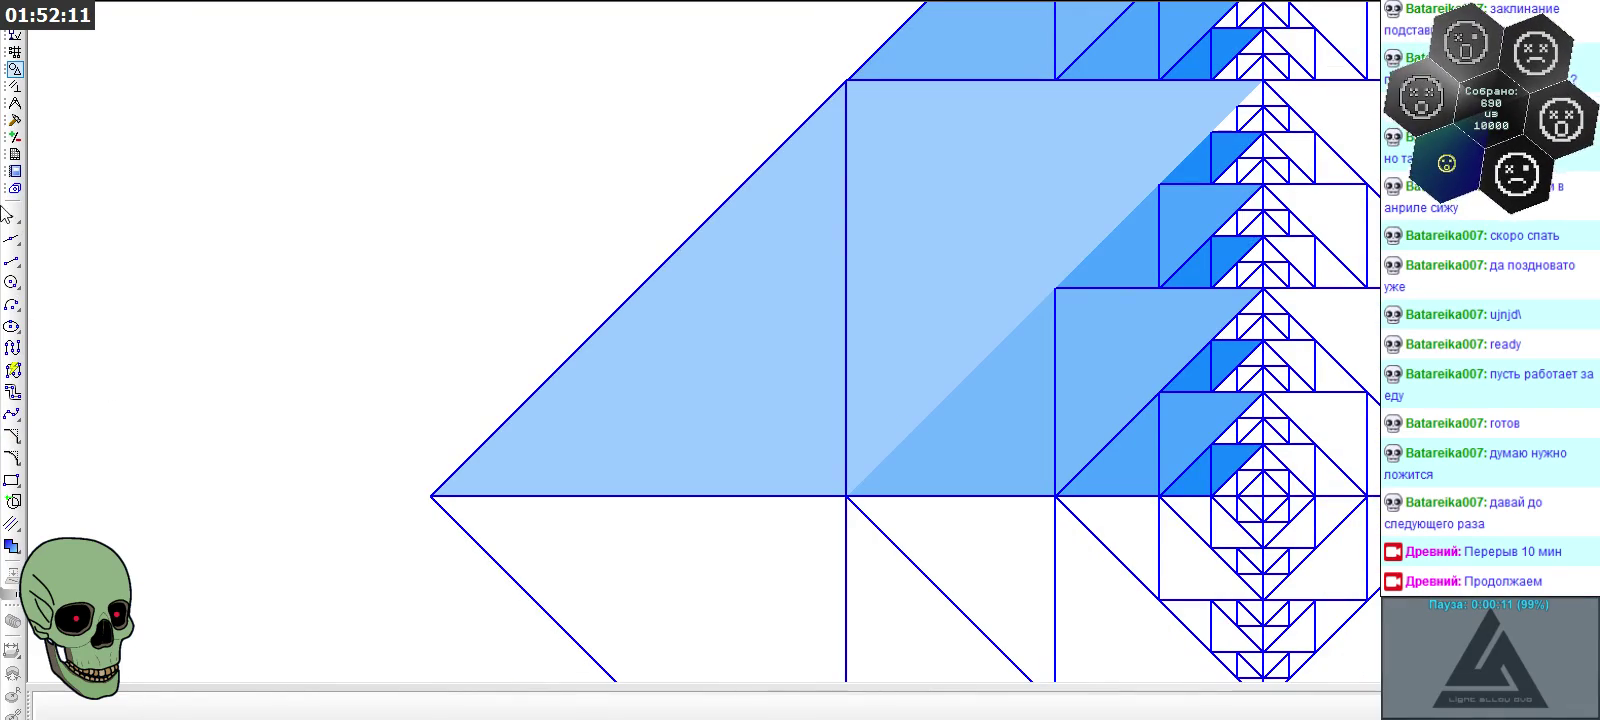
Start an Основная-style line on the shaded triangle's edge, cancel it, and zoom out over the diamonds
click(12, 260)
click(840, 708)
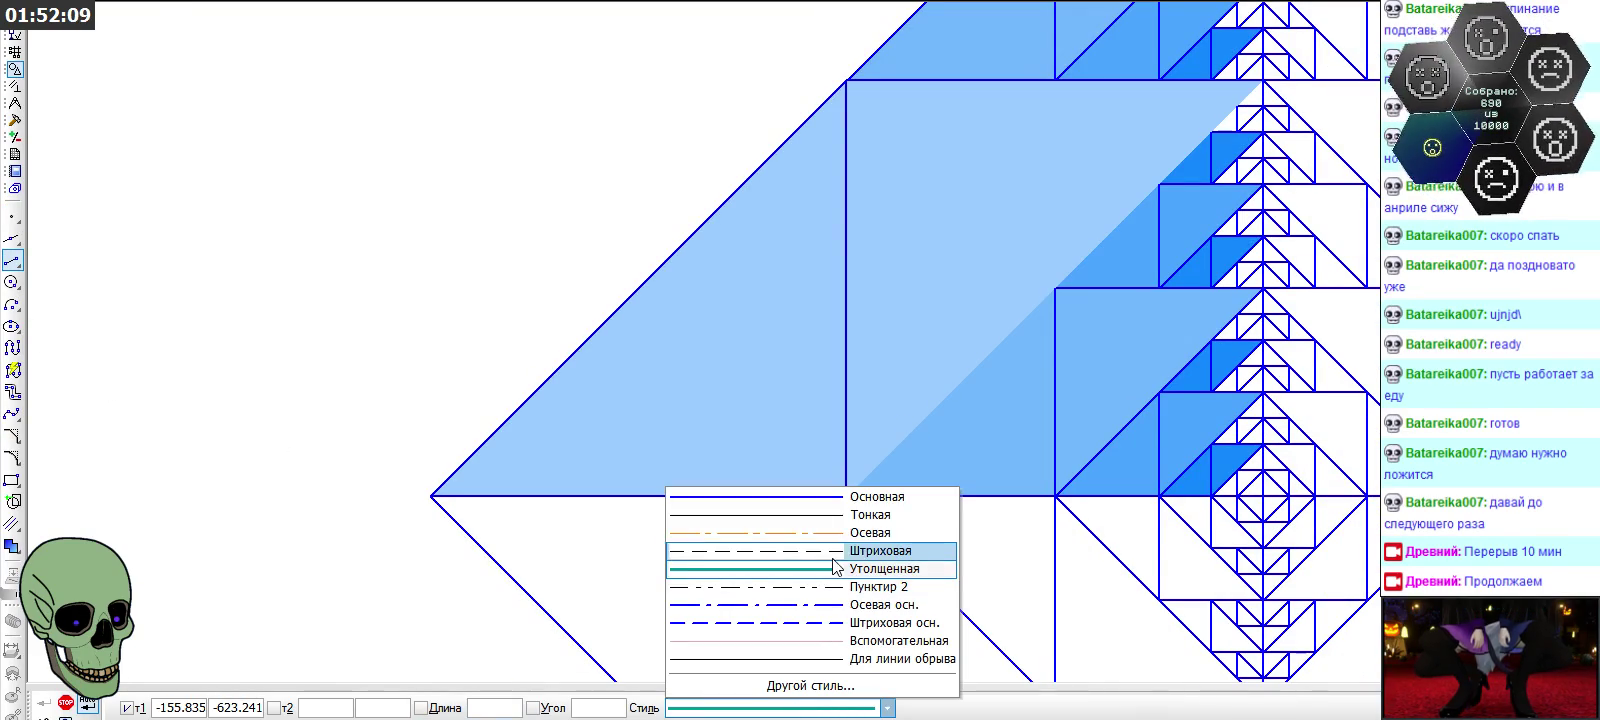
click(846, 496)
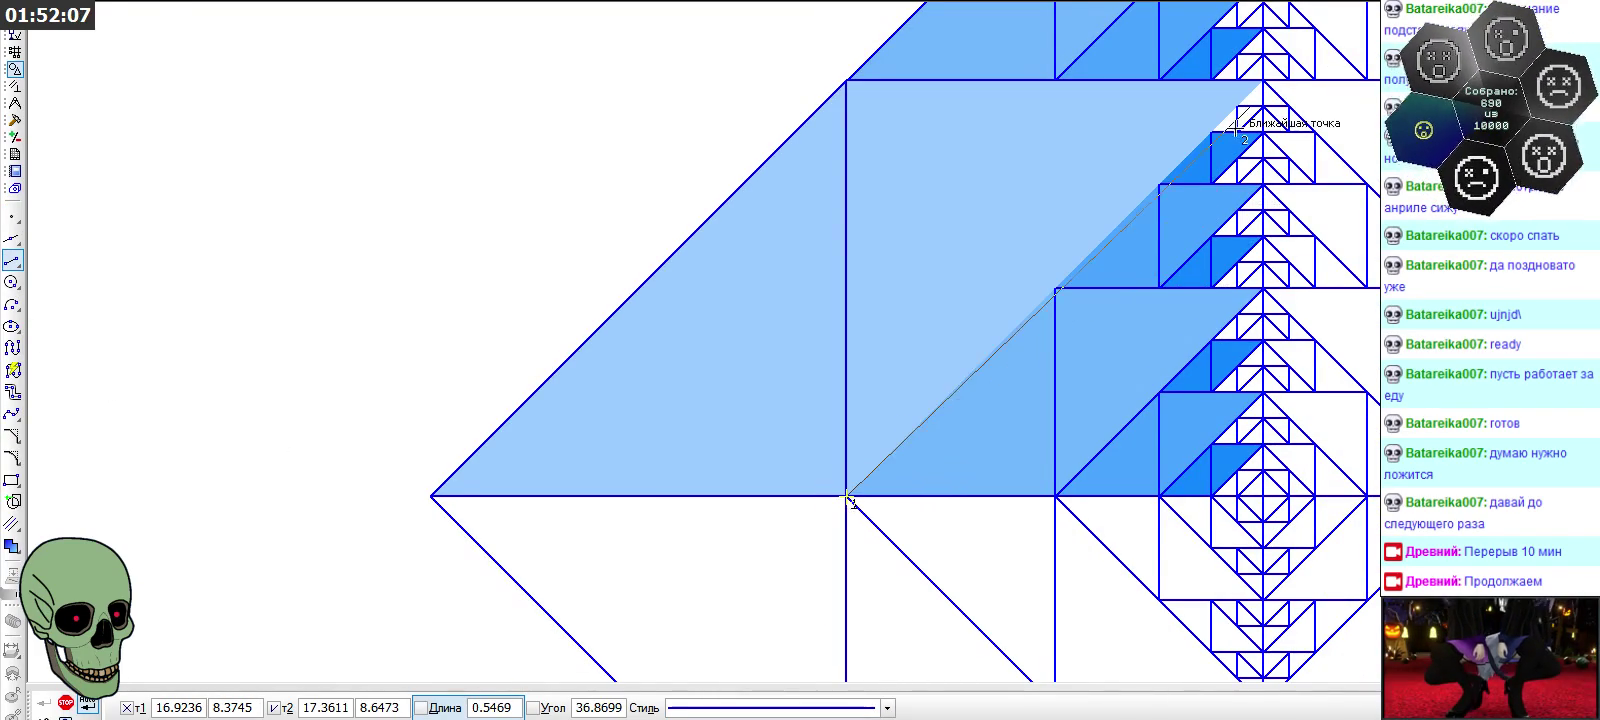
click(1262, 80)
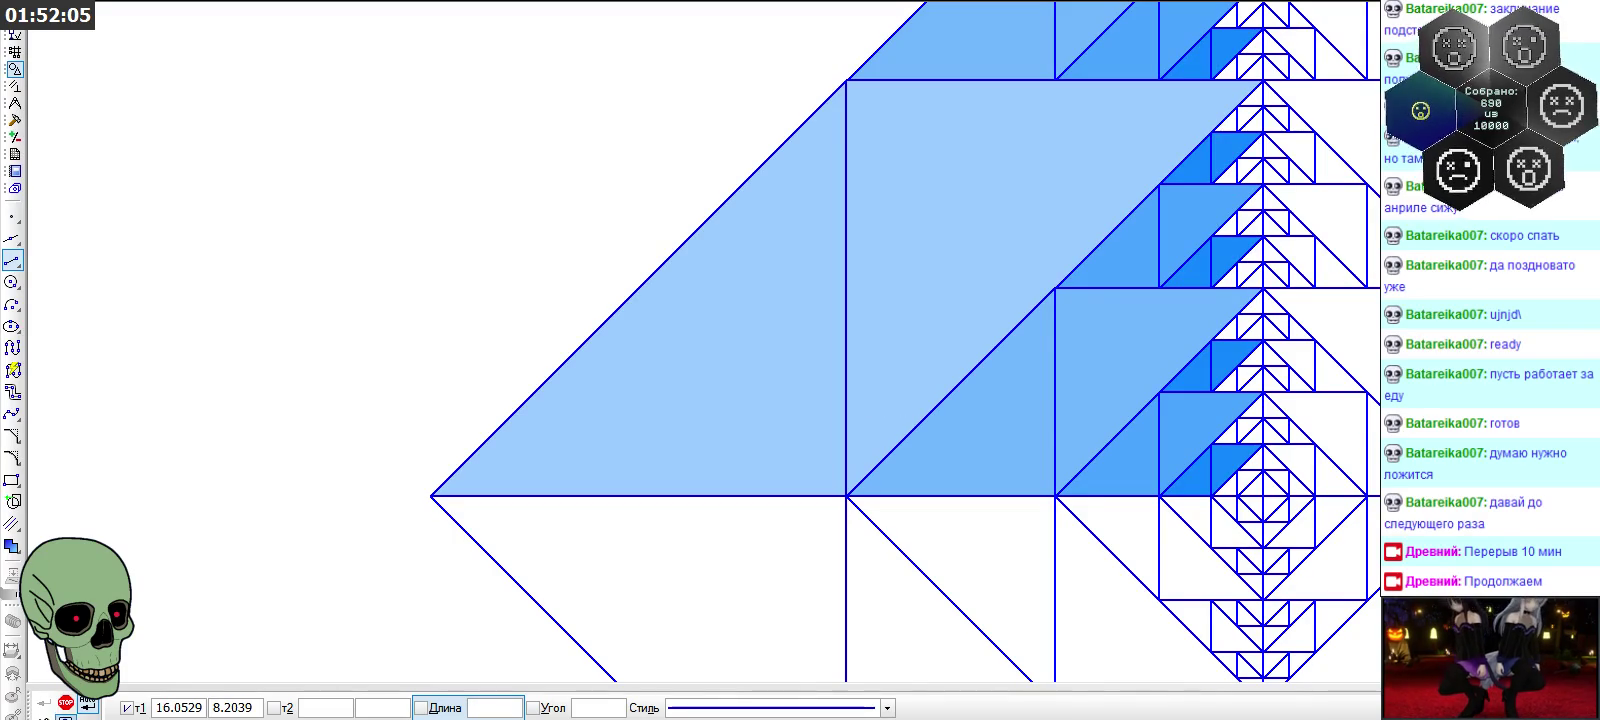
key(Escape)
scroll(1070, 415, down, 2)
scroll(980, 420, down, 2)
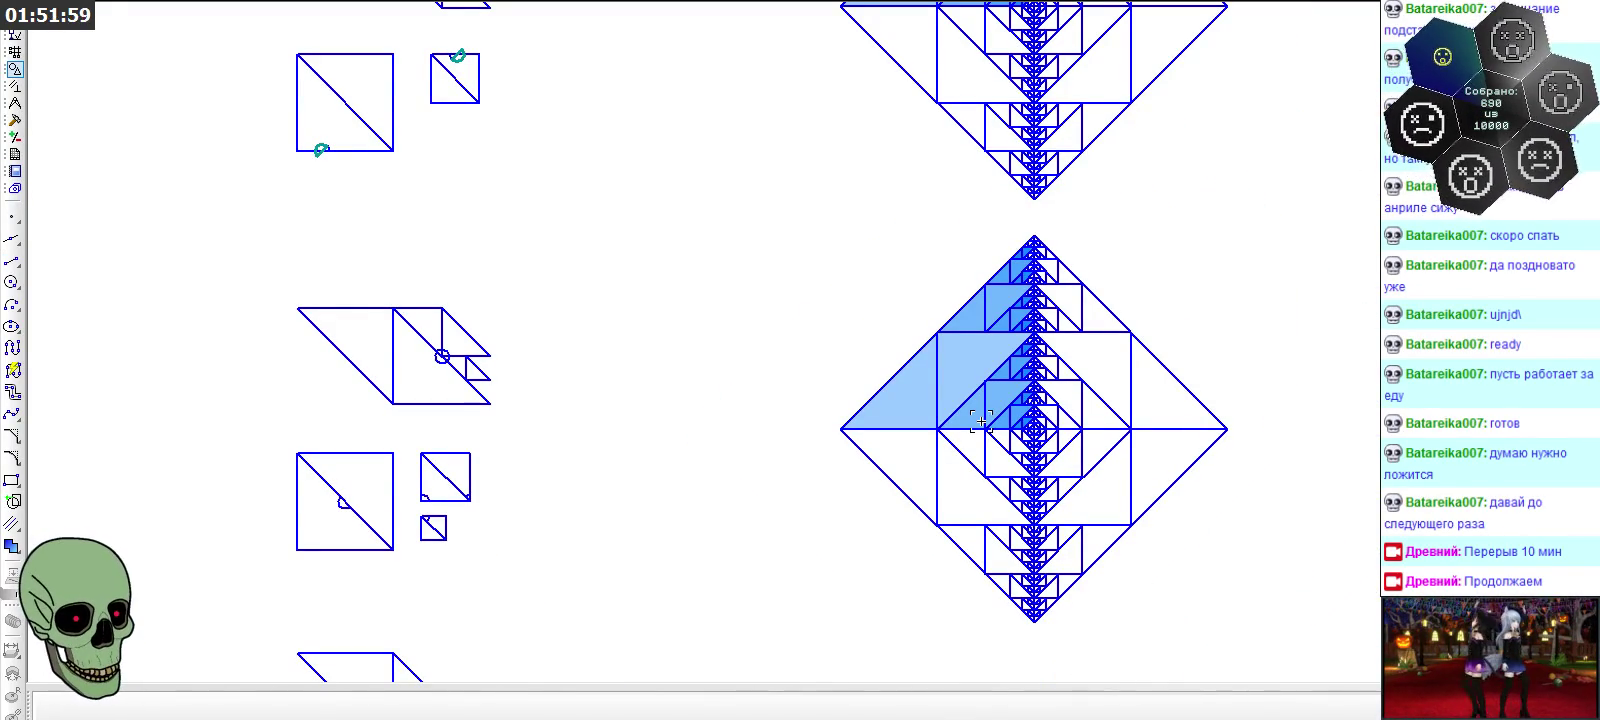
Cancel the alignment command and set up the Segment tool with the teal line style
scroll(1075, 490, down, 2)
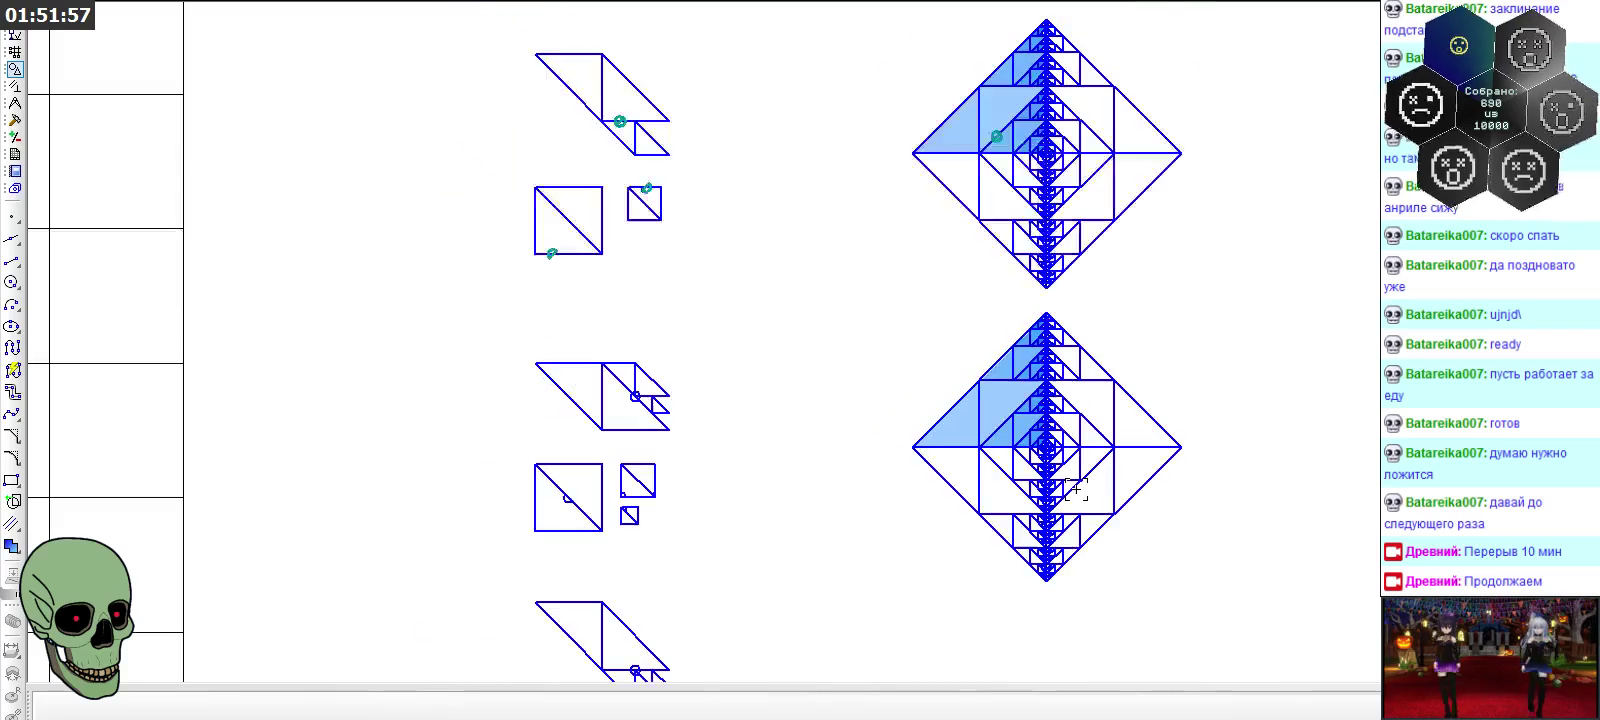
scroll(996, 140, up, 2)
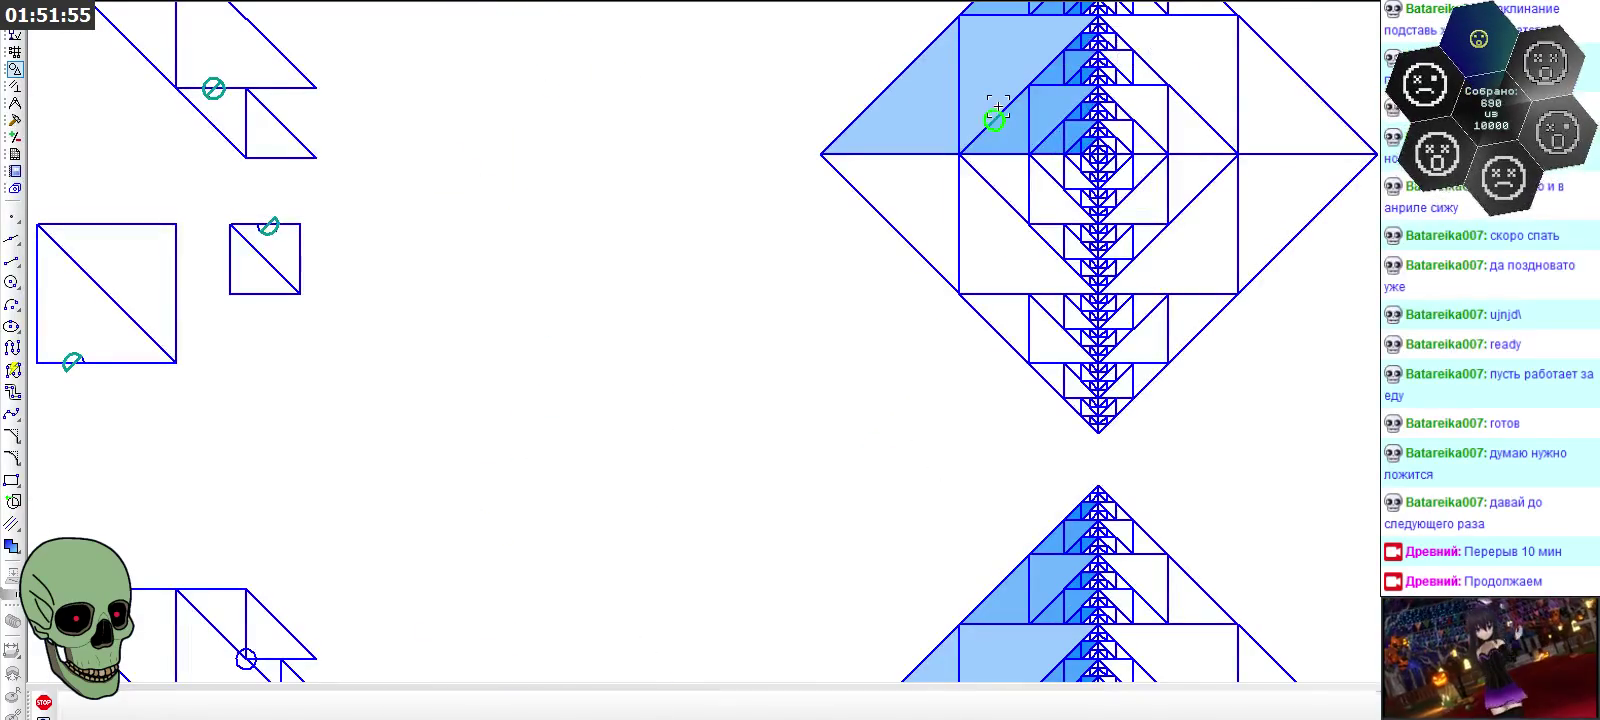
scroll(997, 117, up, 2)
scroll(960, 140, down, 2)
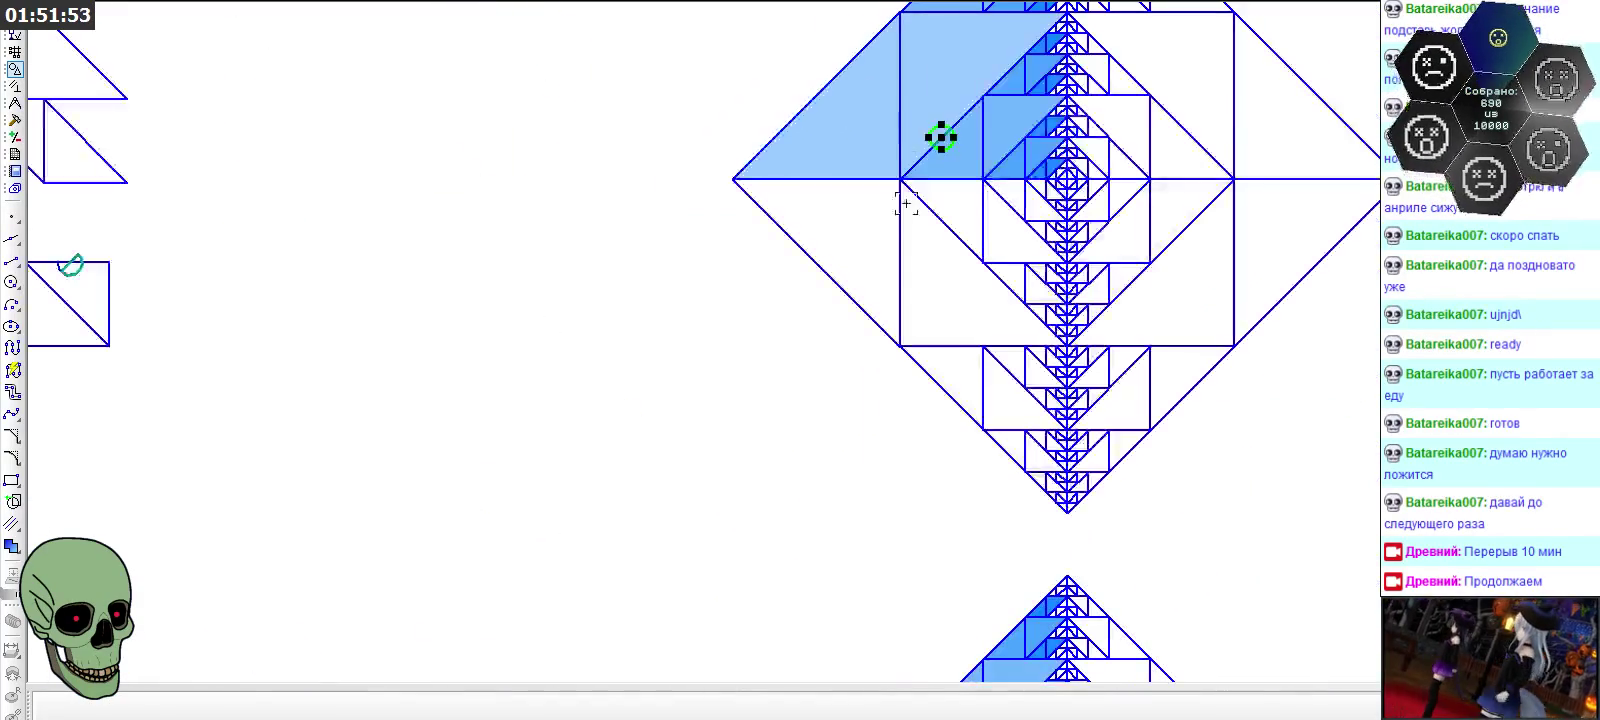
scroll(939, 136, down, 2)
scroll(955, 590, up, 2)
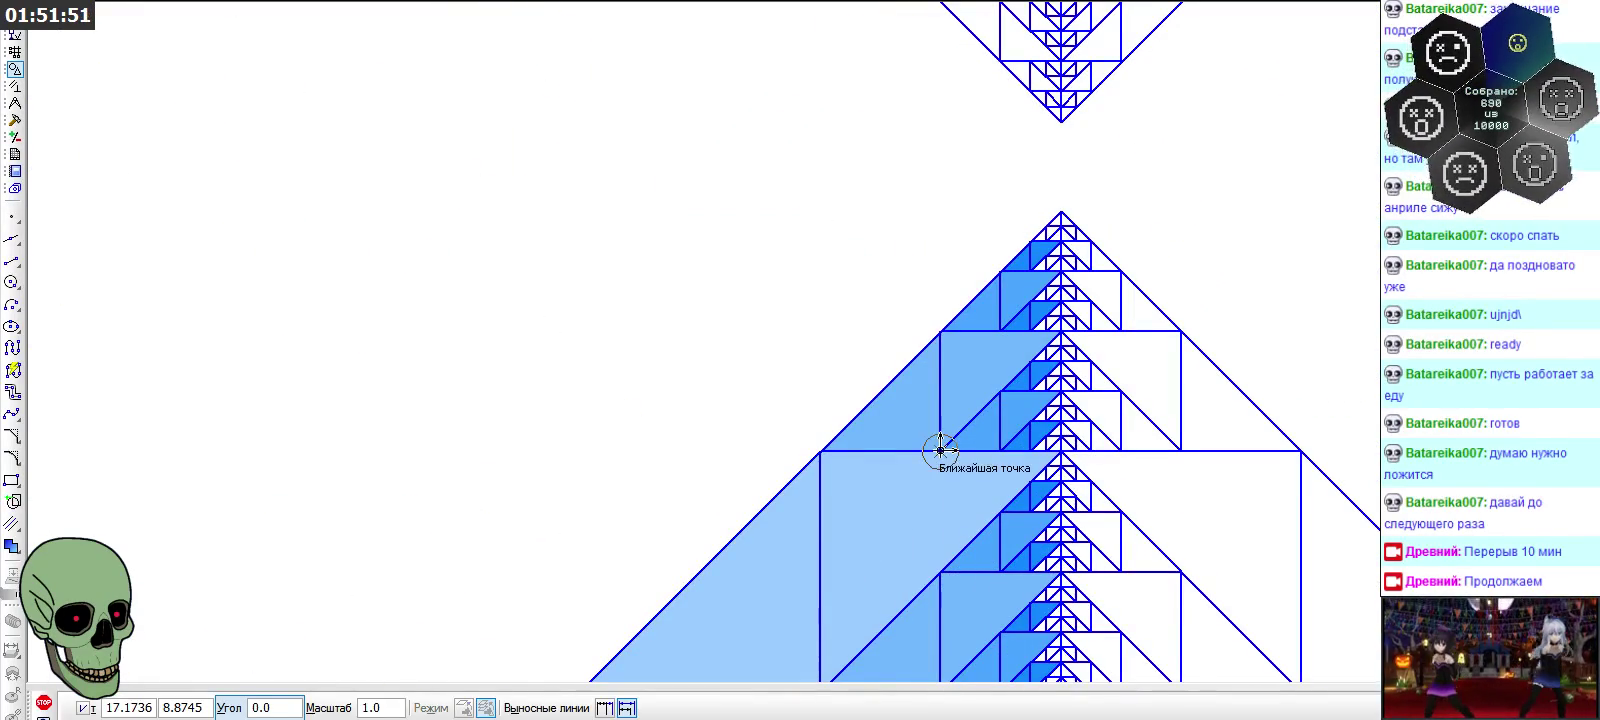
key(Escape)
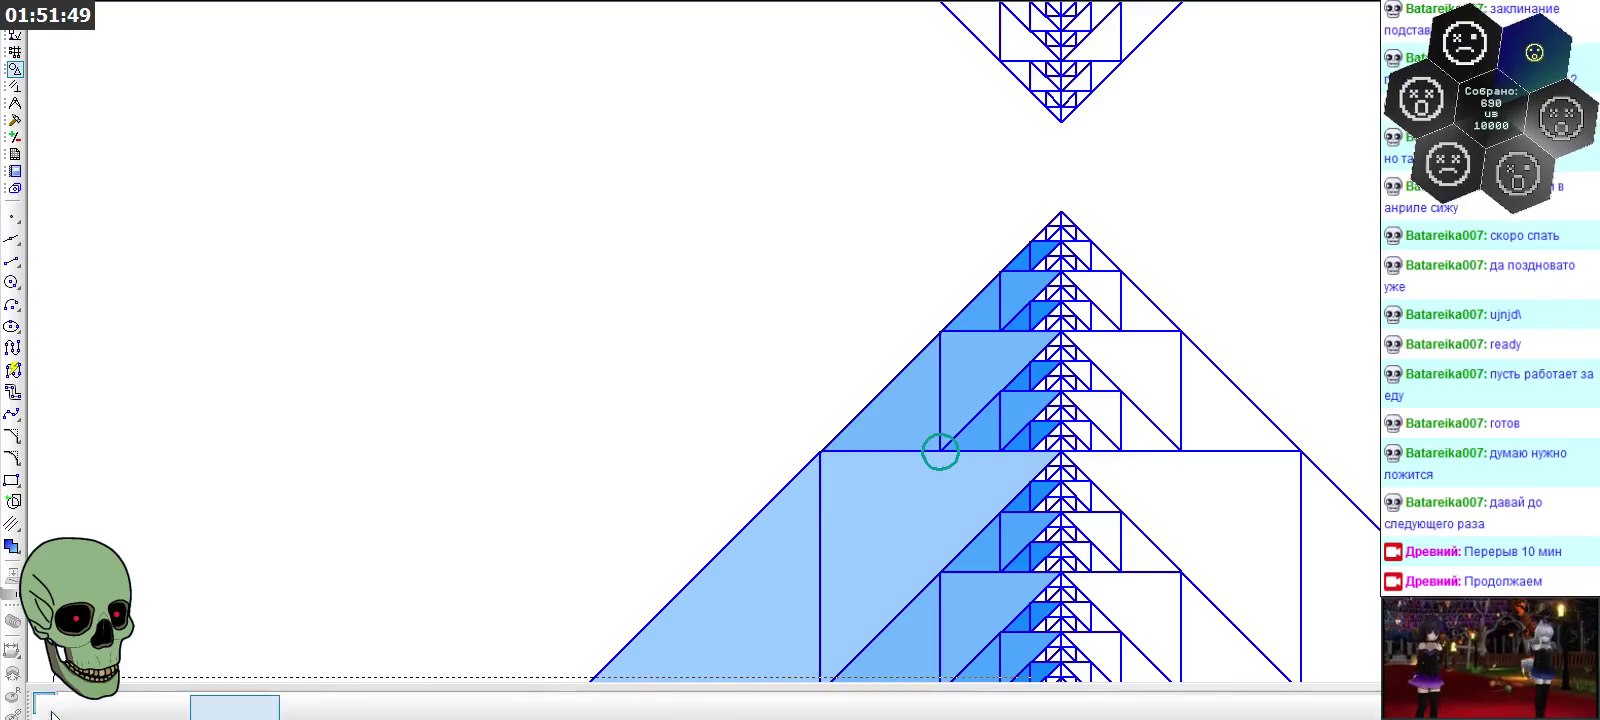
scroll(980, 452, up, 3)
click(12, 260)
click(691, 710)
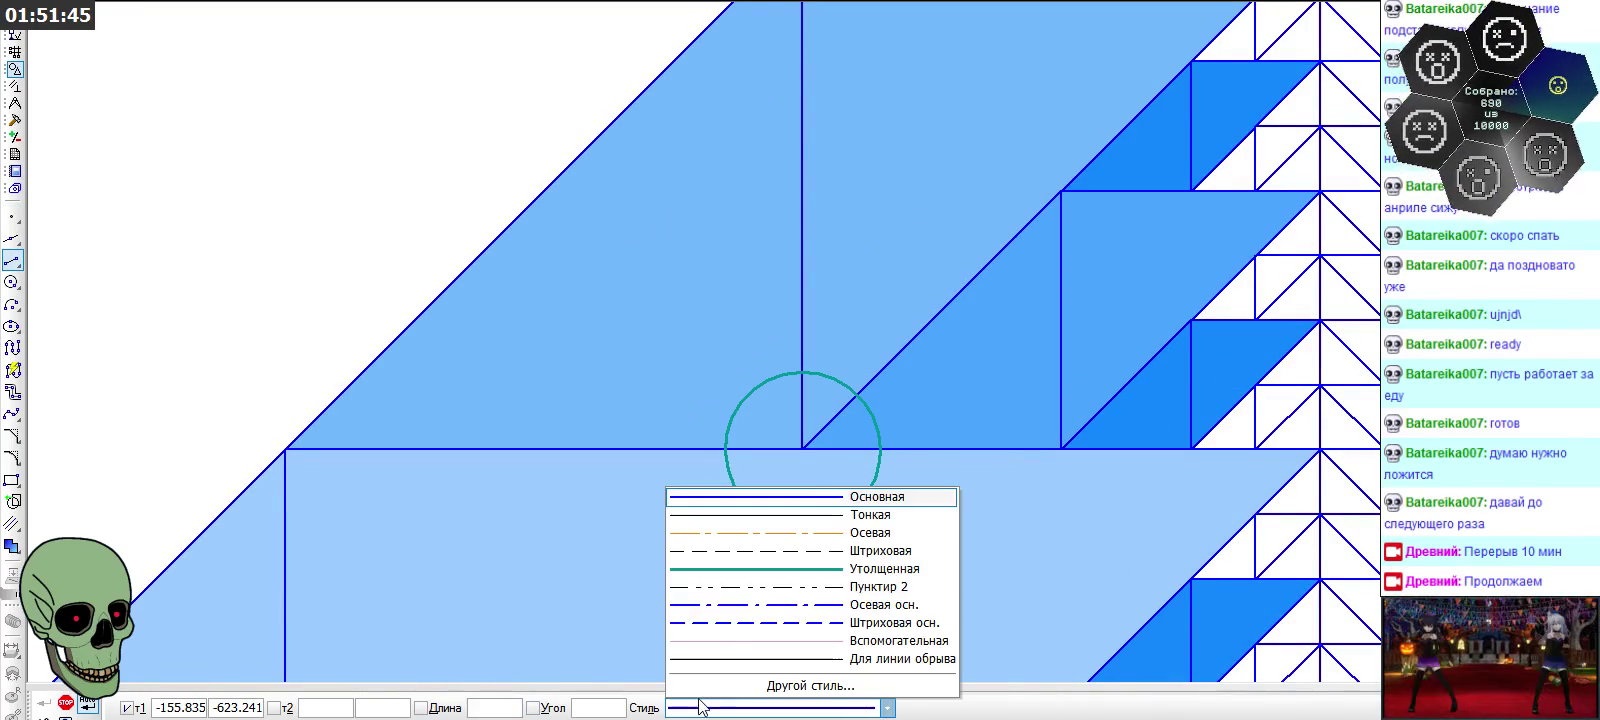
click(700, 640)
Draw a teal horizontal diameter, a vertical radius and a diagonal radius in the circle marker
click(724, 449)
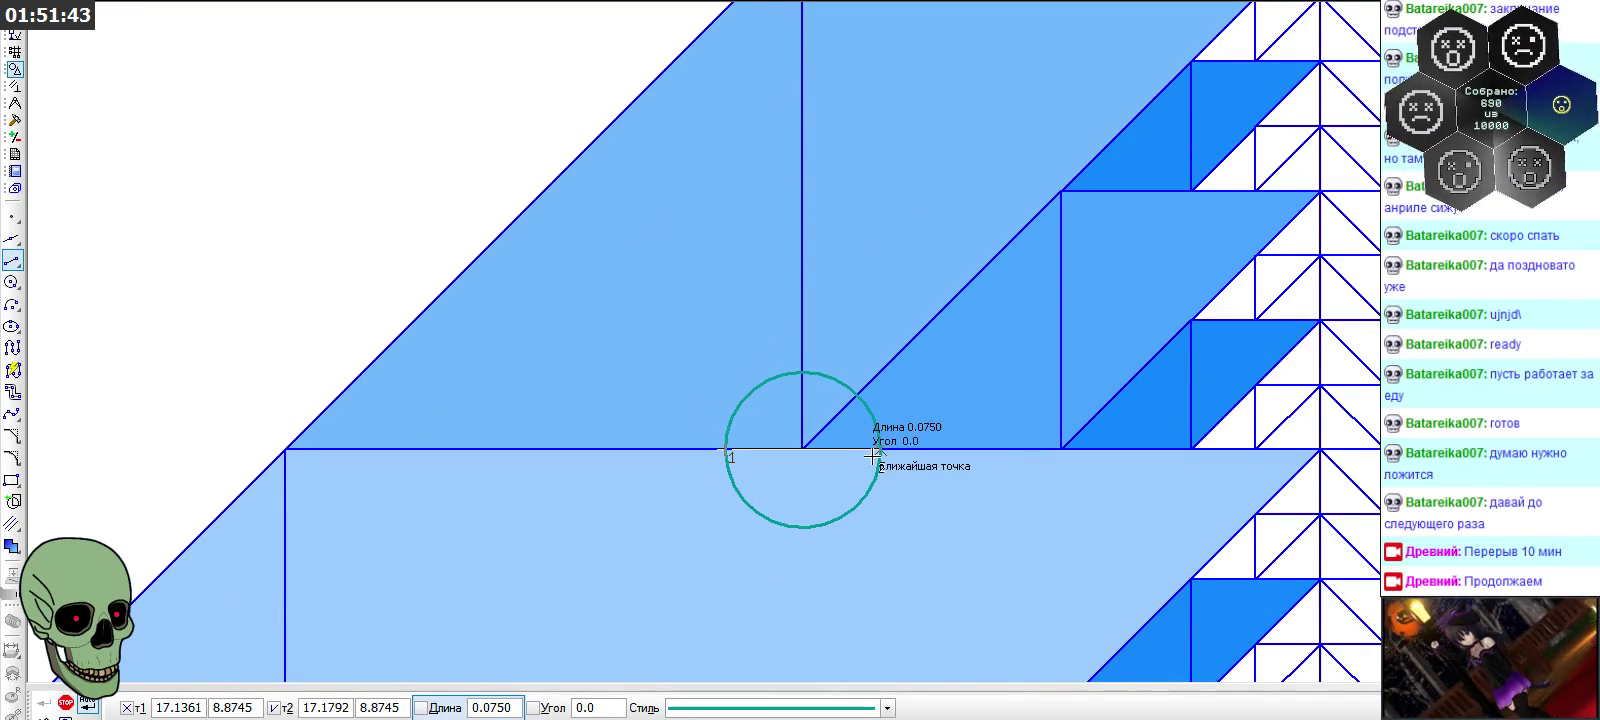
click(880, 450)
click(801, 372)
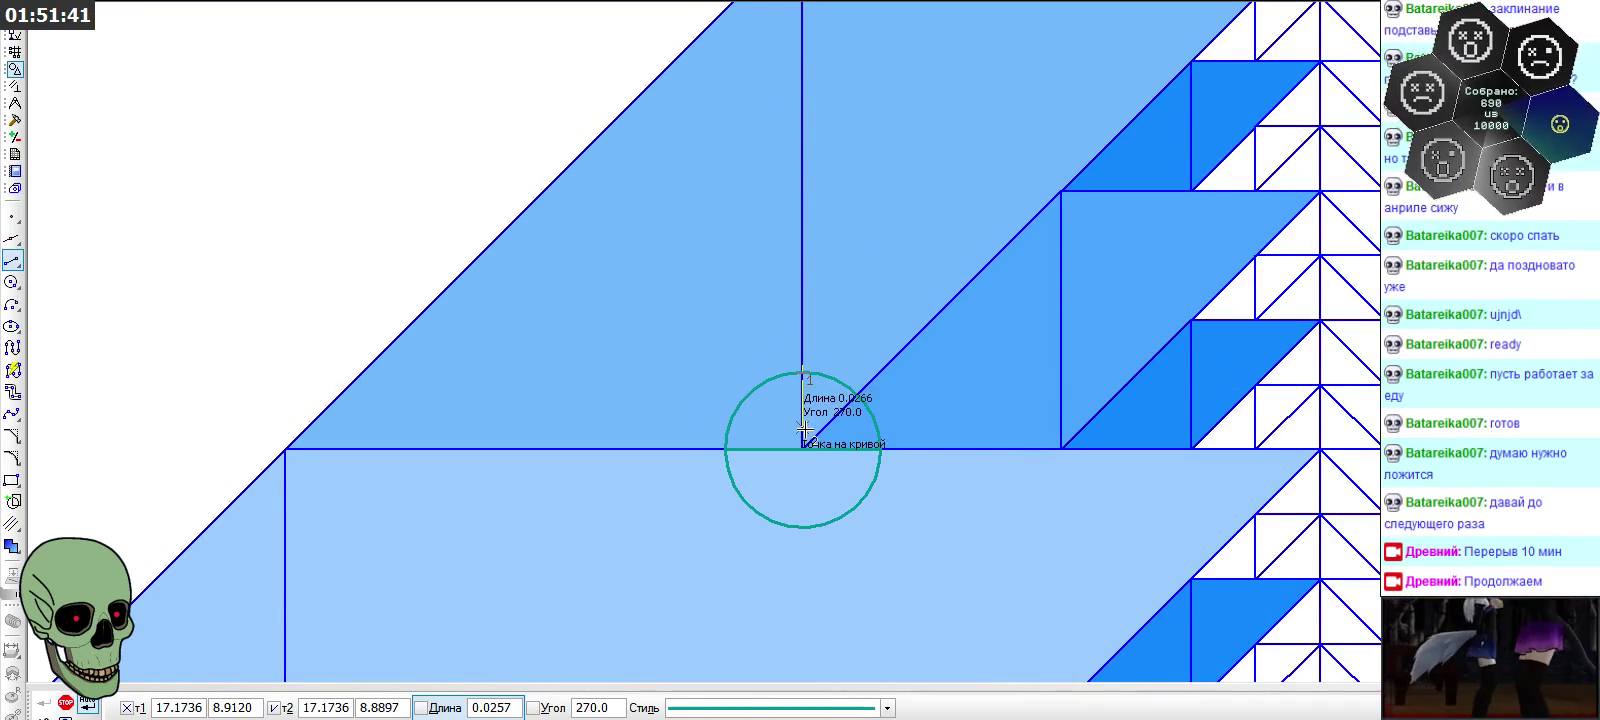
click(802, 450)
click(802, 450)
click(856, 395)
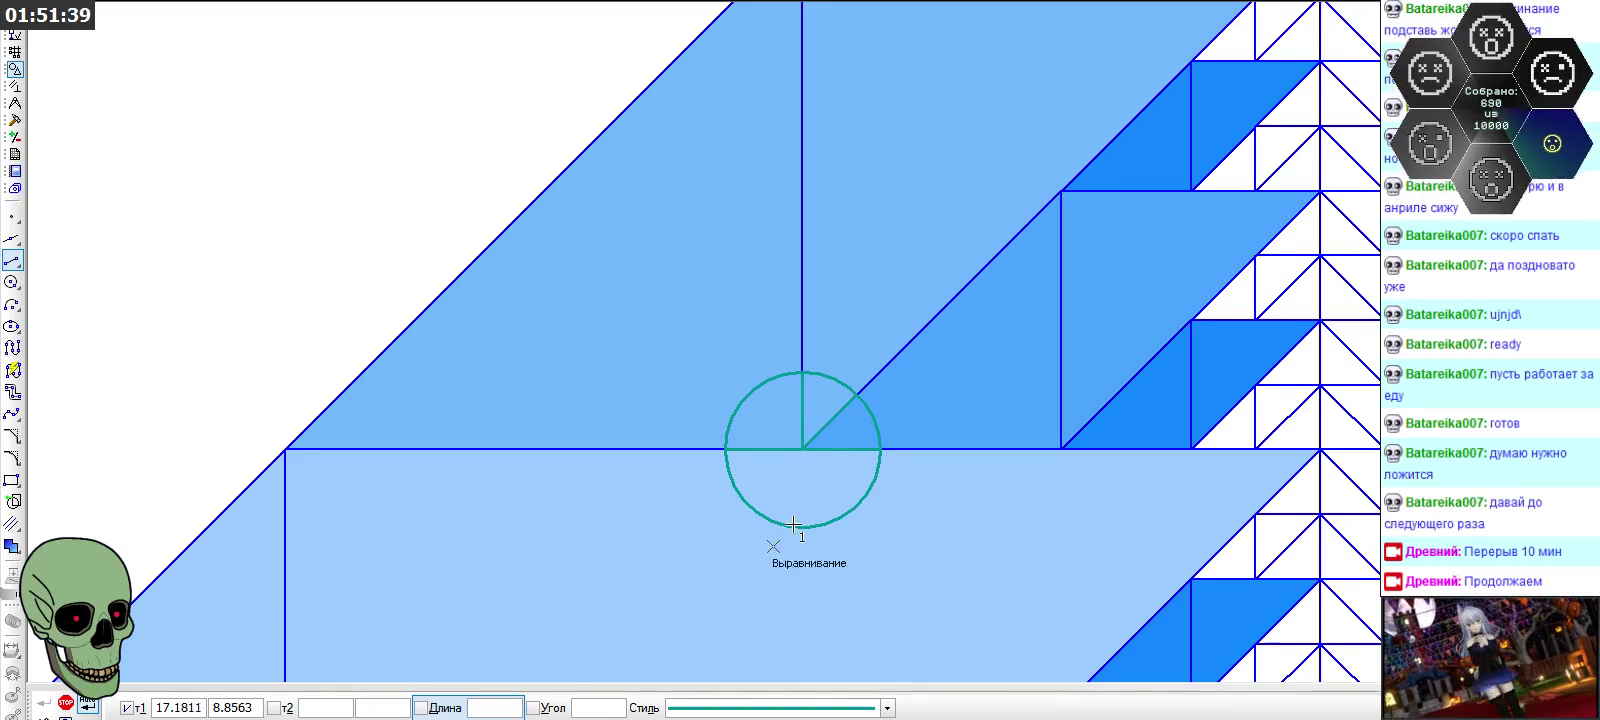
key(Escape)
Select the circle marker together with its vertical and diagonal radii
scroll(779, 528, up, 1)
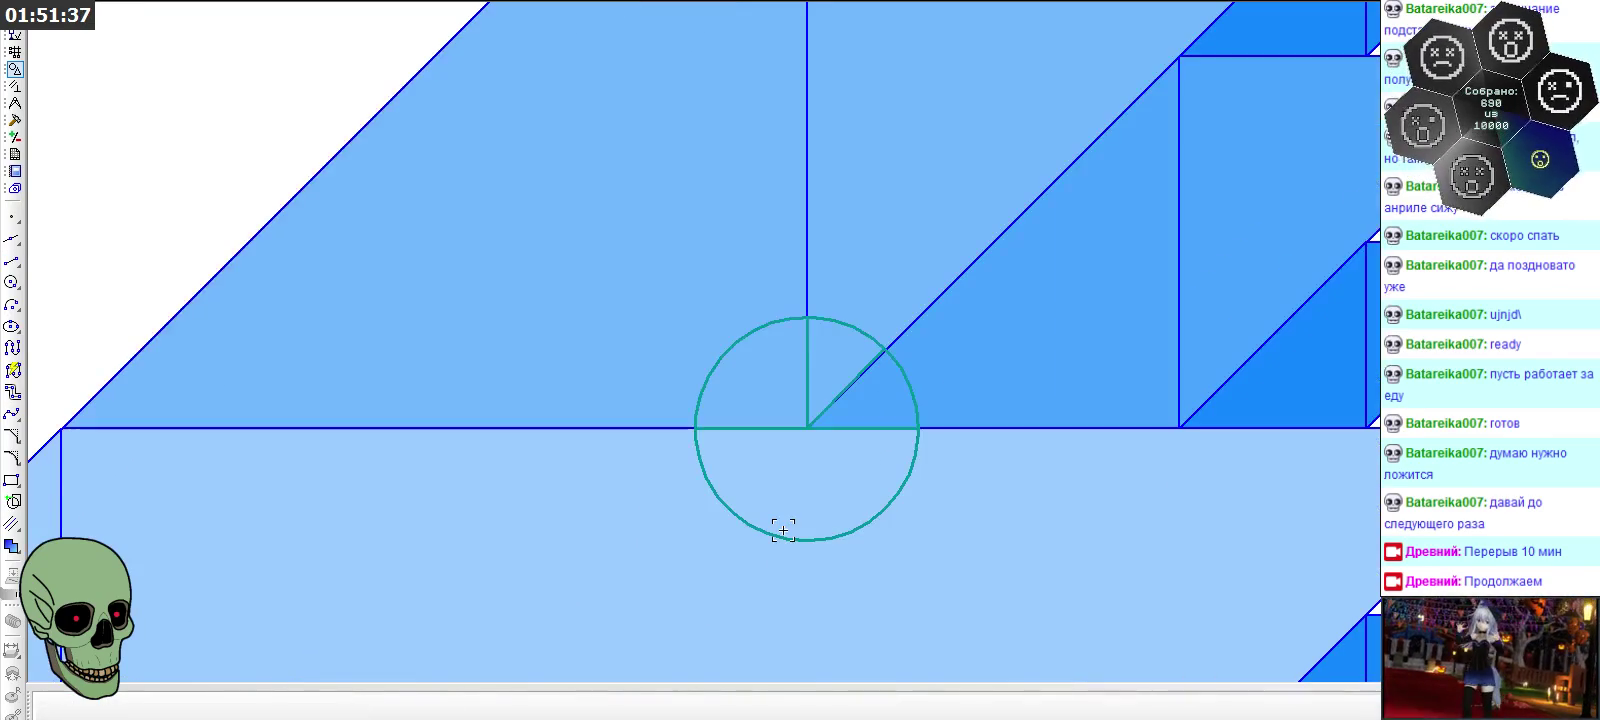
click(780, 530)
click(807, 395)
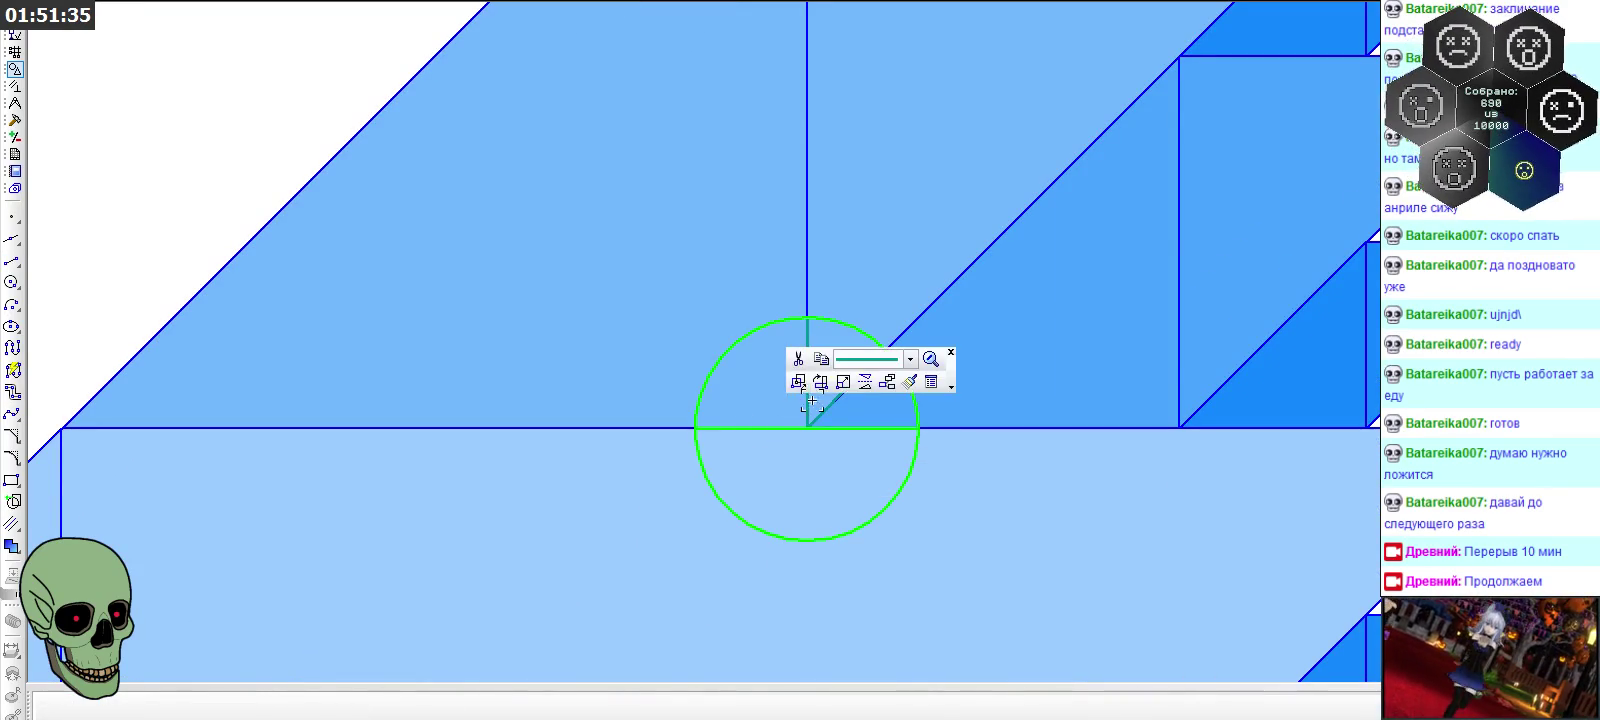
click(821, 414)
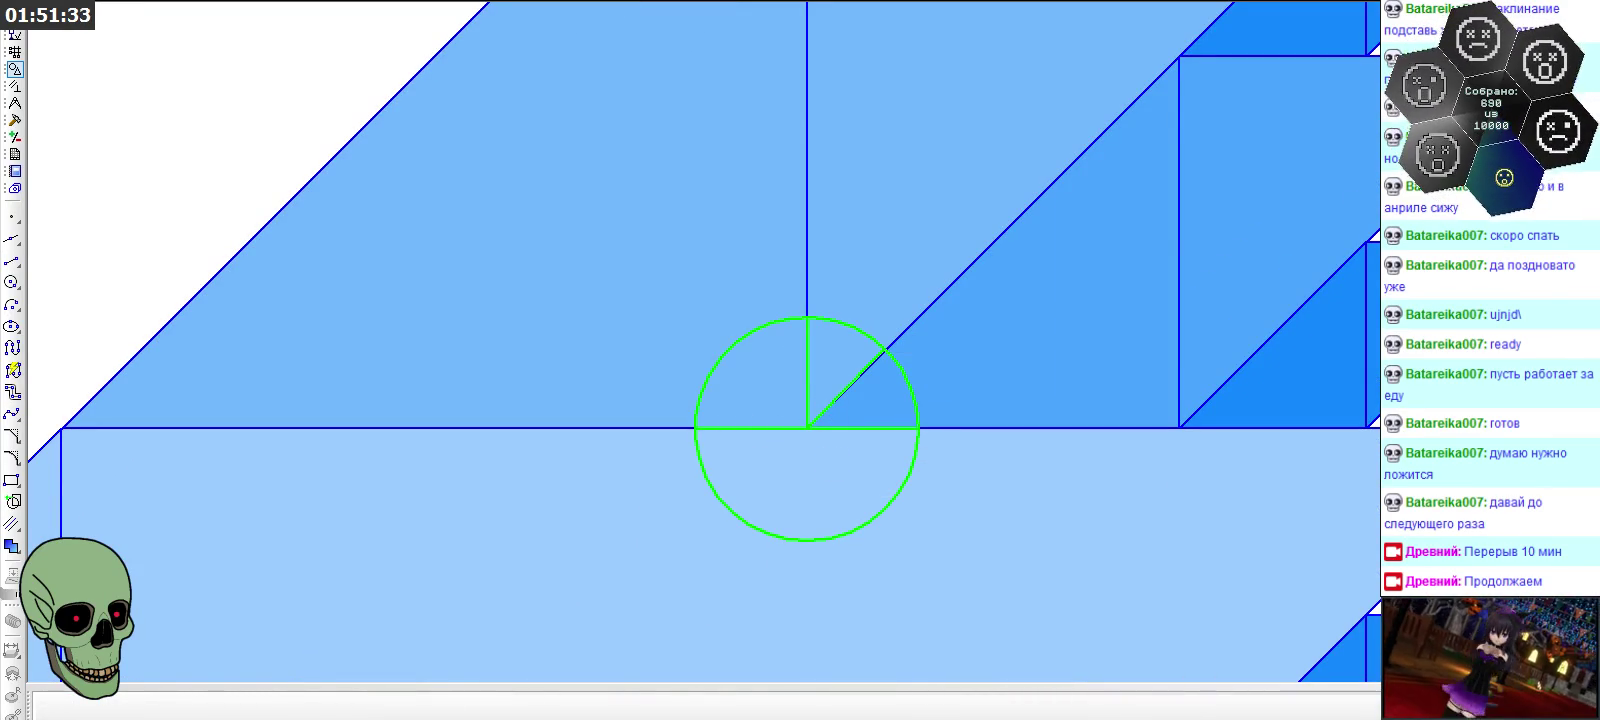
scroll(1046, 358, down, 2)
scroll(1051, 349, down, 1)
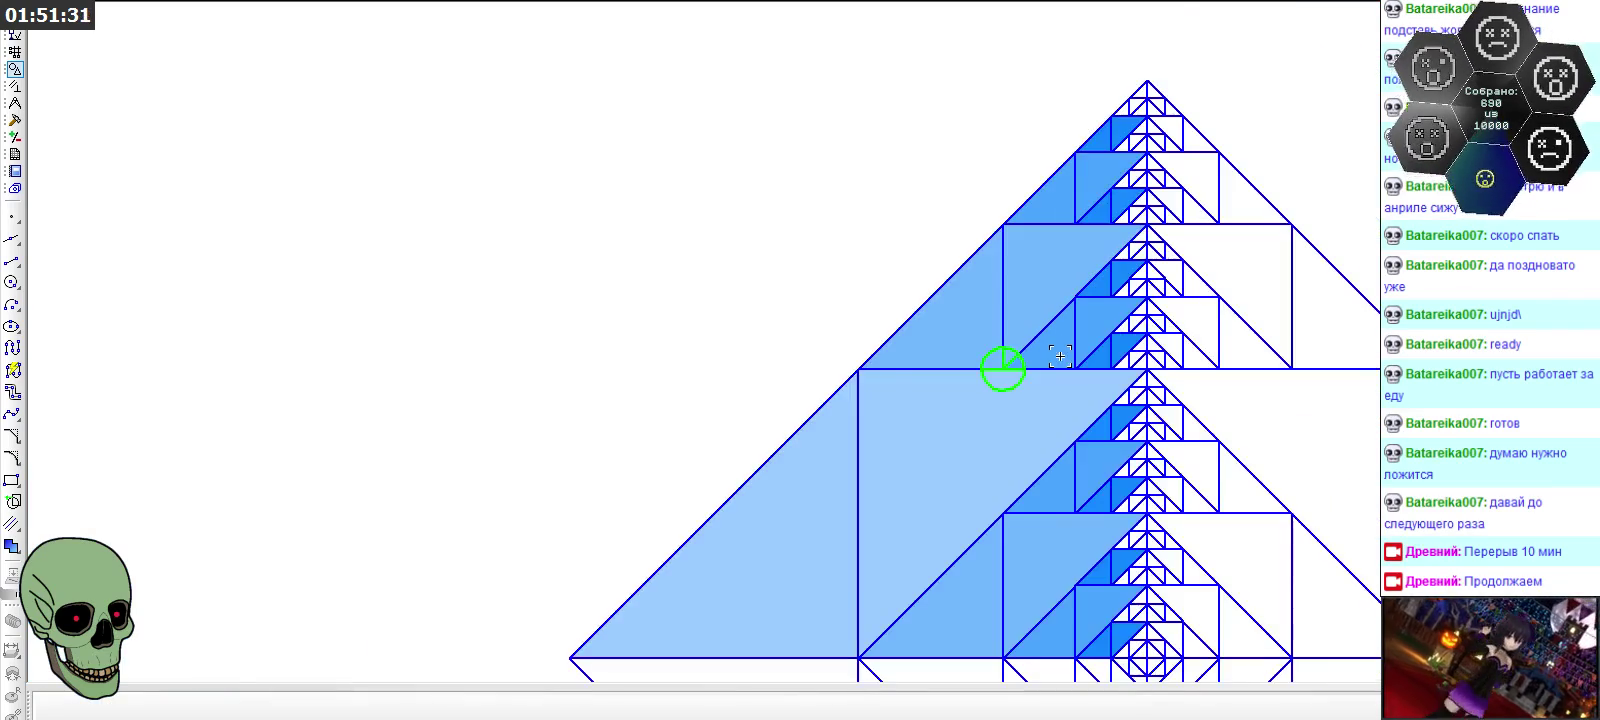
Place one copy of the divided circle and radii onto the small circle in the upper-left parallelogram
scroll(1066, 357, down, 1)
scroll(1066, 357, down, 1)
scroll(1050, 300, down, 1)
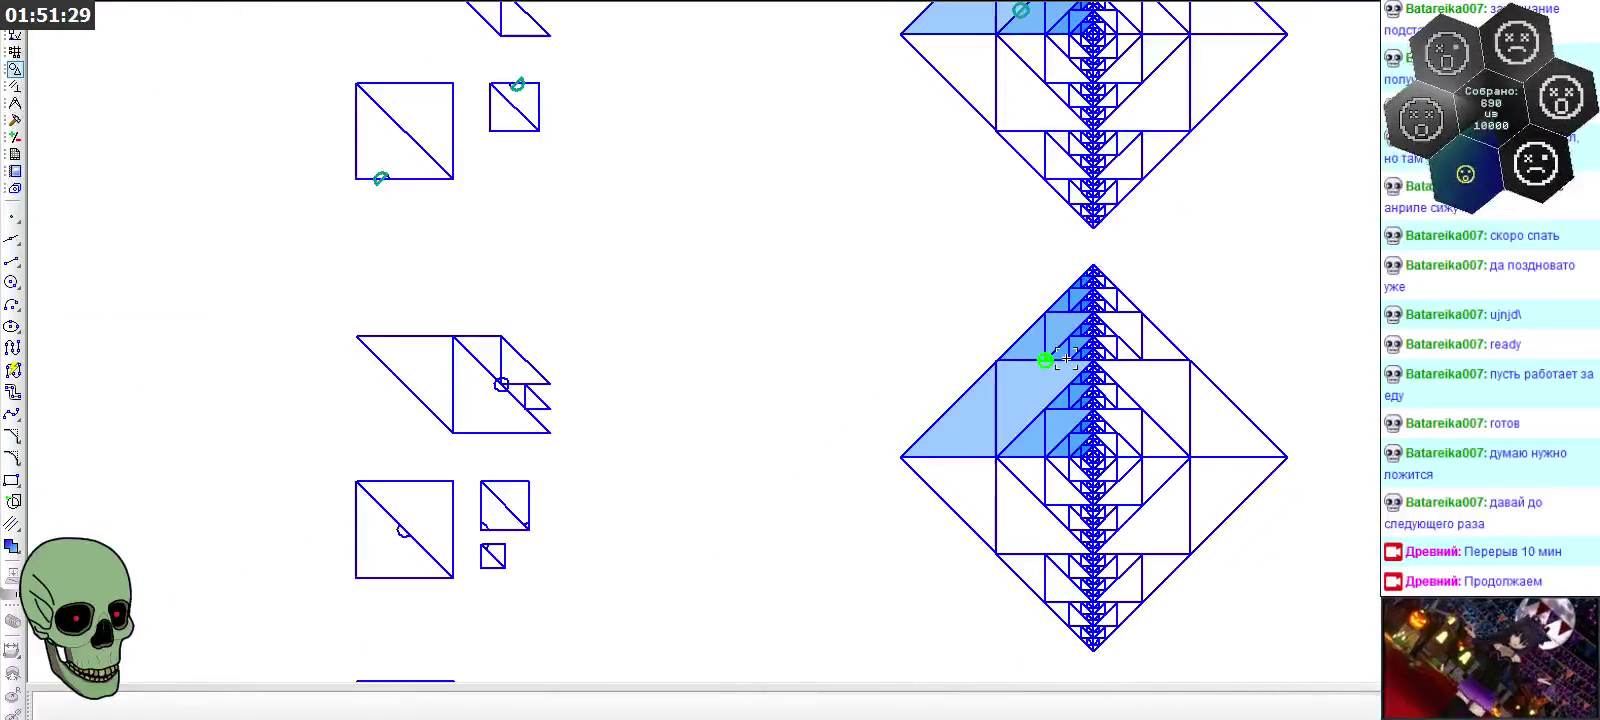
scroll(1036, 224, down, 1)
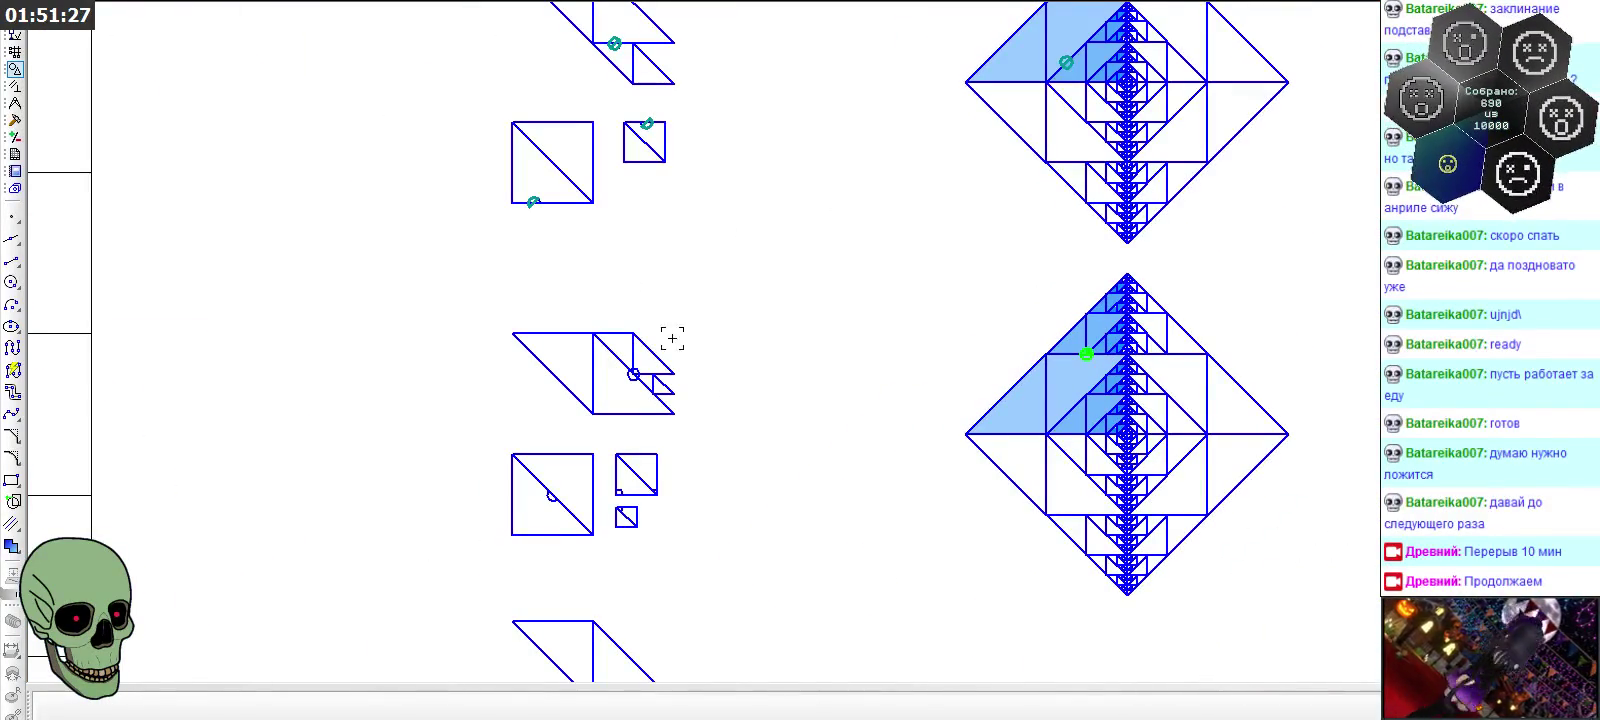
scroll(568, 389, up, 1)
scroll(700, 380, up, 1)
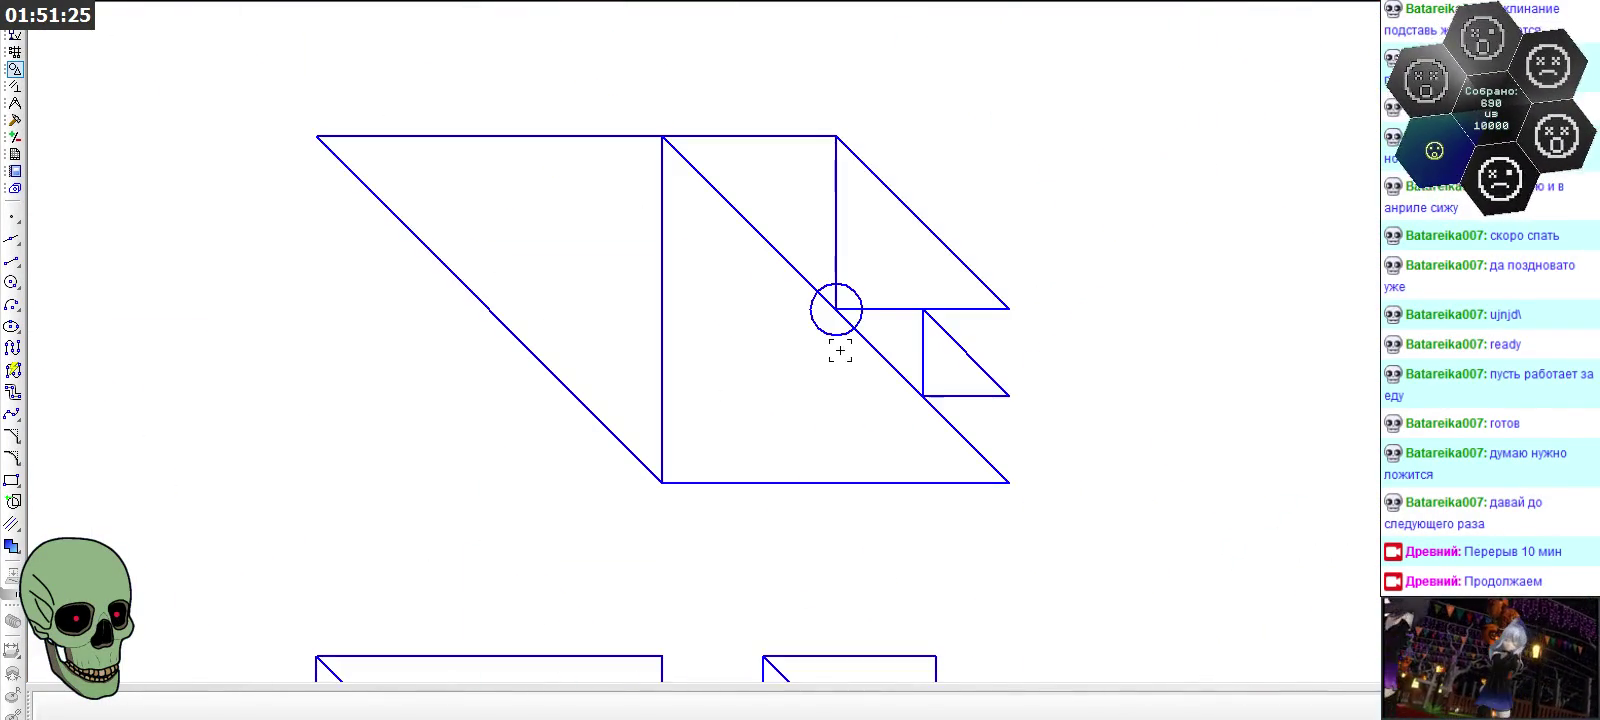
click(836, 308)
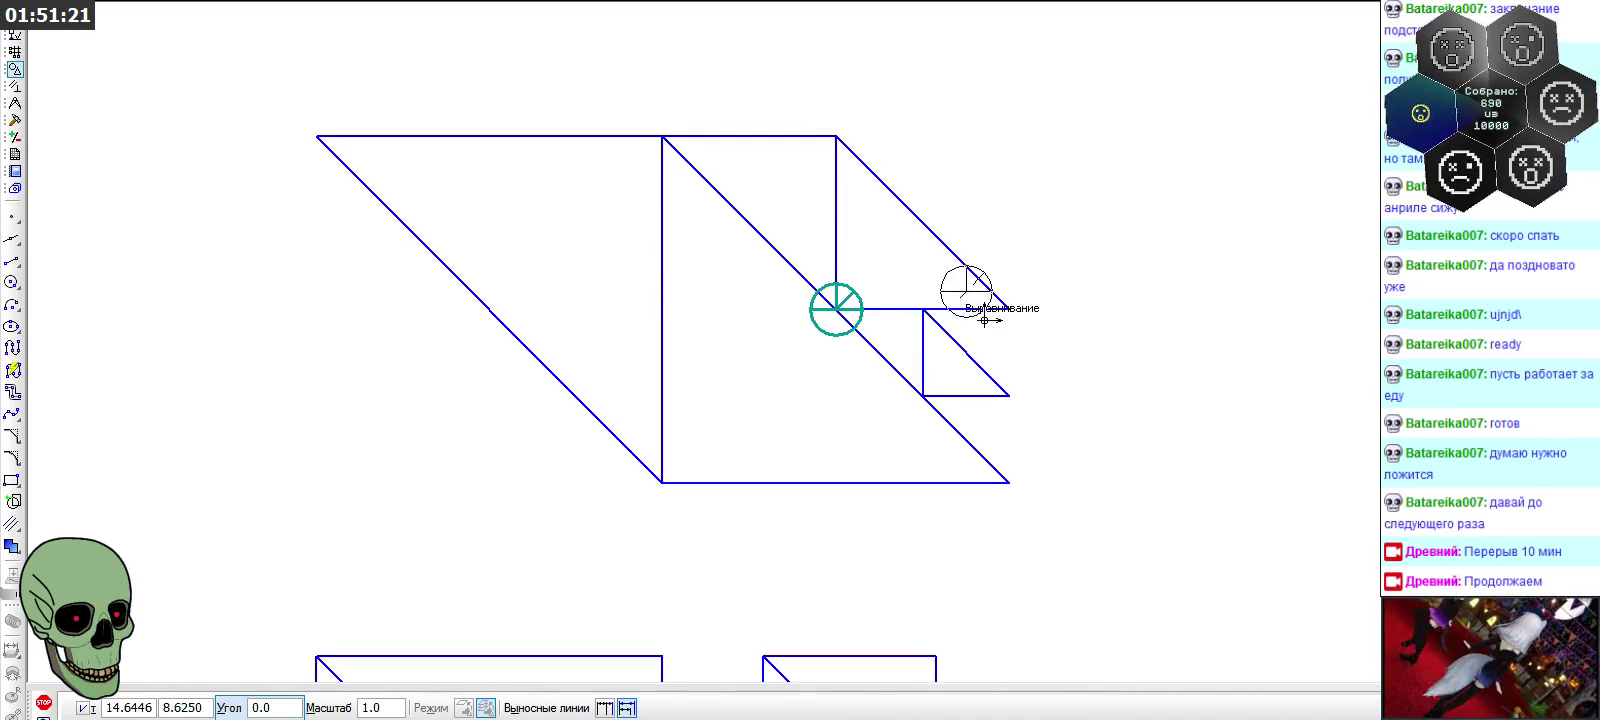
scroll(640, 310, down, 2)
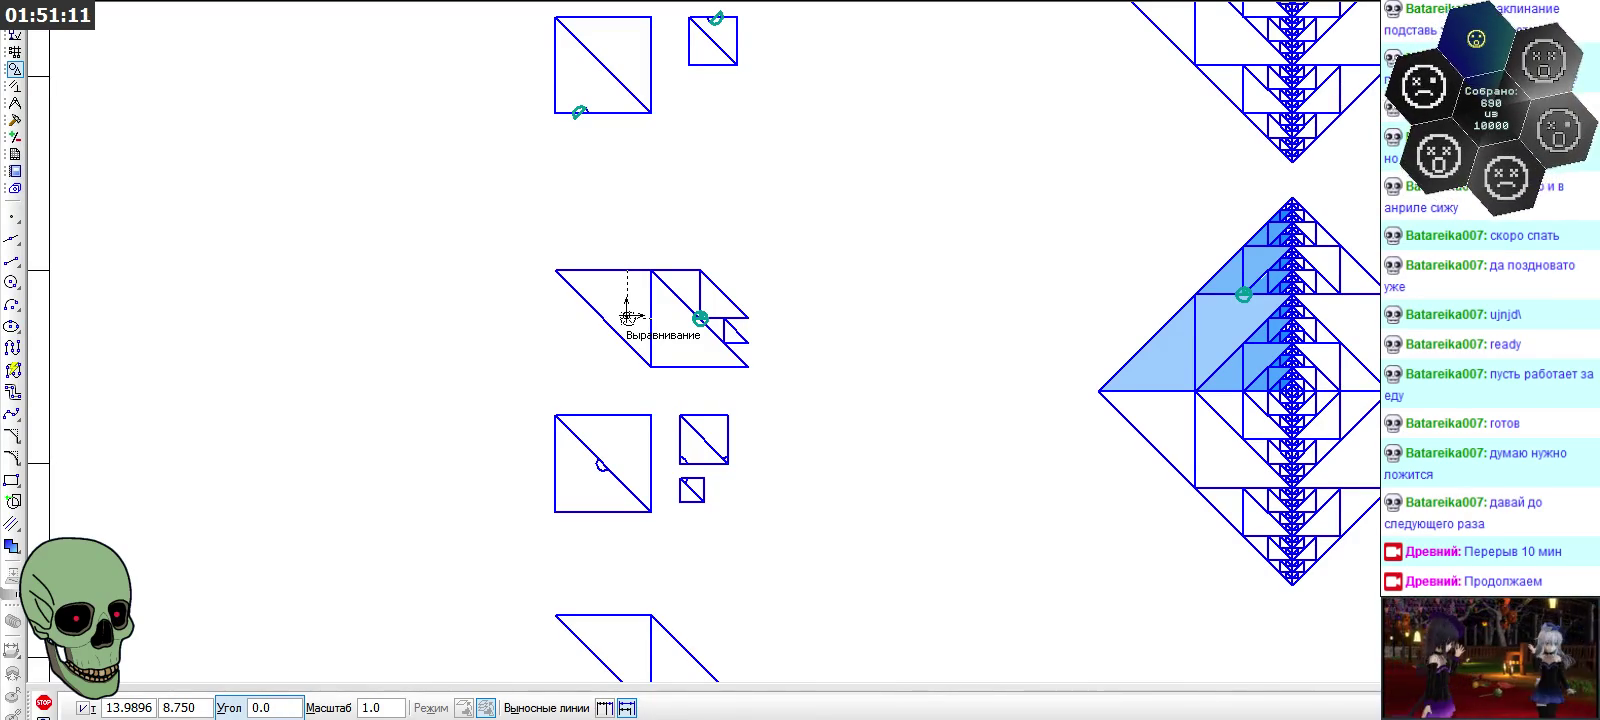
scroll(627, 317, up, 1)
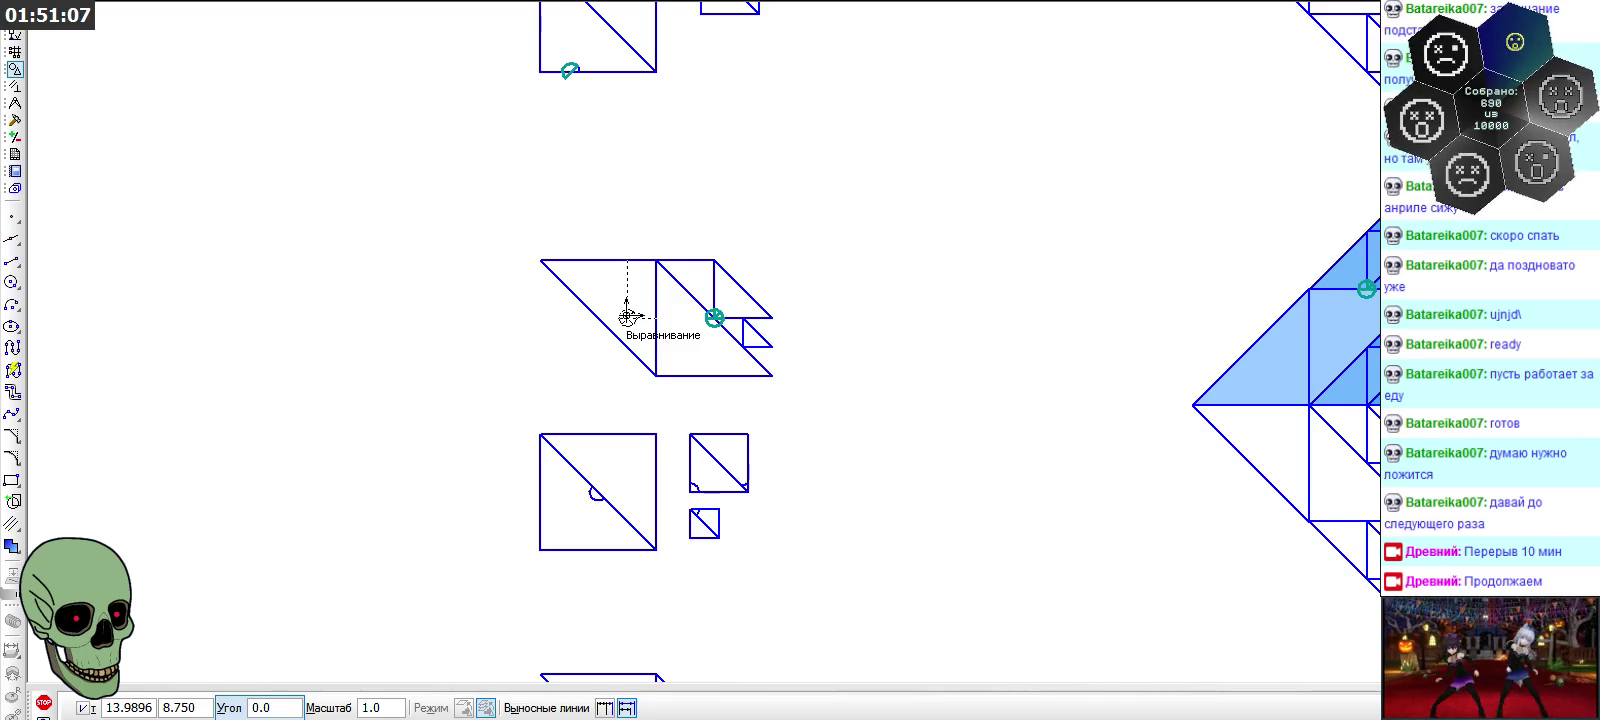
scroll(627, 317, up, 4)
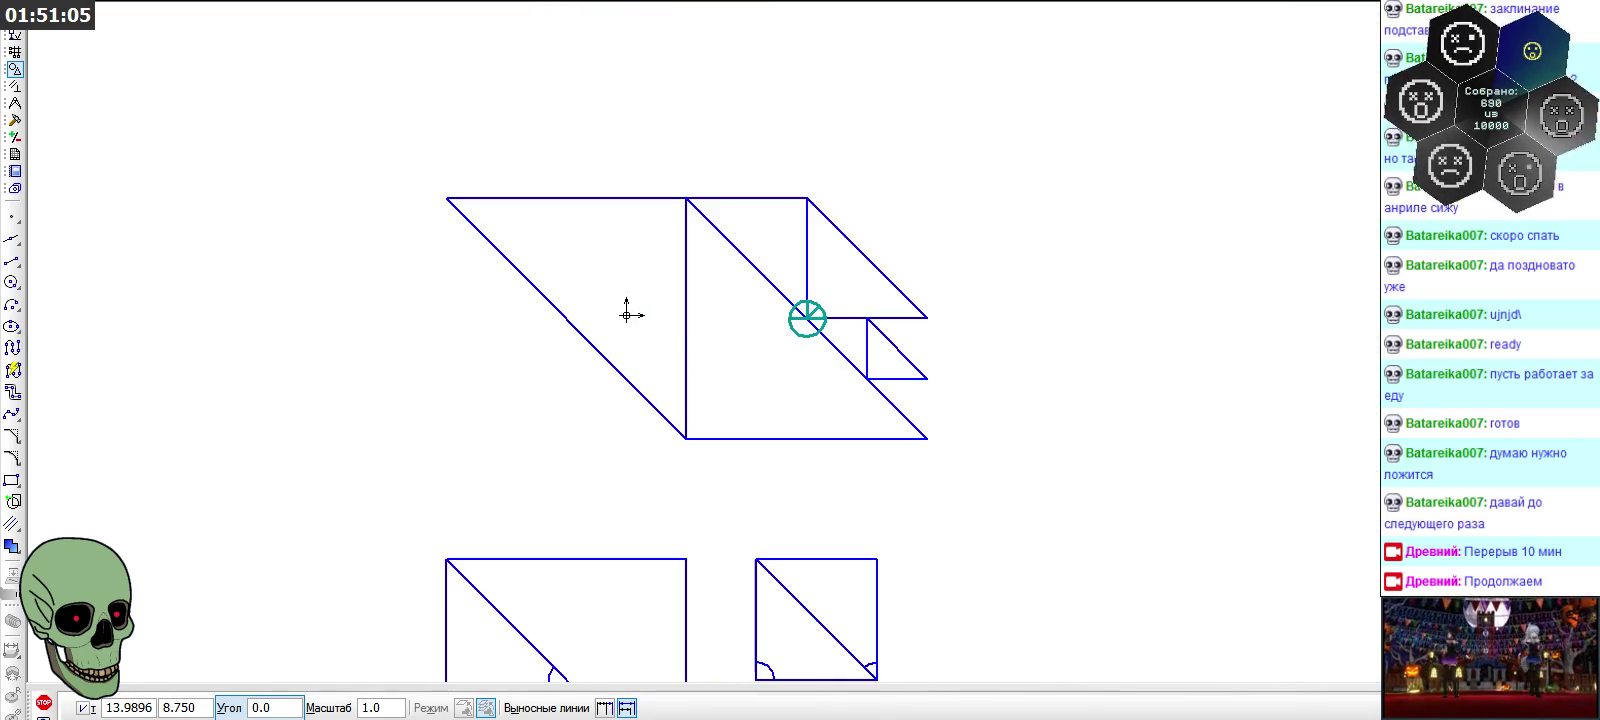
scroll(627, 317, up, 1)
scroll(627, 317, up, 1)
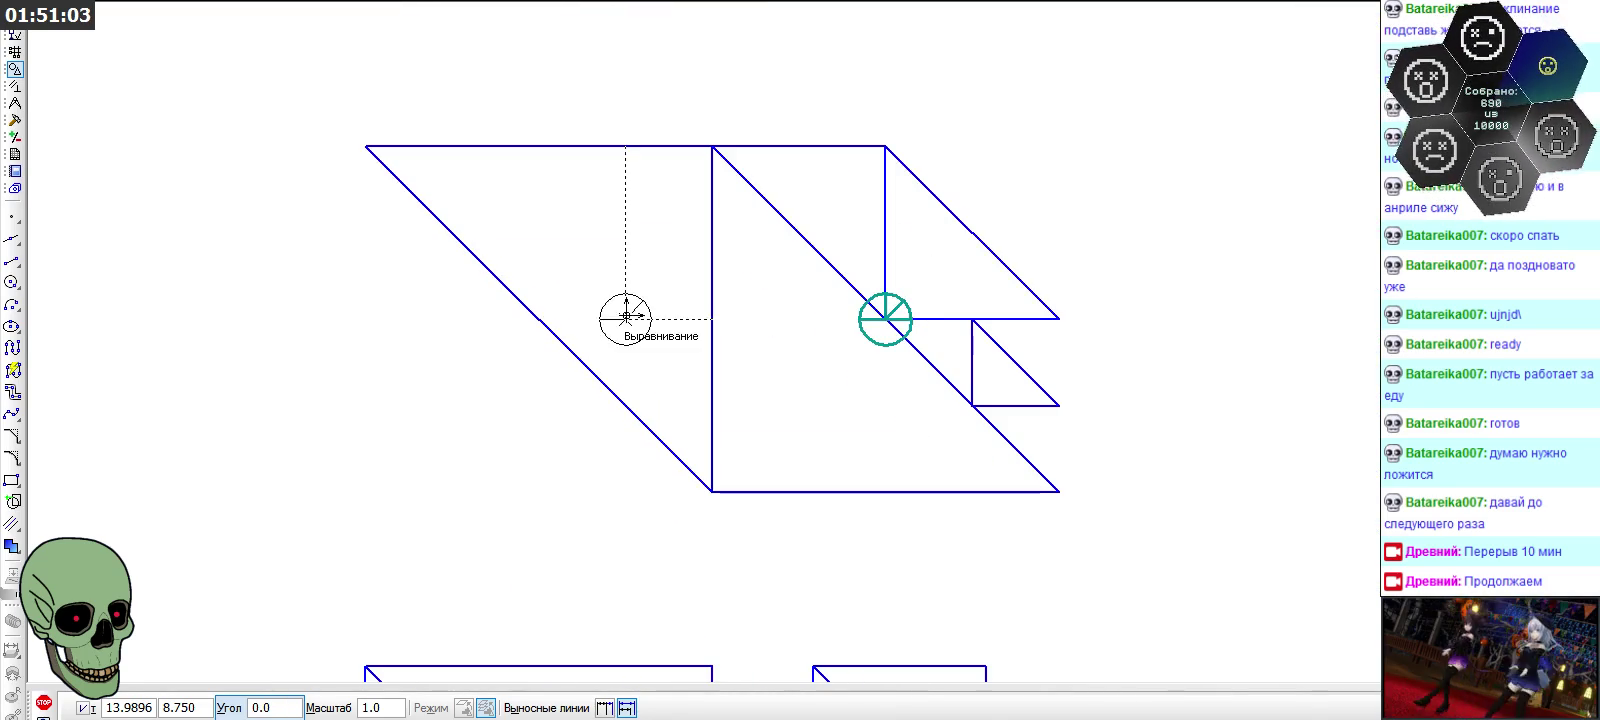
click(43, 702)
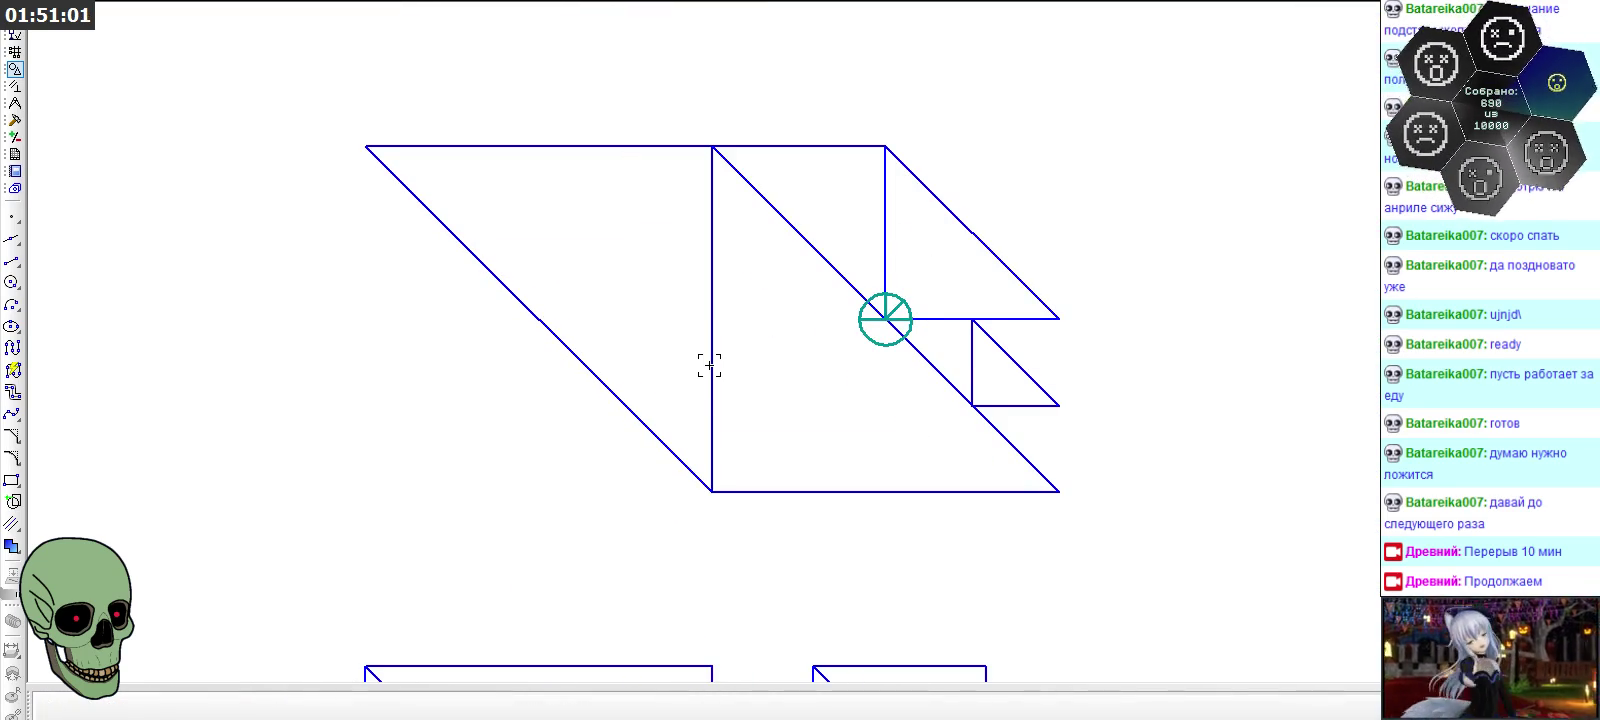
scroll(709, 366, down, 4)
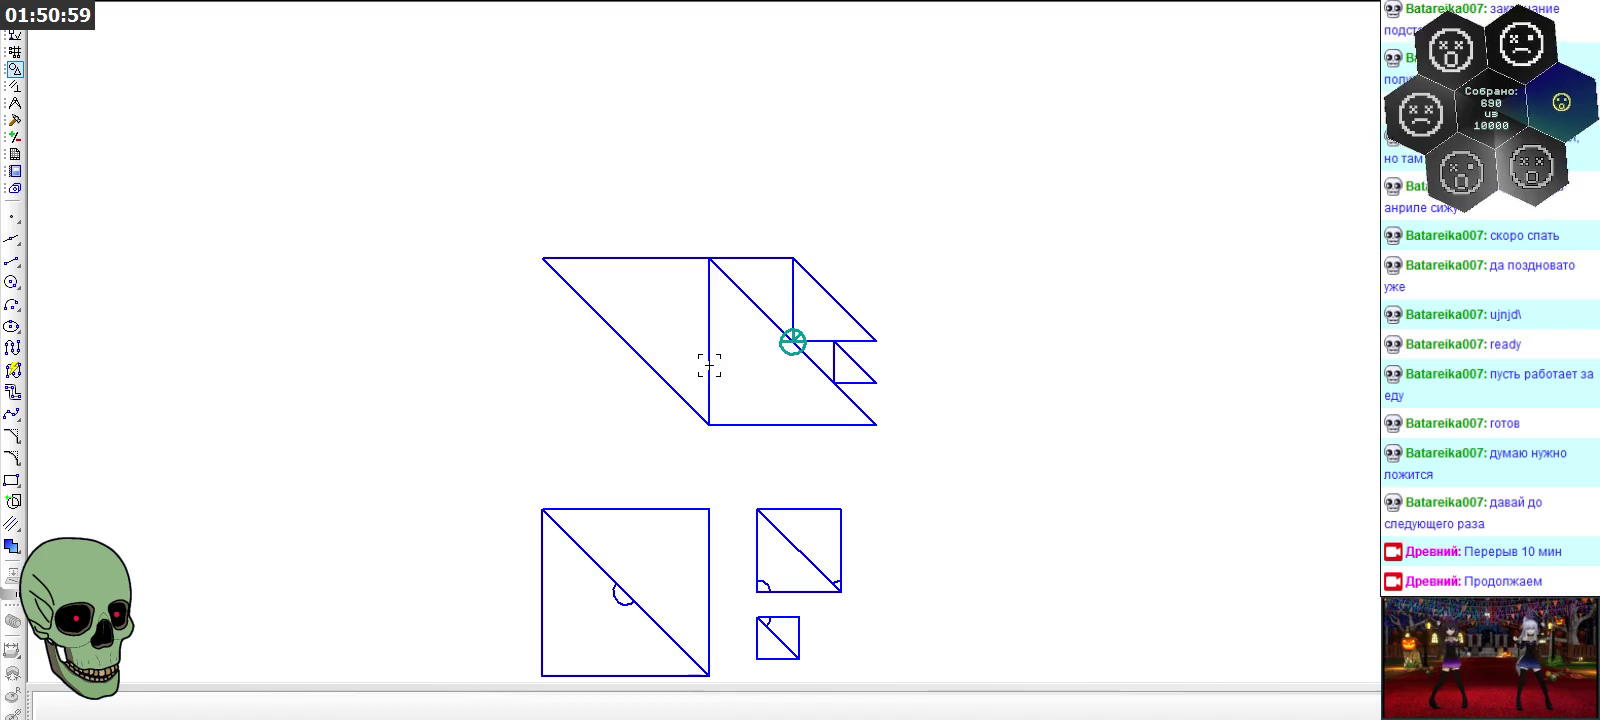
Zoom in and out over the diamond fractal to inspect its divided inner-corner circle marker
scroll(709, 366, down, 2)
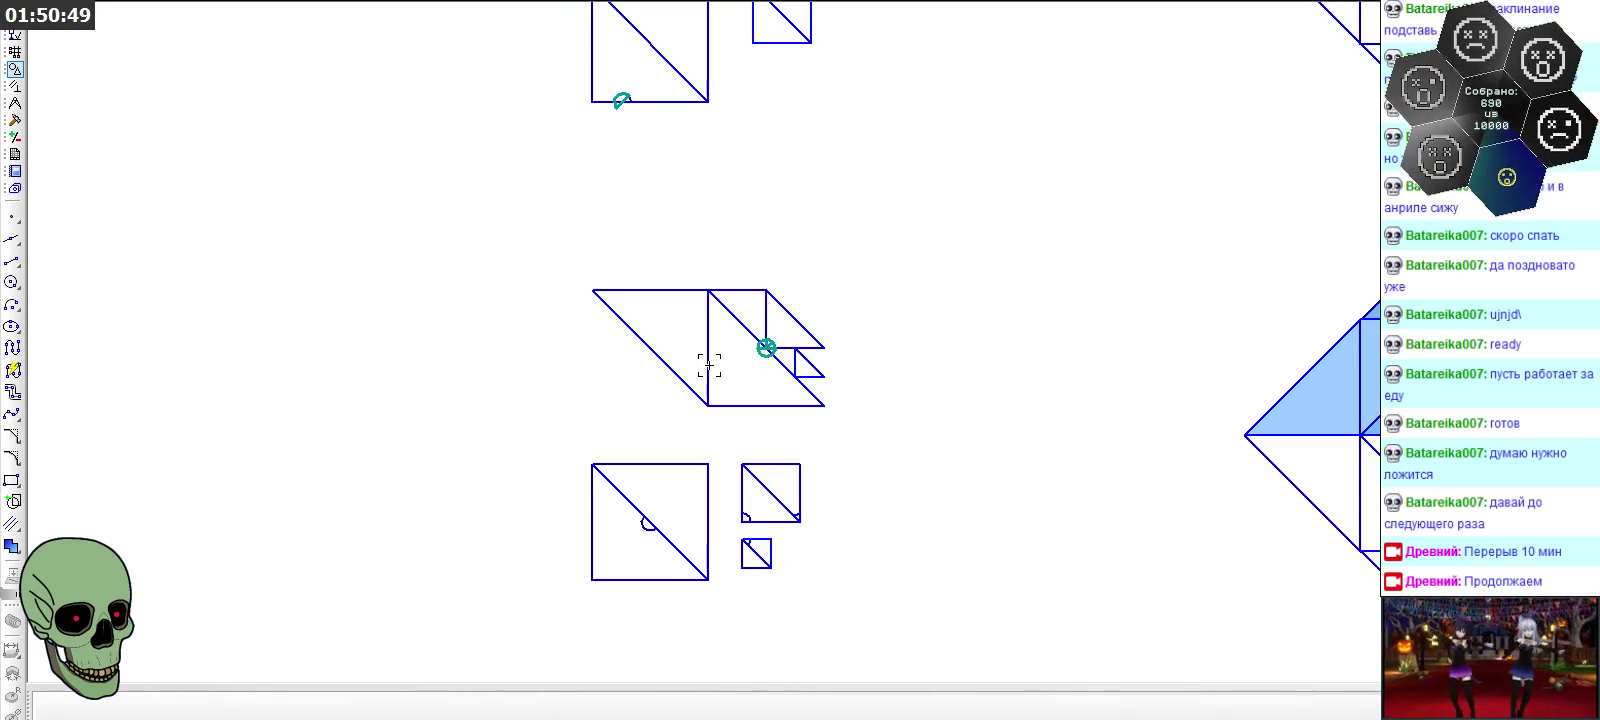
scroll(709, 366, up, 3)
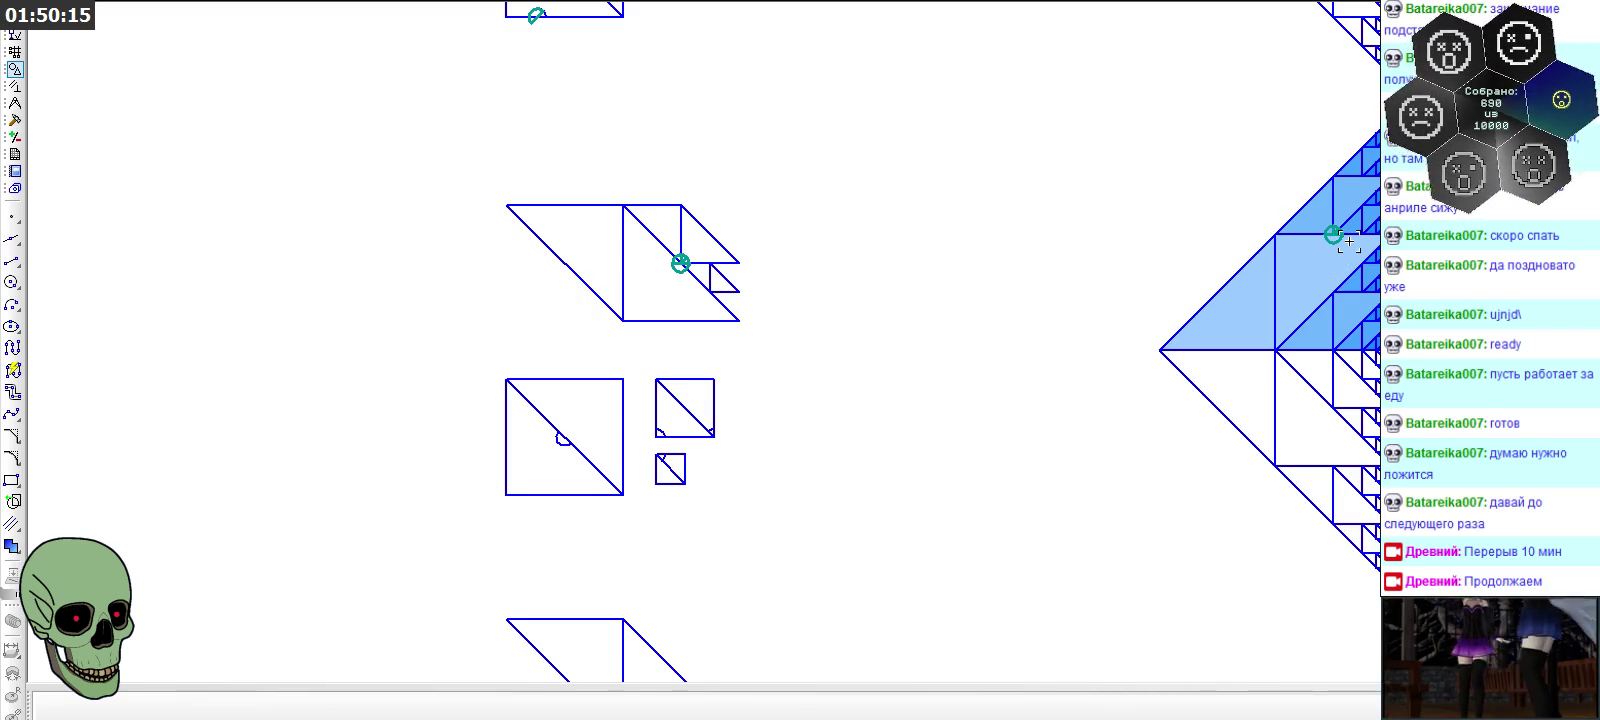
scroll(1348, 241, up, 2)
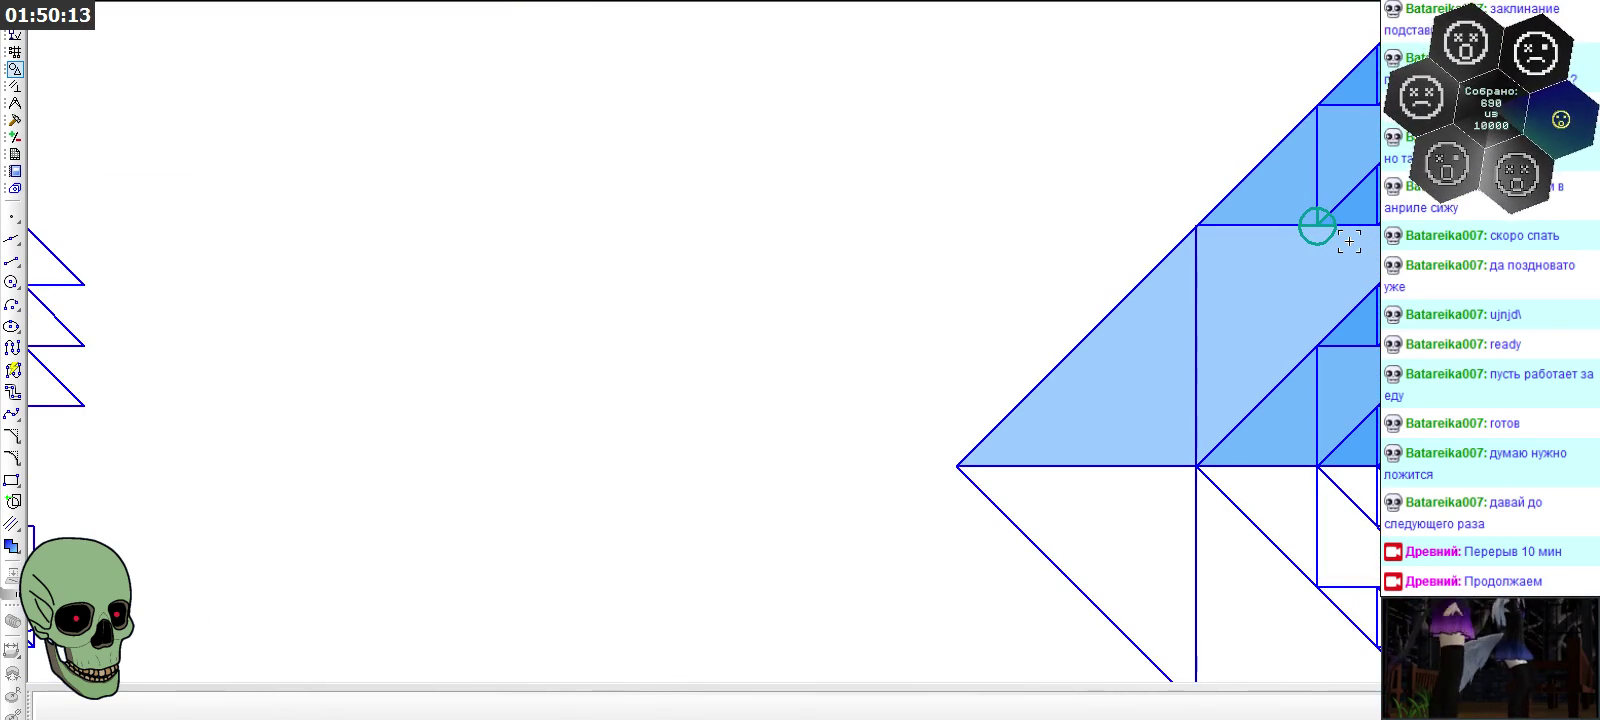
scroll(1348, 241, down, 1)
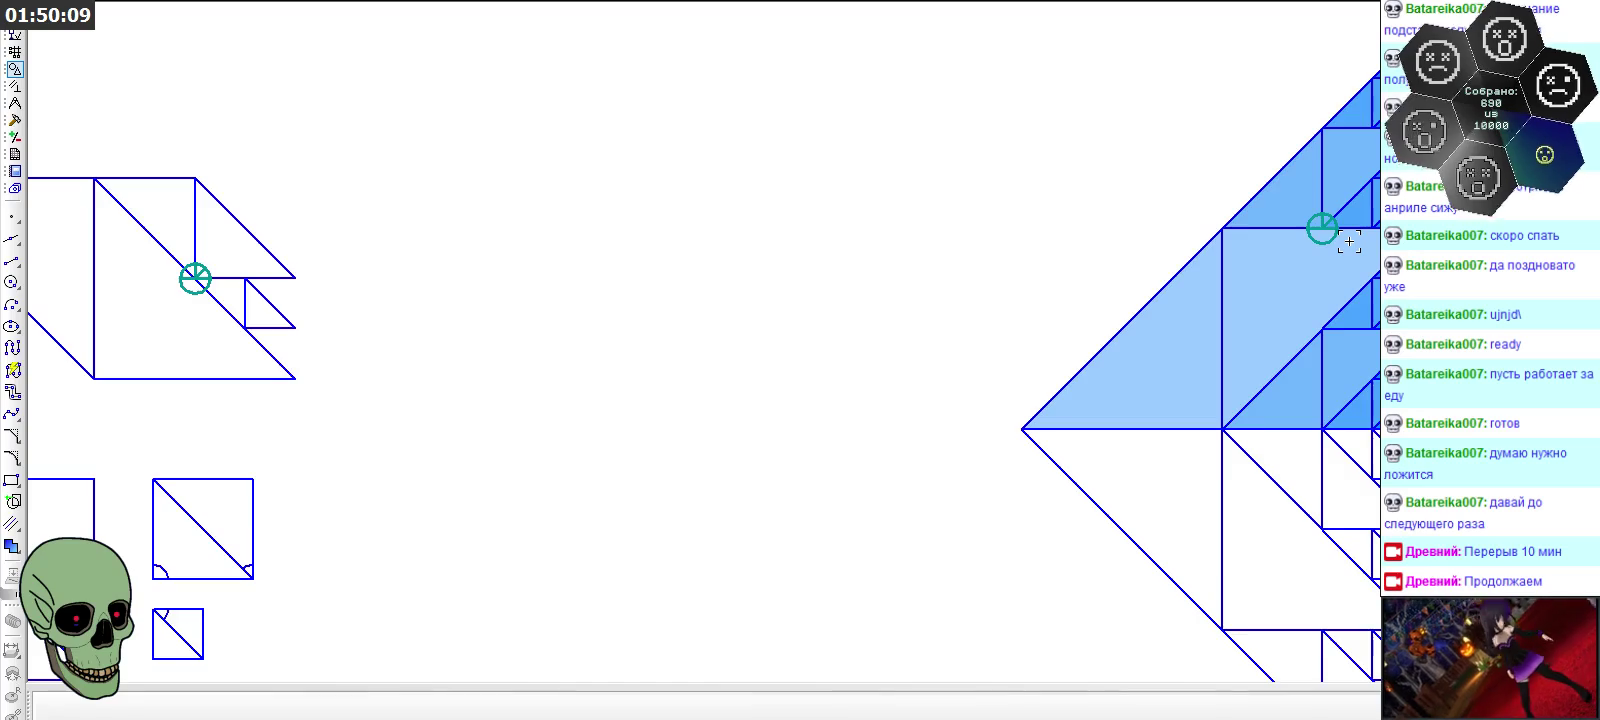
scroll(1348, 241, down, 1)
scroll(448, 255, up, 2)
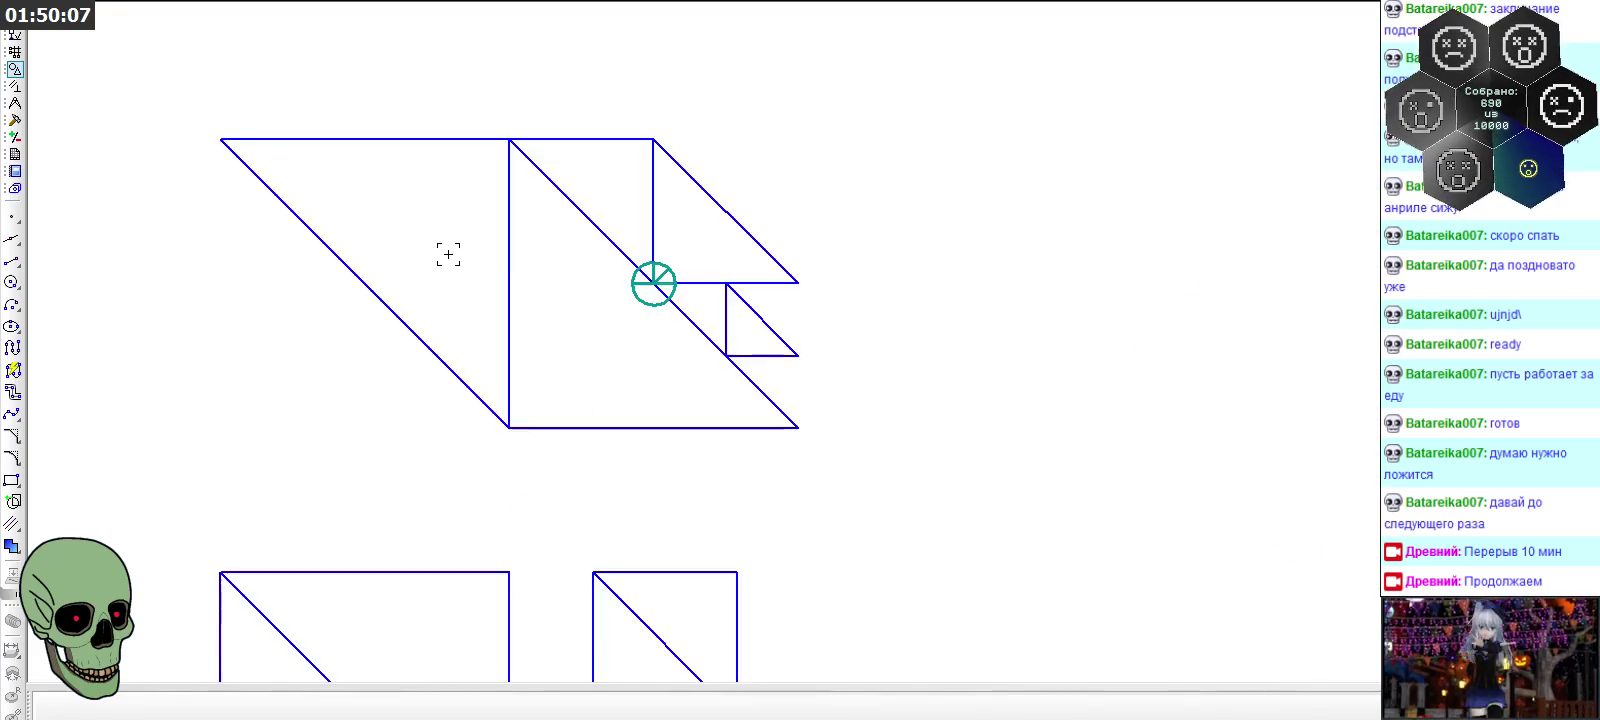
scroll(535, 280, up, 1)
Copy the divided circle marker from its centre and place one copy to the right
drag(619, 238, 810, 334)
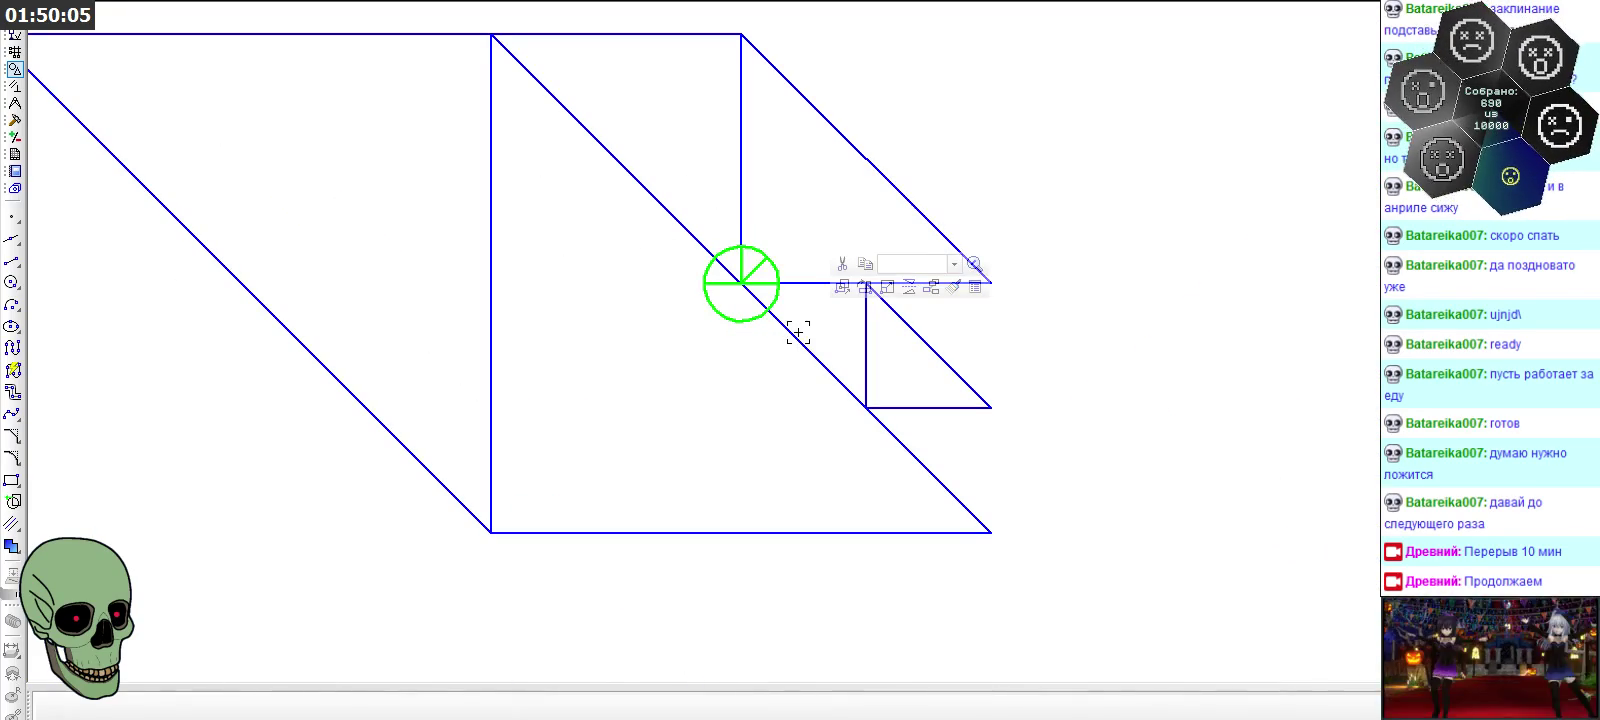
click(741, 283)
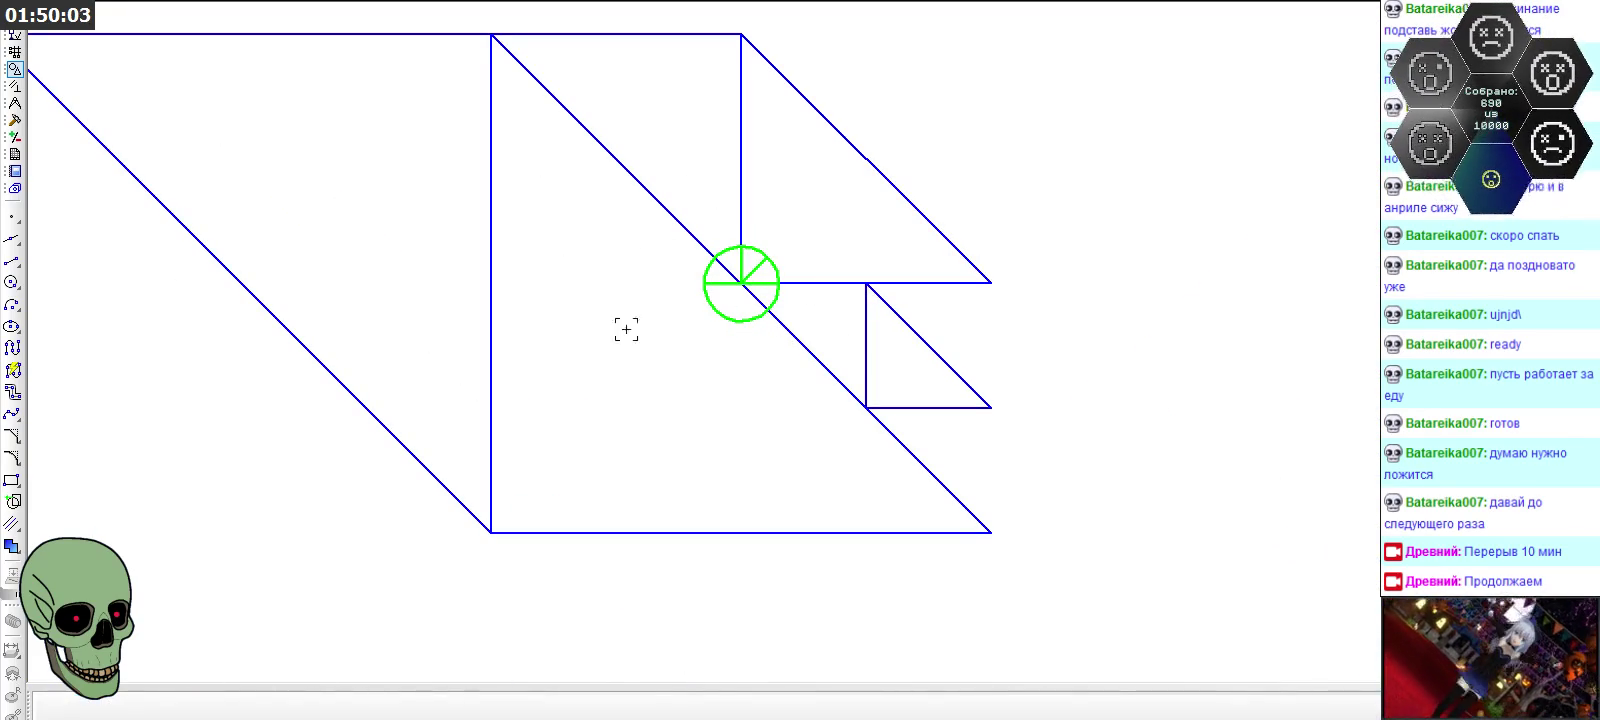
click(1277, 204)
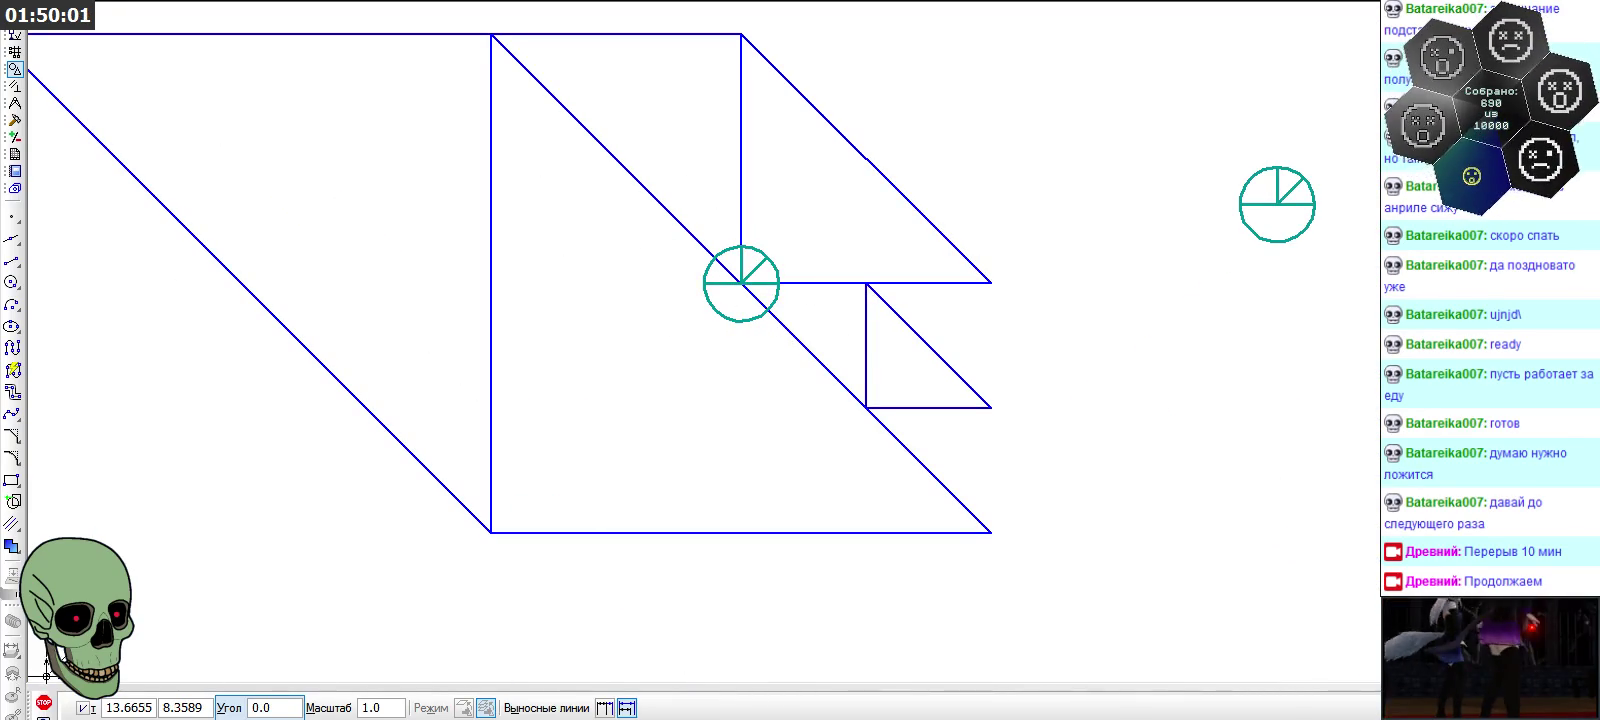
click(43, 702)
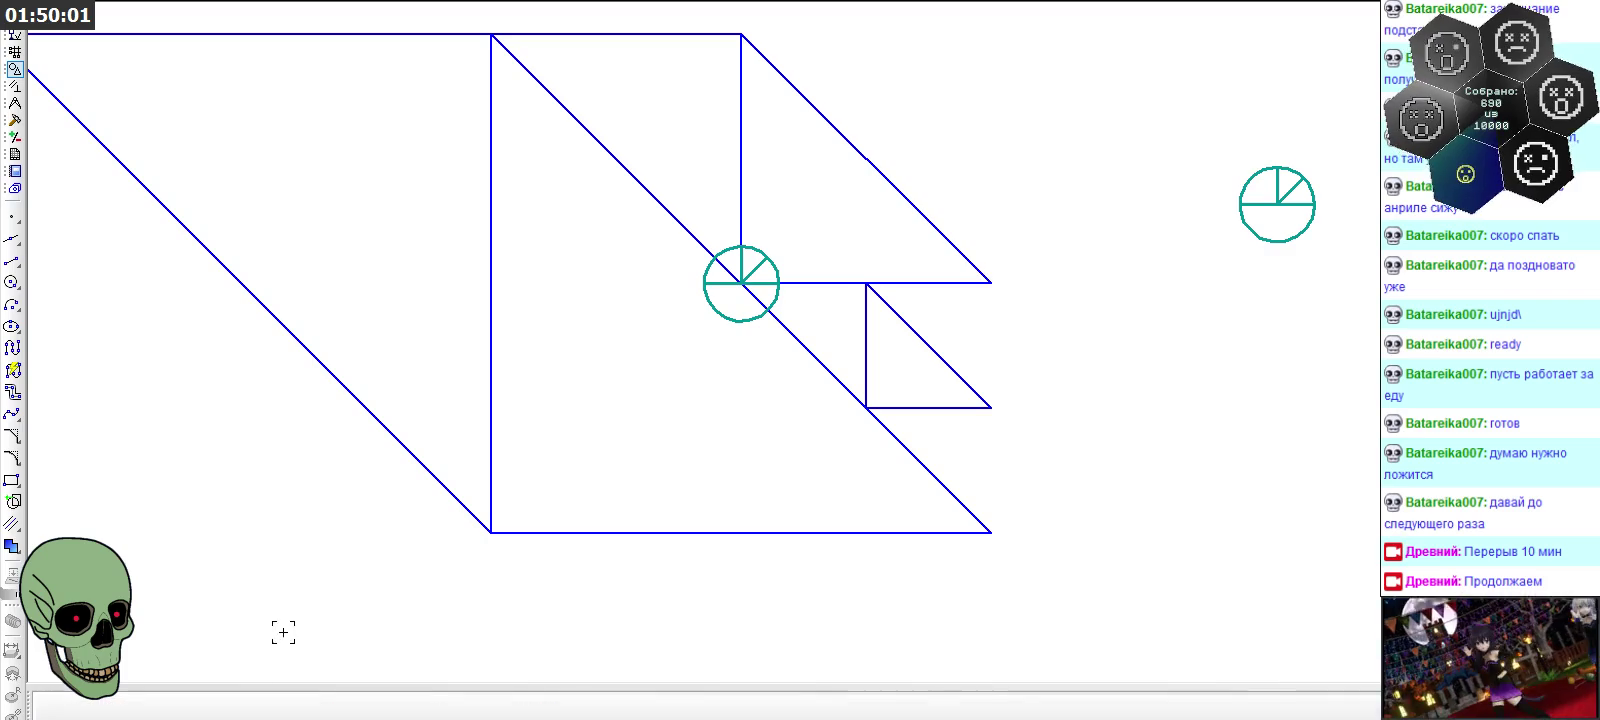
Place three more marker copies stacked downward in a column
click(14, 119)
scroll(655, 90, down, 1)
scroll(657, 92, down, 1)
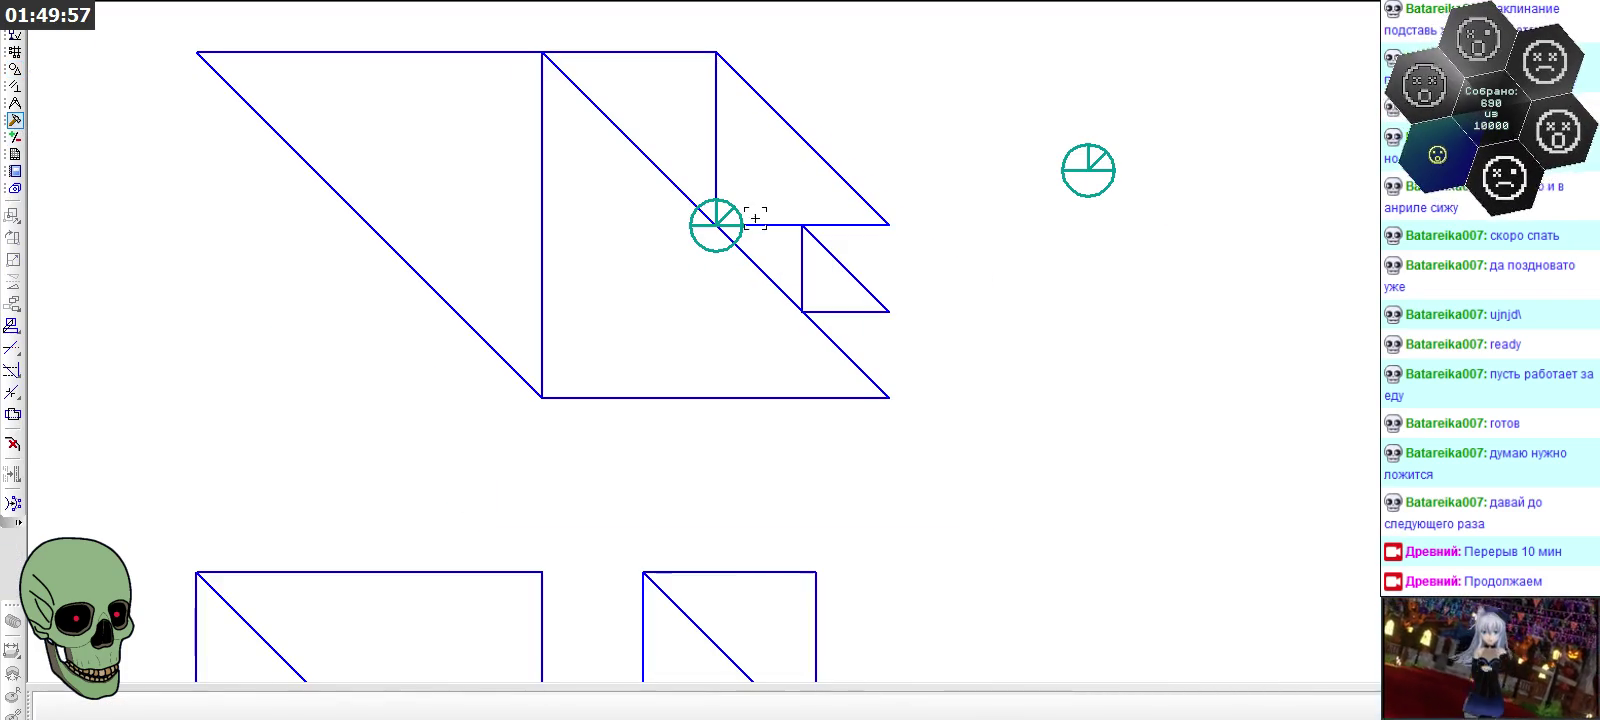
click(1089, 268)
click(1088, 355)
click(1088, 450)
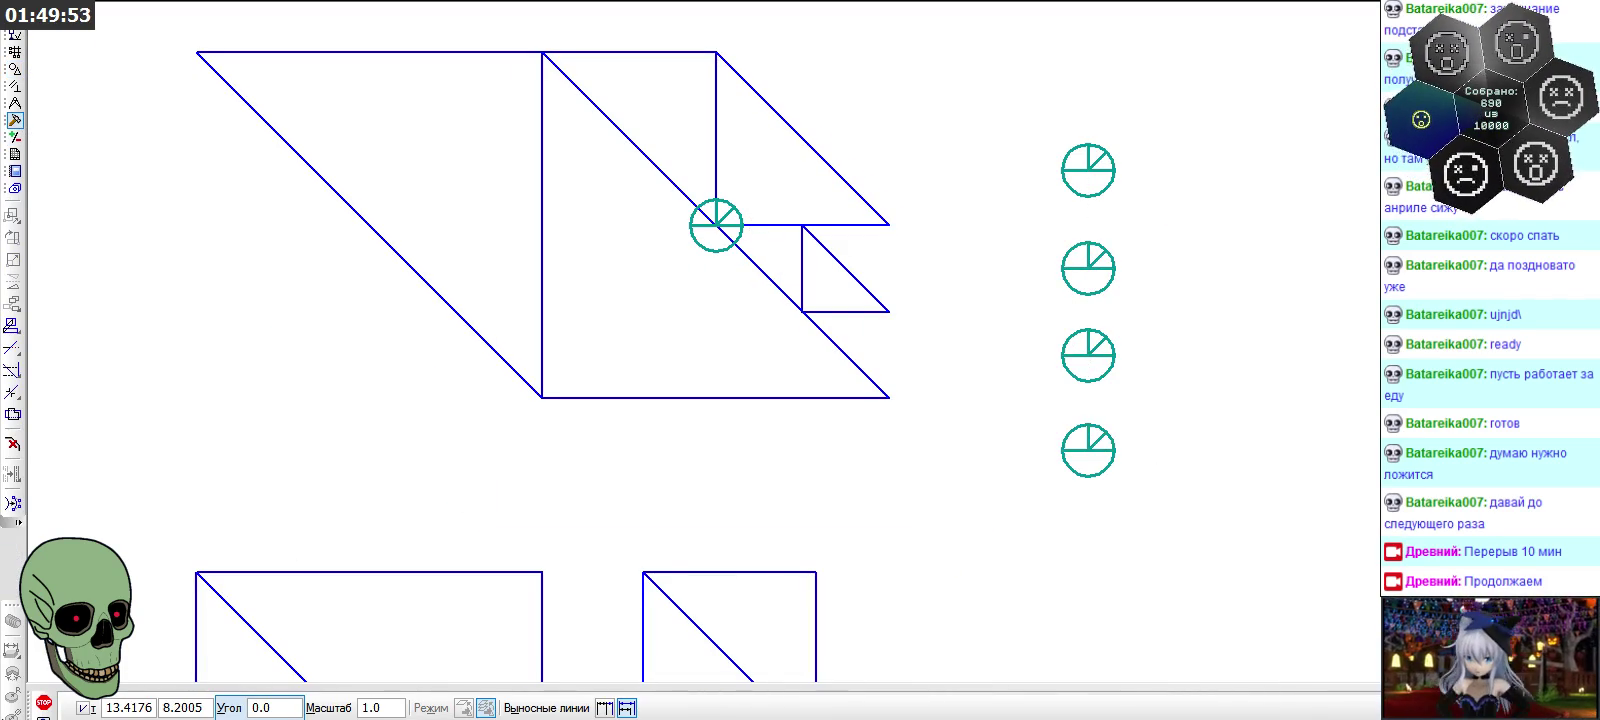
click(43, 702)
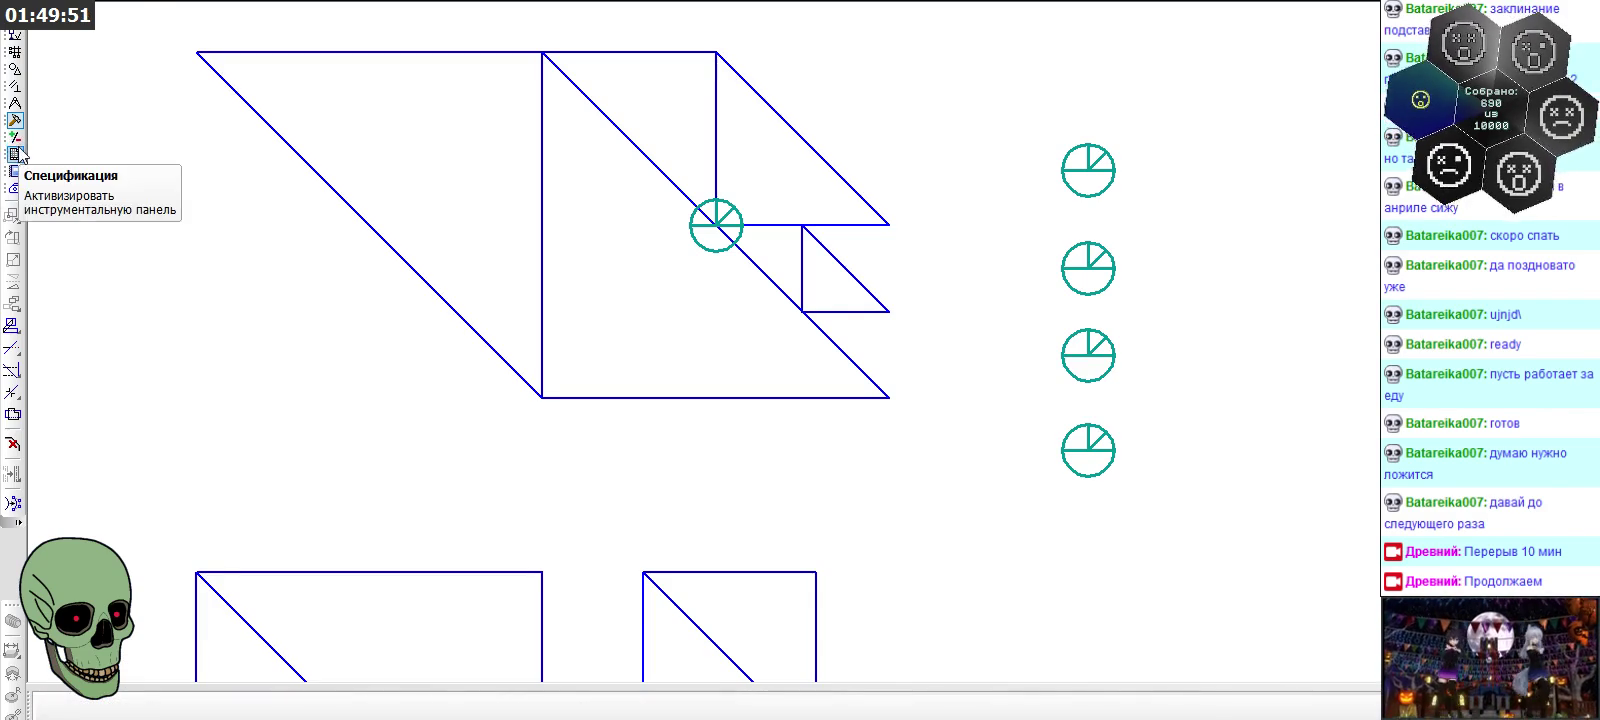
Trim away the top marker's upper arcs, leaving a half-circle
click(12, 347)
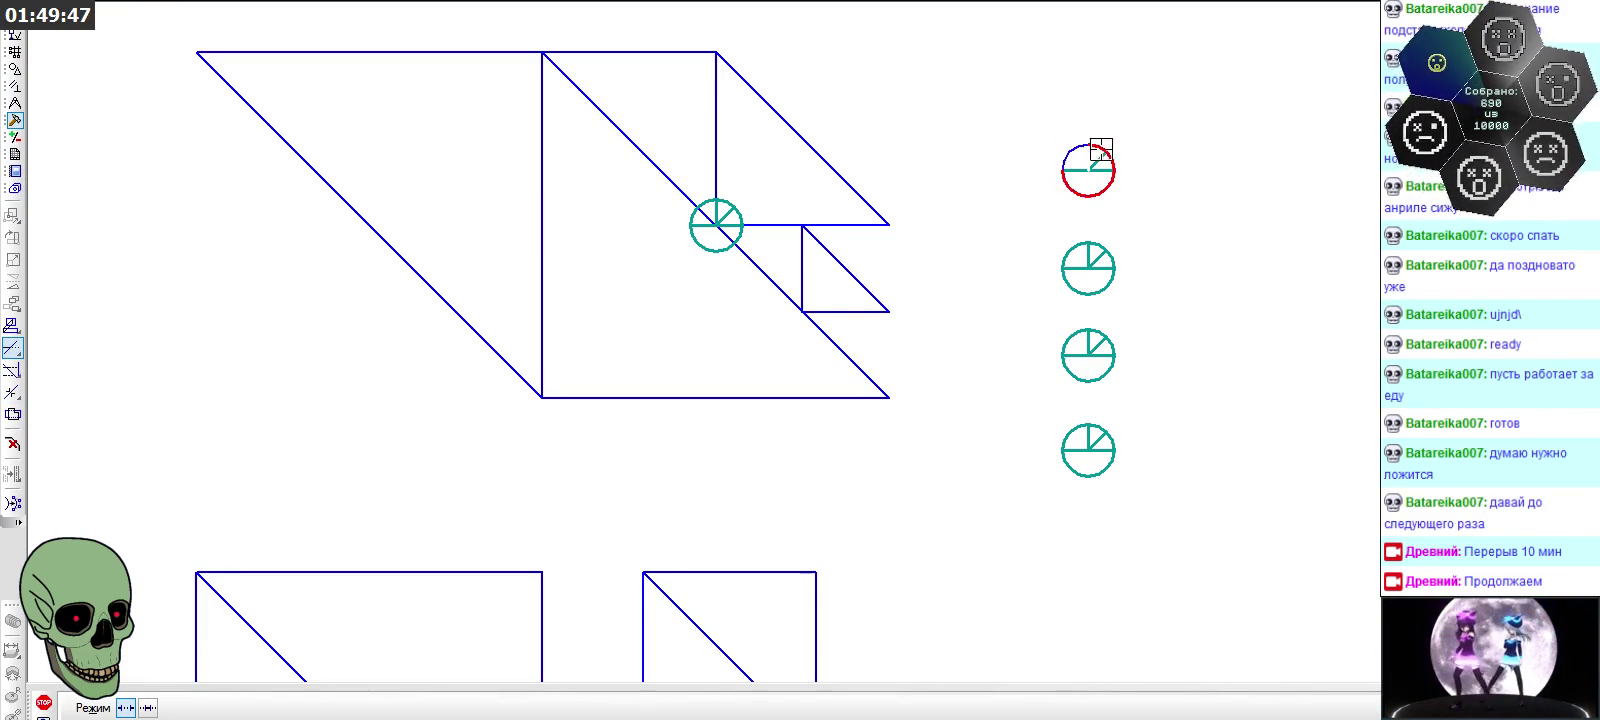
scroll(1092, 150, up, 2)
click(1085, 160)
click(1032, 158)
scroll(968, 193, down, 1)
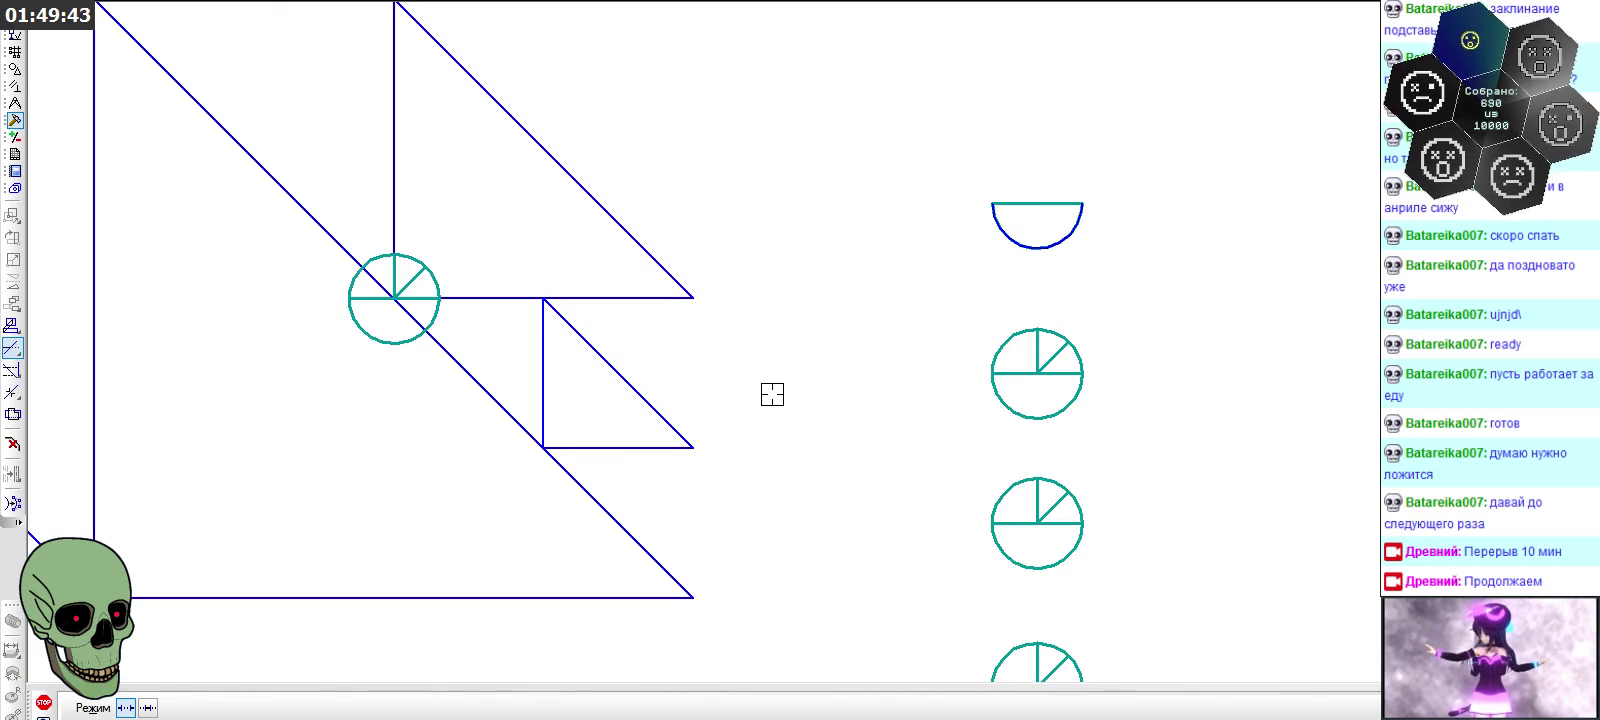
click(43, 702)
Select the half-circle and copy it with a base point picked on it
click(1046, 246)
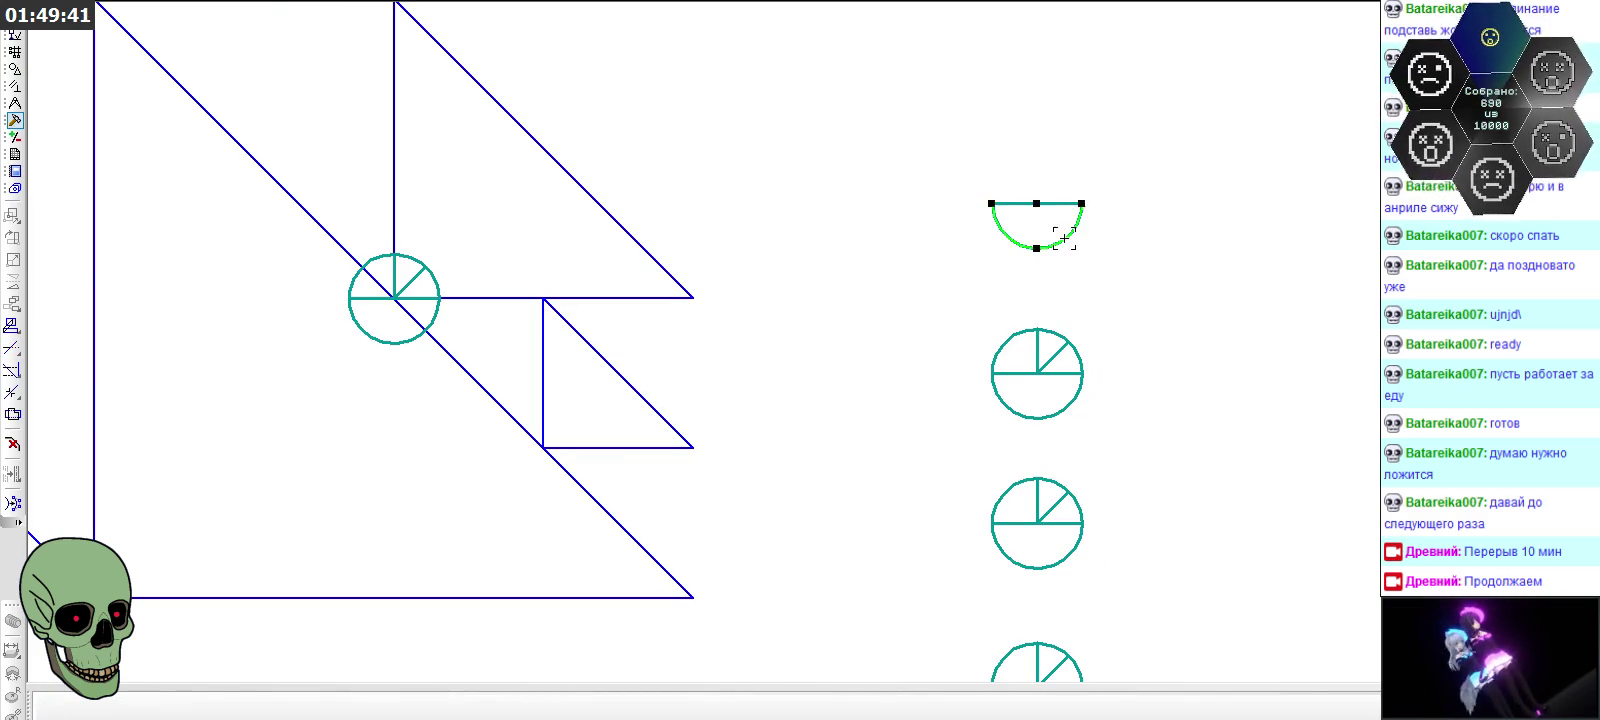
scroll(1080, 262, up, 2)
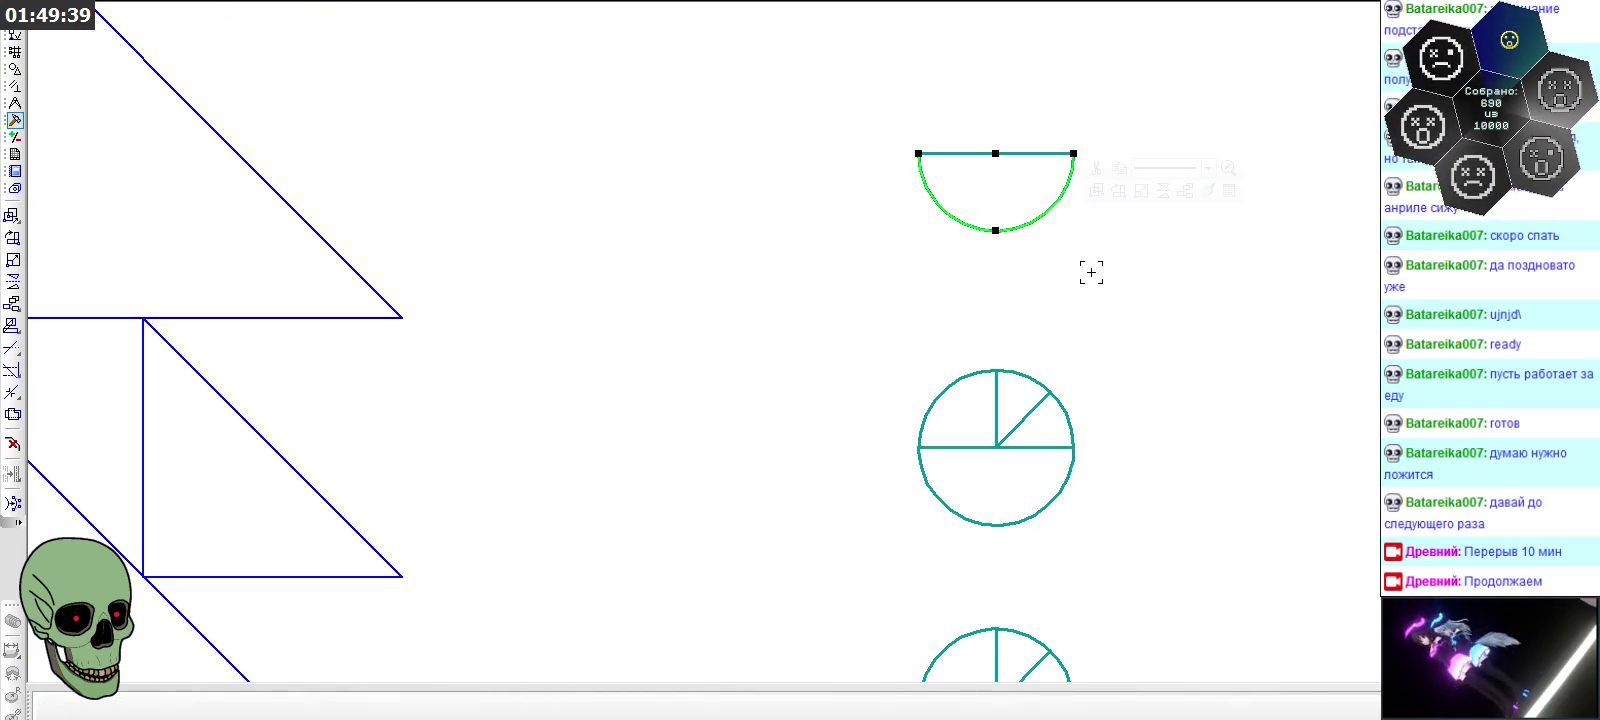
click(1053, 246)
scroll(968, 198, down, 1)
click(956, 203)
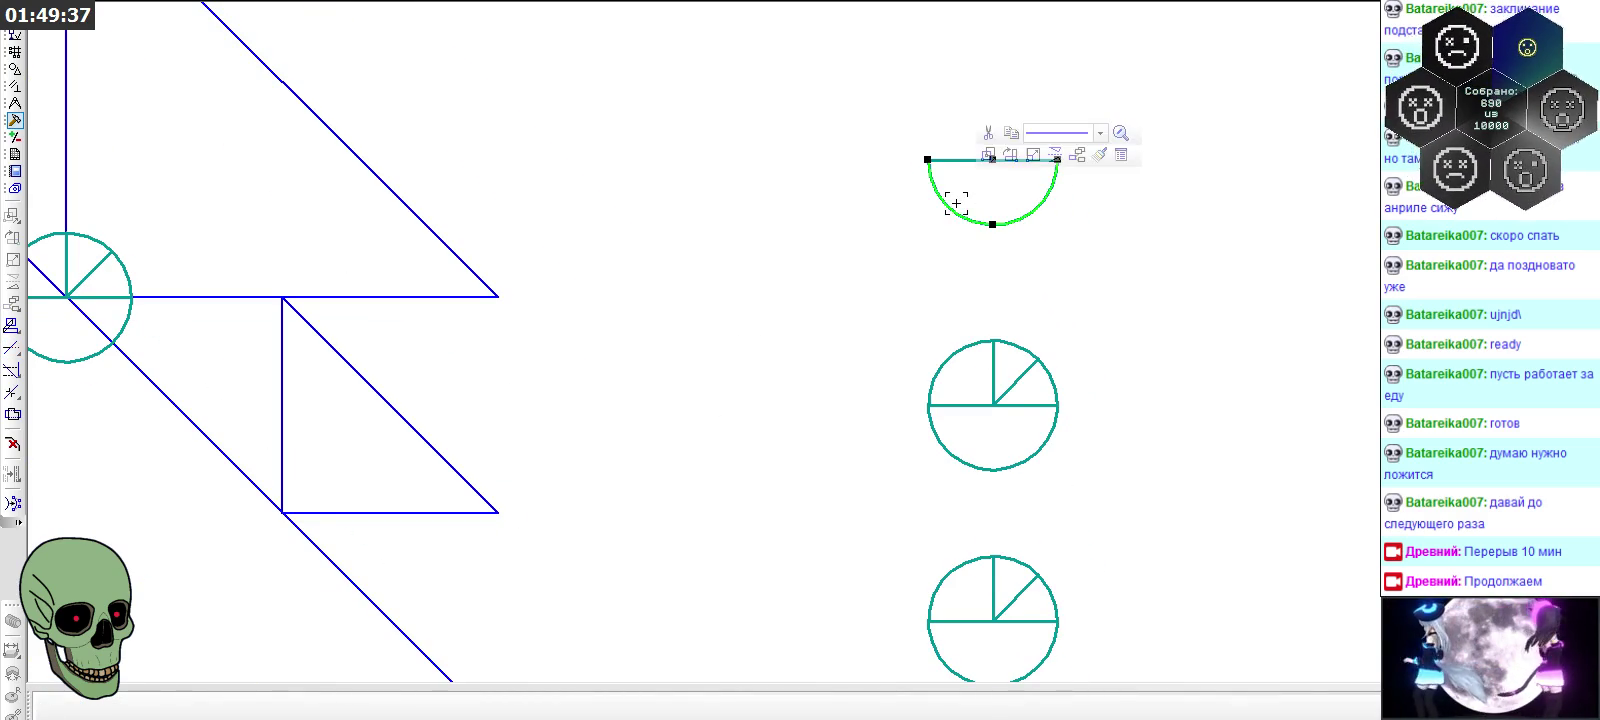
click(957, 272)
scroll(957, 275, down, 1)
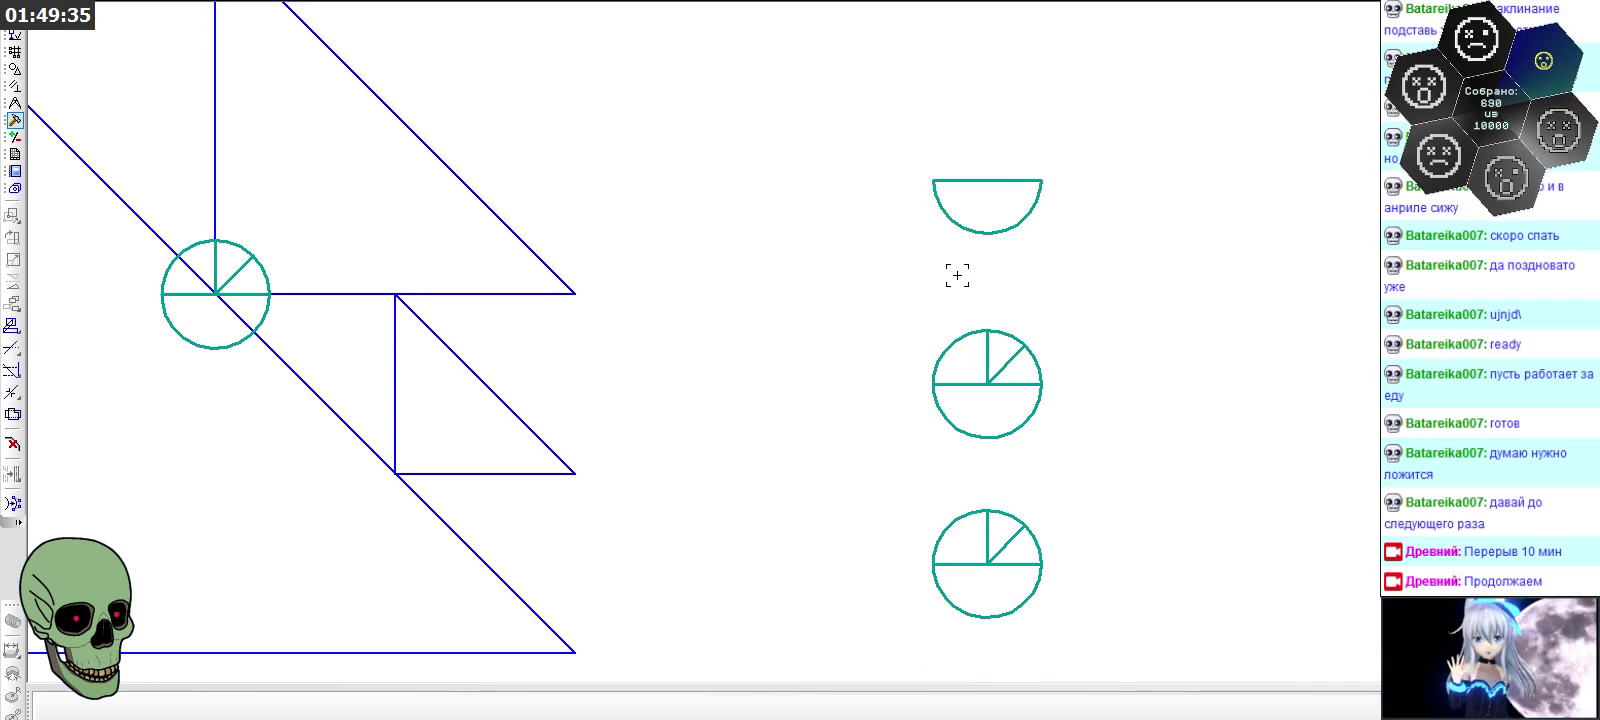
click(1026, 219)
click(1125, 180)
key(Escape)
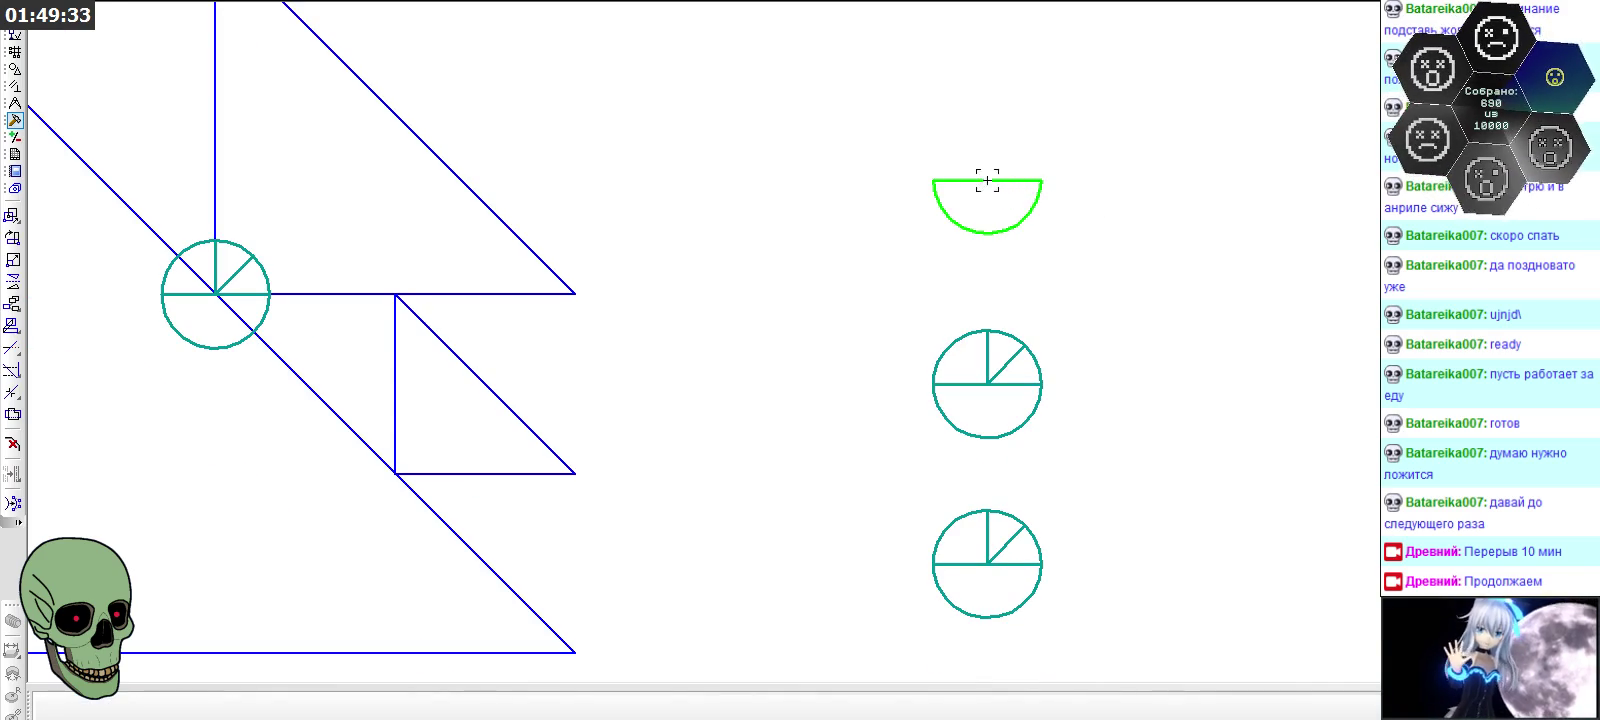
Paste the half-circle copy onto the large square's diagonal
scroll(1043, 97, down, 2)
scroll(1043, 97, down, 2)
scroll(737, 320, down, 1)
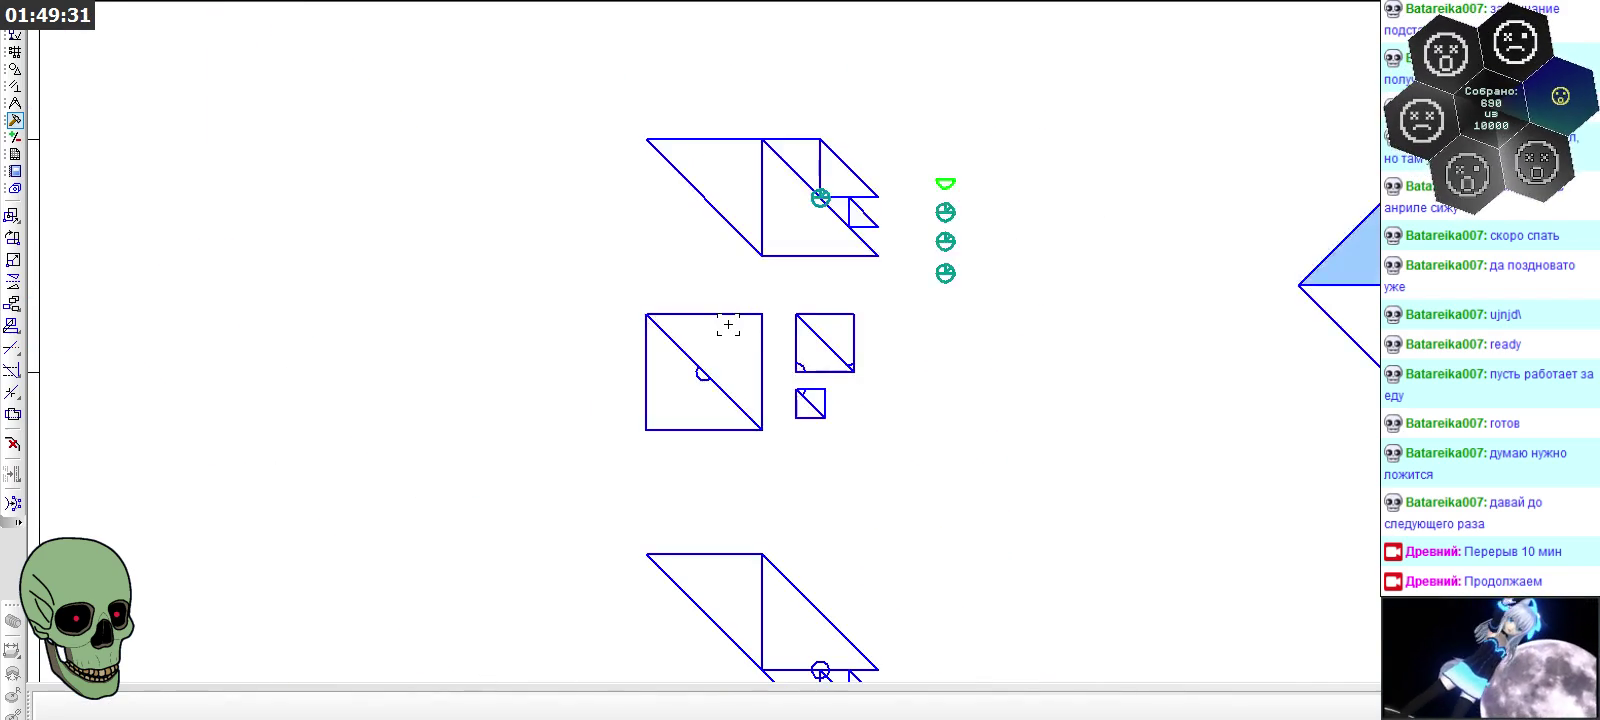
scroll(705, 380, up, 2)
key(ctrl+v)
click(699, 355)
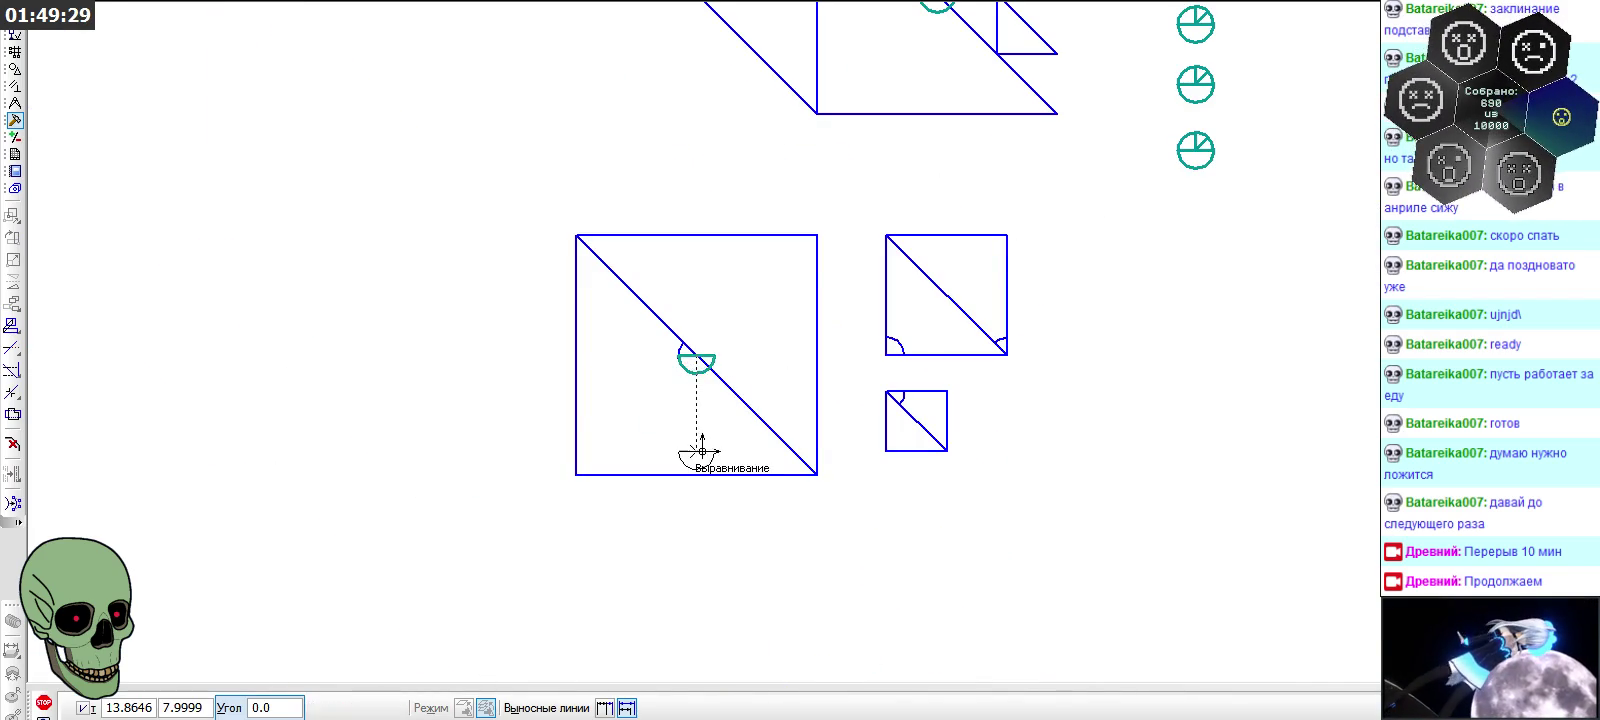
scroll(699, 416, up, 4)
scroll(699, 425, down, 1)
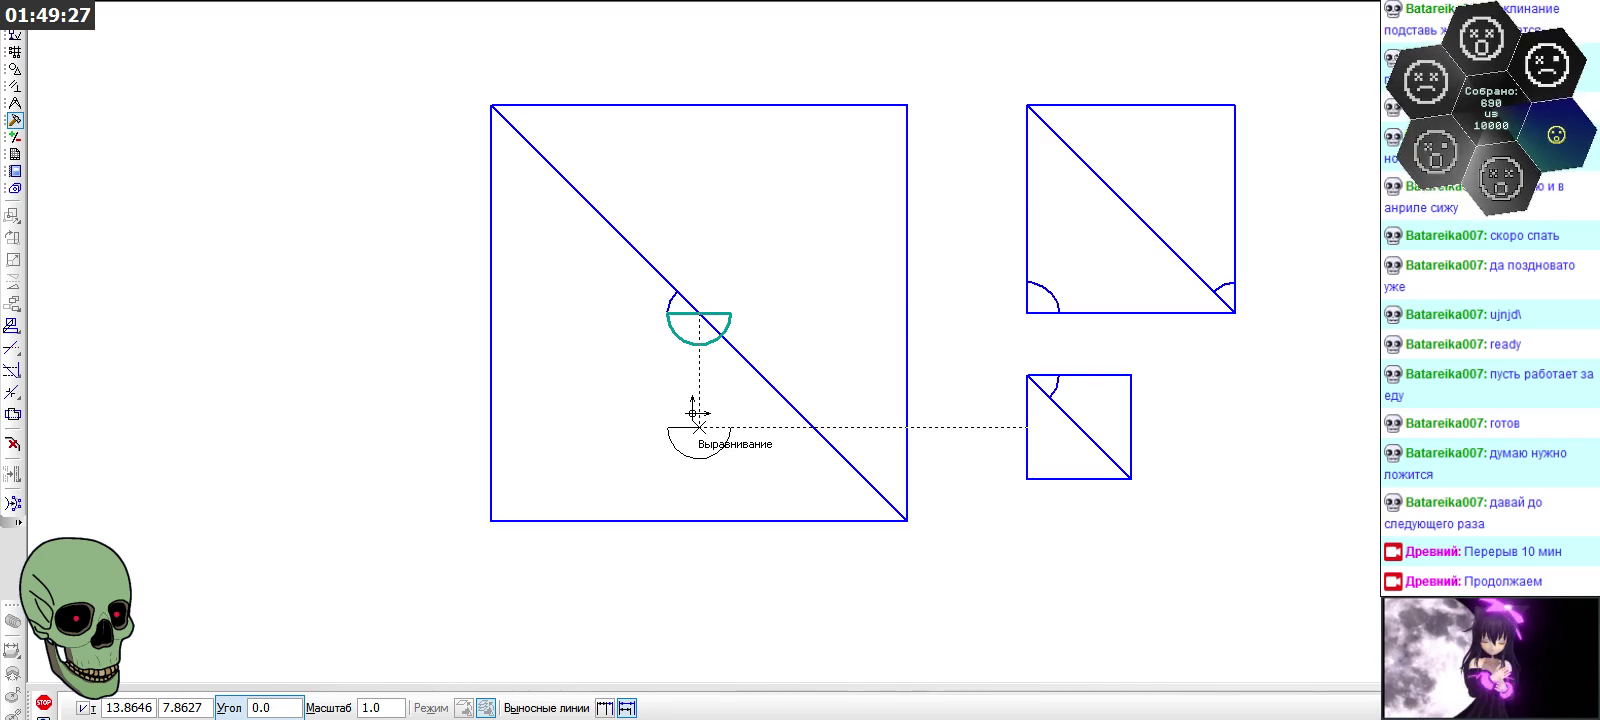
scroll(699, 426, down, 2)
scroll(699, 420, down, 2)
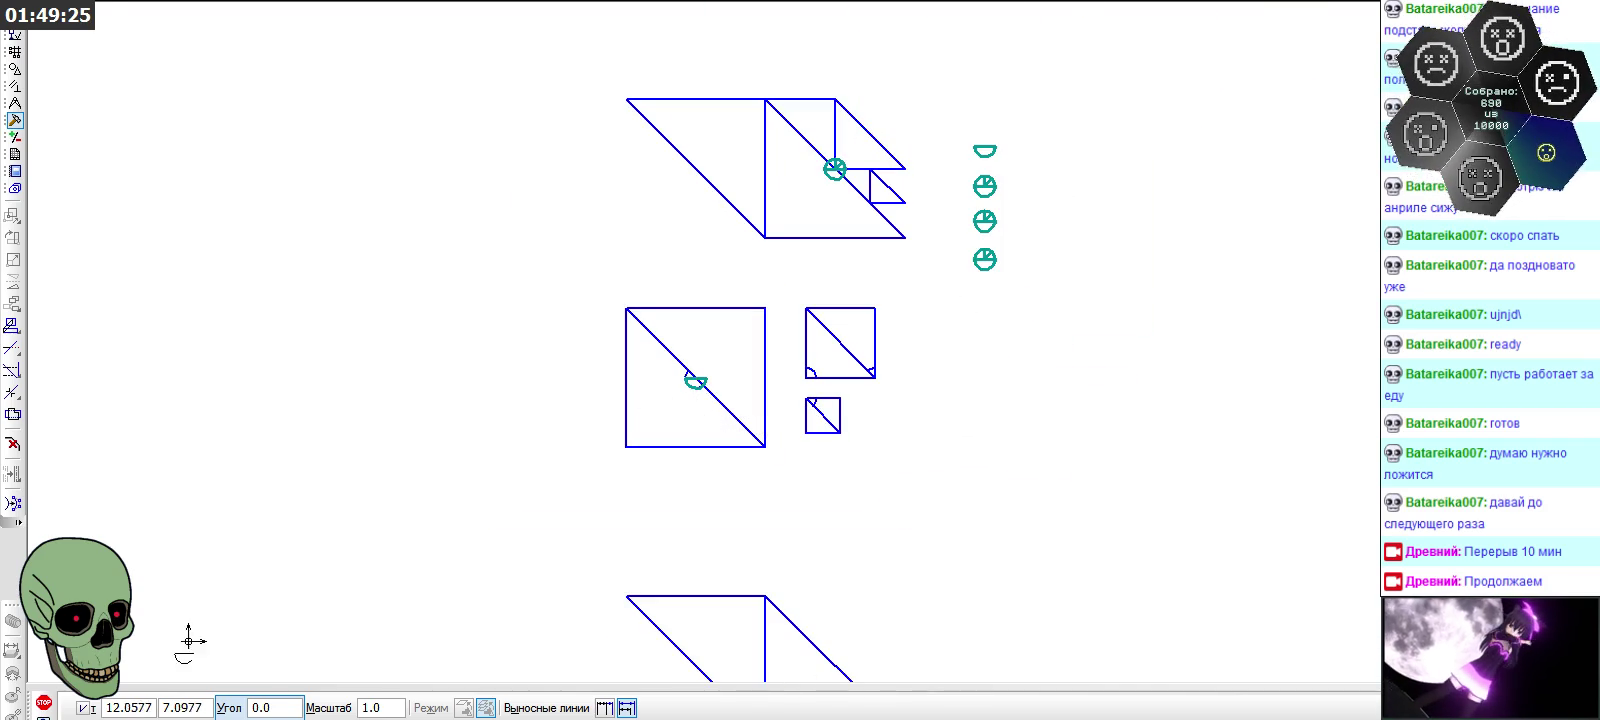
click(43, 702)
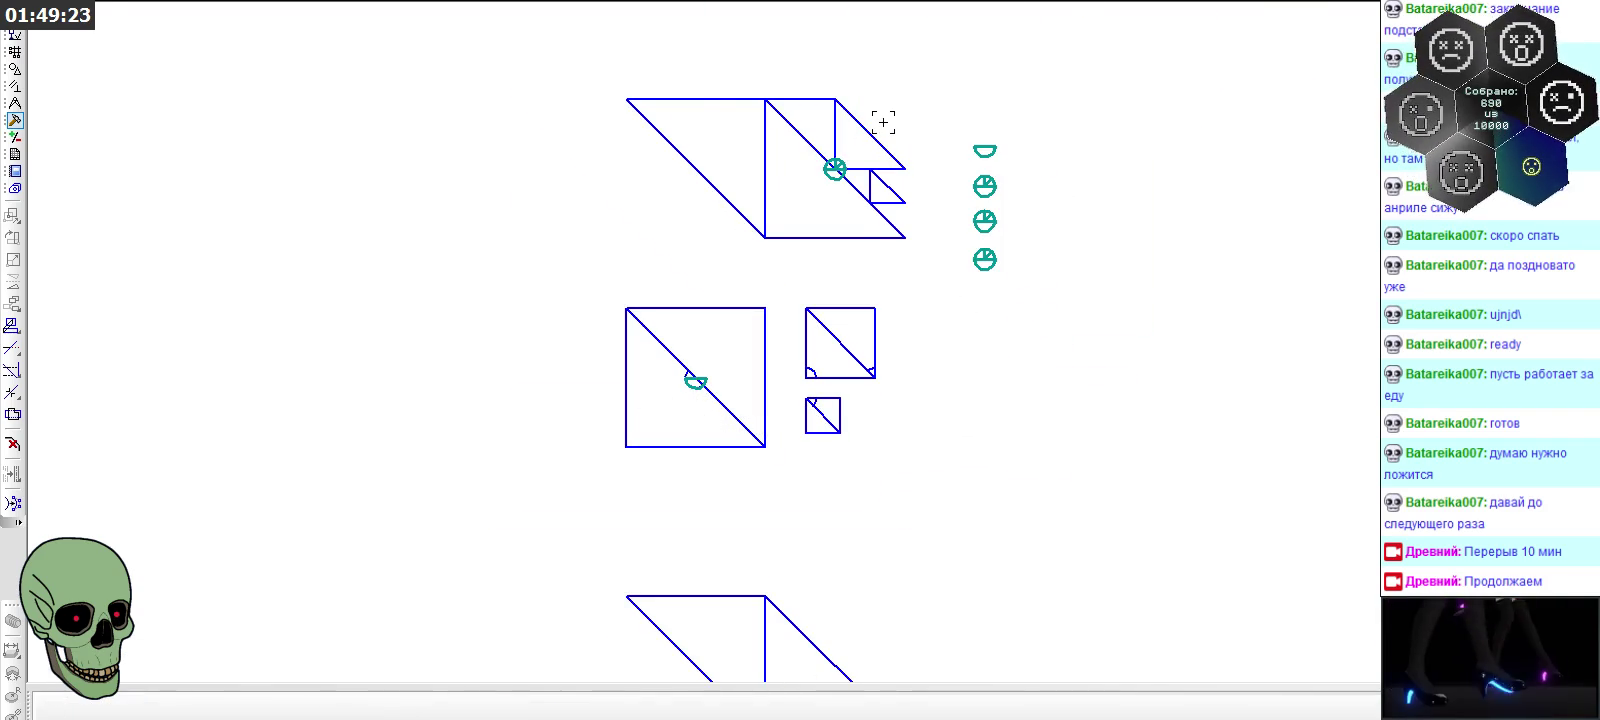
scroll(883, 122, up, 4)
scroll(790, 178, up, 4)
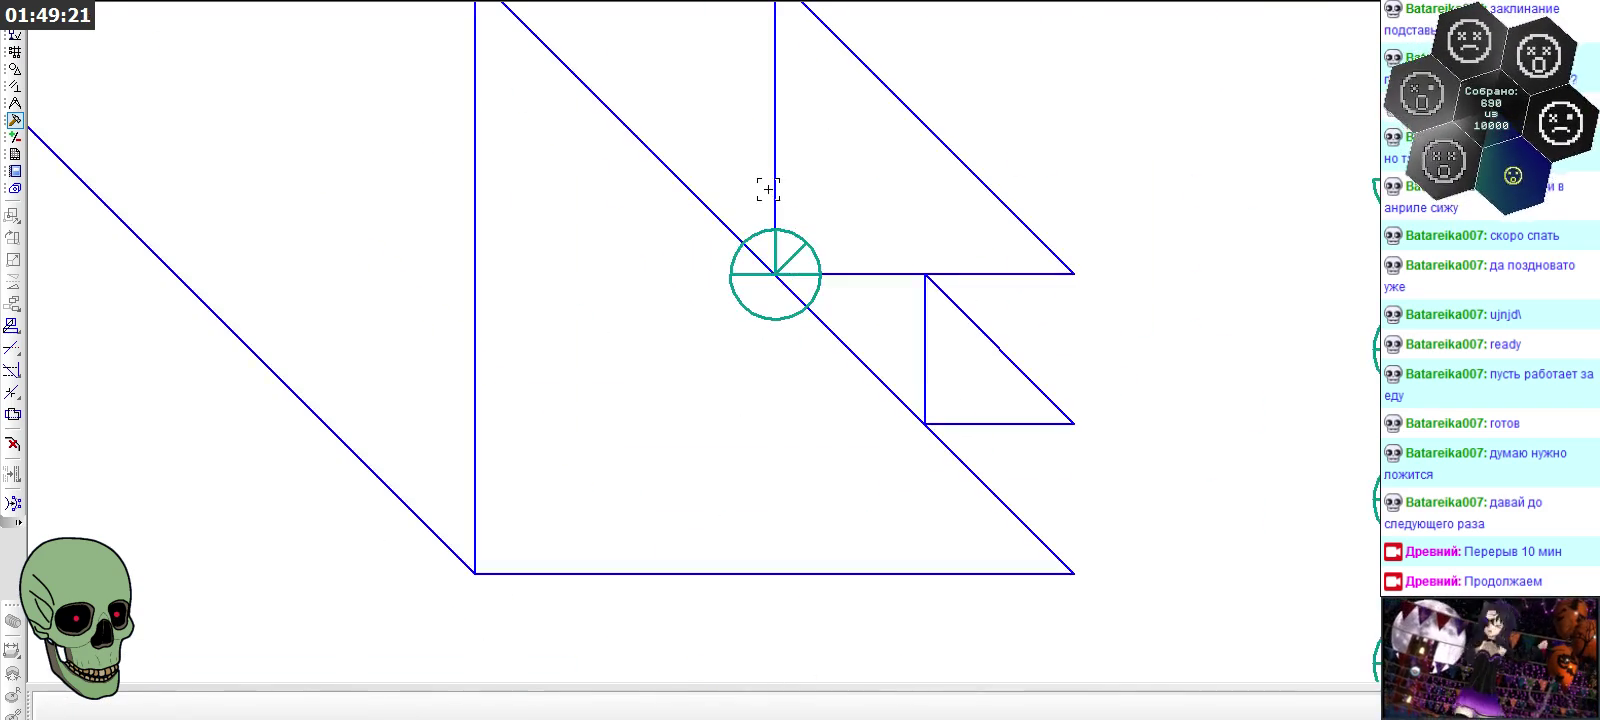
scroll(768, 189, down, 4)
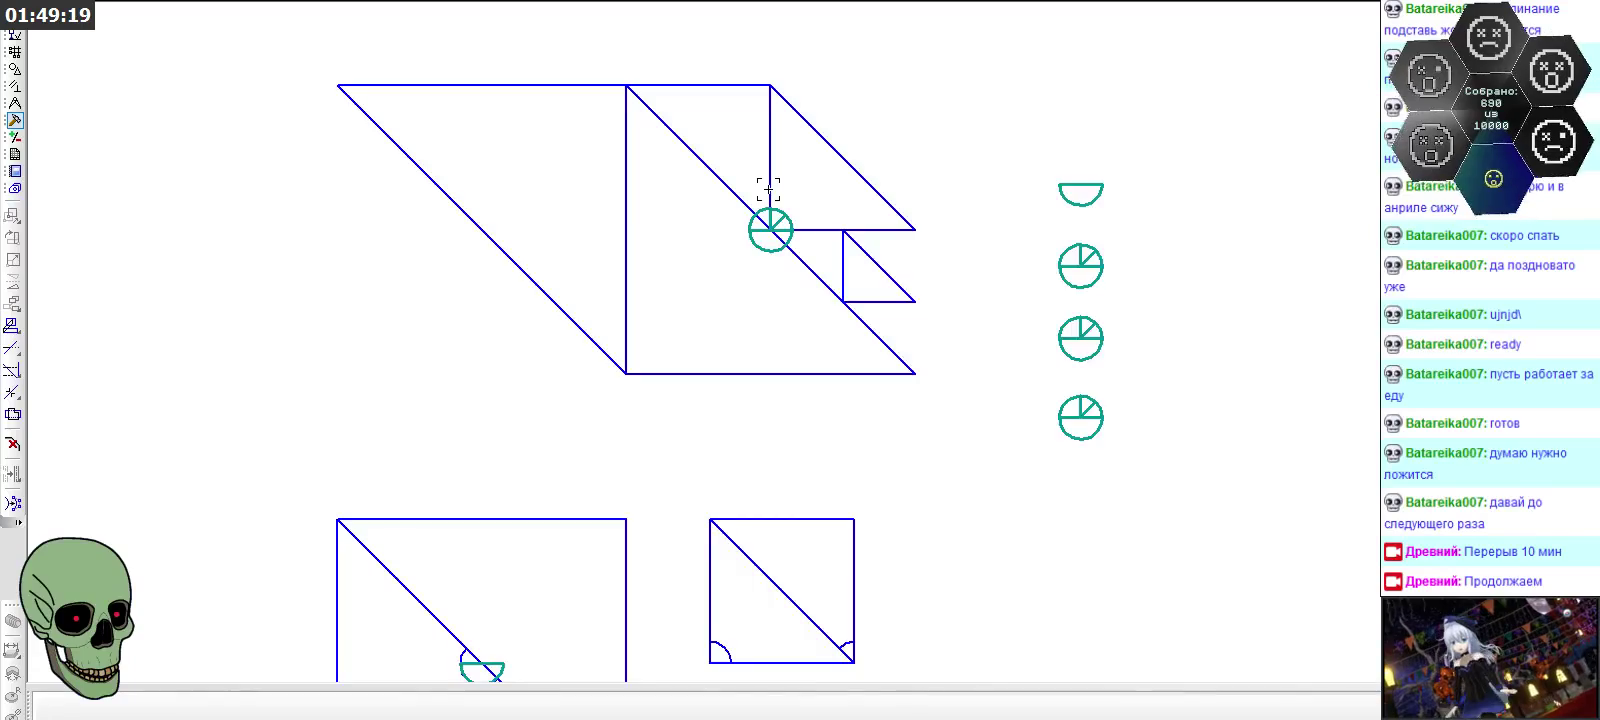
scroll(768, 189, down, 4)
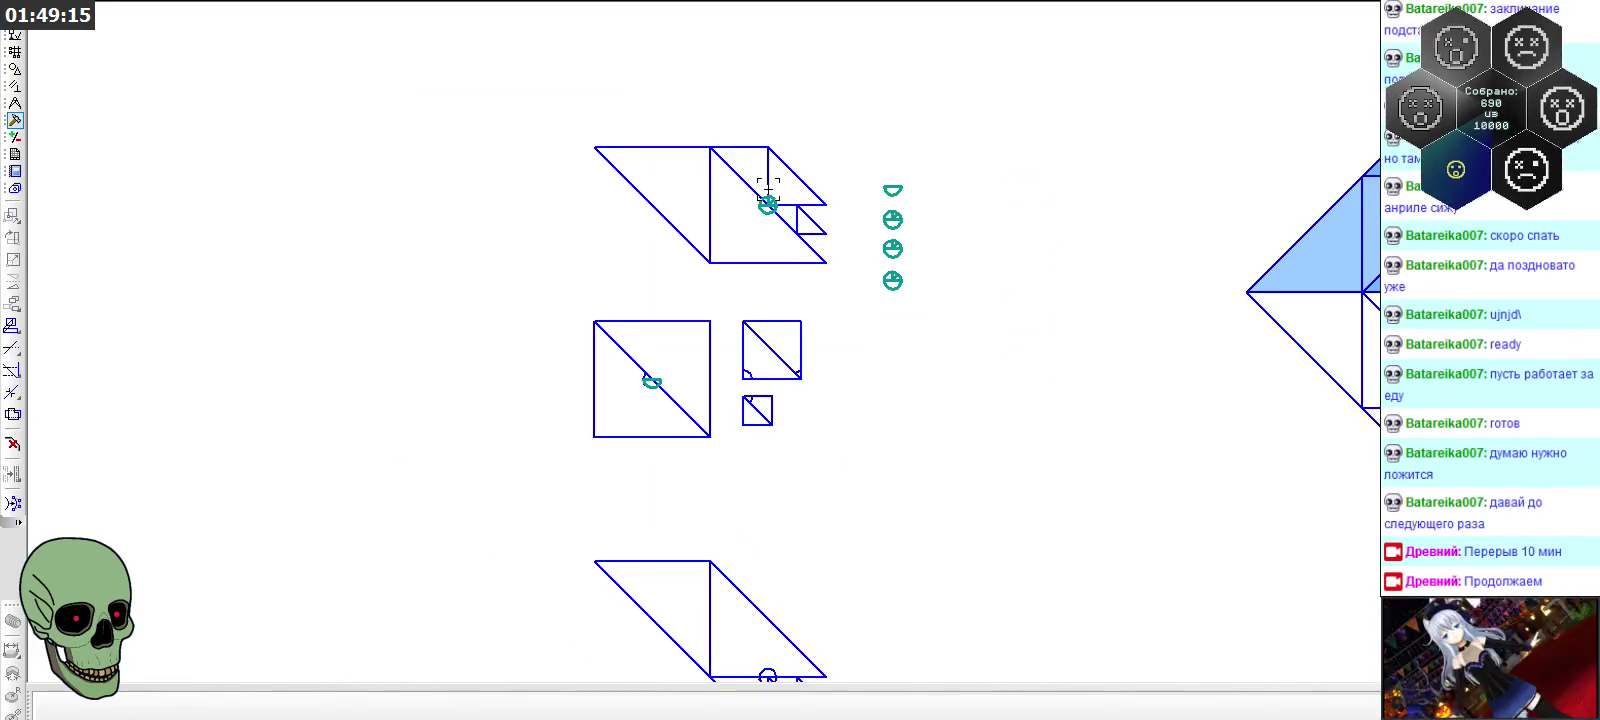
scroll(768, 189, up, 2)
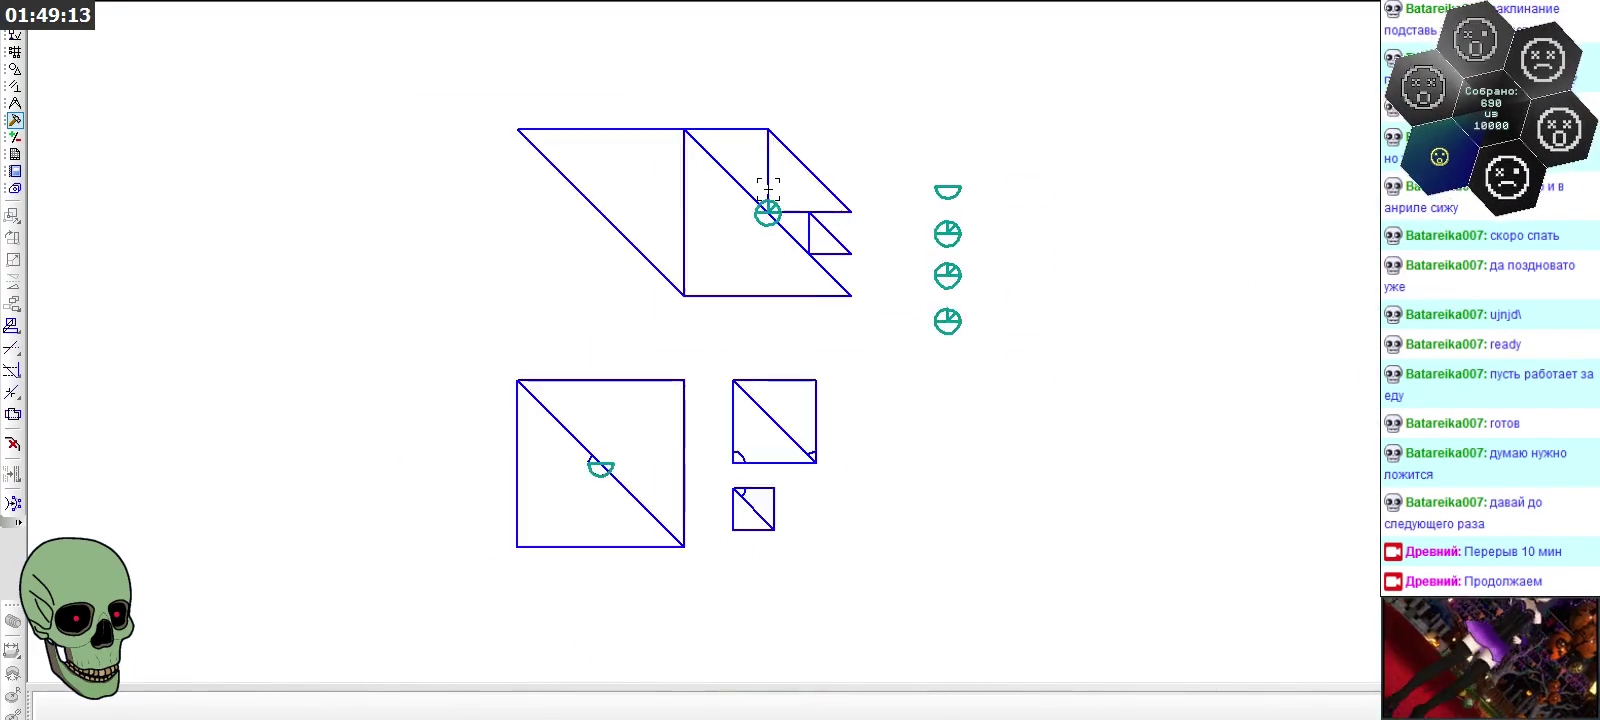
scroll(768, 189, up, 3)
scroll(768, 189, up, 3)
scroll(768, 189, up, 3)
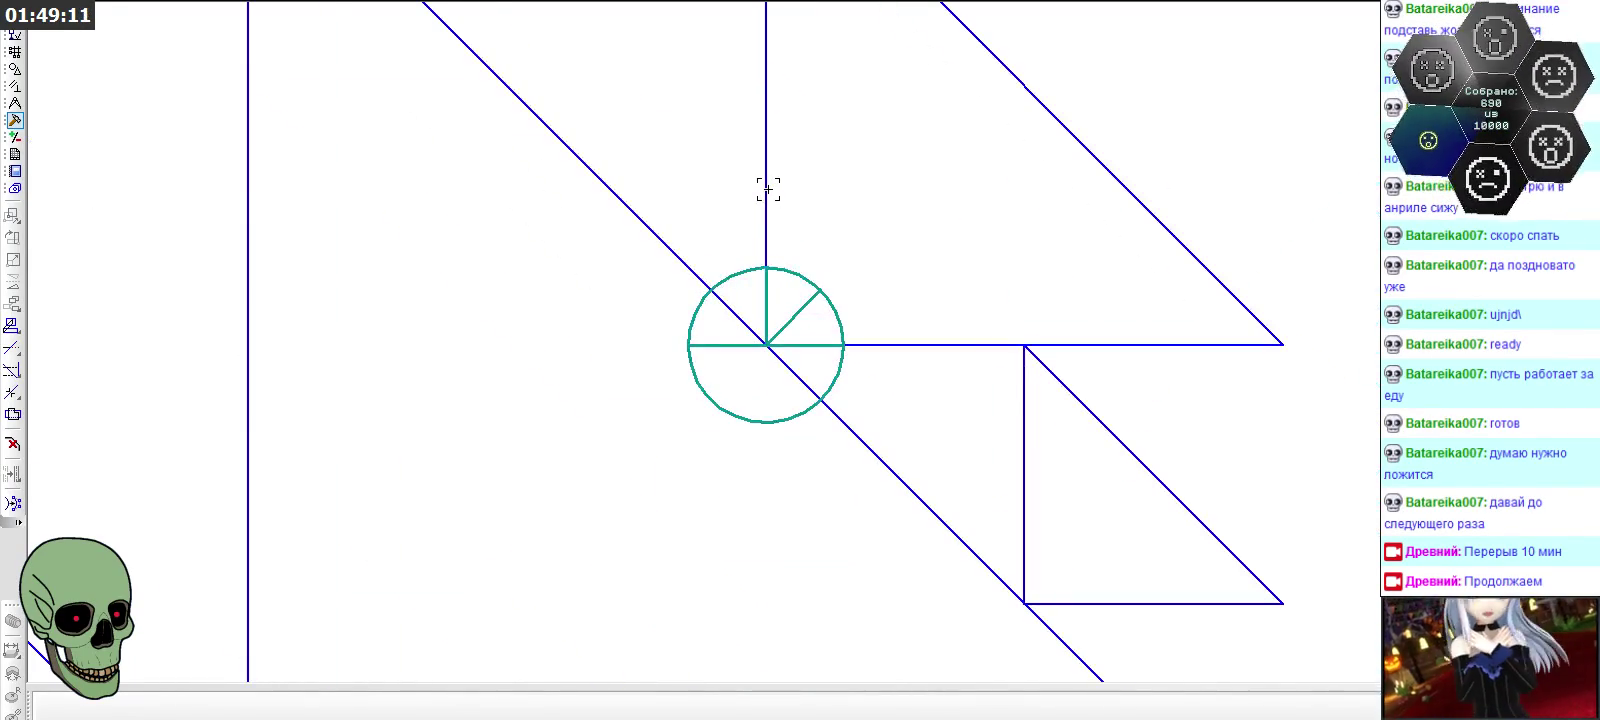
scroll(768, 189, down, 3)
scroll(768, 189, down, 3)
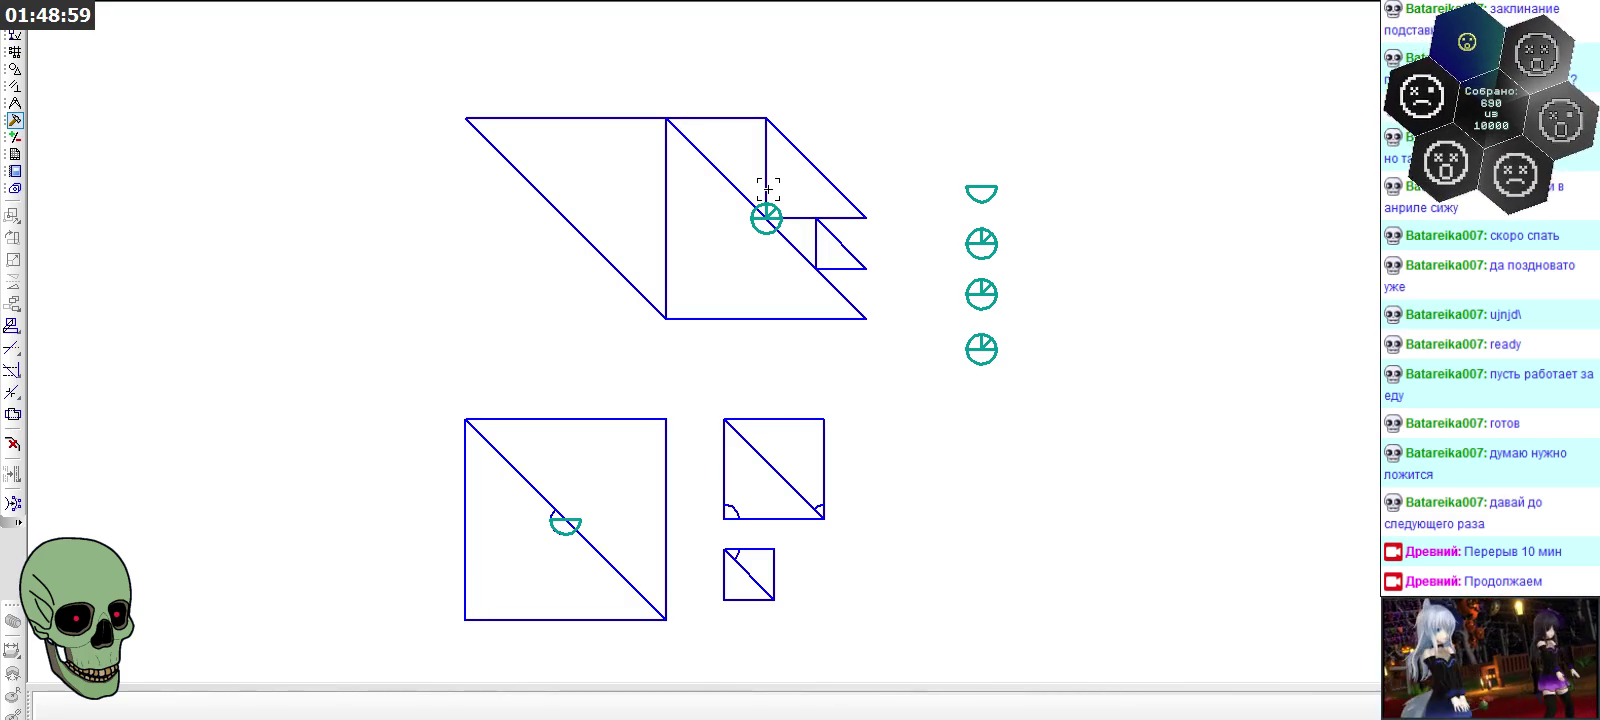
scroll(768, 188, up, 1)
scroll(768, 188, up, 1)
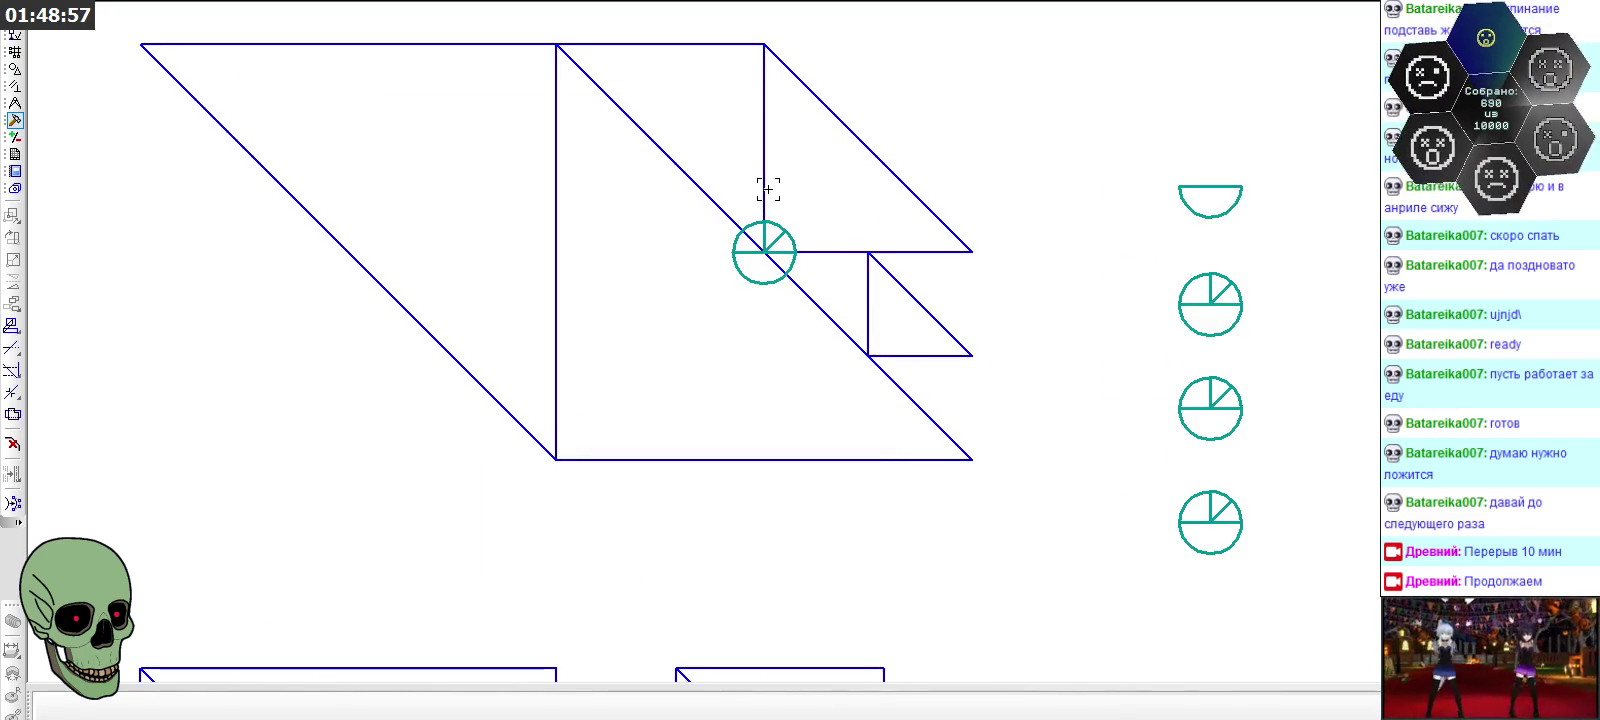
scroll(768, 188, down, 2)
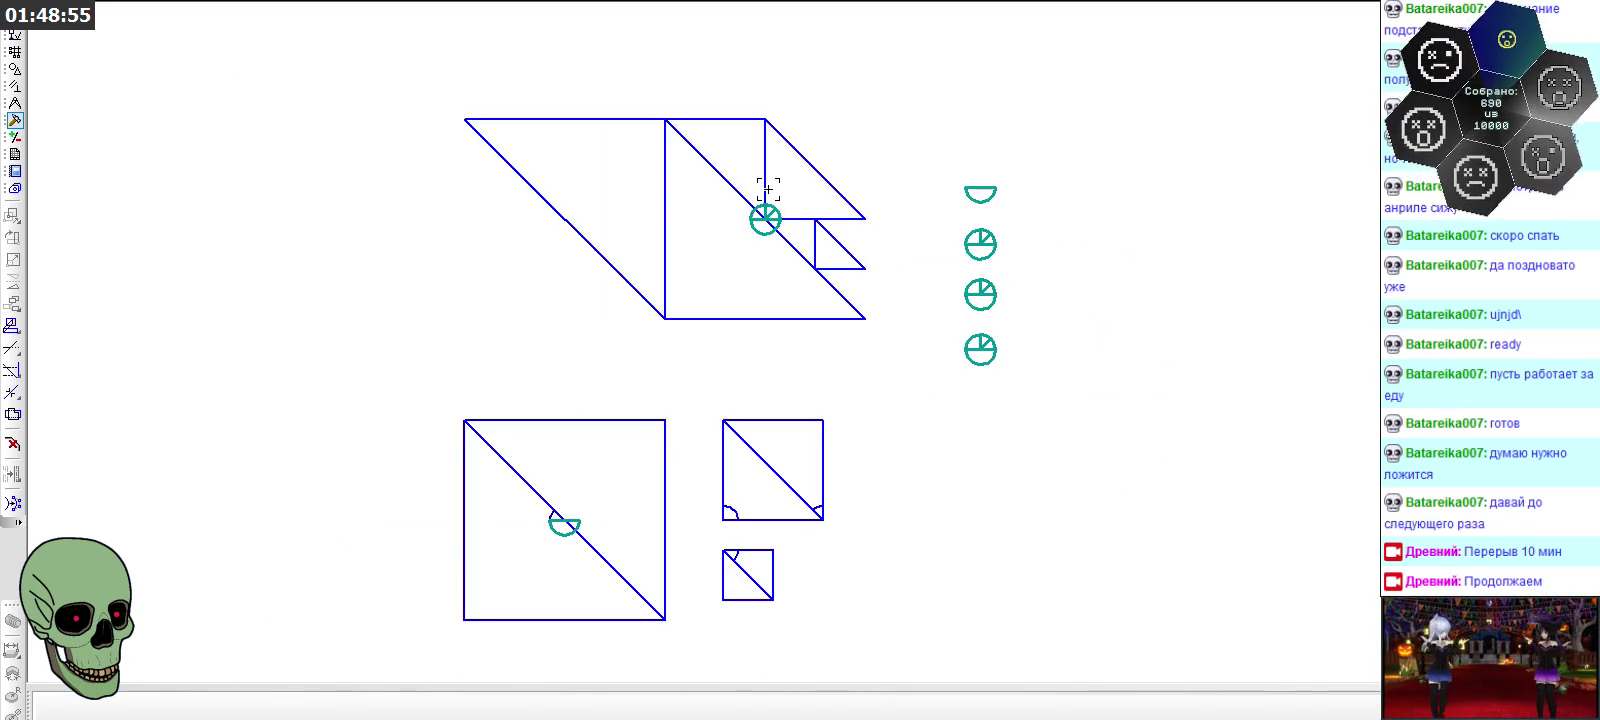
scroll(768, 188, up, 2)
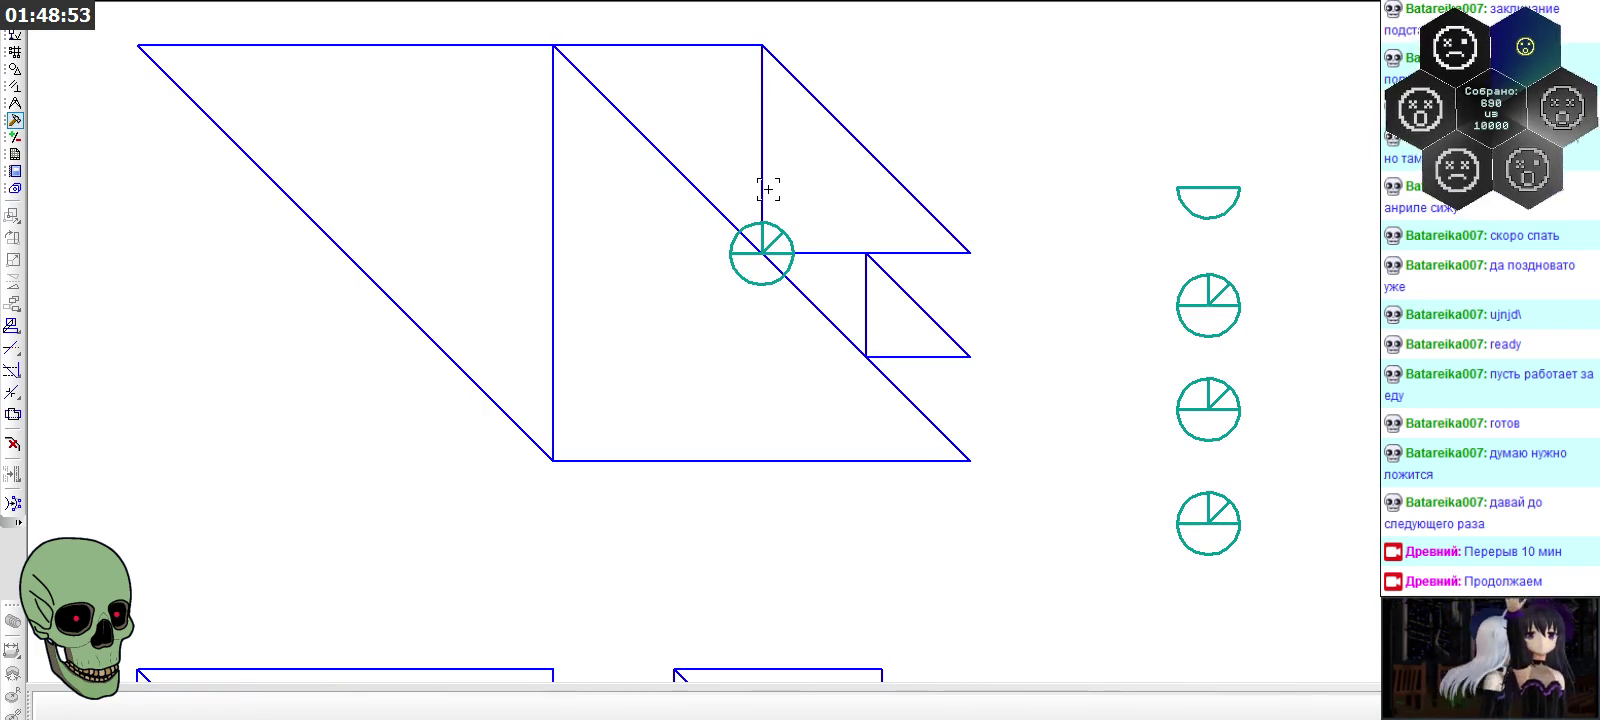
scroll(768, 188, down, 3)
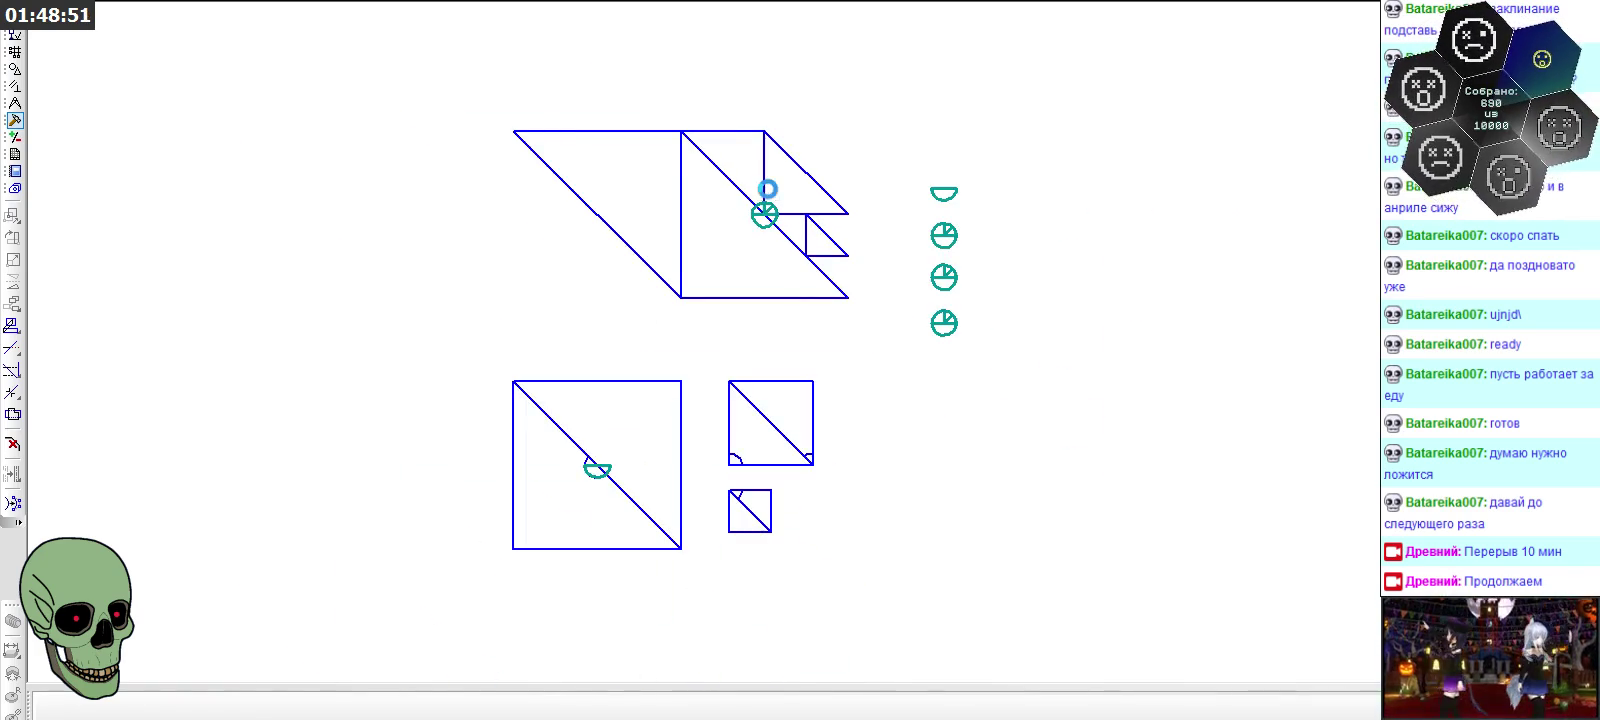
scroll(768, 188, down, 2)
scroll(1352, 183, up, 2)
scroll(1354, 184, up, 3)
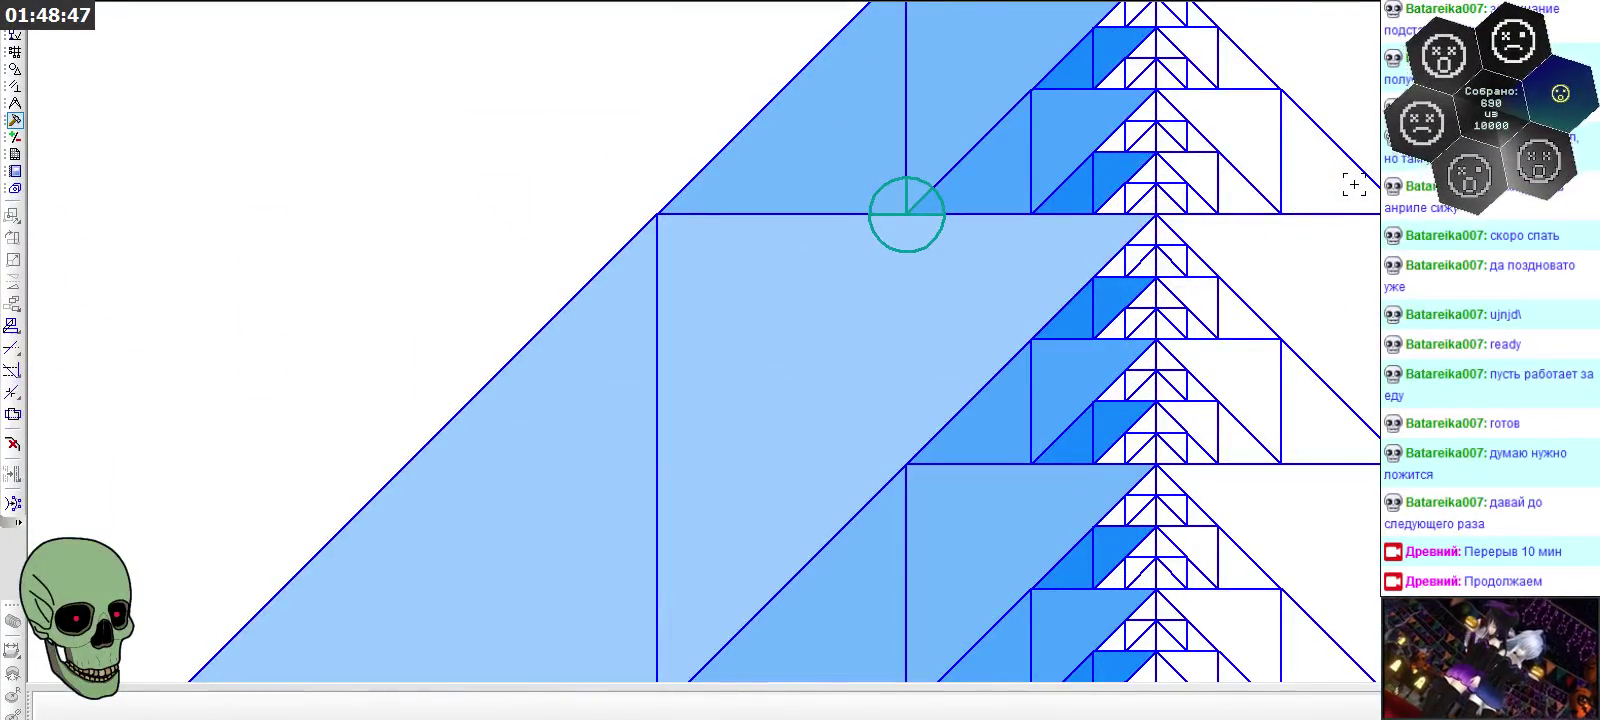
Zoom around the diamond fractal's divided circle marker, then bring up another command group
scroll(1354, 184, down, 2)
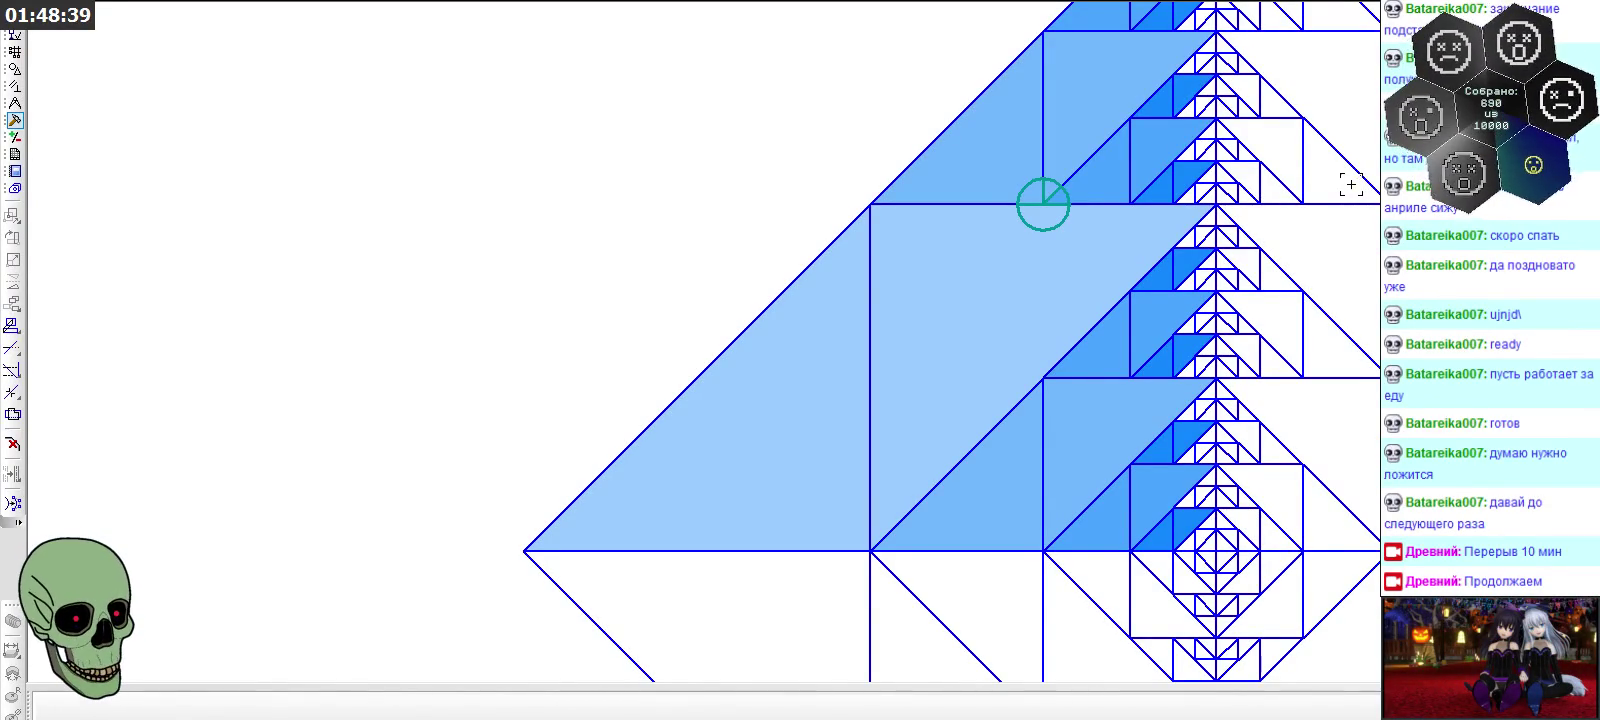
scroll(692, 247, down, 1)
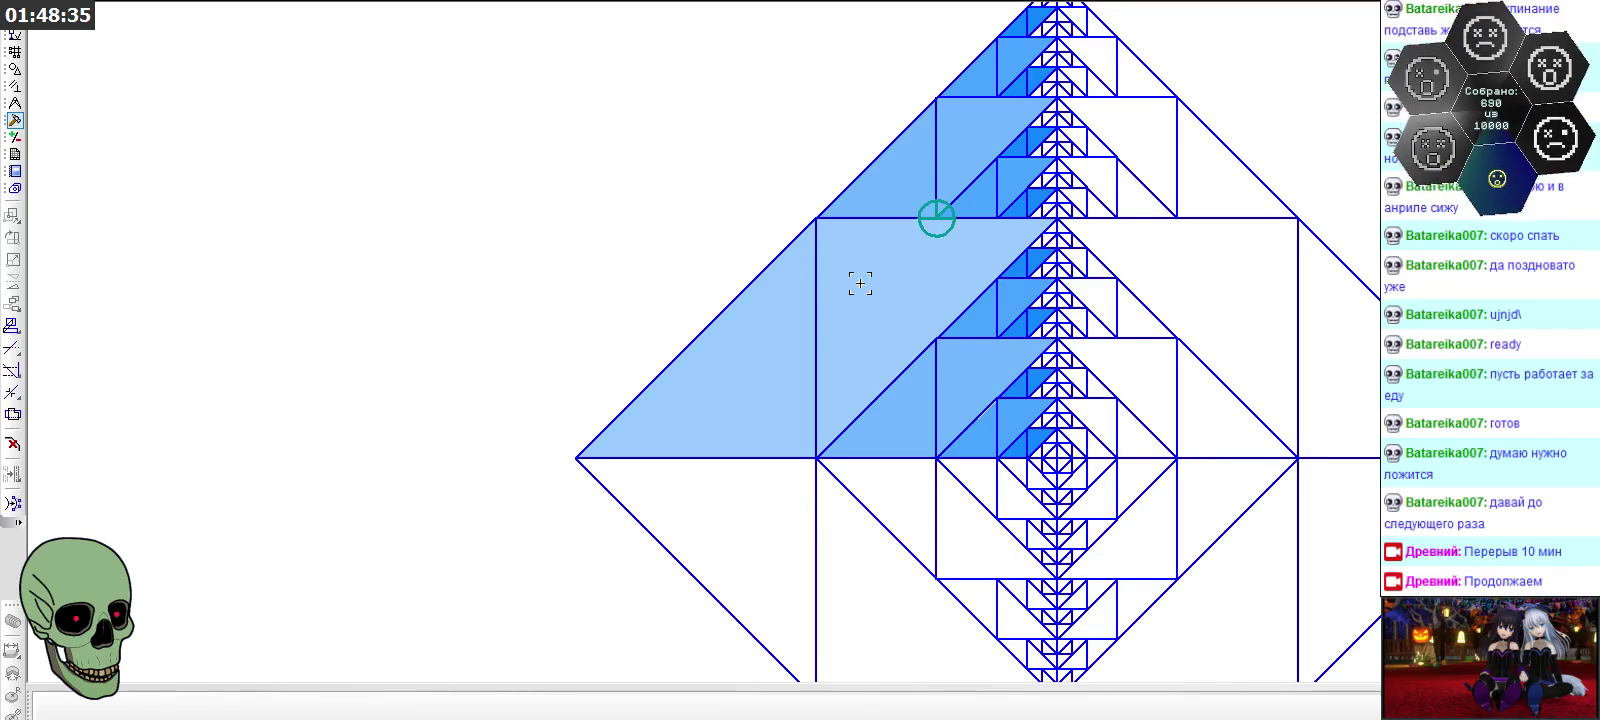
scroll(975, 288, down, 2)
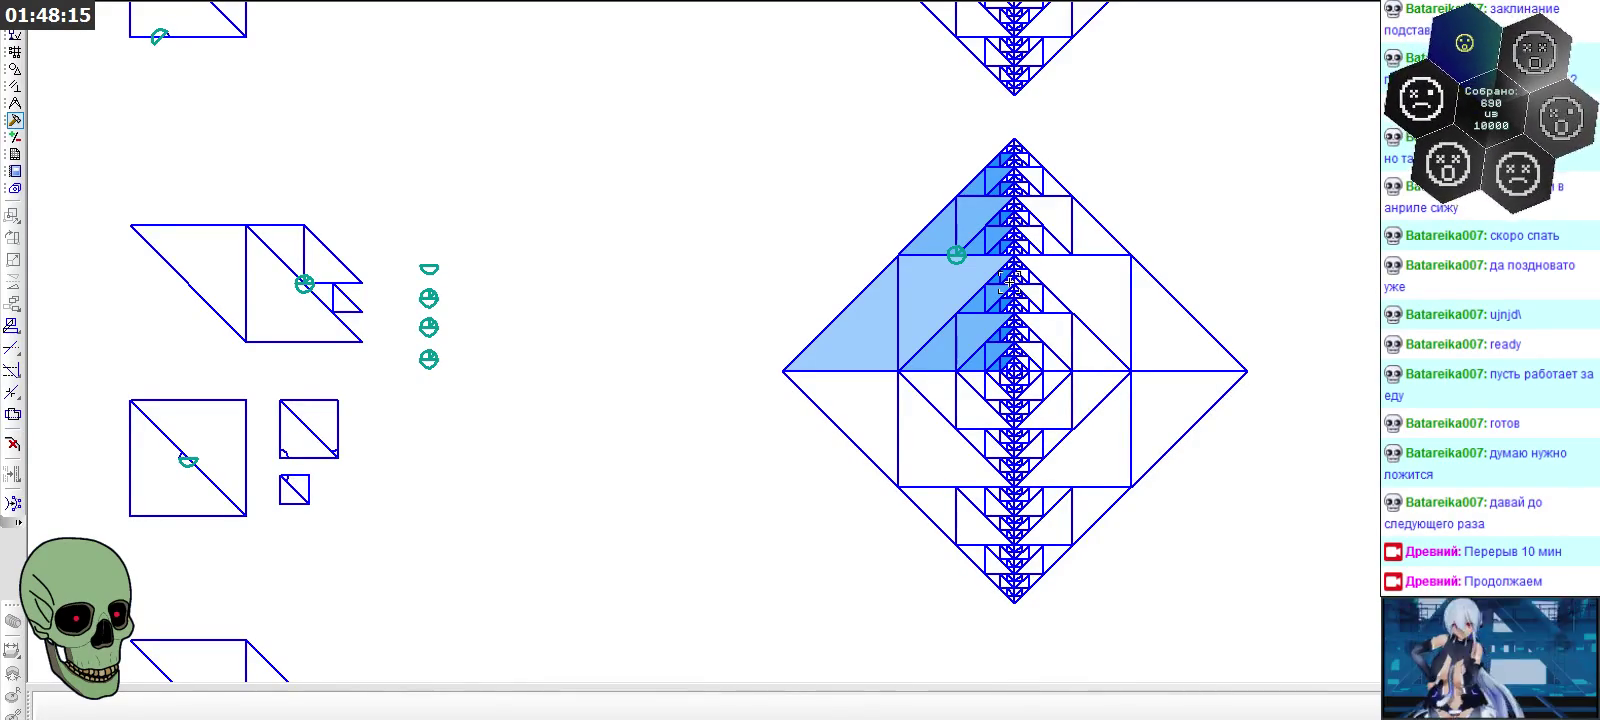
scroll(260, 240, up, 2)
scroll(262, 240, down, 2)
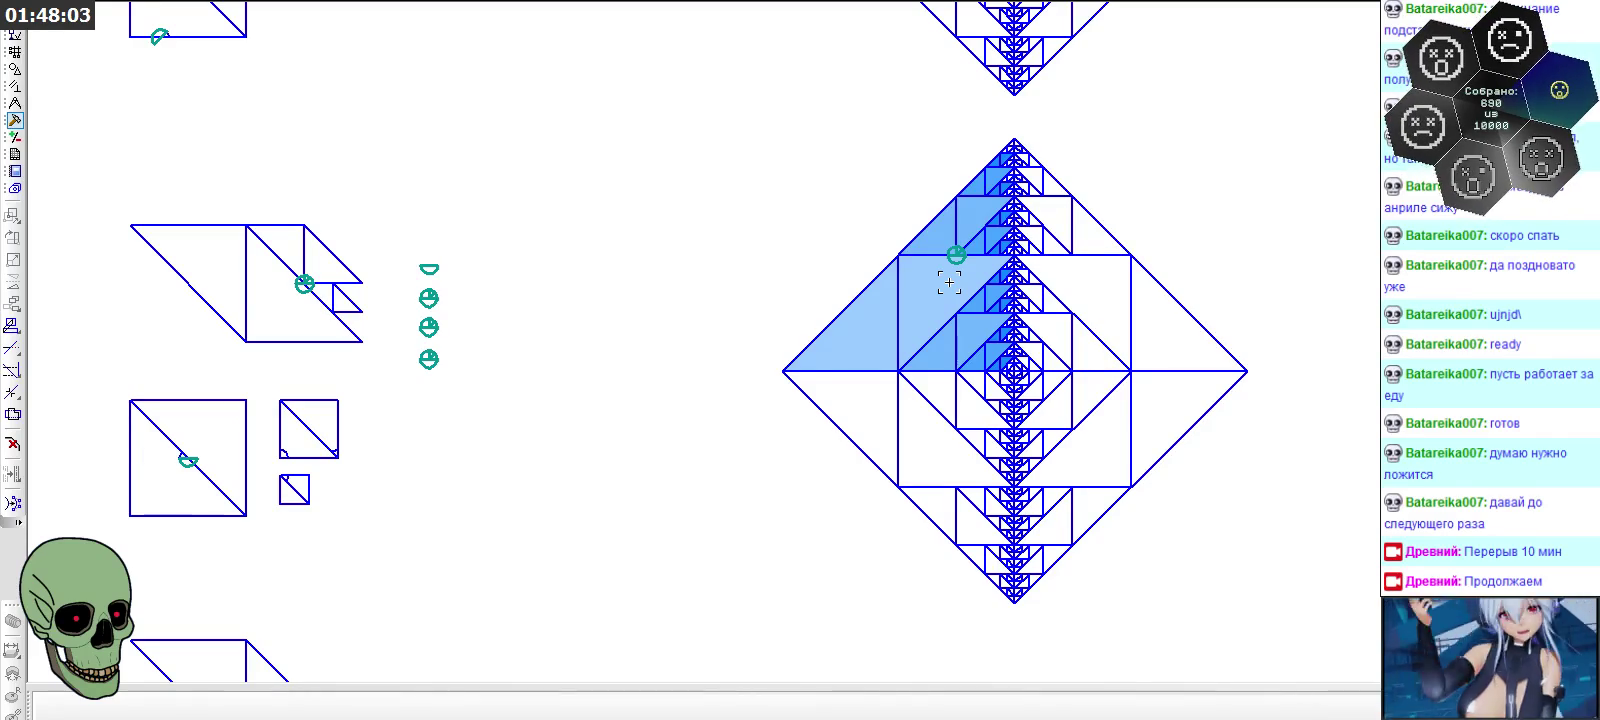
scroll(293, 277, up, 5)
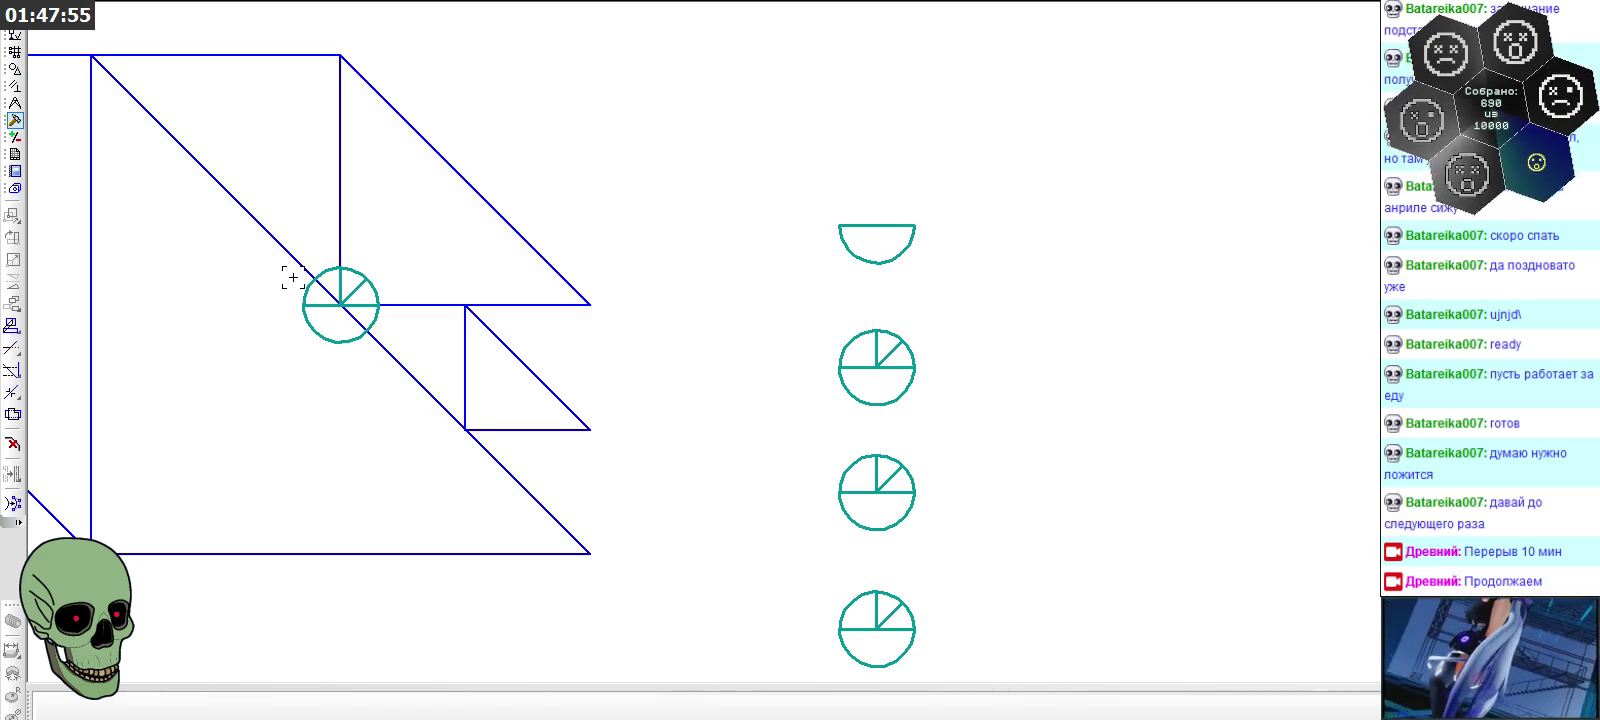
scroll(293, 277, down, 5)
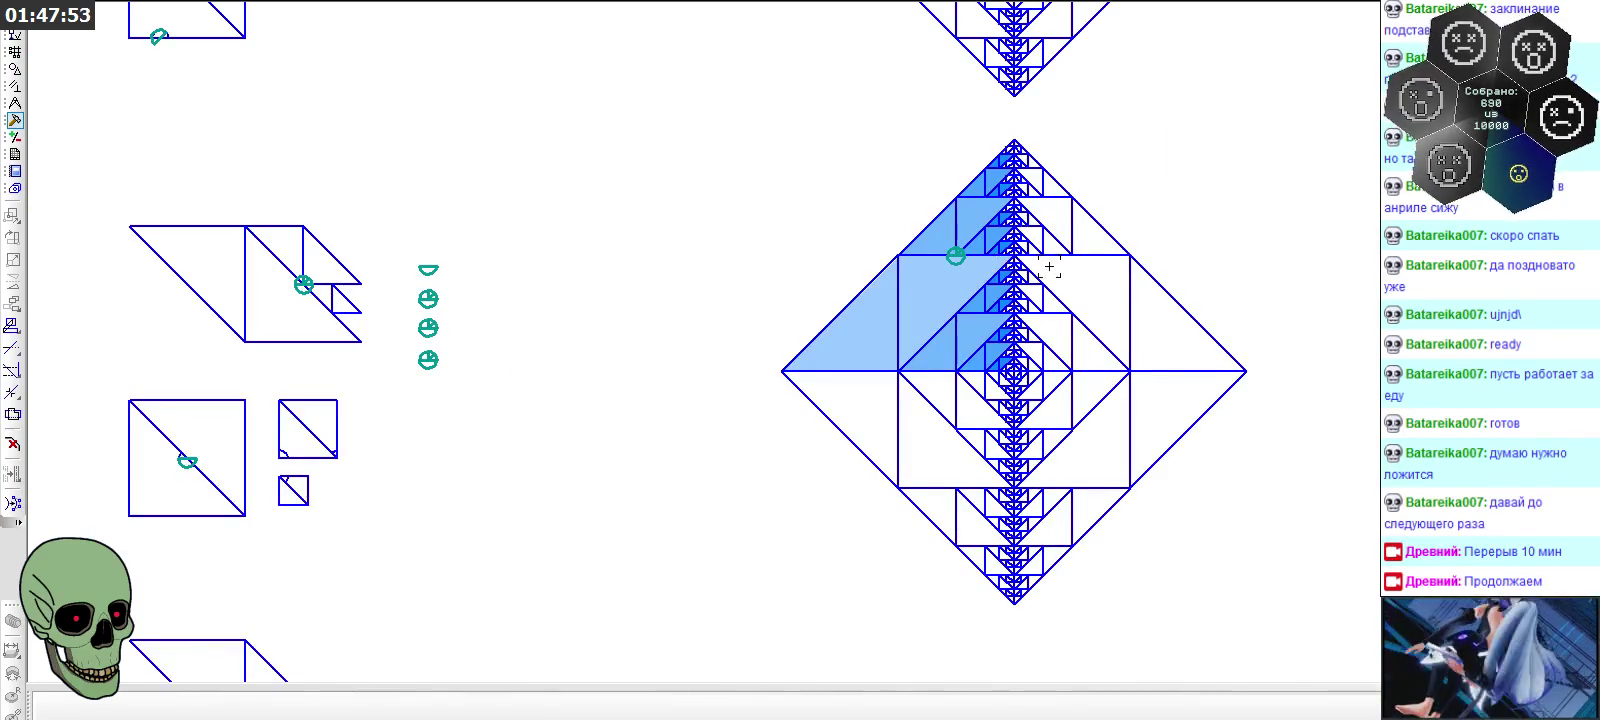
scroll(1040, 265, up, 2)
scroll(1011, 246, up, 2)
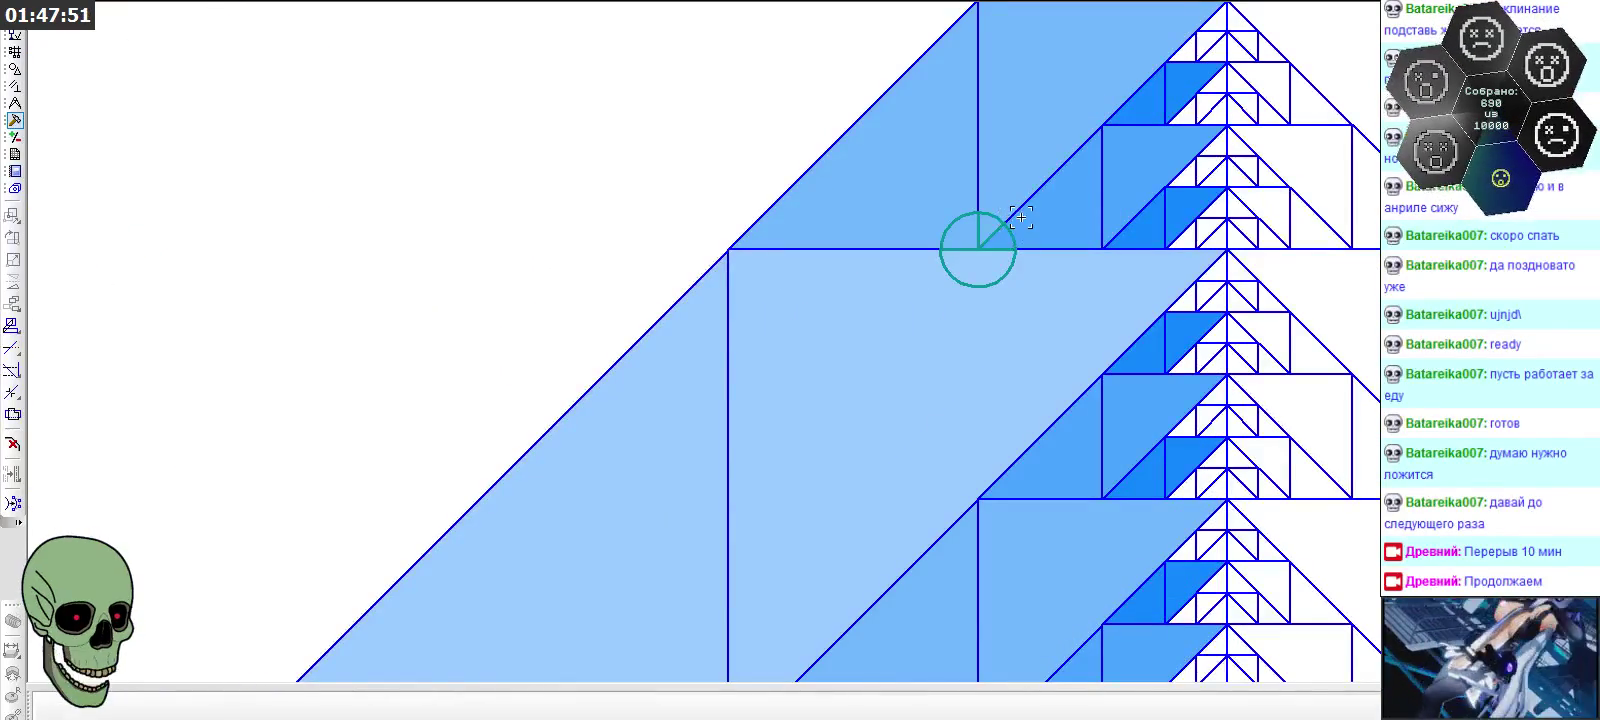
scroll(880, 220, down, 2)
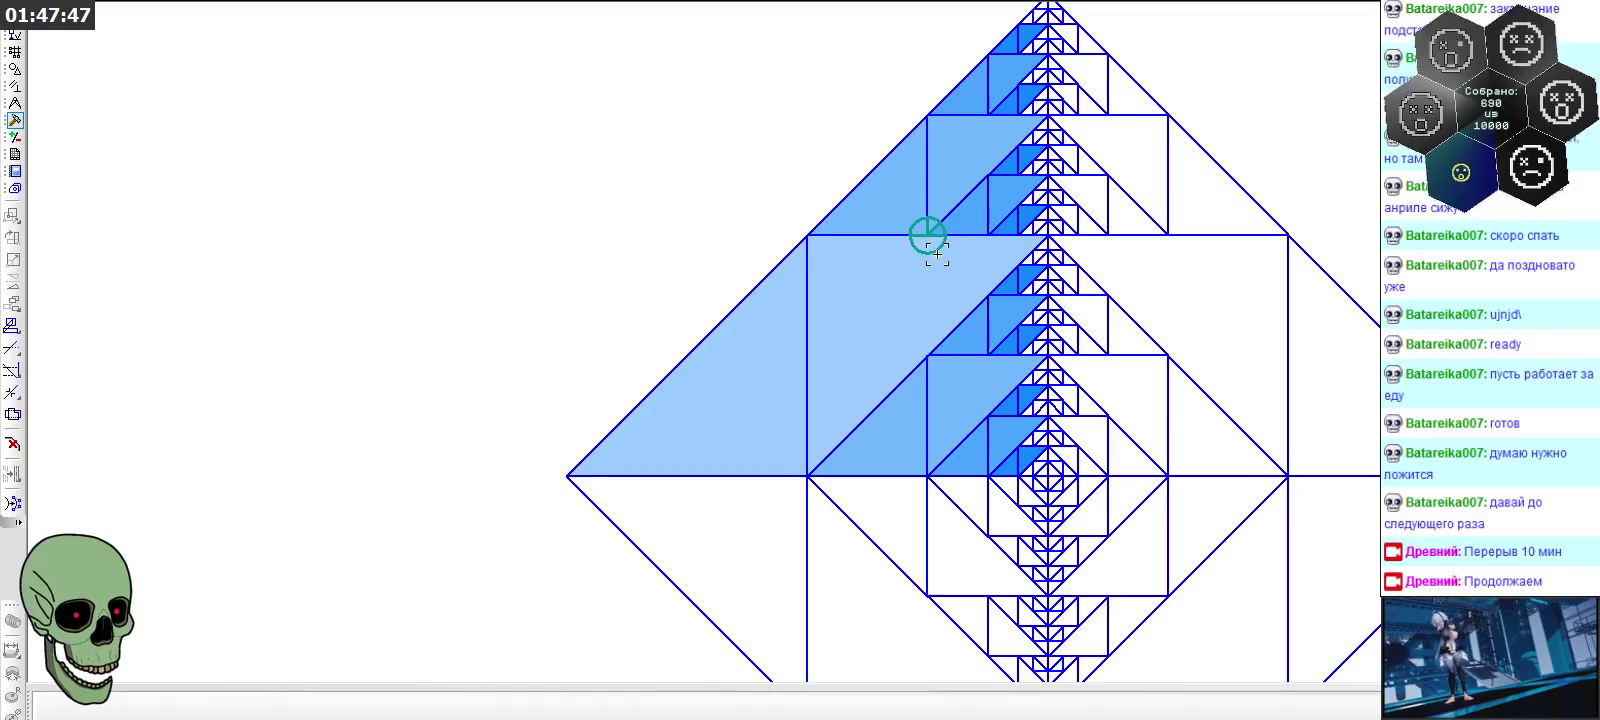
scroll(1095, 198, down, 2)
scroll(1095, 198, down, 1)
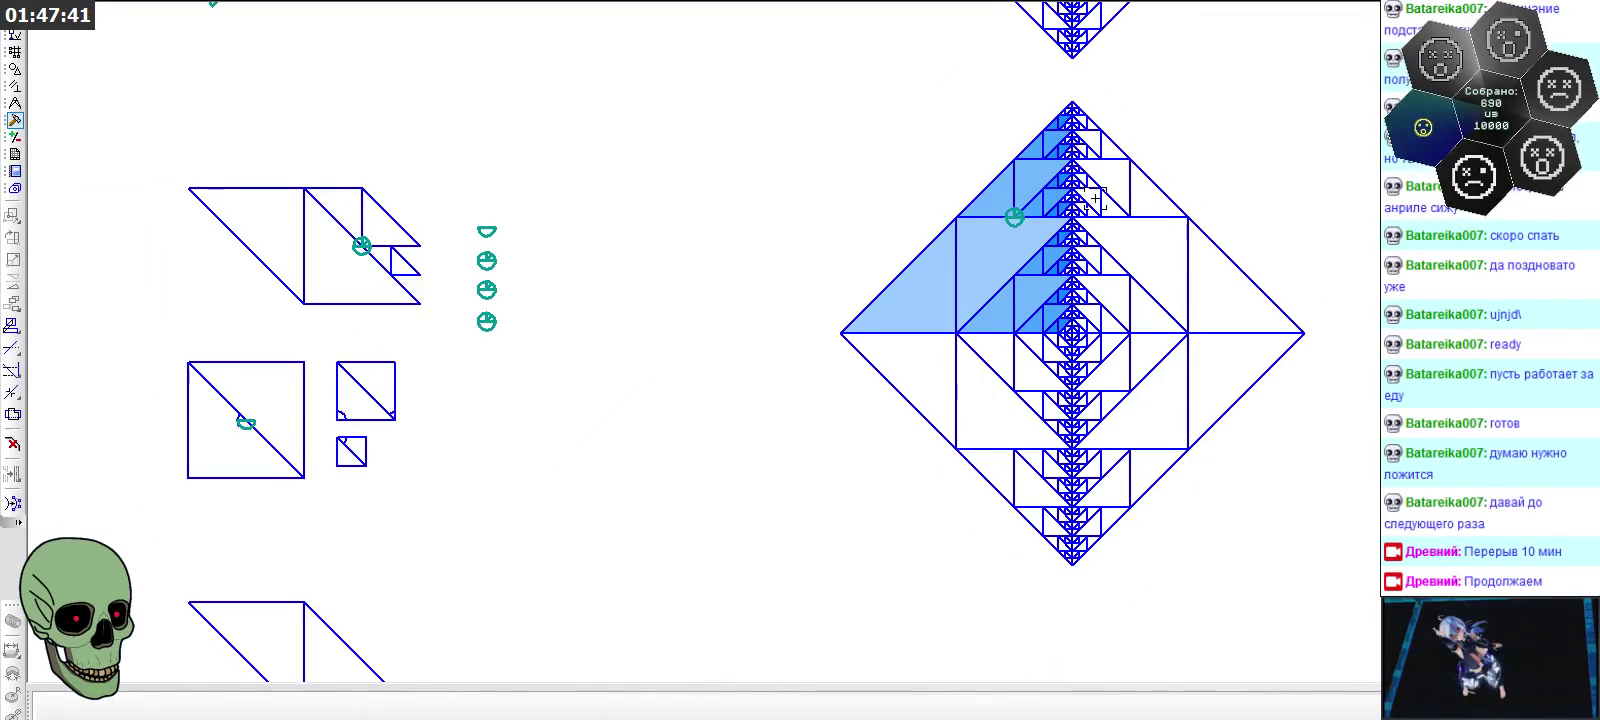
scroll(350, 262, up, 1)
scroll(350, 263, up, 1)
scroll(345, 250, up, 2)
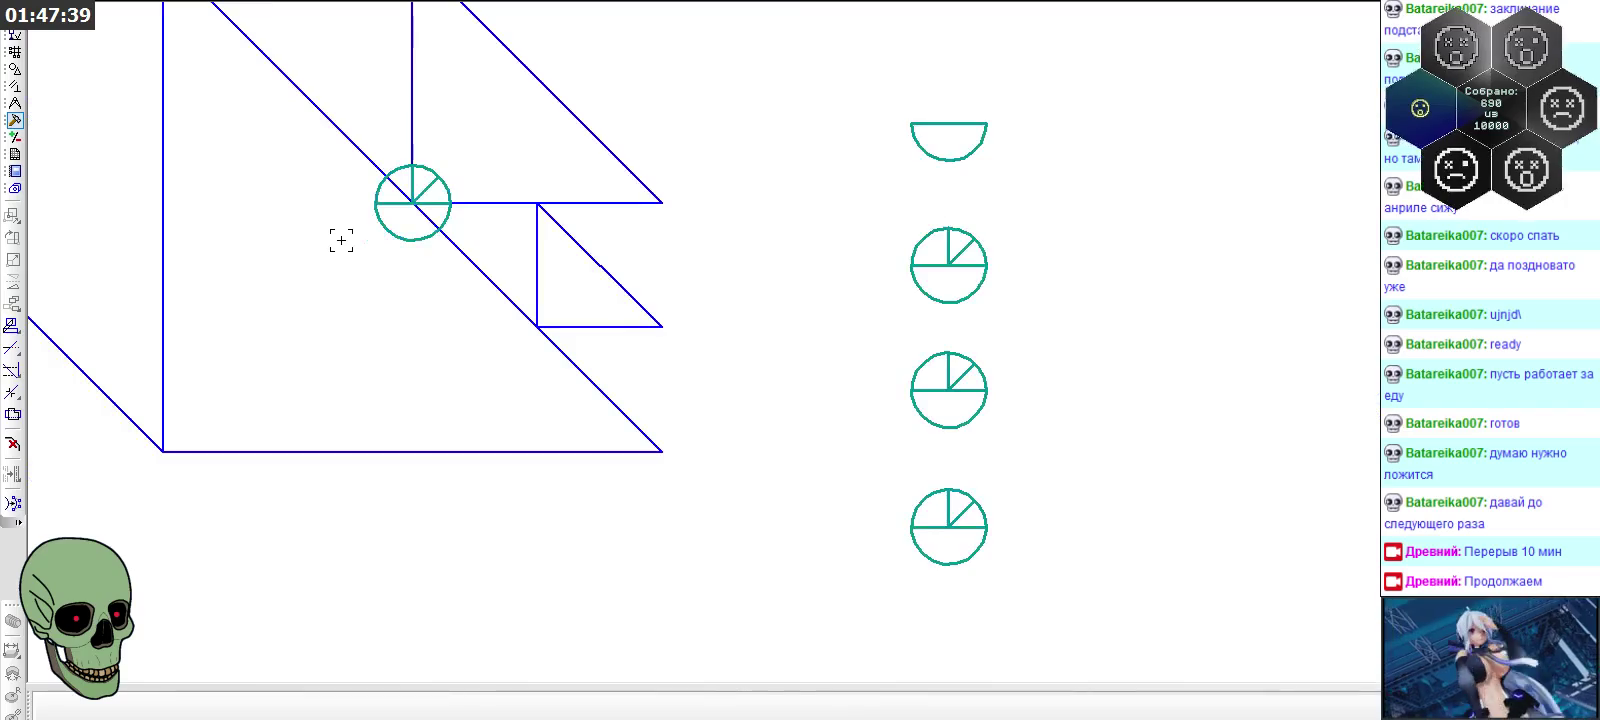
scroll(340, 240, up, 2)
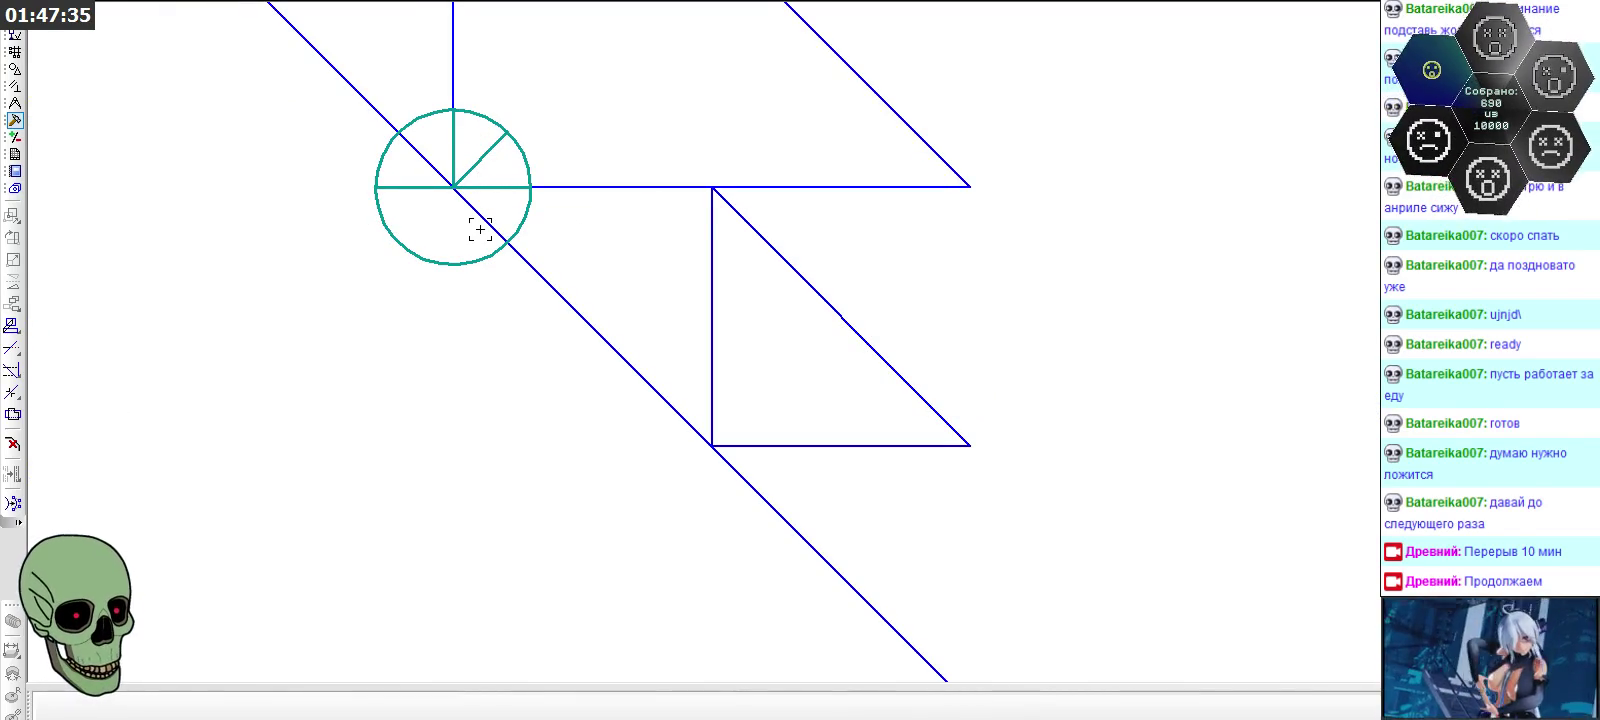
scroll(480, 229, down, 2)
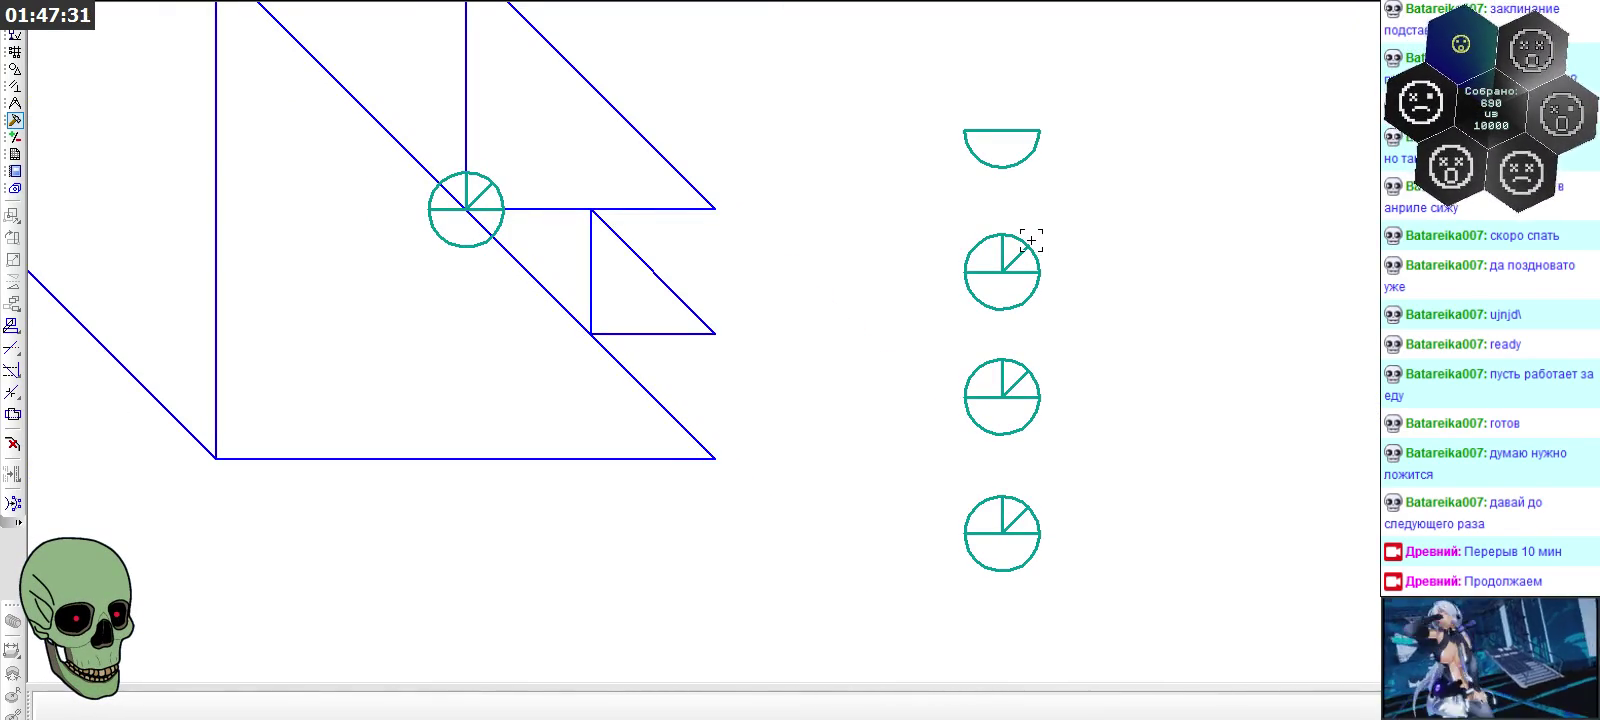
click(15, 103)
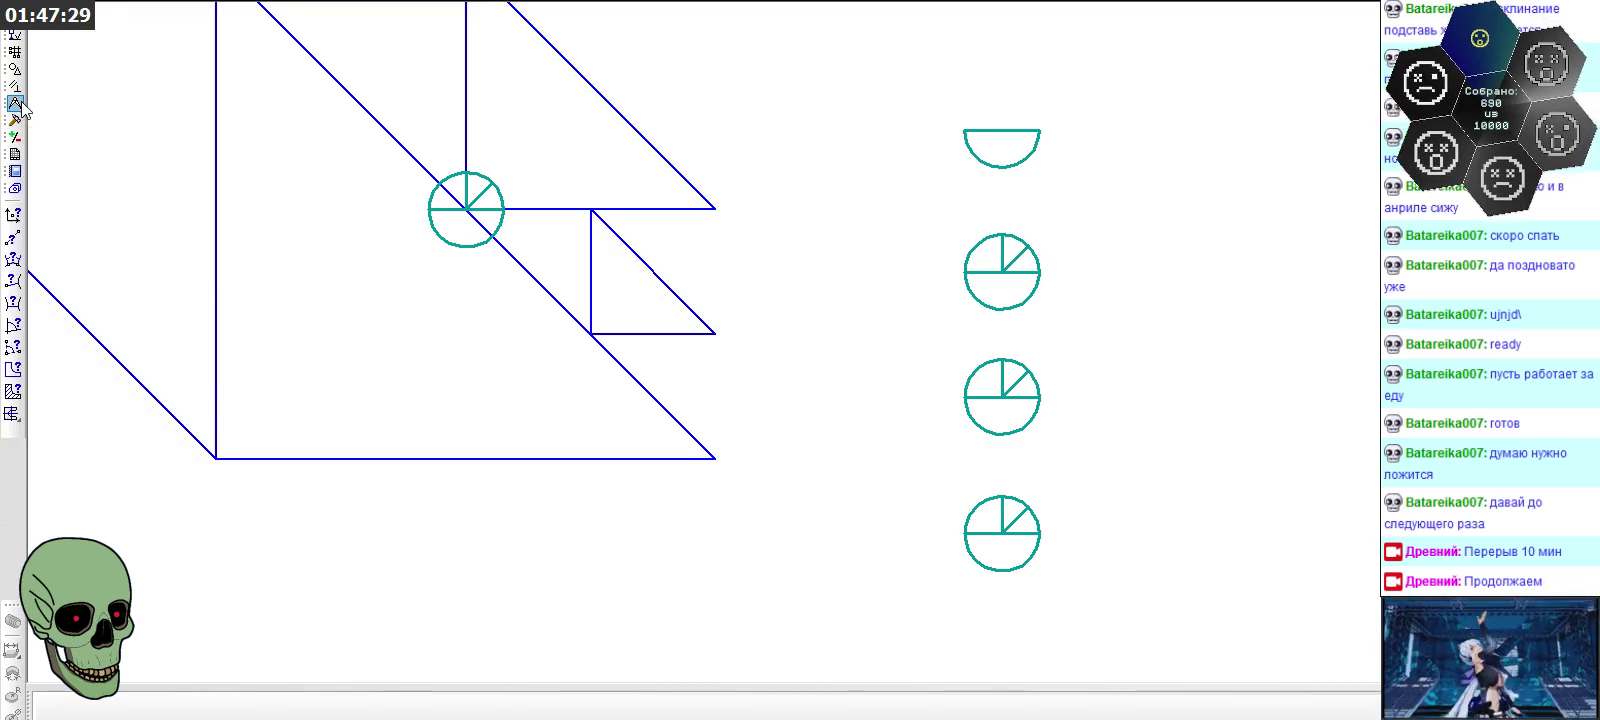
Trim the second marker's lower half, left diameter, vertical radius and extra arc into a wedge
click(15, 120)
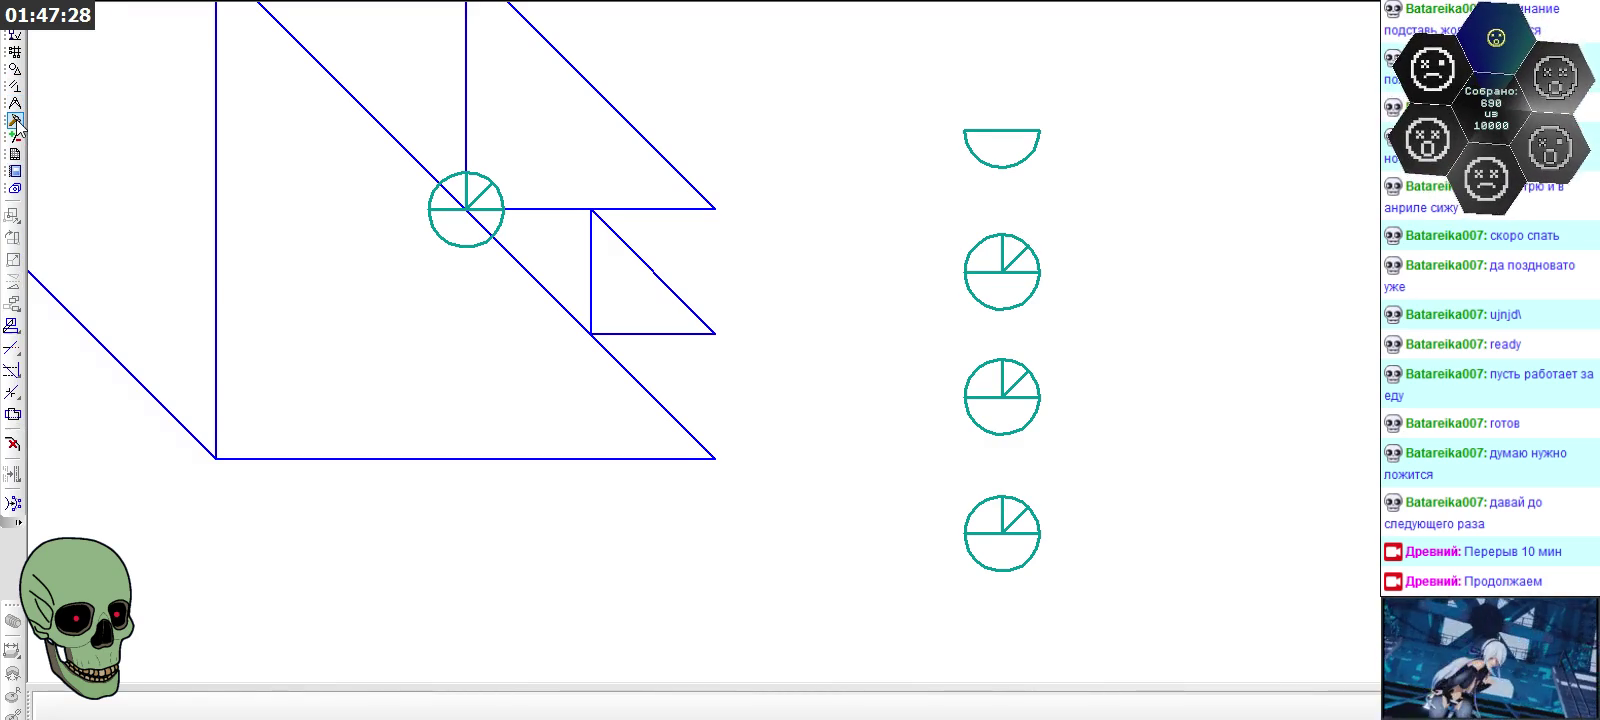
click(12, 347)
scroll(1034, 311, up, 1)
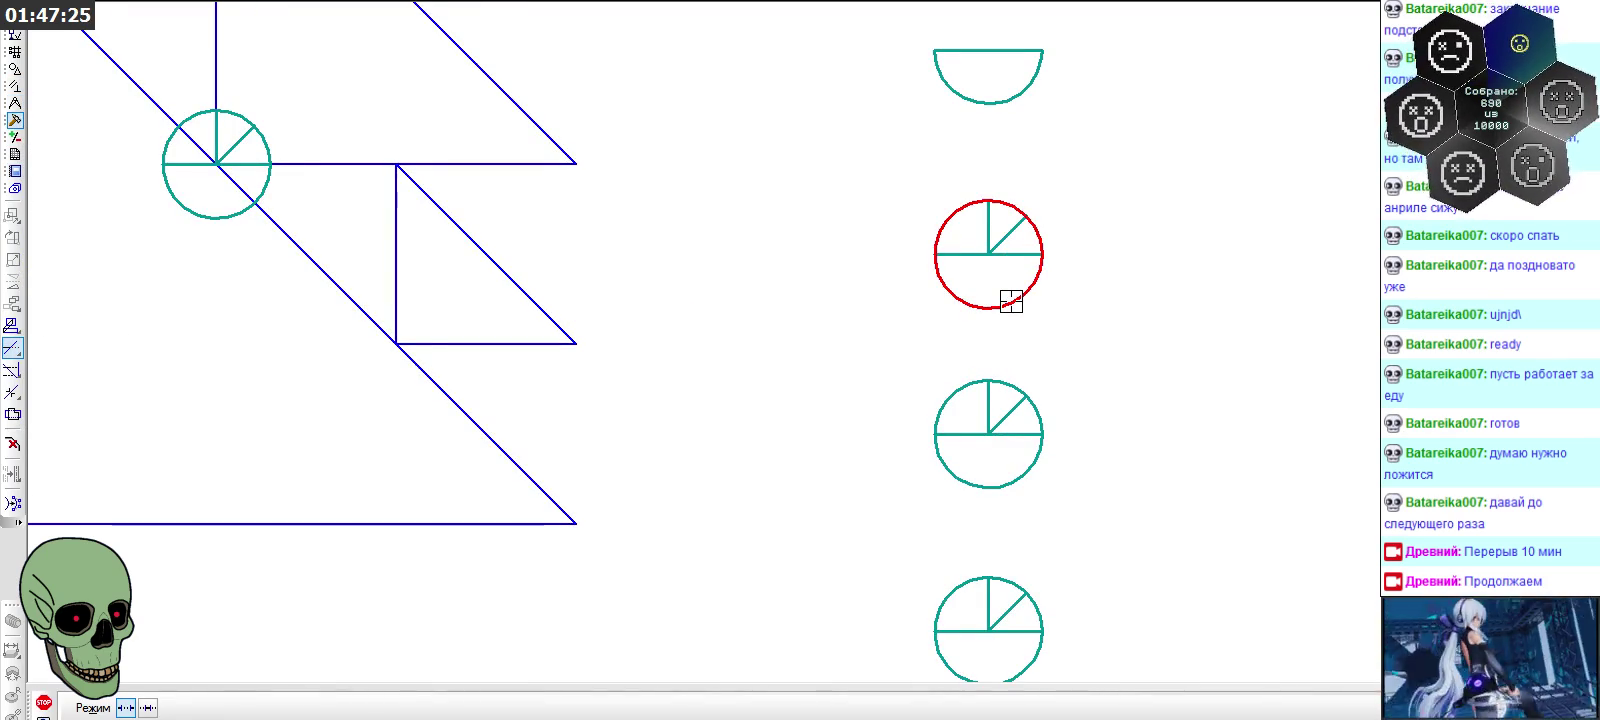
click(975, 314)
scroll(913, 347, down, 1)
scroll(913, 347, up, 2)
click(949, 254)
click(991, 215)
click(934, 225)
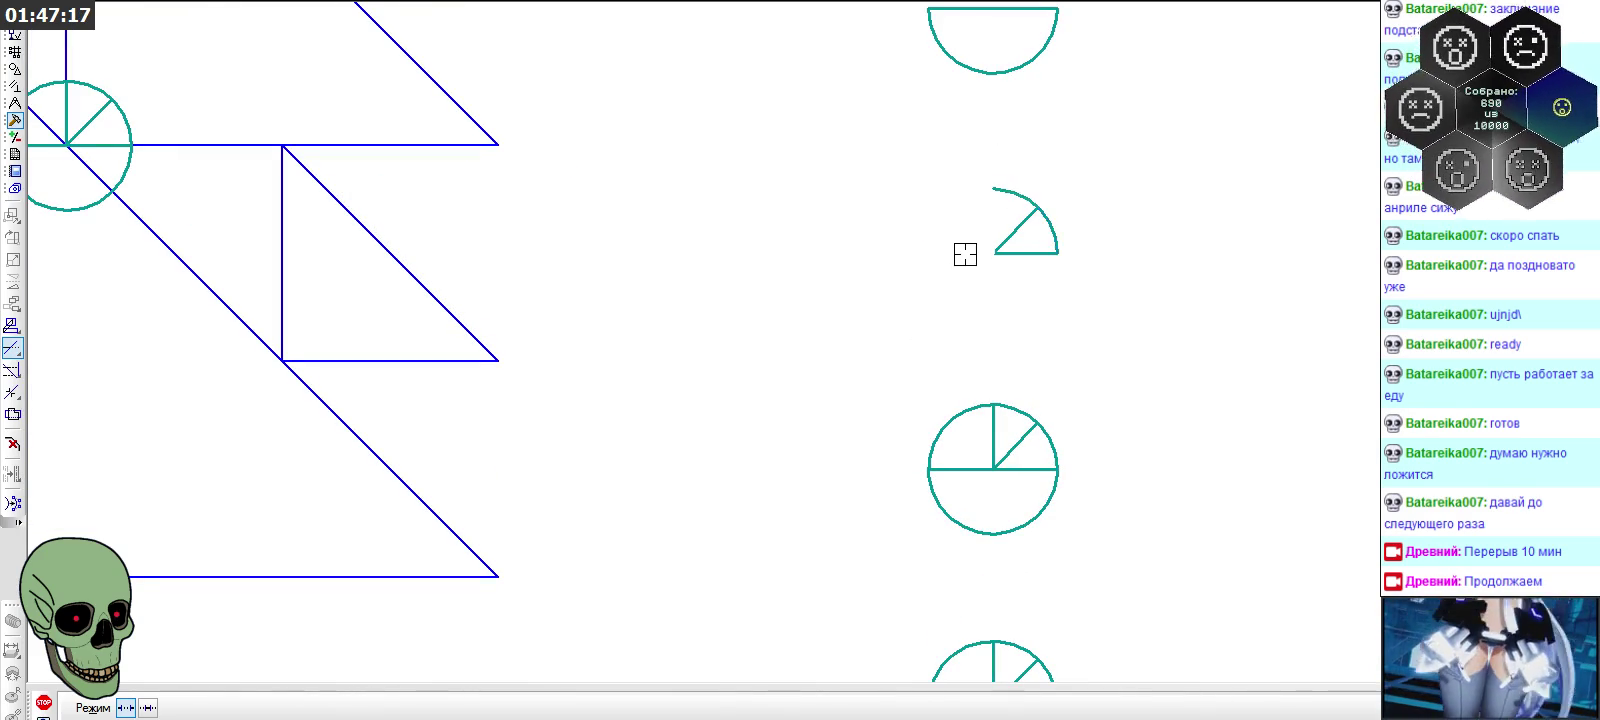
click(1007, 196)
scroll(950, 286, down, 2)
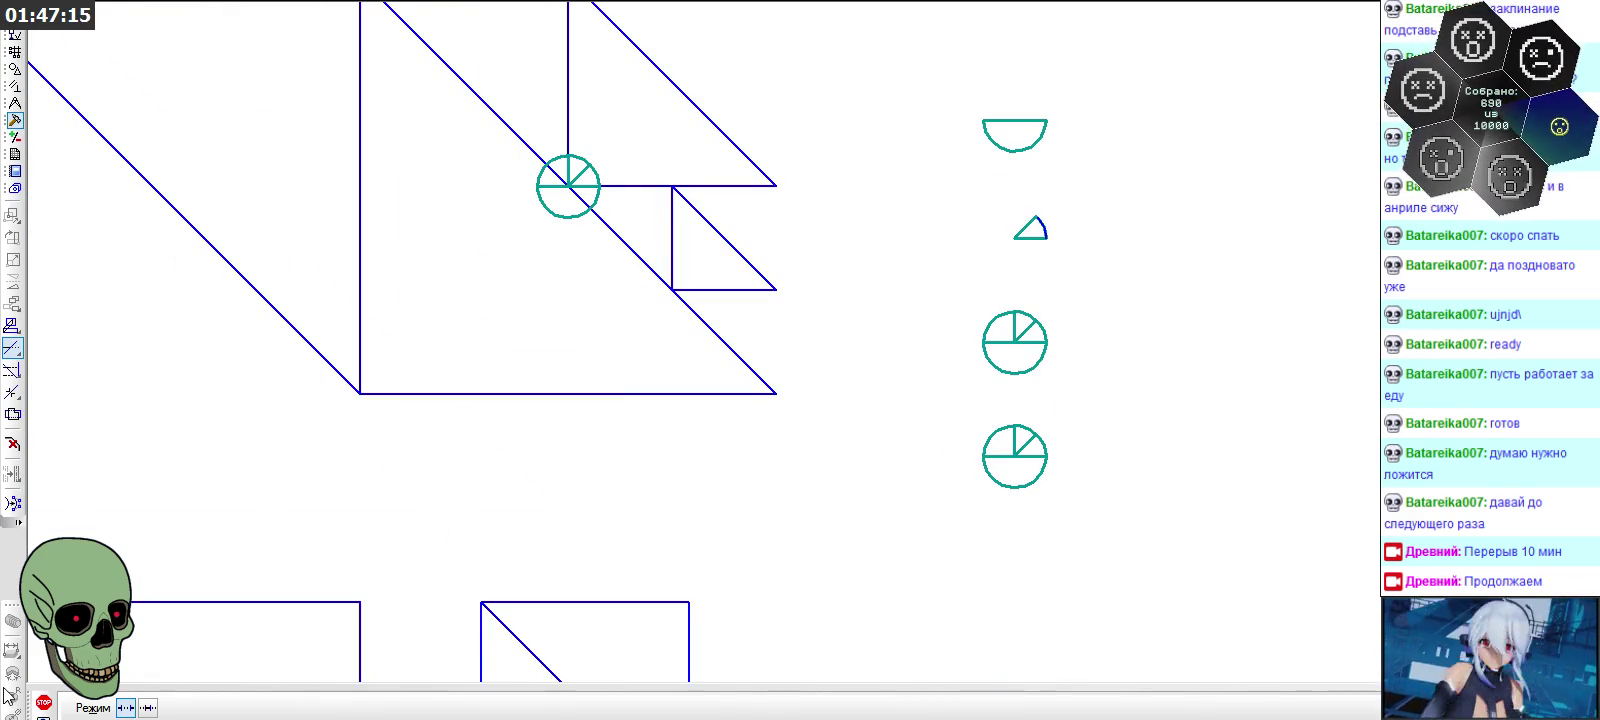
click(43, 702)
Window-select the small wedge and fix an arc at the small square's top-left corner
scroll(982, 279, up, 1)
scroll(1071, 190, up, 2)
click(1090, 200)
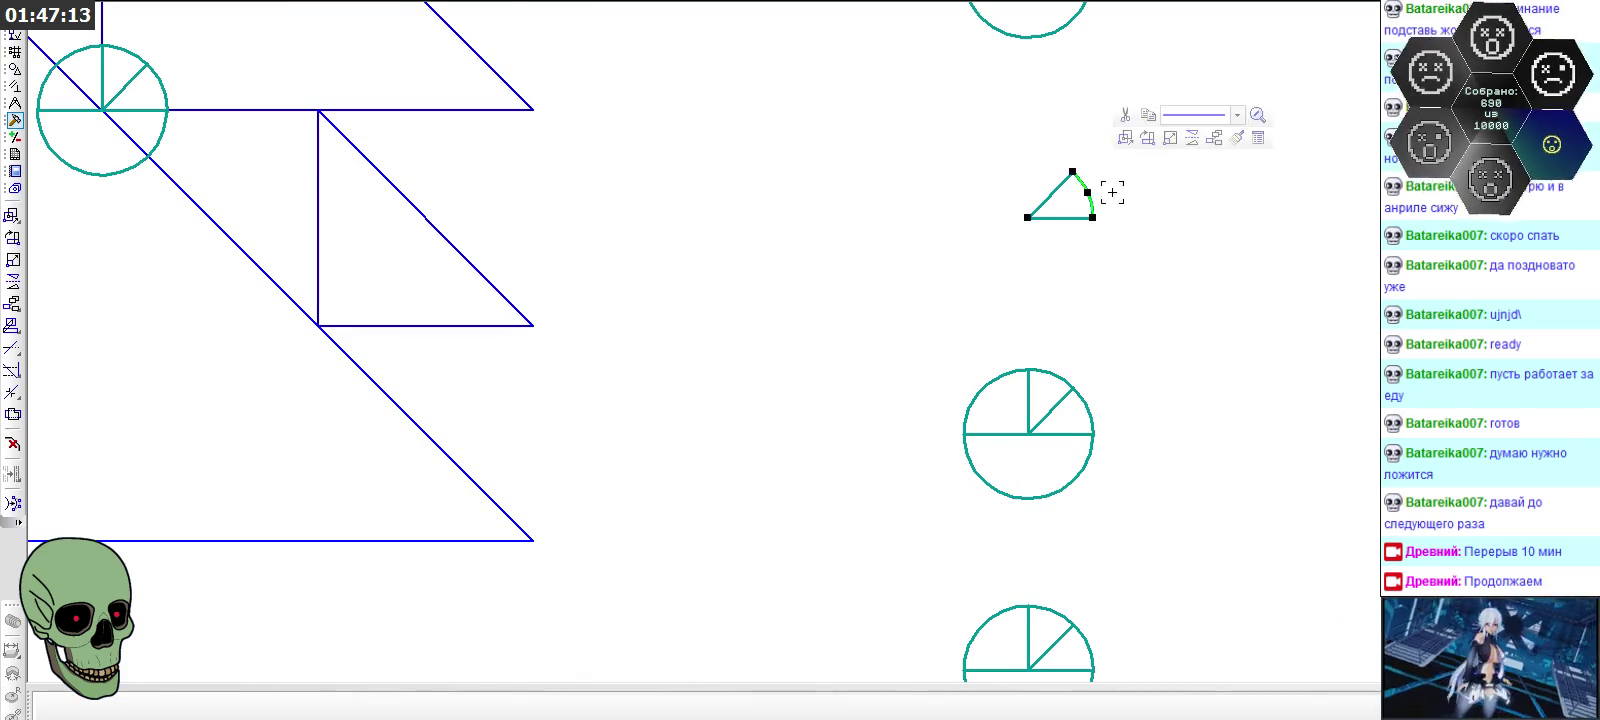
key(Escape)
scroll(1139, 227, down, 1)
drag(1028, 162, 1150, 250)
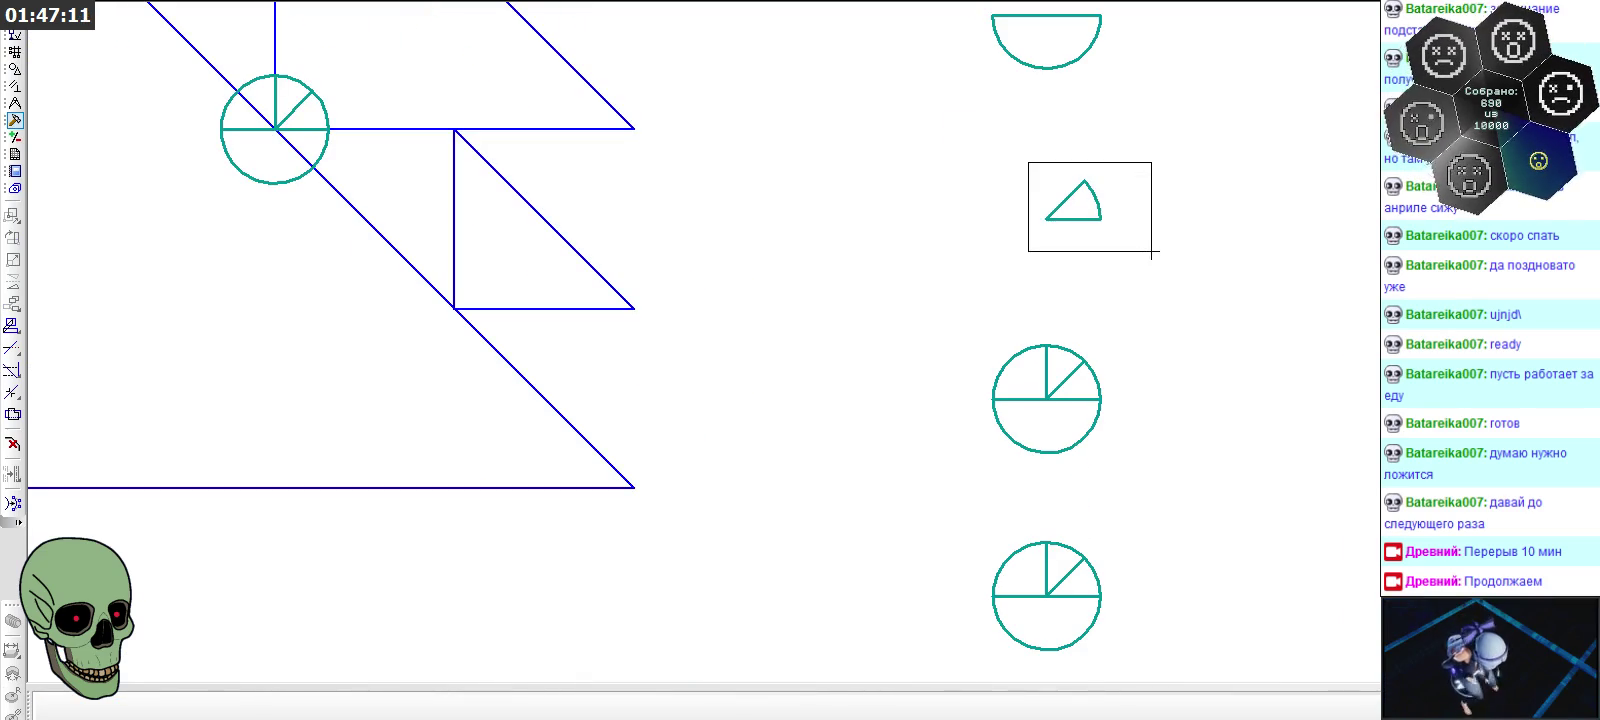
scroll(1093, 147, down, 2)
scroll(1093, 147, down, 1)
scroll(807, 504, down, 1)
scroll(832, 486, up, 2)
scroll(835, 453, up, 1)
click(835, 453)
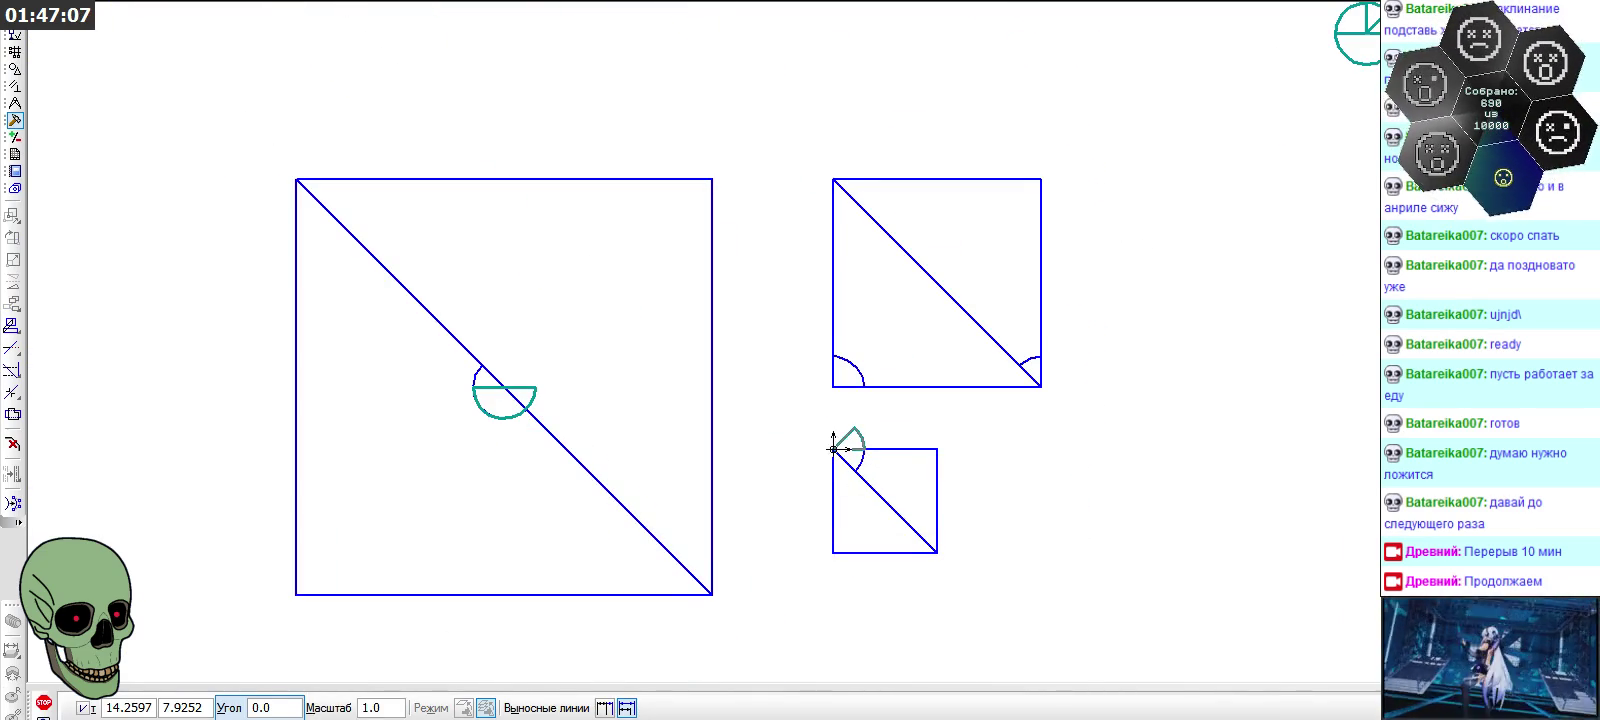
Stop placing arcs at the small square's corner and zoom out over the square groups
click(43, 702)
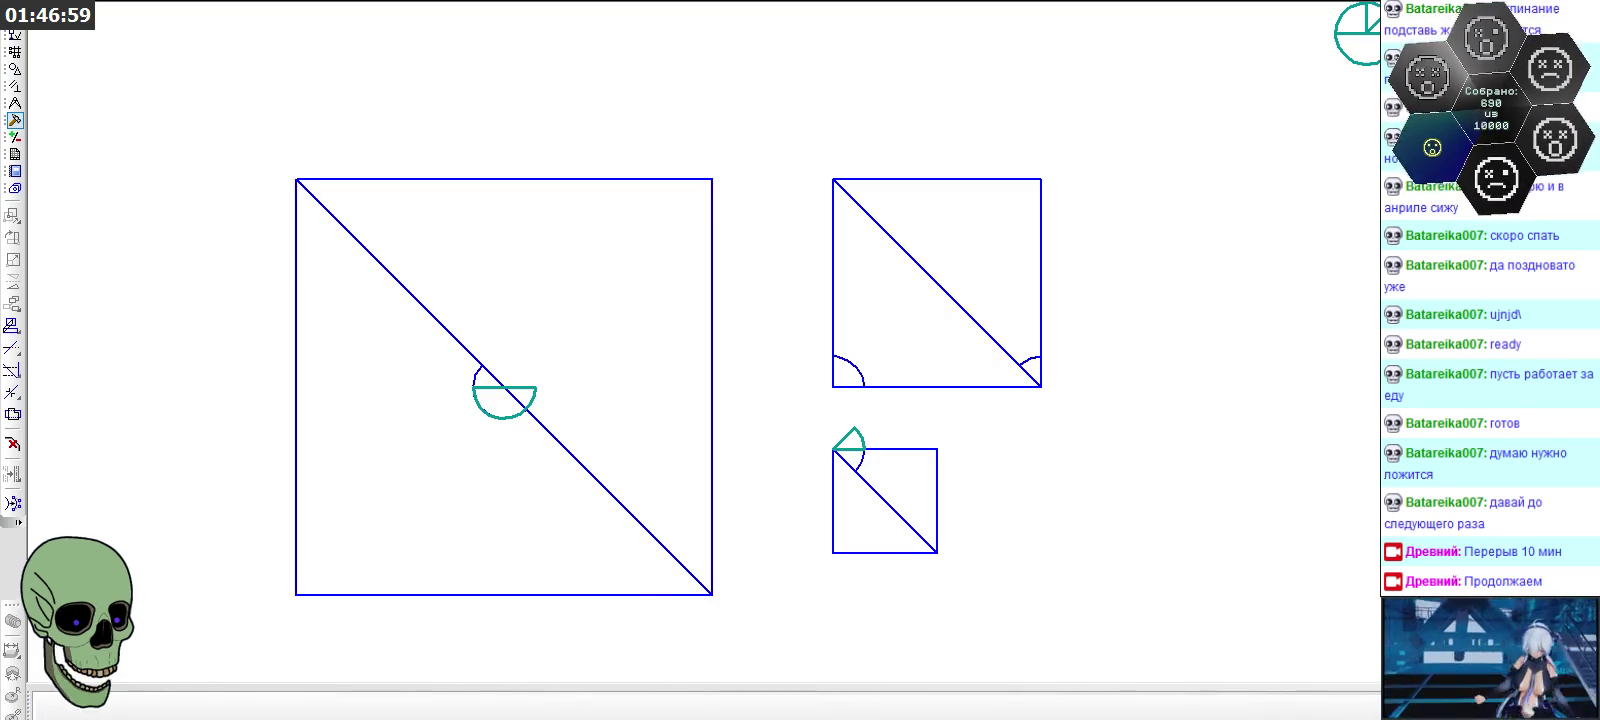
scroll(1170, 385, down, 1)
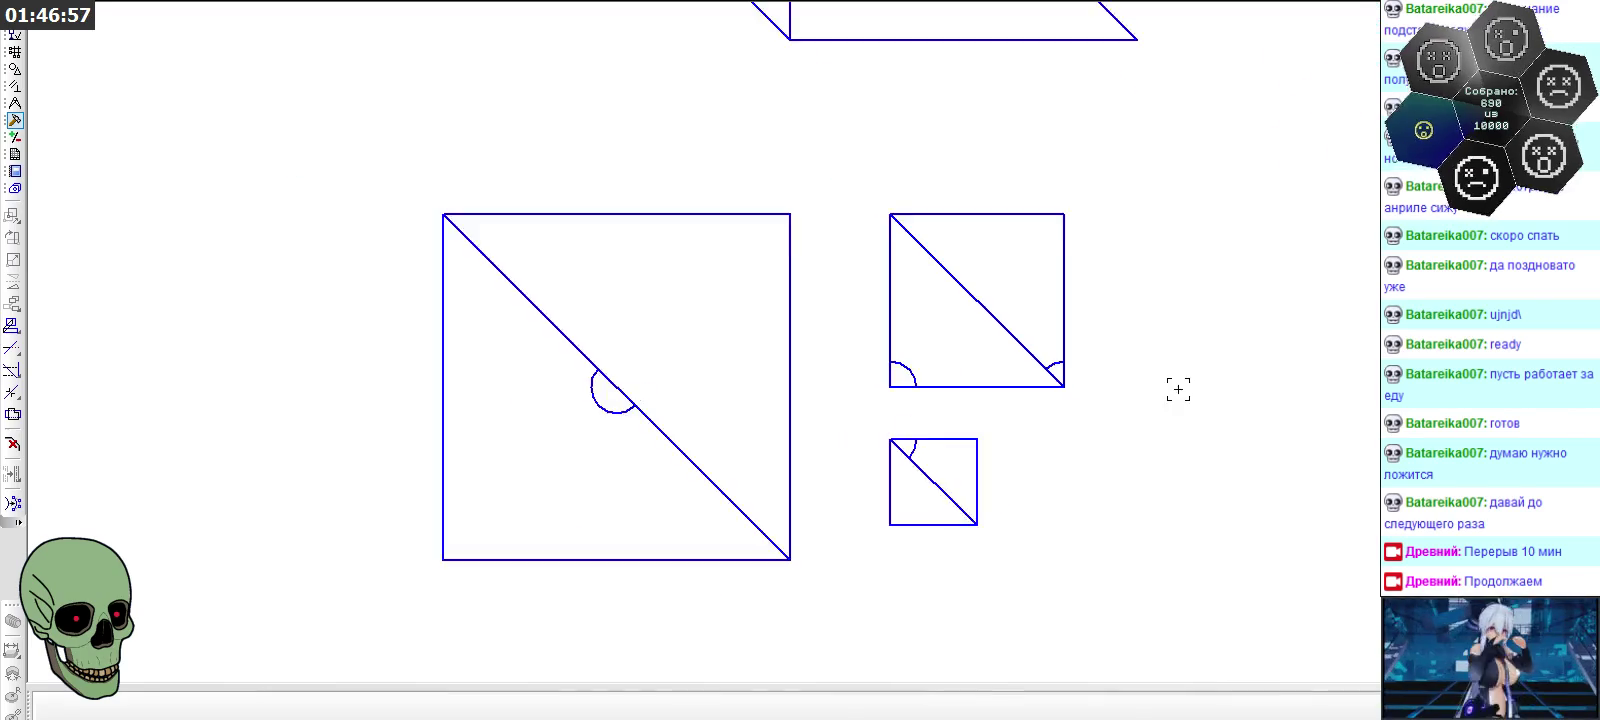
scroll(899, 401, down, 2)
scroll(743, 378, down, 1)
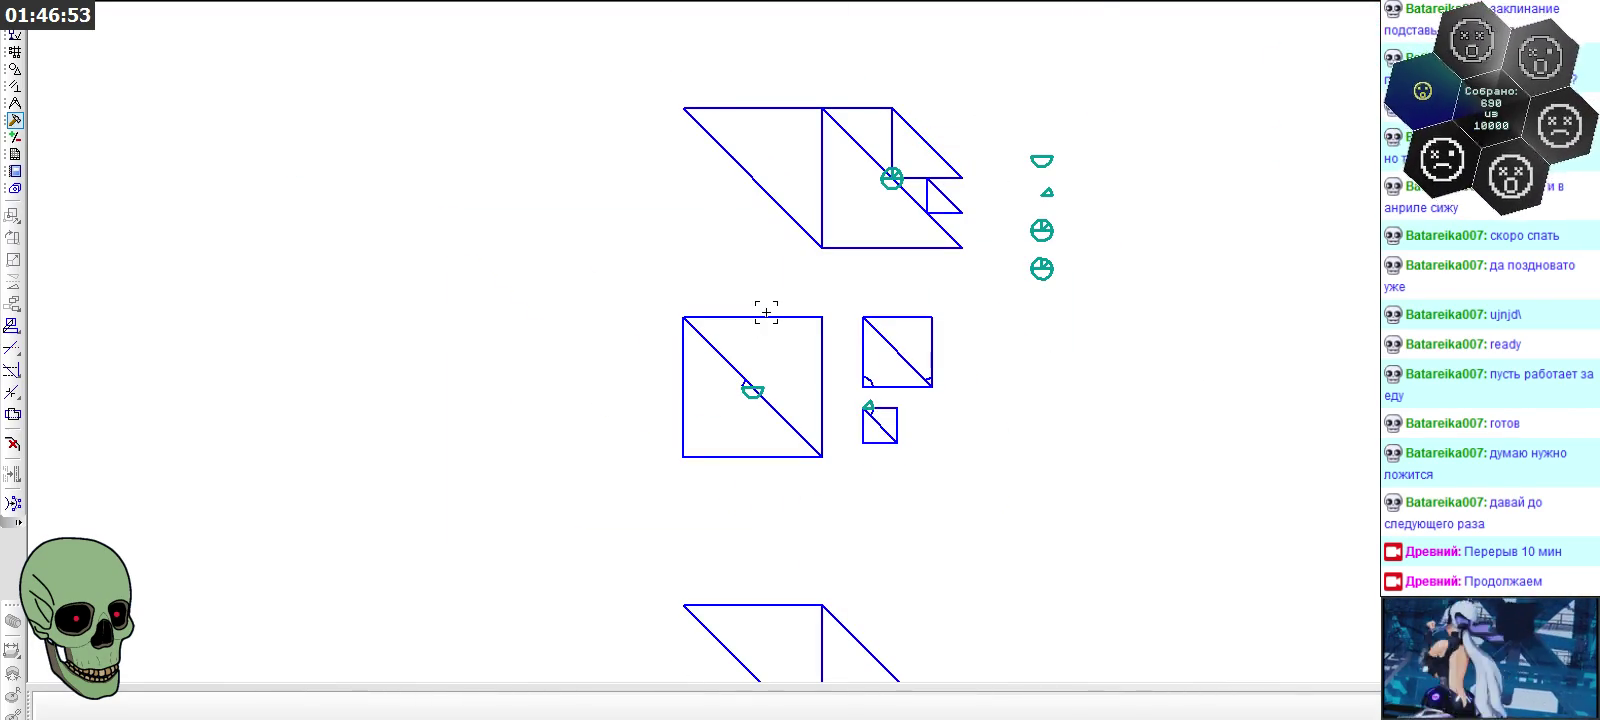
scroll(786, 267, down, 2)
scroll(786, 262, down, 2)
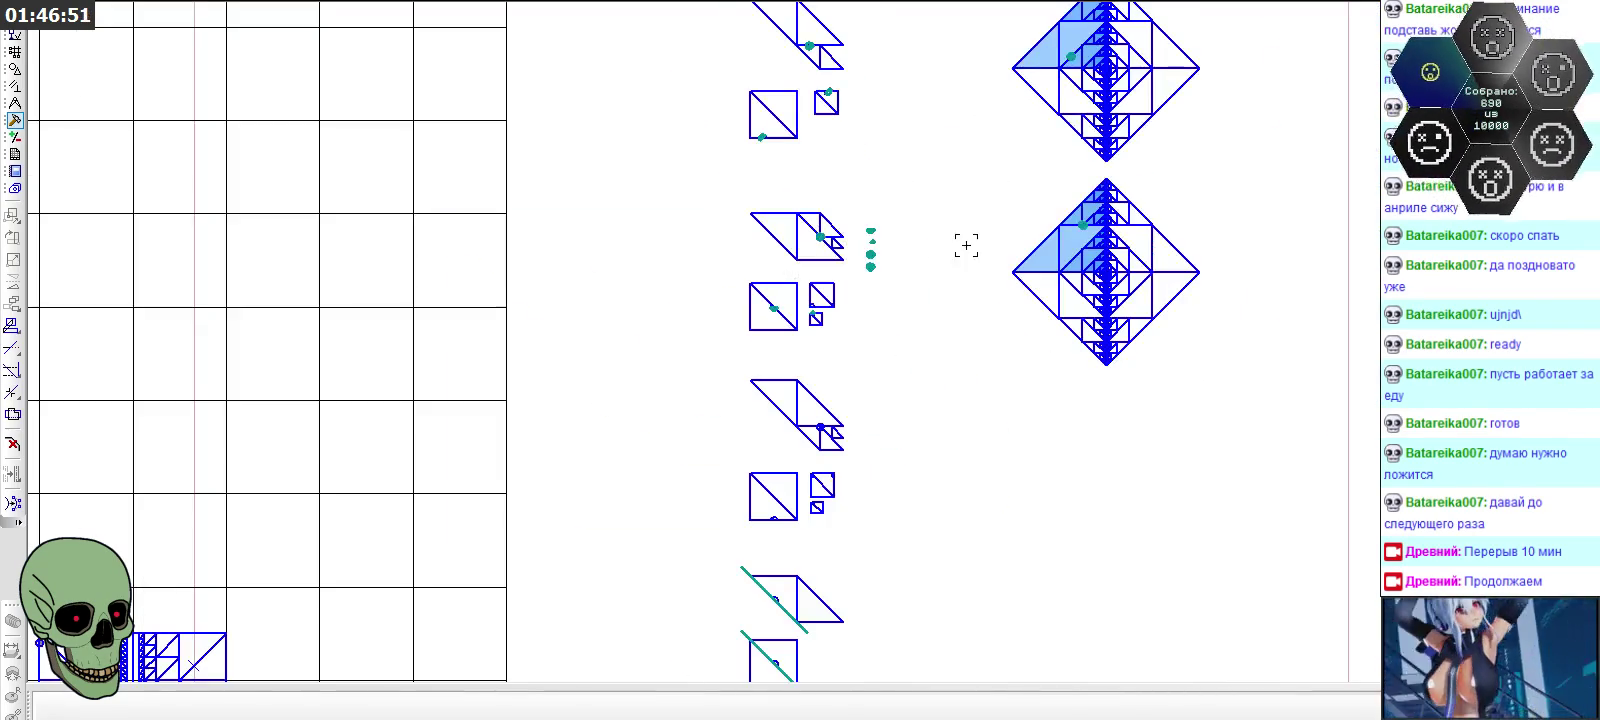
scroll(1085, 232, up, 5)
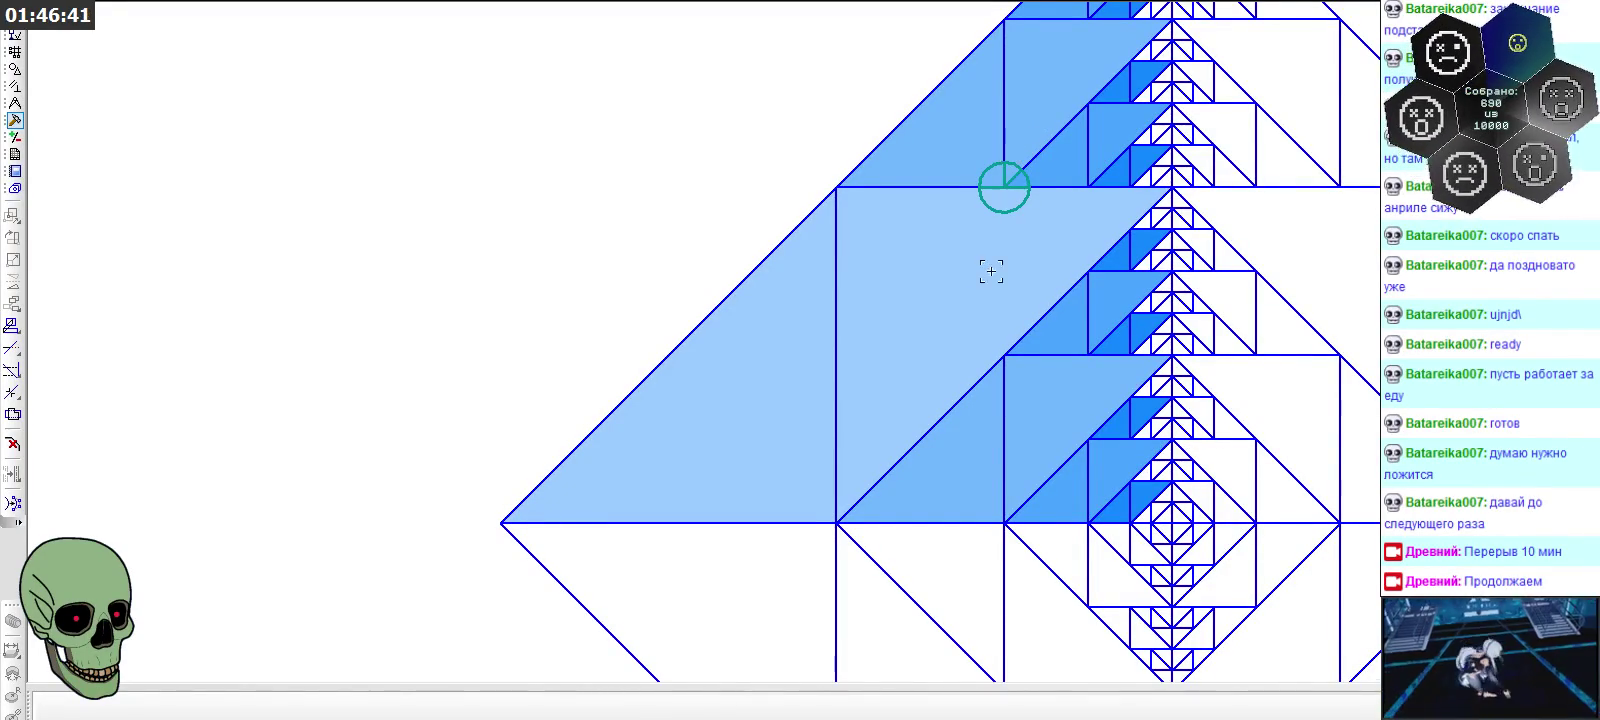
scroll(982, 335, down, 1)
scroll(982, 339, down, 1)
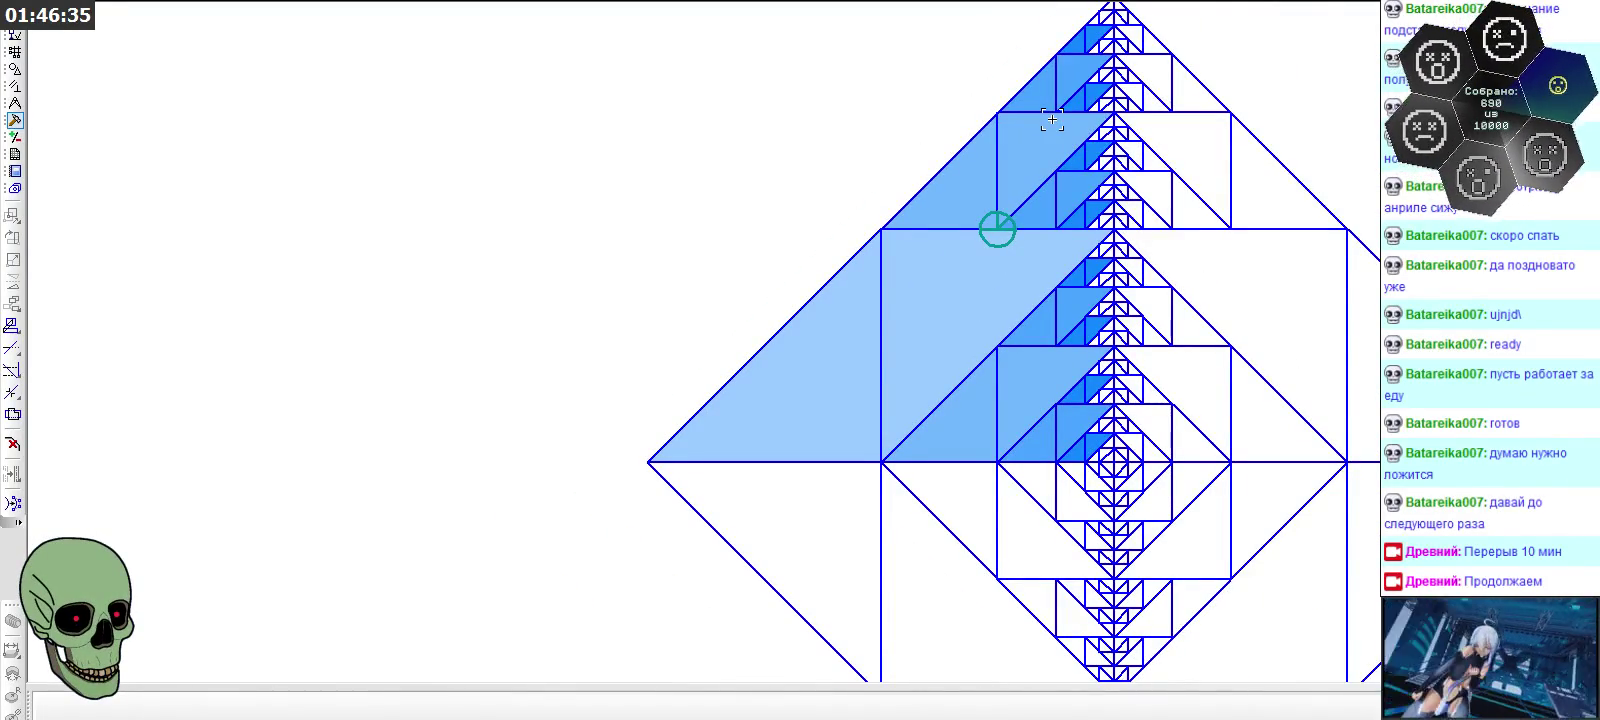
scroll(1067, 163, down, 1)
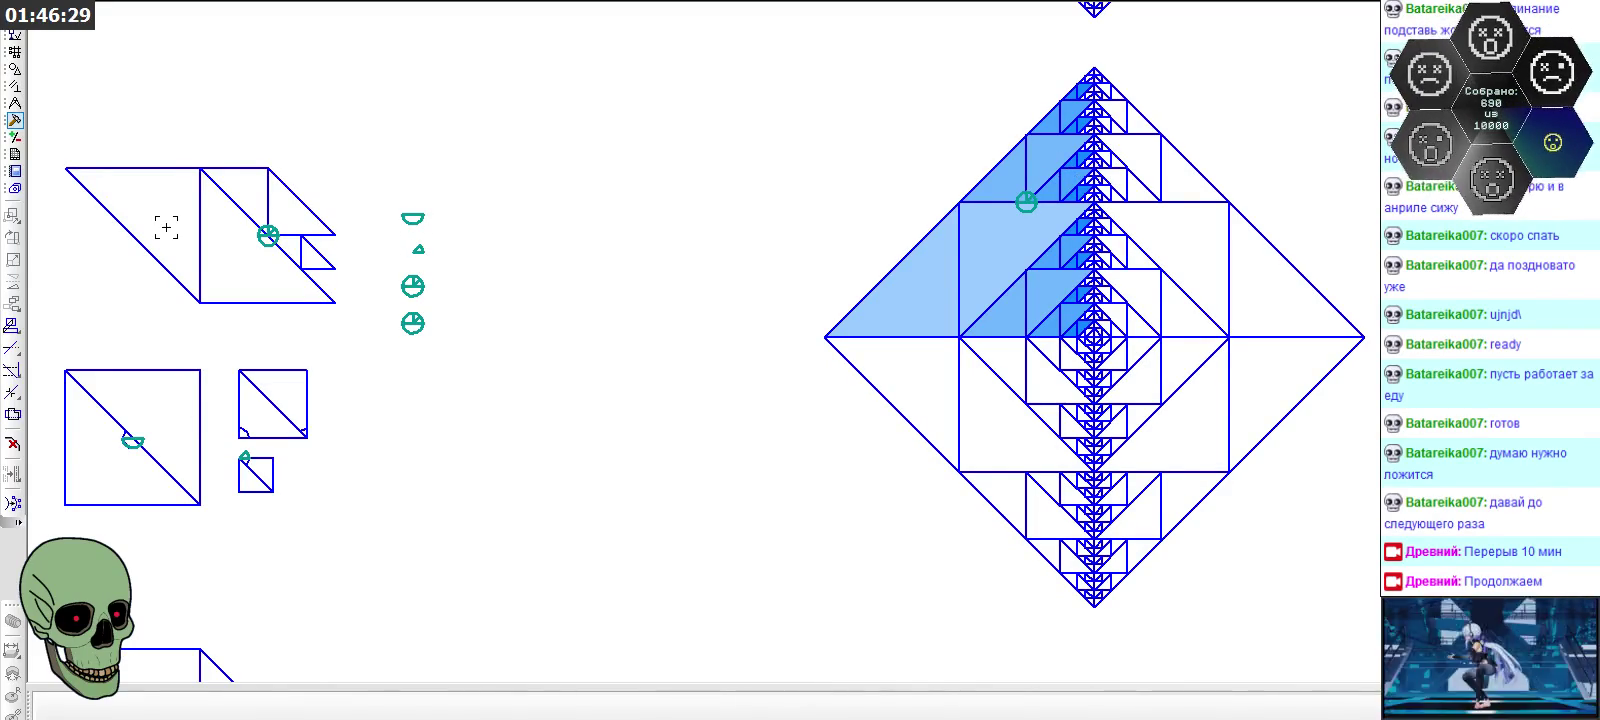
scroll(166, 228, up, 1)
scroll(166, 228, up, 2)
scroll(166, 228, up, 1)
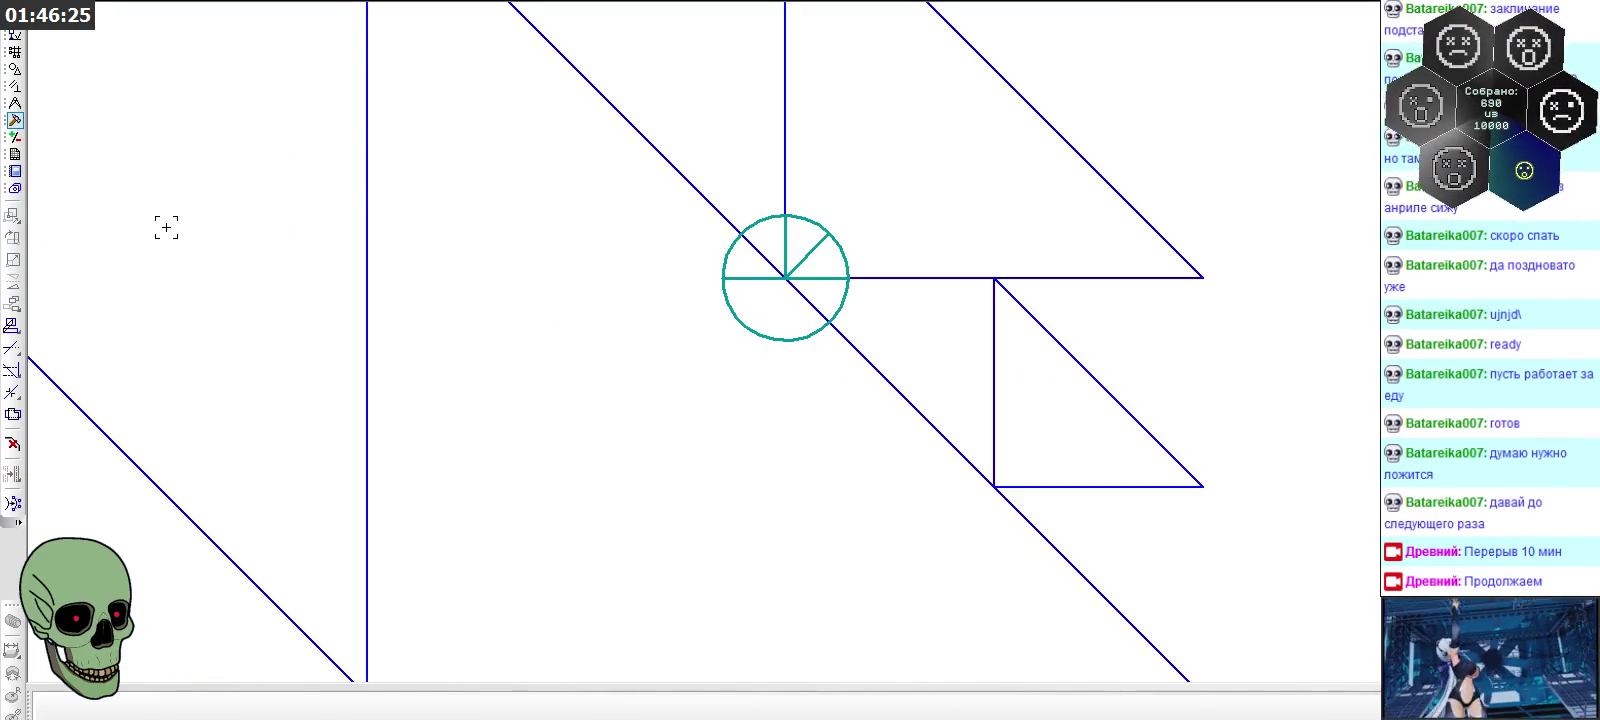
scroll(166, 228, down, 1)
scroll(166, 228, down, 1)
scroll(166, 228, down, 1)
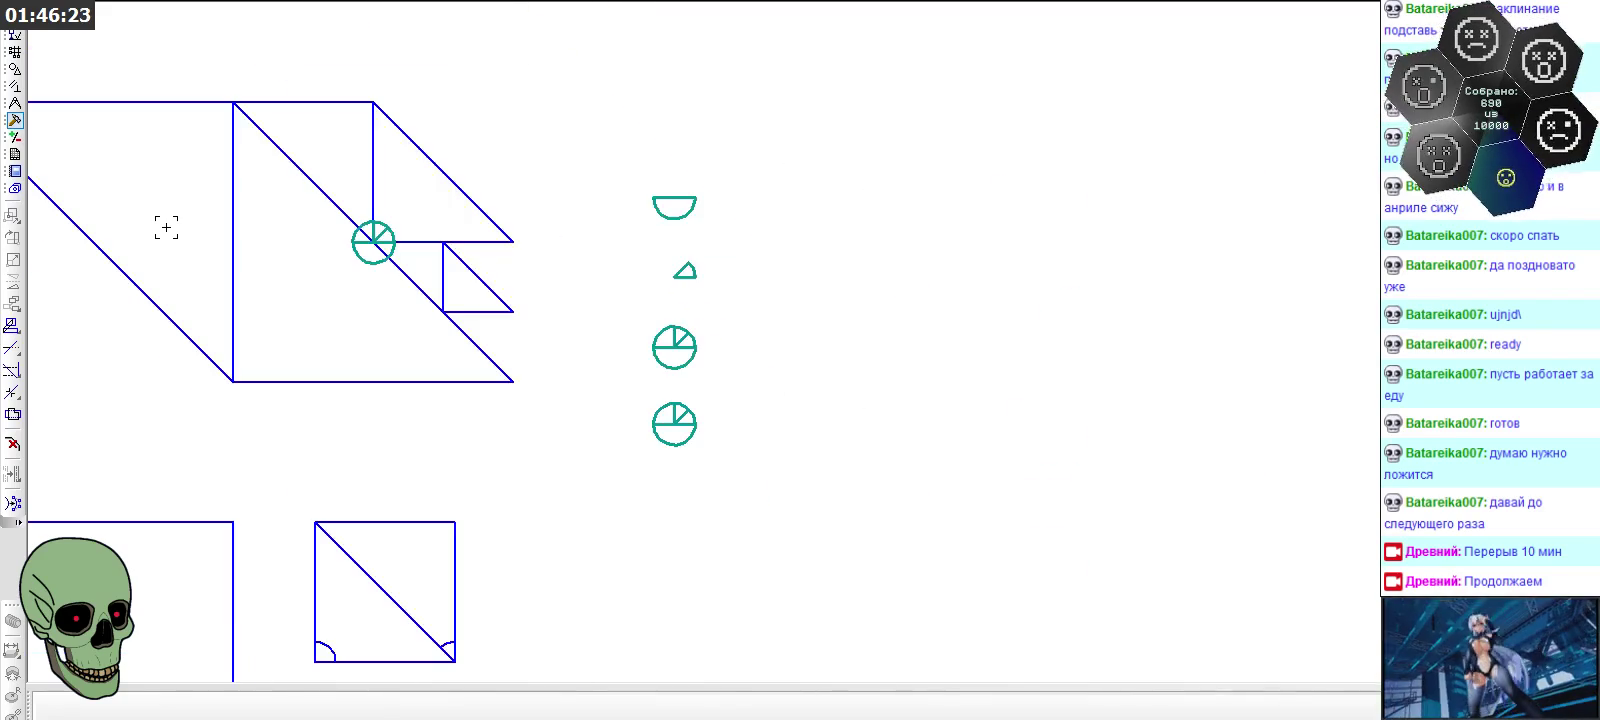
scroll(166, 228, down, 1)
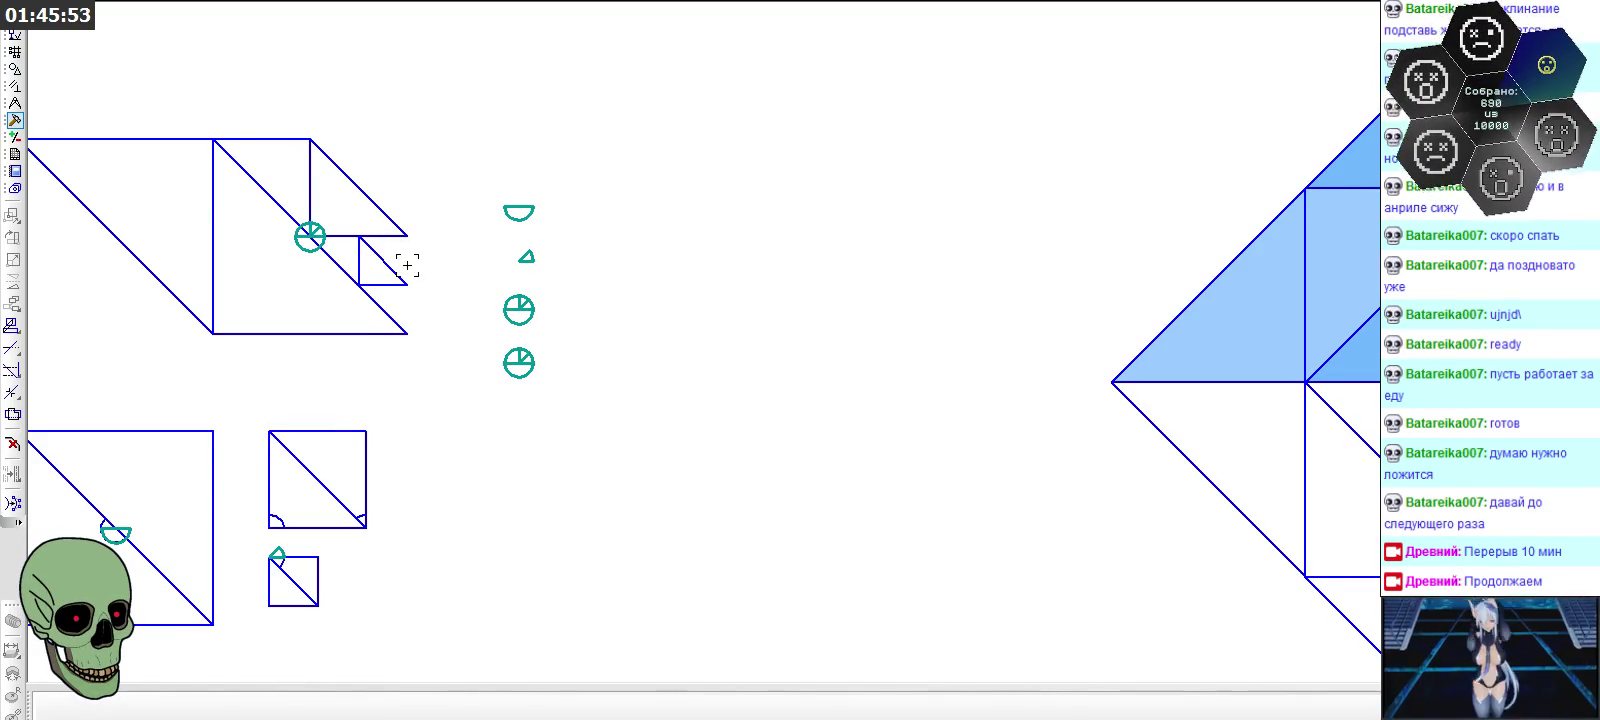
scroll(407, 265, down, 1)
scroll(407, 265, down, 1)
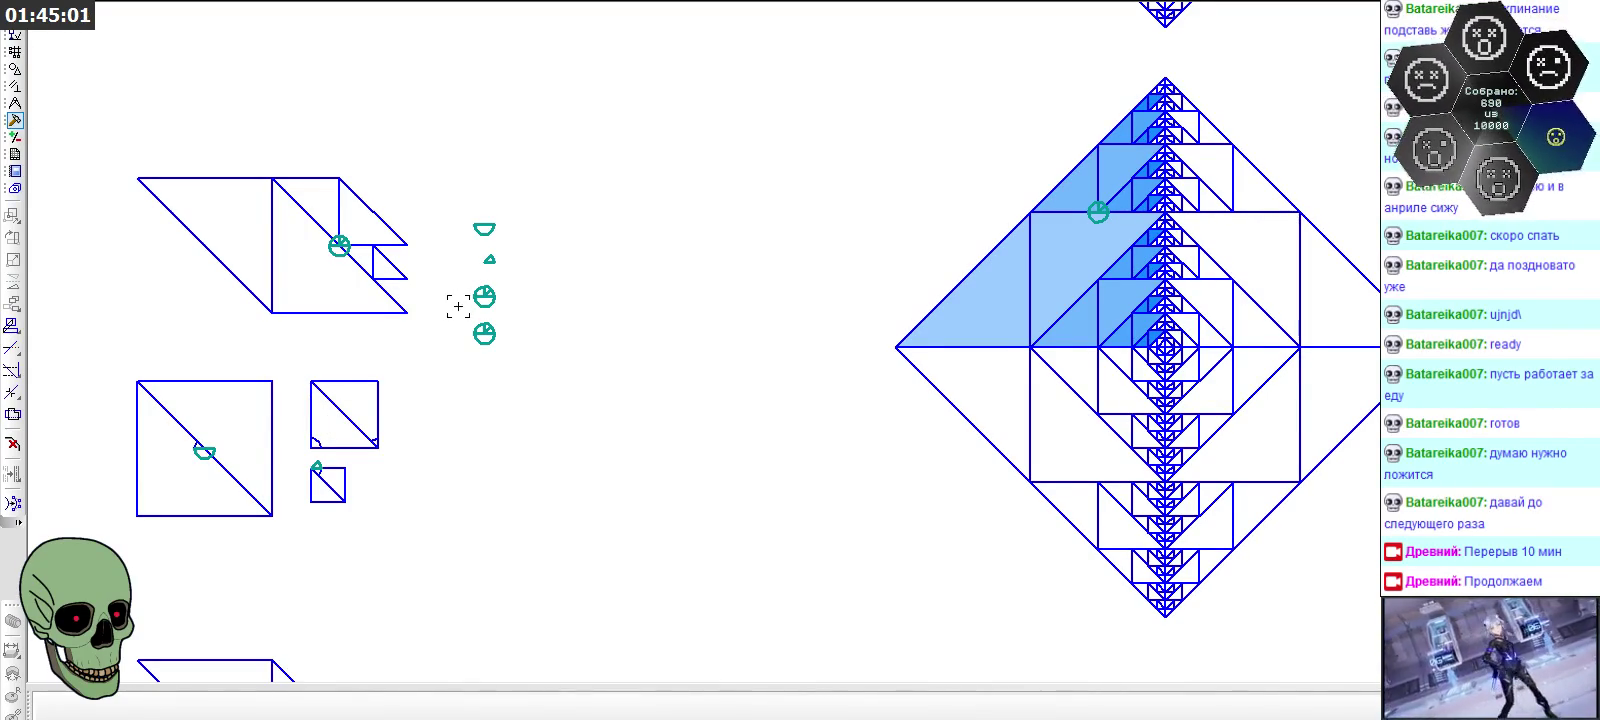
scroll(458, 306, up, 3)
scroll(462, 290, up, 2)
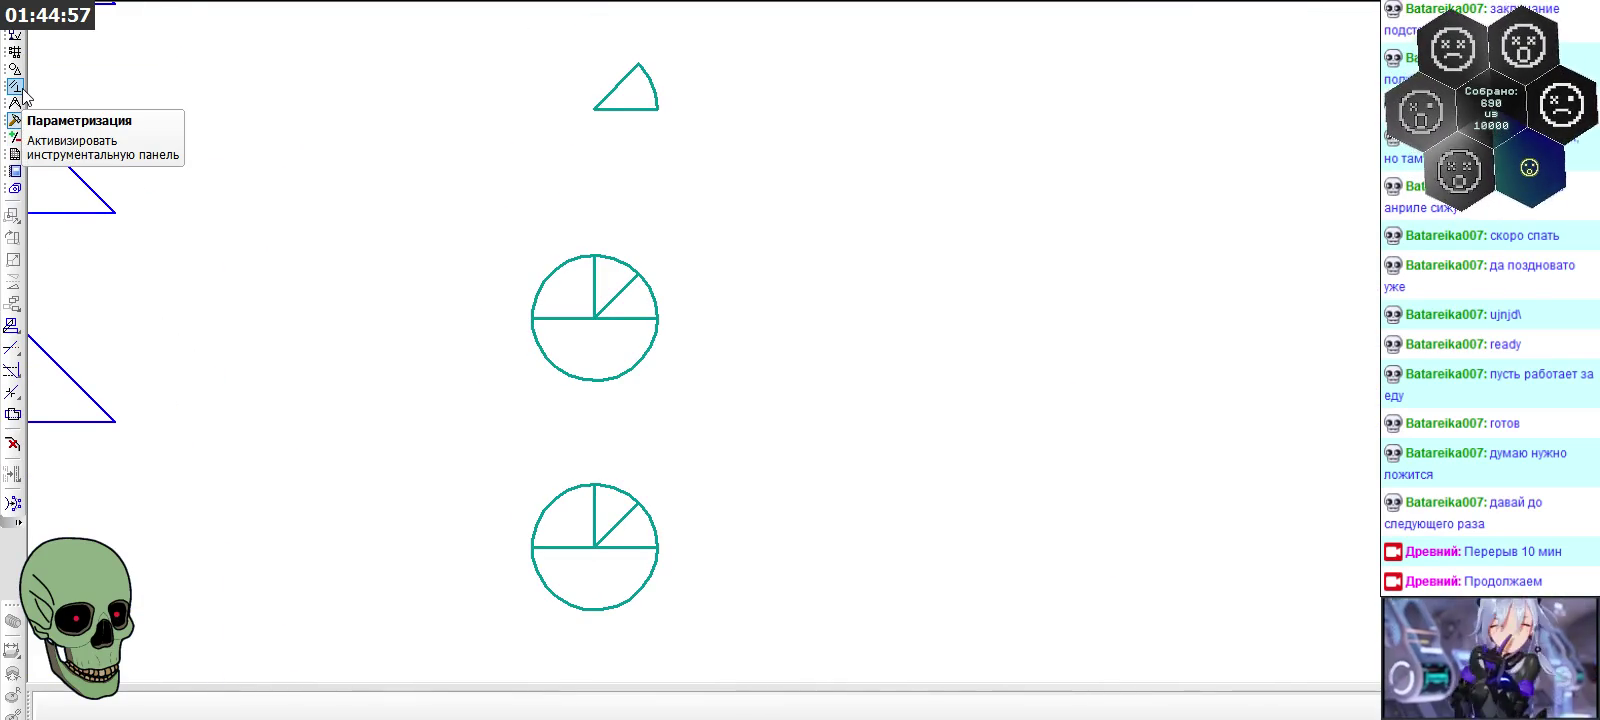
scroll(803, 251, down, 3)
scroll(803, 251, down, 1)
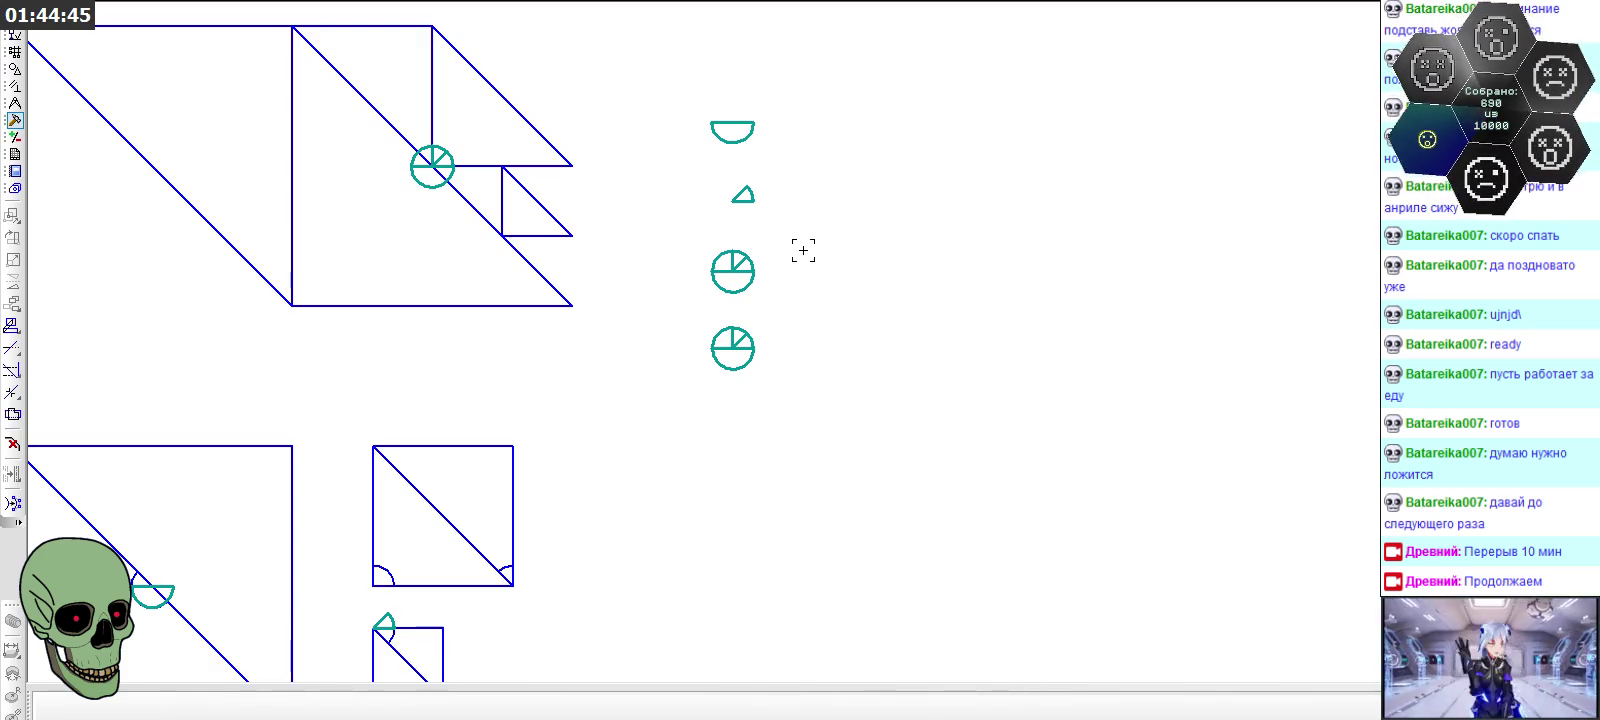
scroll(803, 251, down, 2)
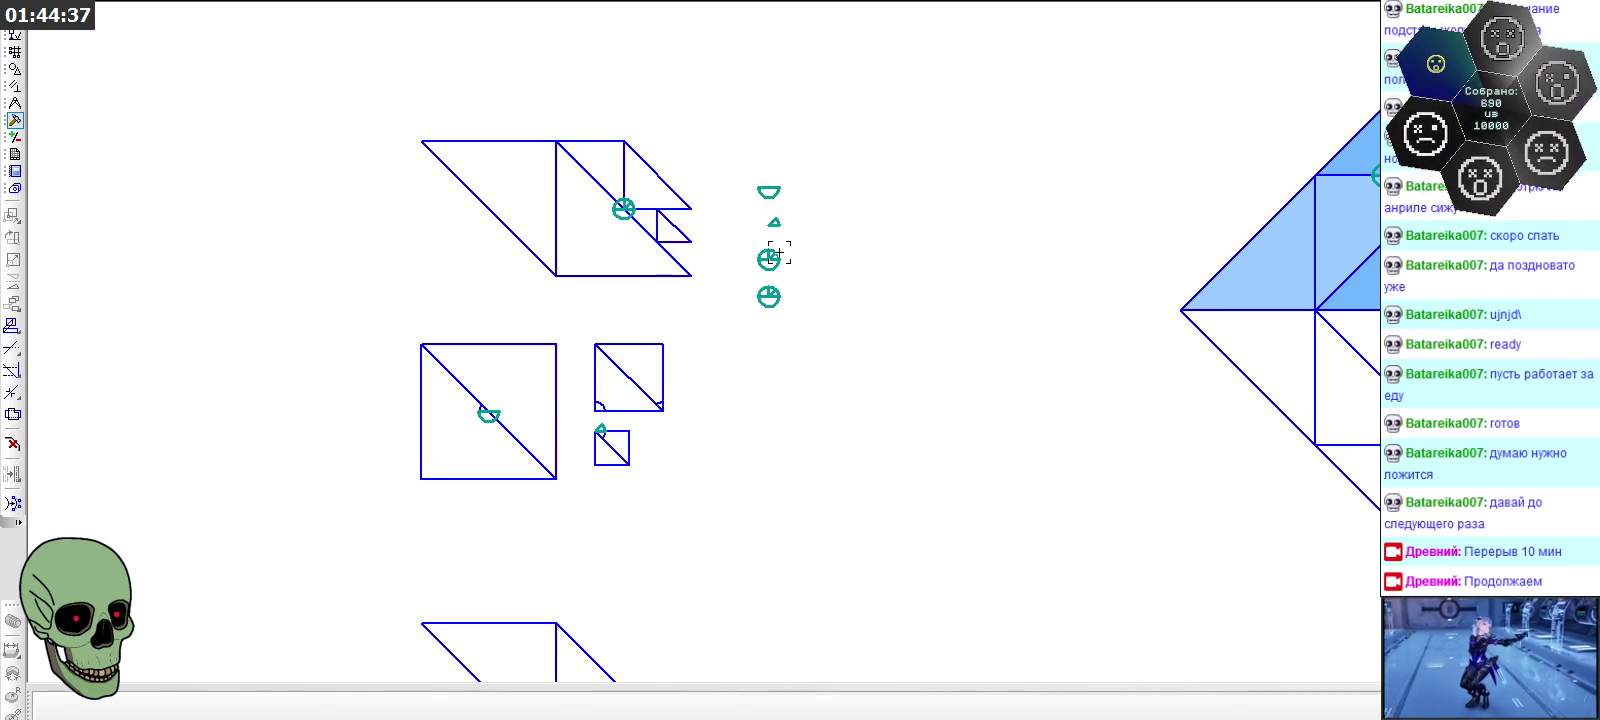
scroll(779, 253, up, 2)
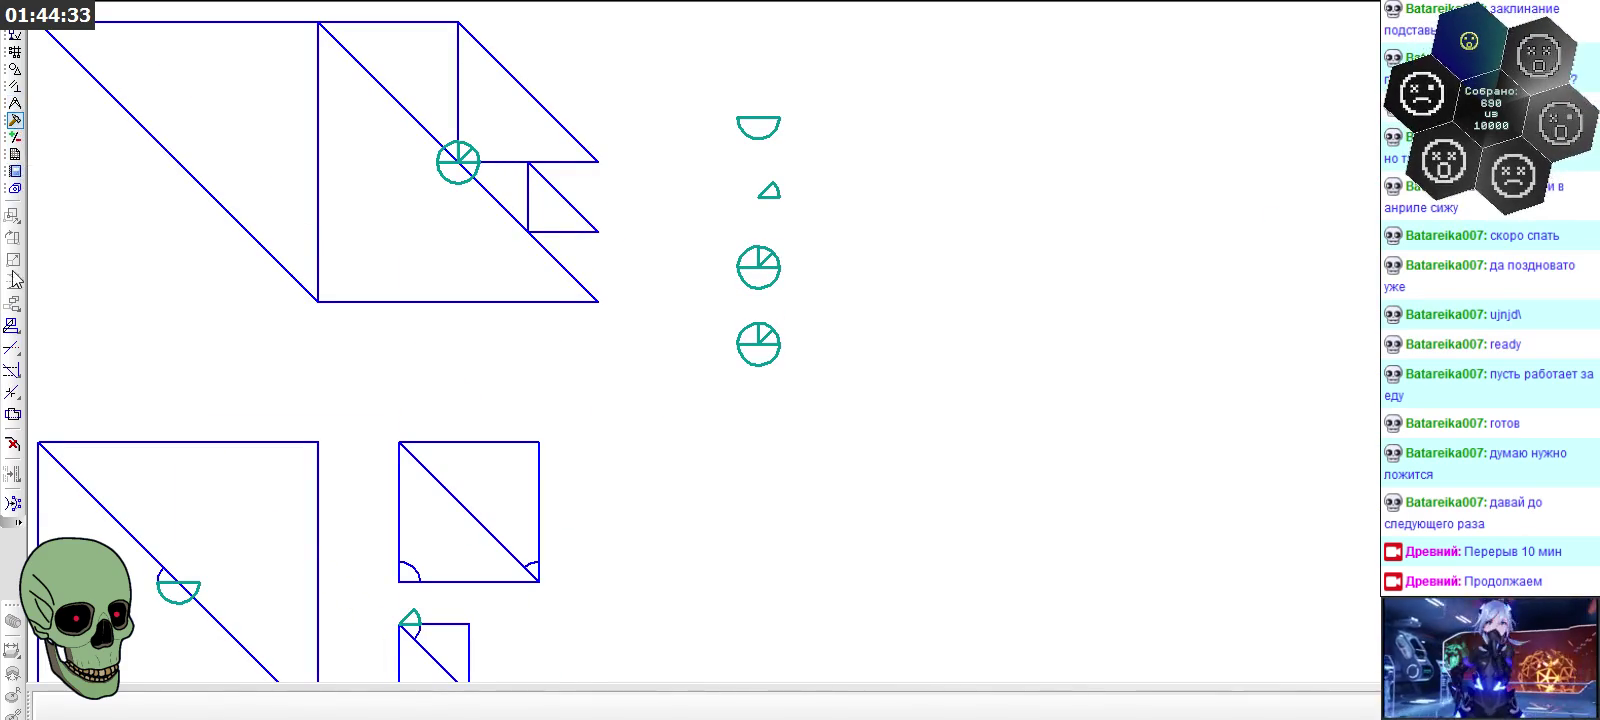
click(13, 347)
Trim the third marker's right horizontal line and lower arc, leaving a quarter-circle sector
scroll(720, 290, up, 2)
scroll(771, 257, up, 1)
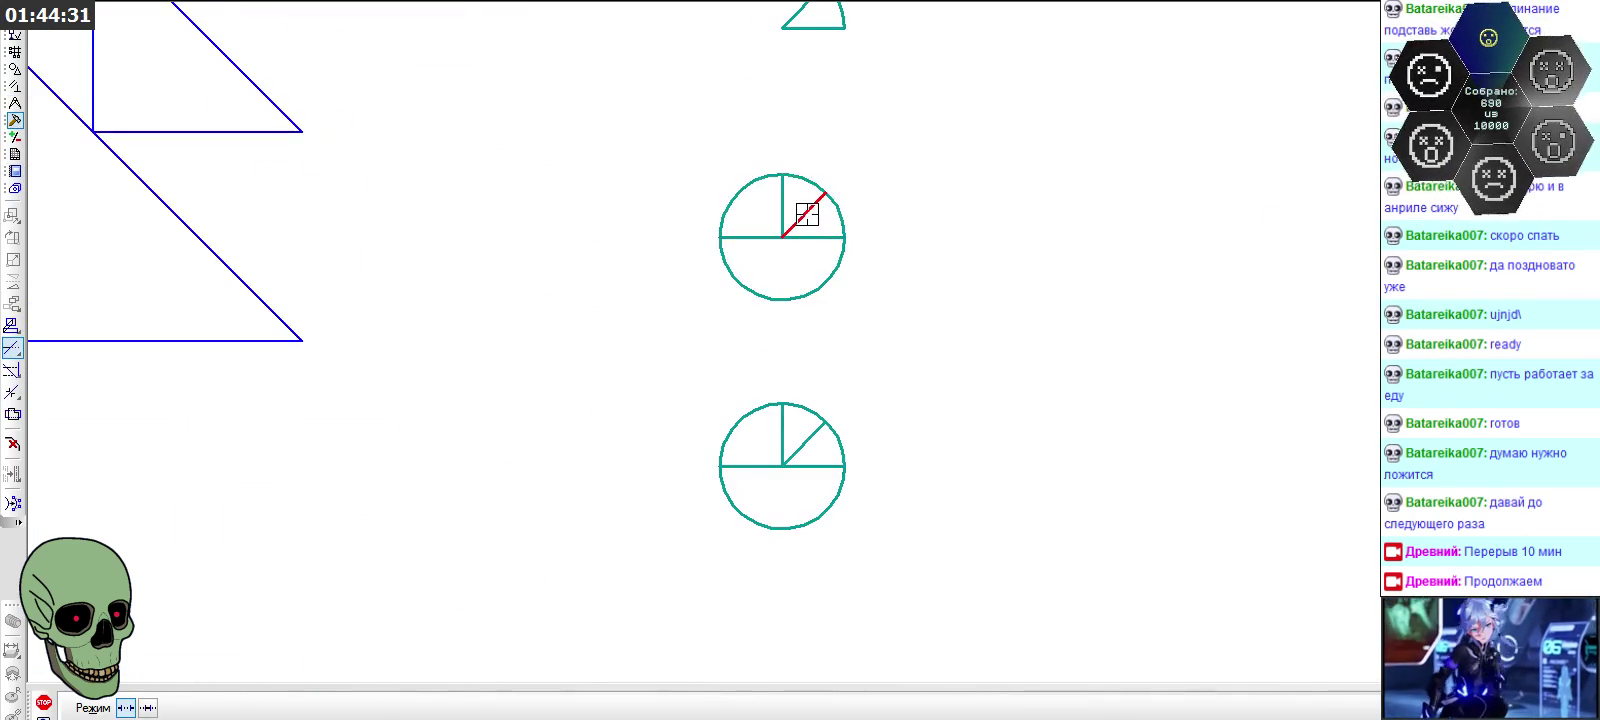
click(833, 238)
scroll(848, 266, down, 1)
click(845, 262)
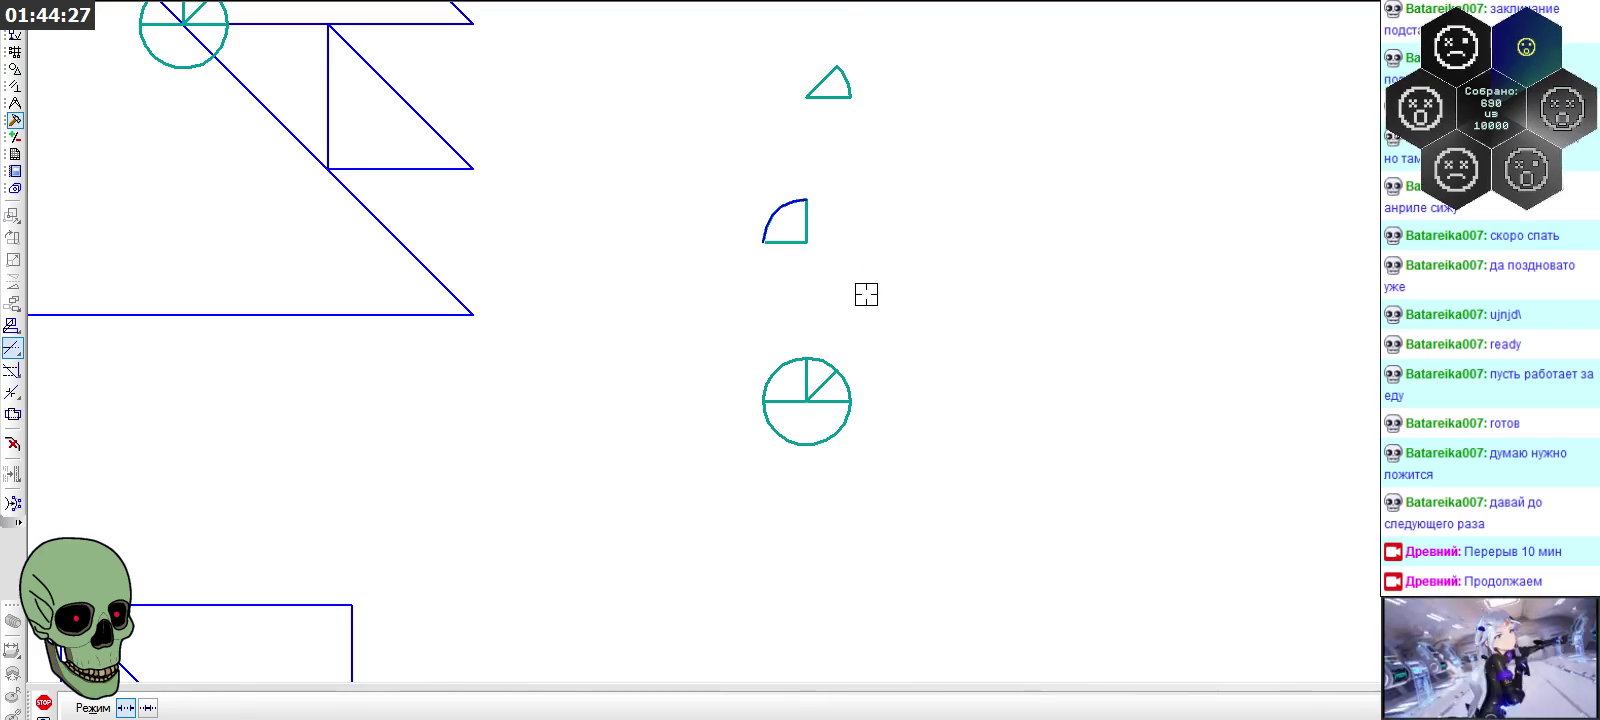
scroll(910, 258, down, 1)
key(Escape)
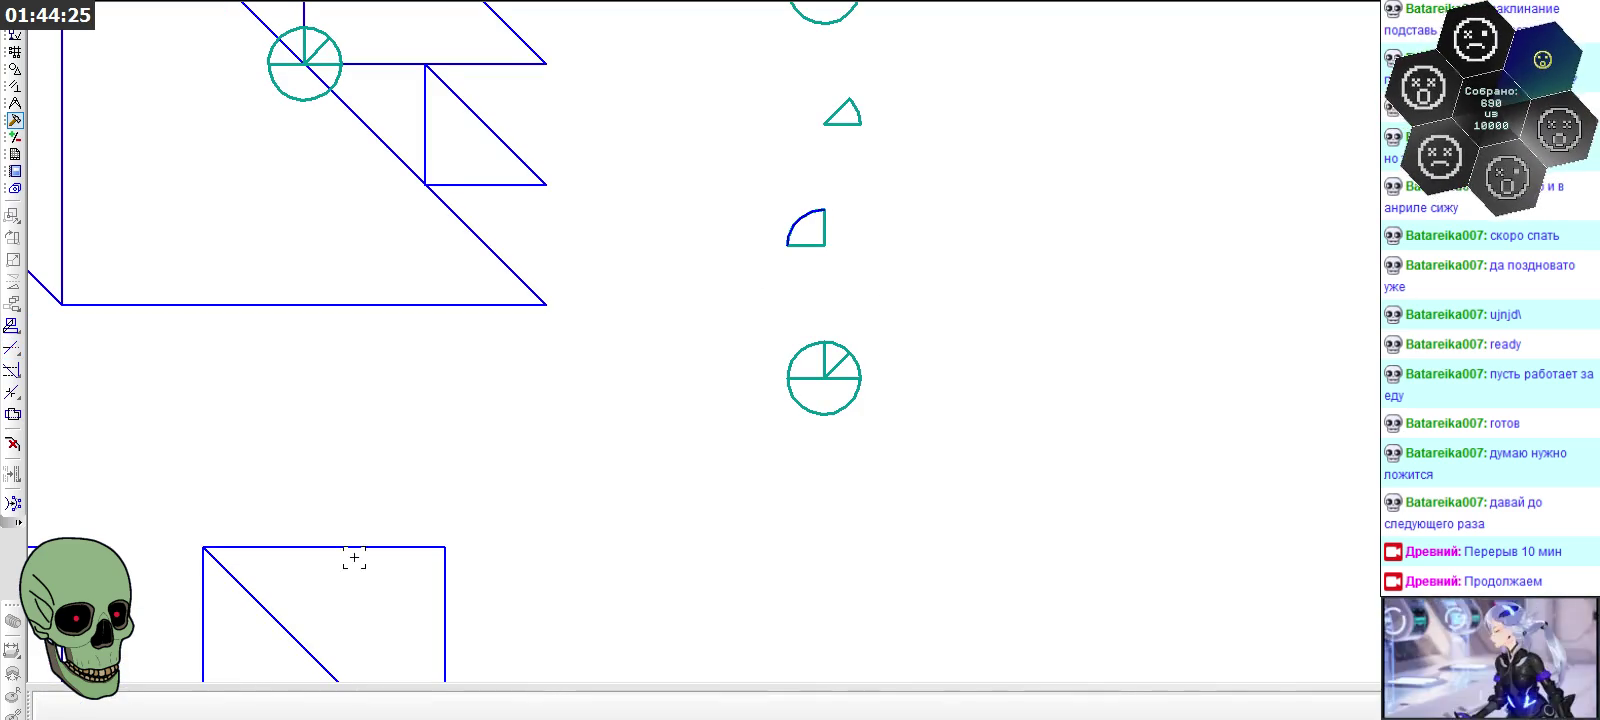
Window-select the quarter-circle wedge and copy it with a base point on the wedge
click(794, 229)
scroll(825, 262, down, 1)
drag(777, 209, 836, 240)
key(ctrl+c)
click(826, 248)
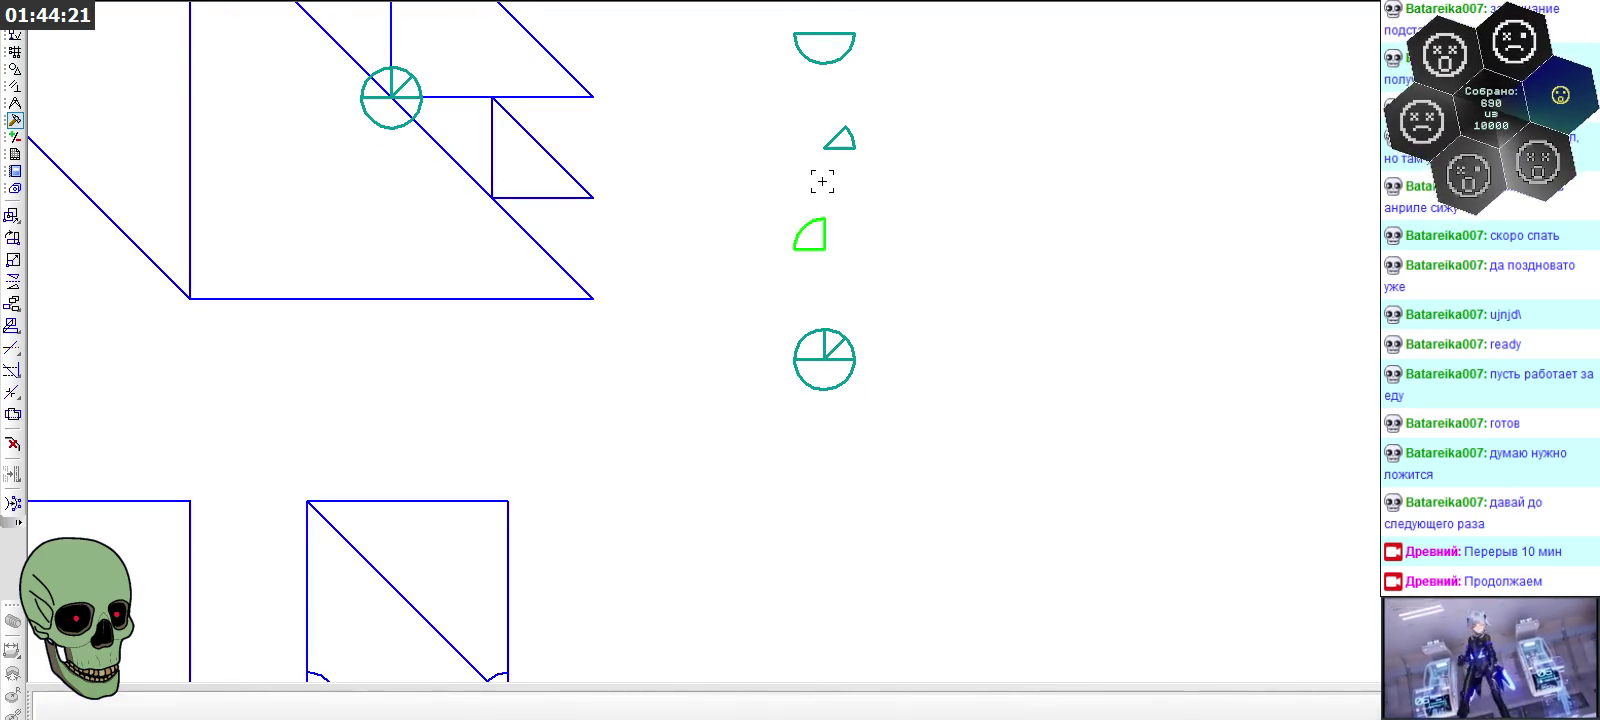
scroll(825, 175, down, 2)
scroll(715, 330, up, 2)
Paste the wedge copy onto the middle square's lower-right corner
key(ctrl+v)
click(746, 467)
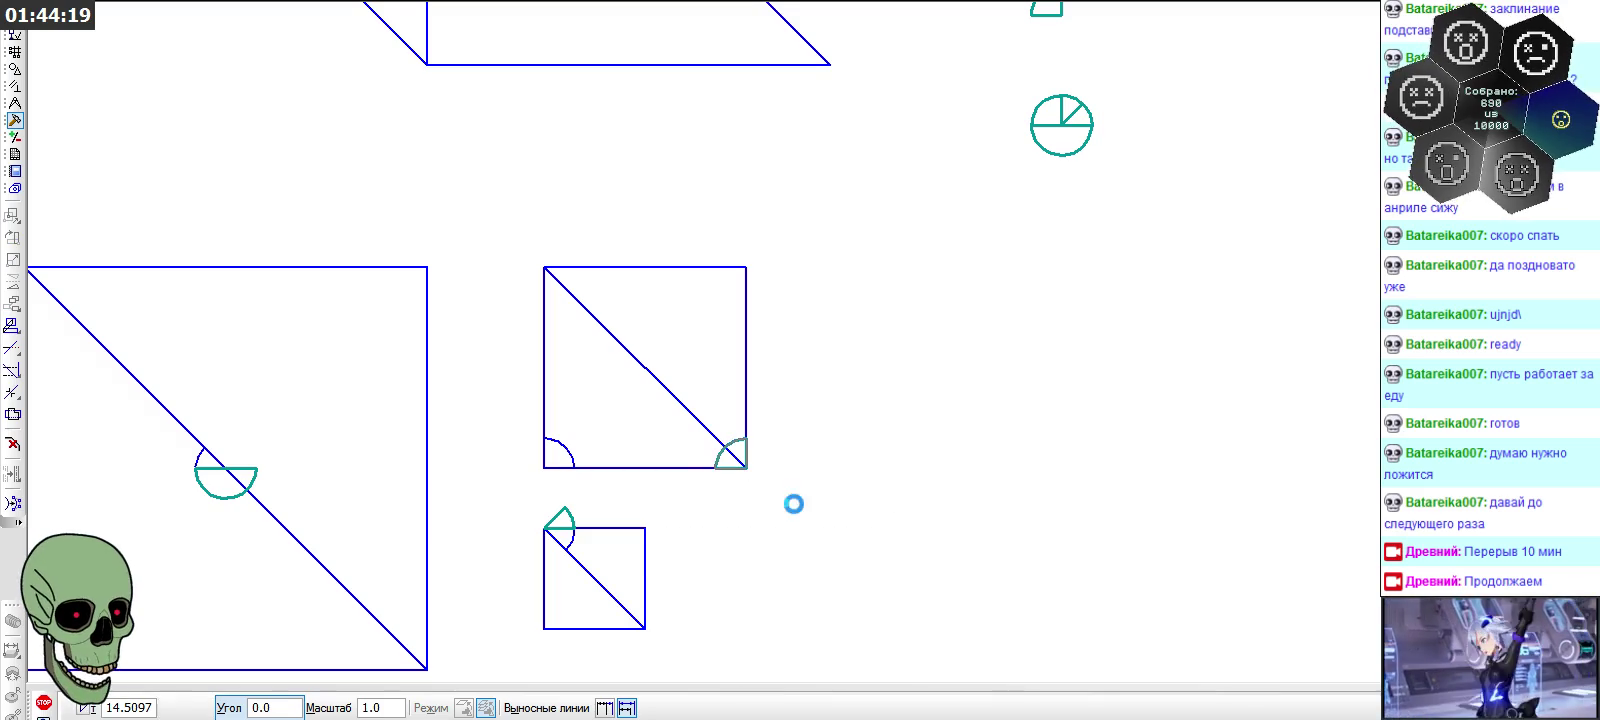
click(43, 702)
scroll(521, 406, down, 2)
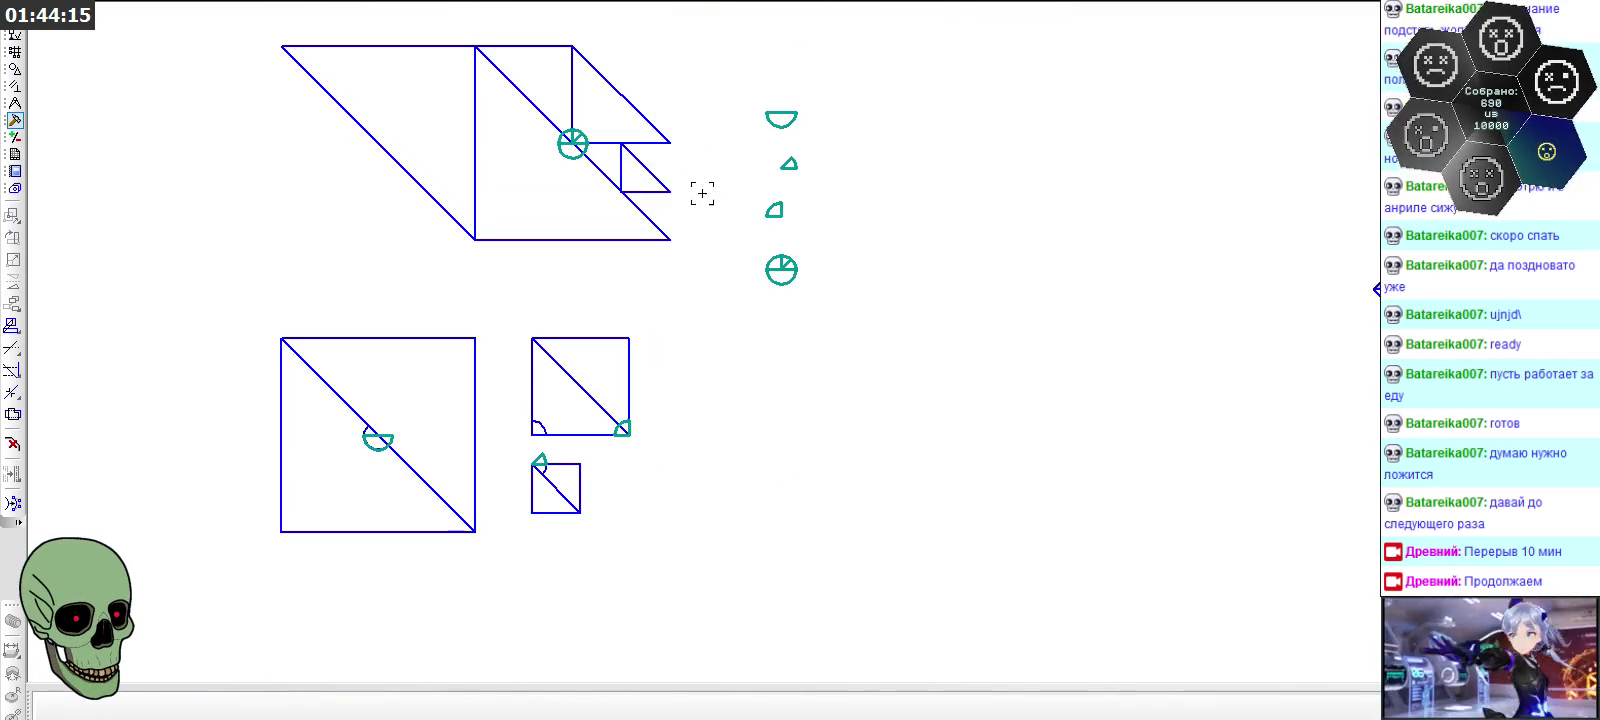
scroll(803, 252, up, 2)
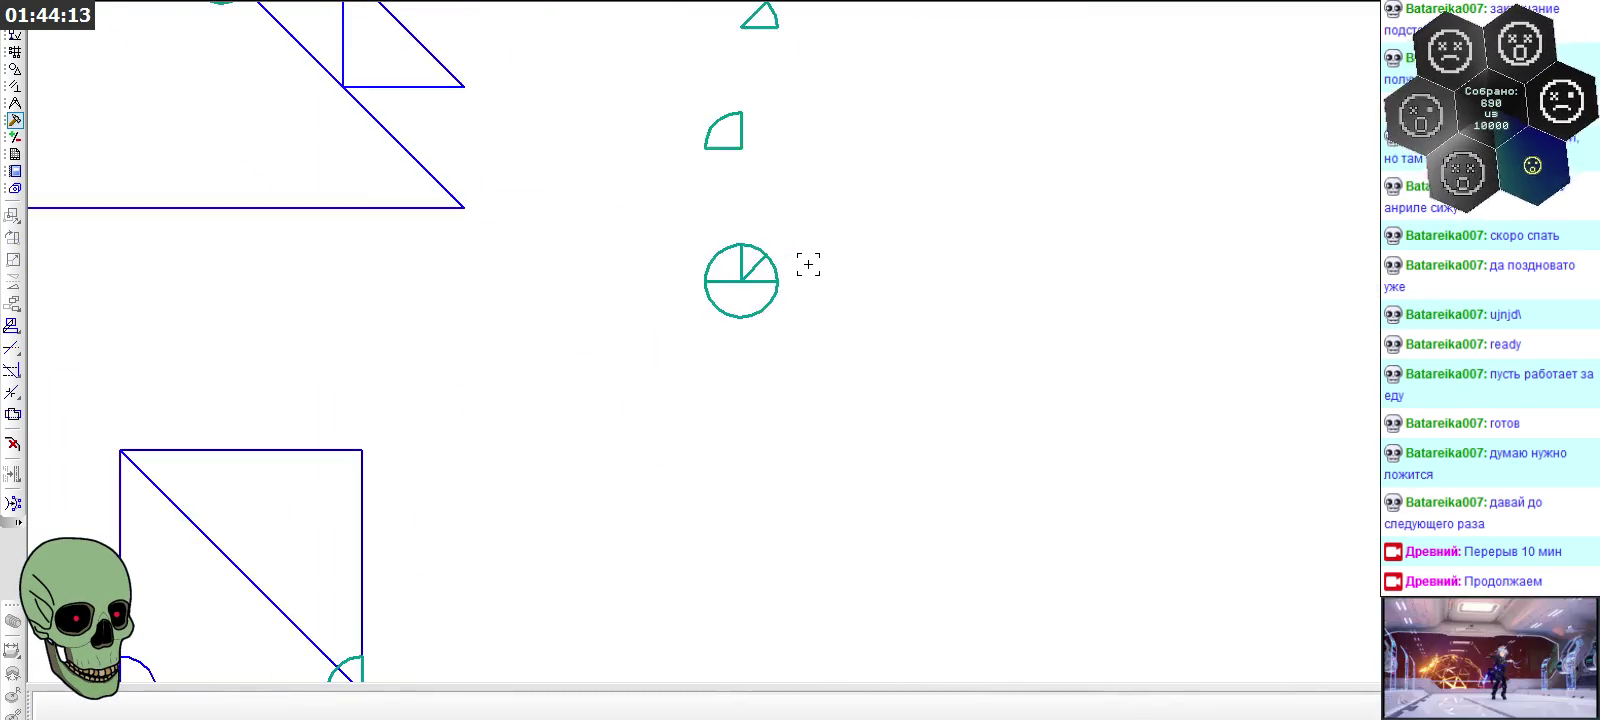
scroll(806, 260, up, 2)
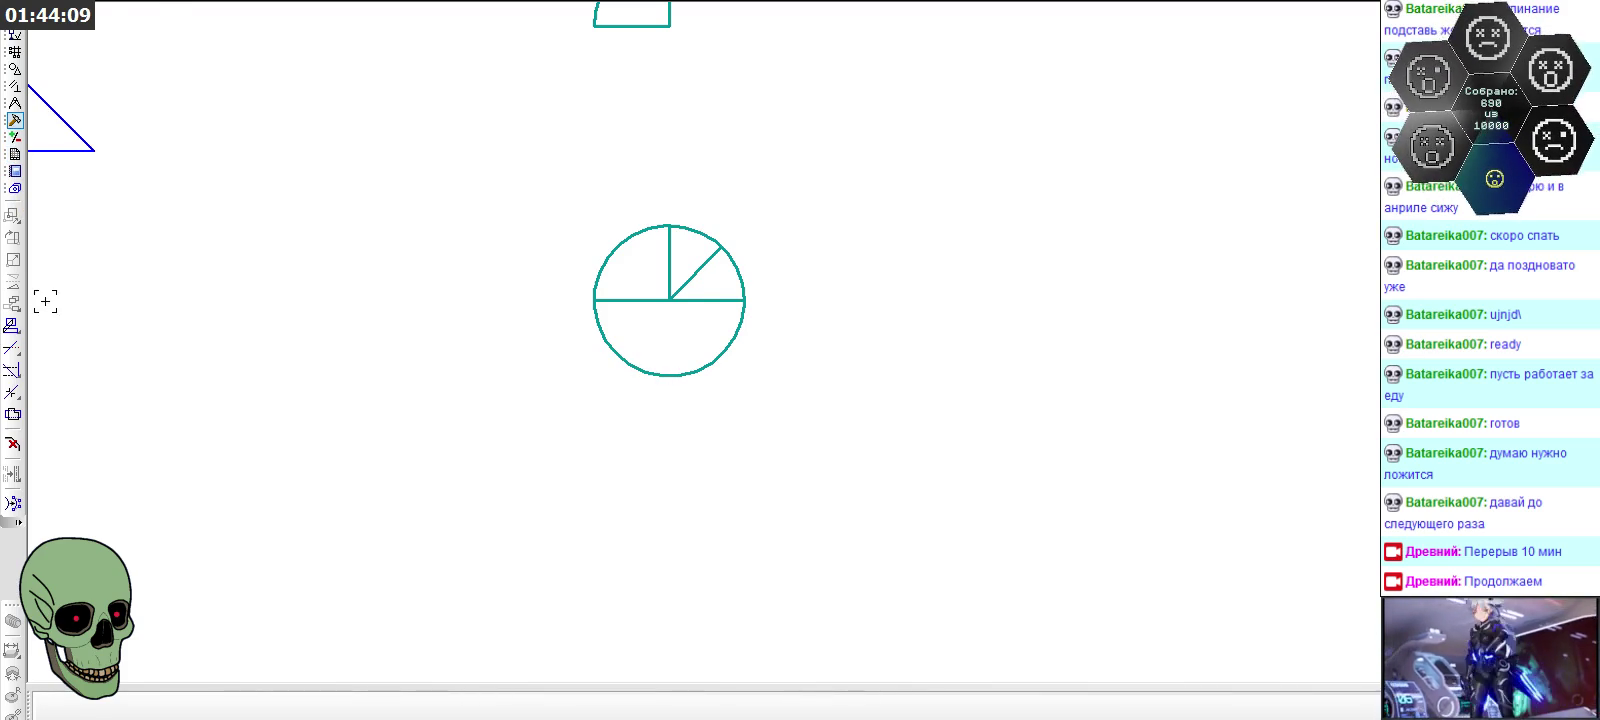
click(20, 355)
Trim the last marker's lower half, left quarter arc, base line and arc tail into a narrow wedge
click(694, 372)
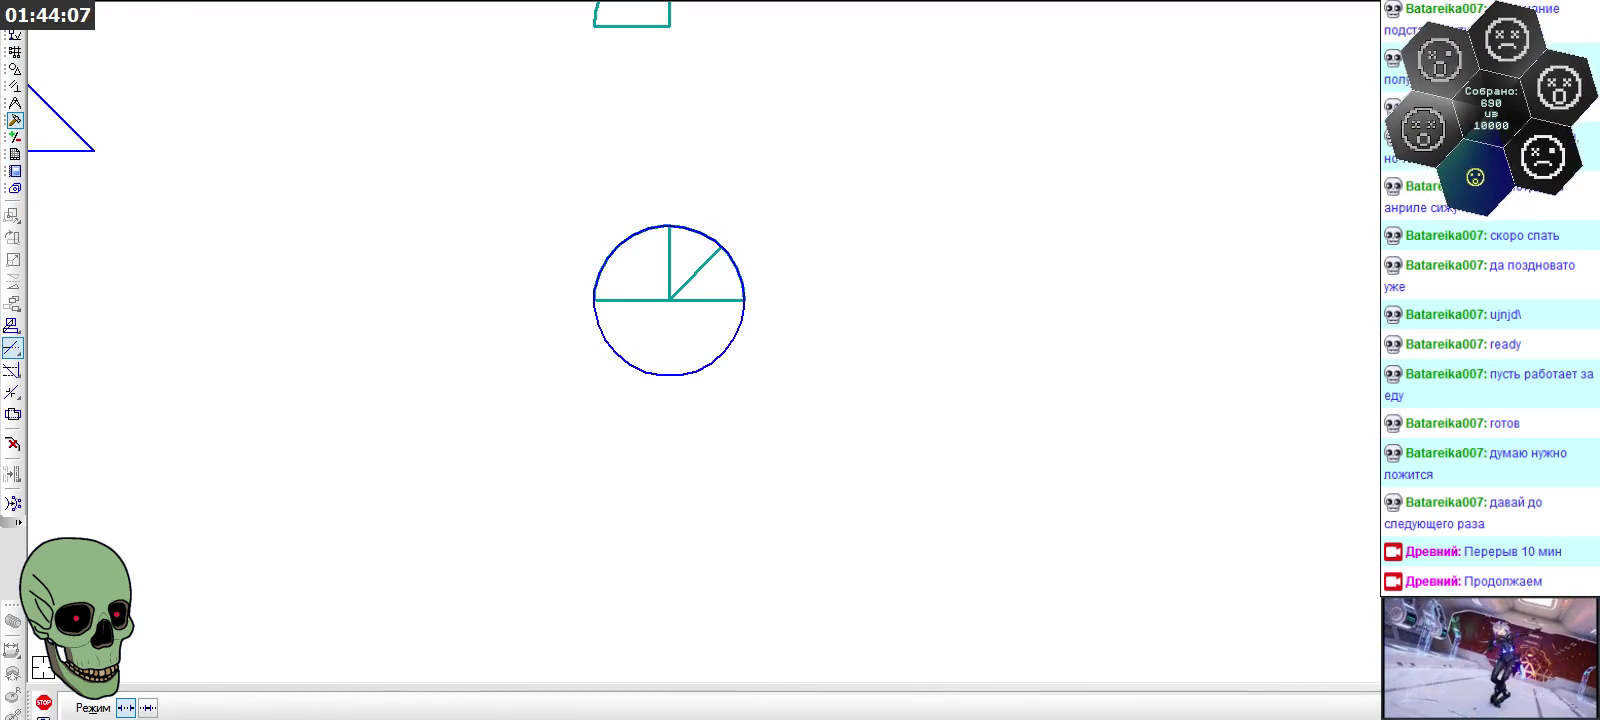
click(690, 370)
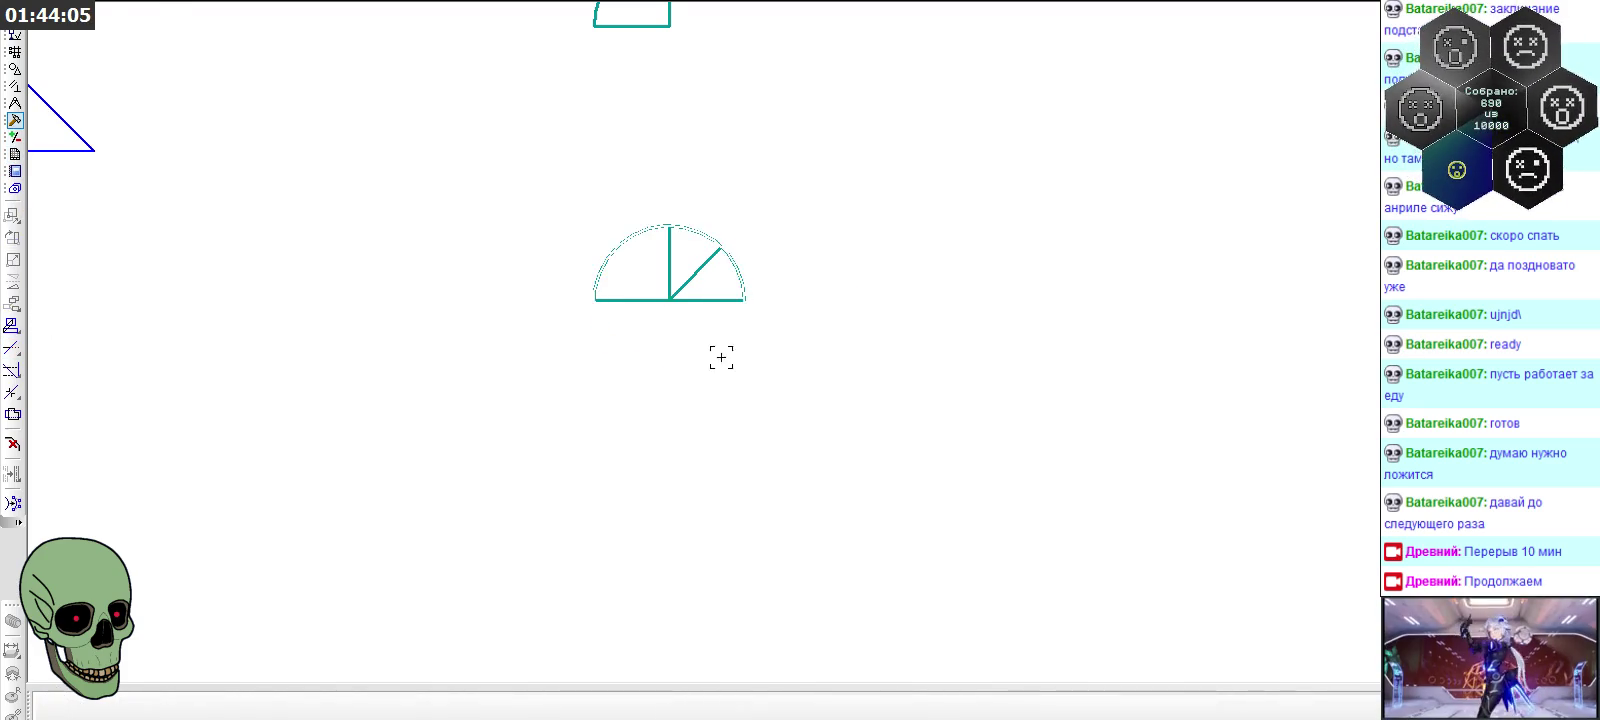
scroll(790, 340, down, 2)
scroll(907, 227, down, 2)
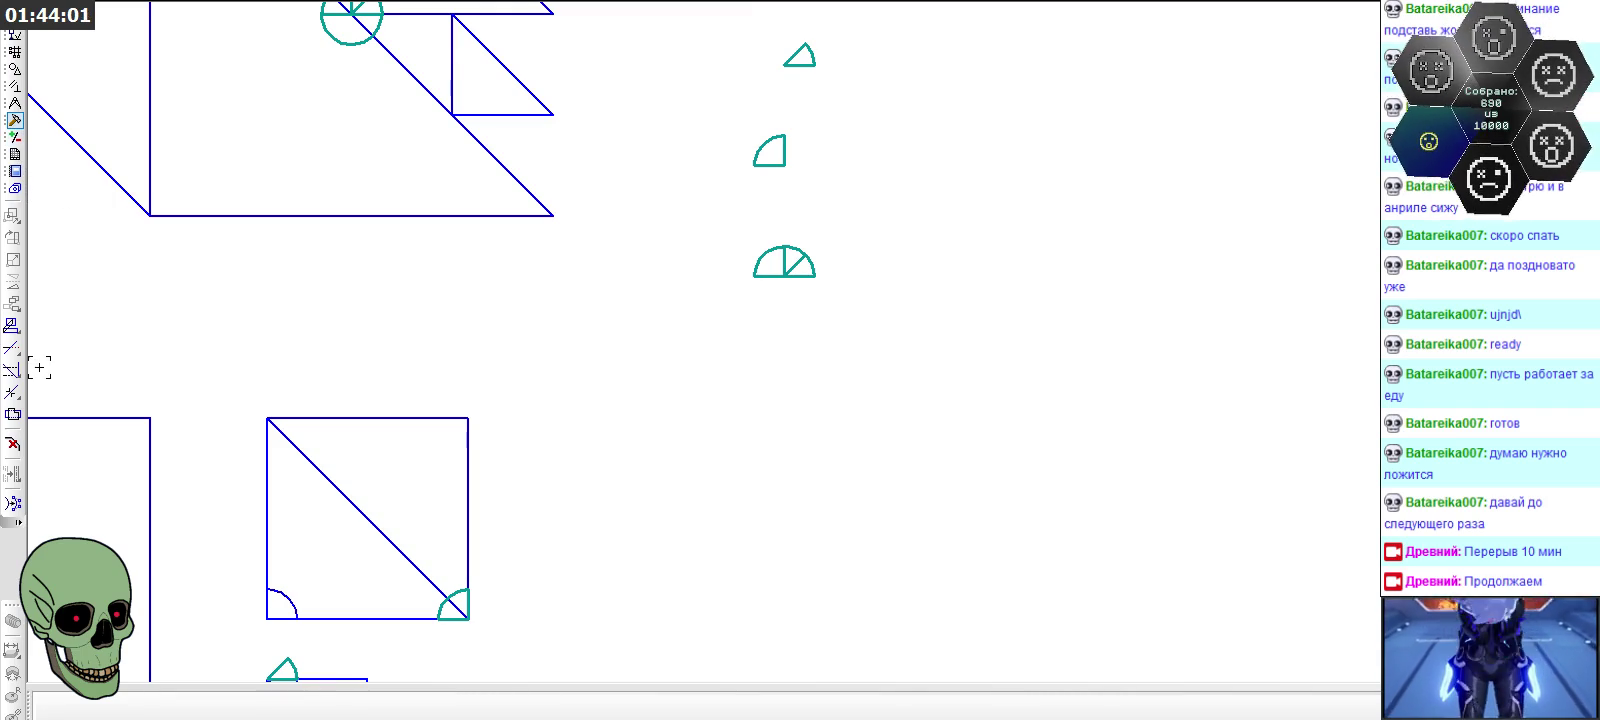
click(12, 348)
scroll(634, 303, up, 2)
click(855, 222)
click(918, 256)
click(941, 235)
scroll(1029, 150, down, 1)
scroll(1029, 150, down, 1)
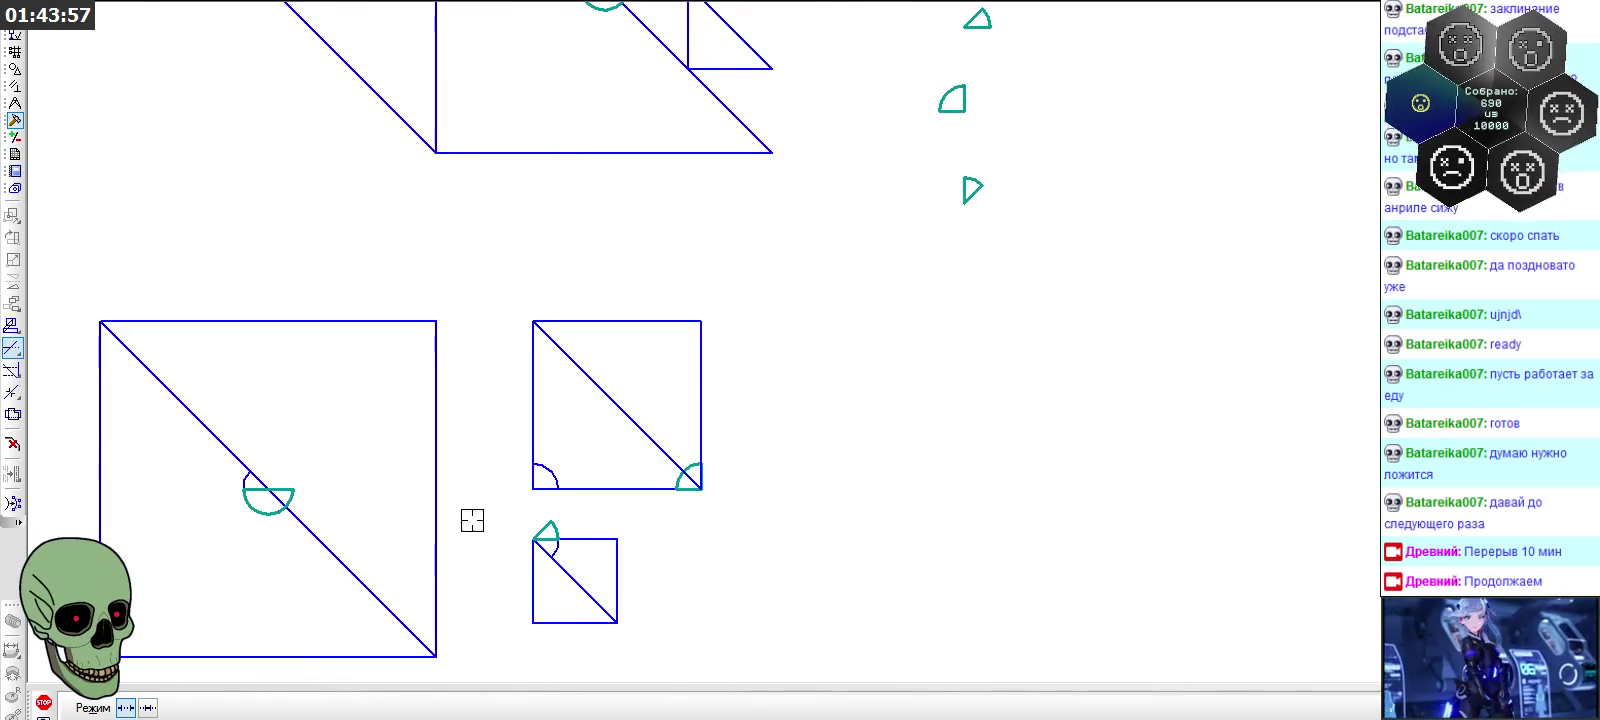
click(44, 703)
Select the narrow wedge and paste a copy at the middle square's lower-left corner
drag(920, 160, 1012, 210)
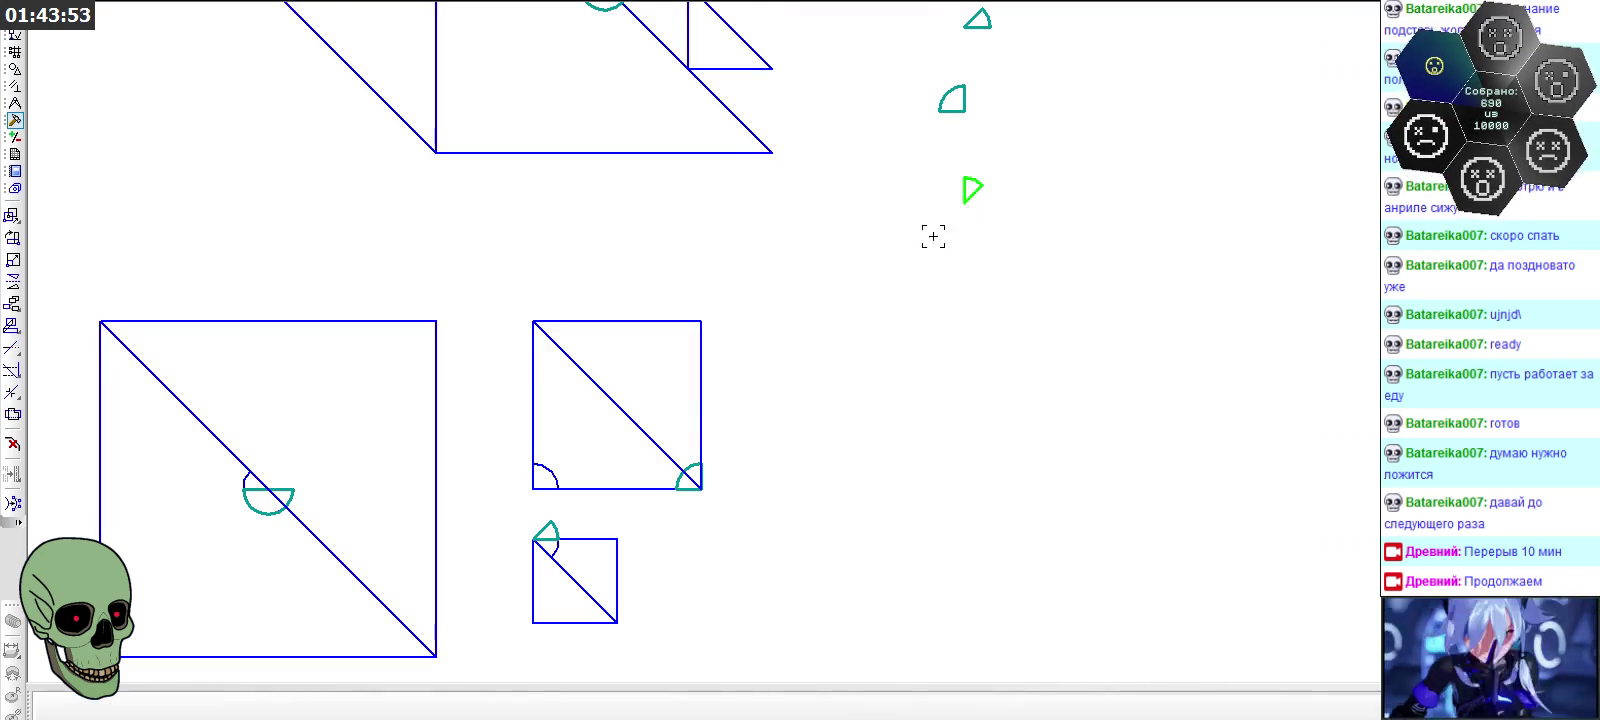
scroll(618, 511, down, 1)
scroll(583, 452, up, 2)
key(ctrl+v)
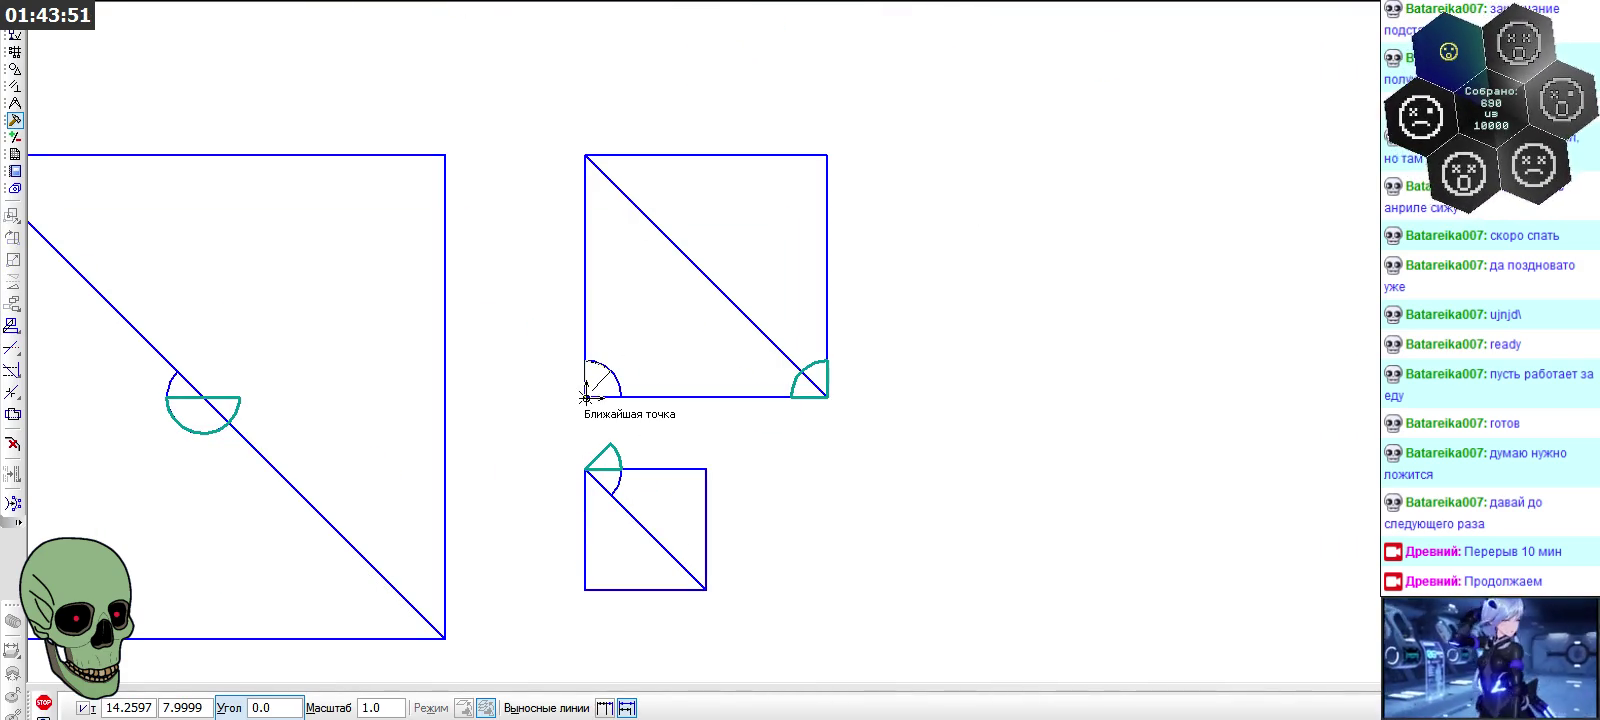
click(585, 397)
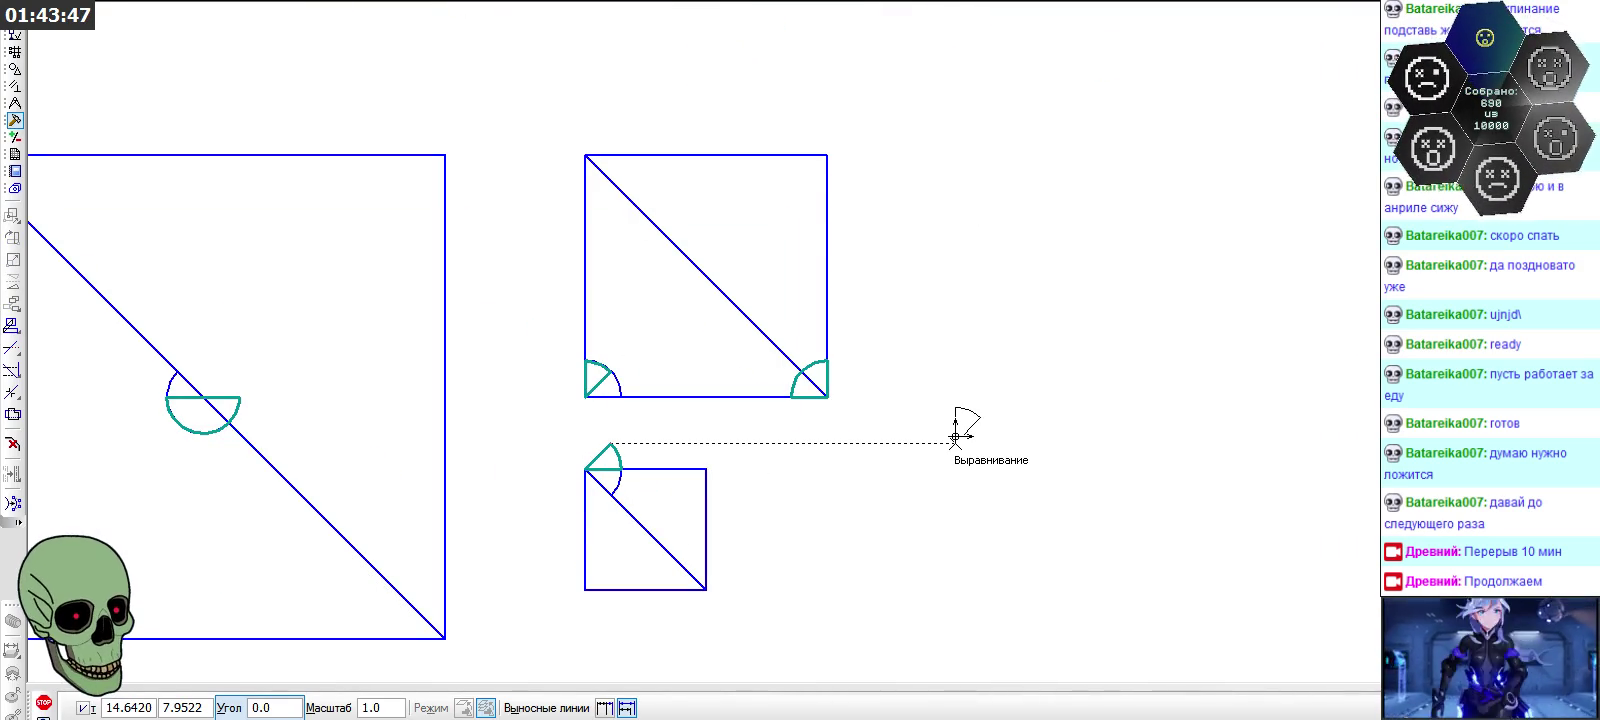
scroll(600, 371, up, 4)
scroll(689, 386, up, 2)
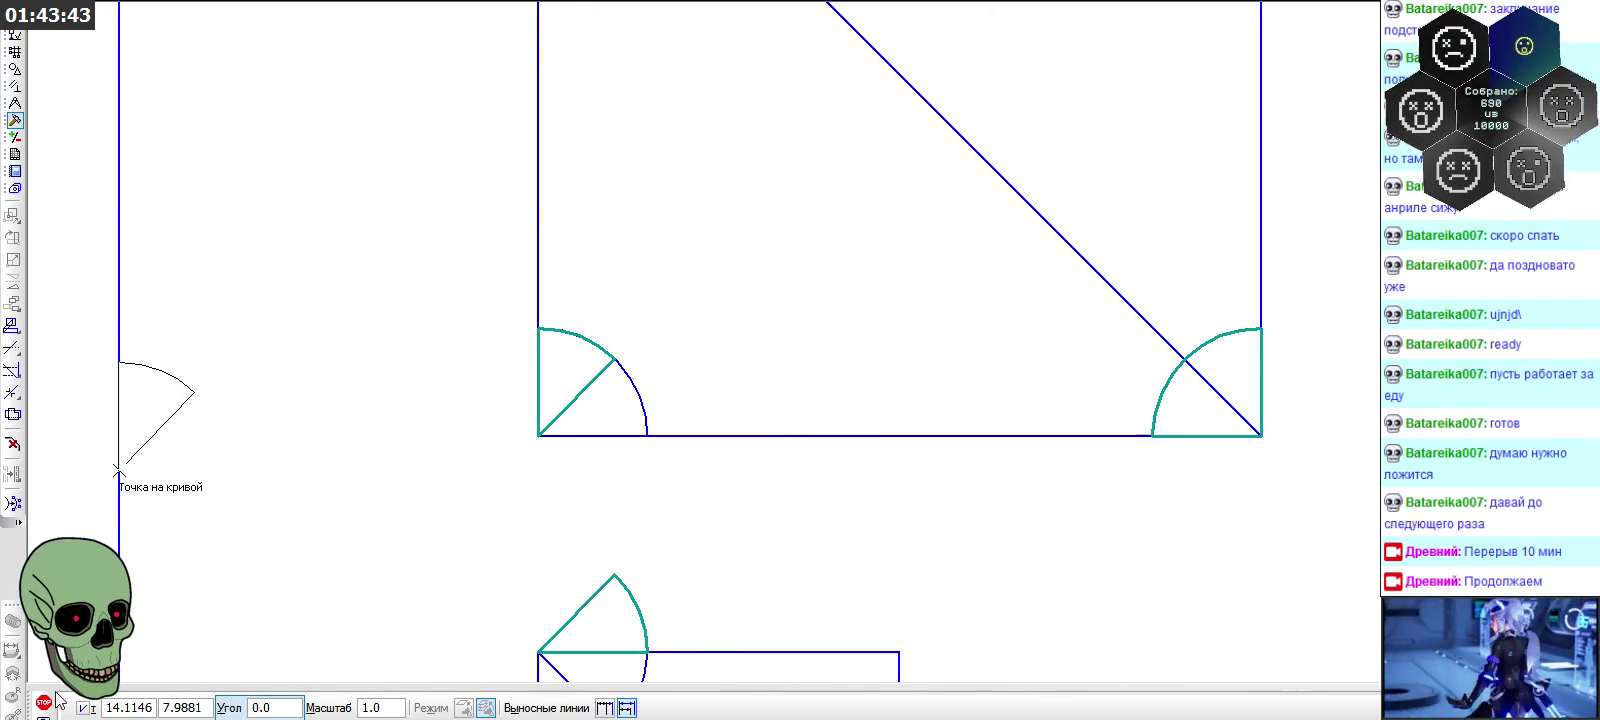
key(Escape)
scroll(687, 342, down, 2)
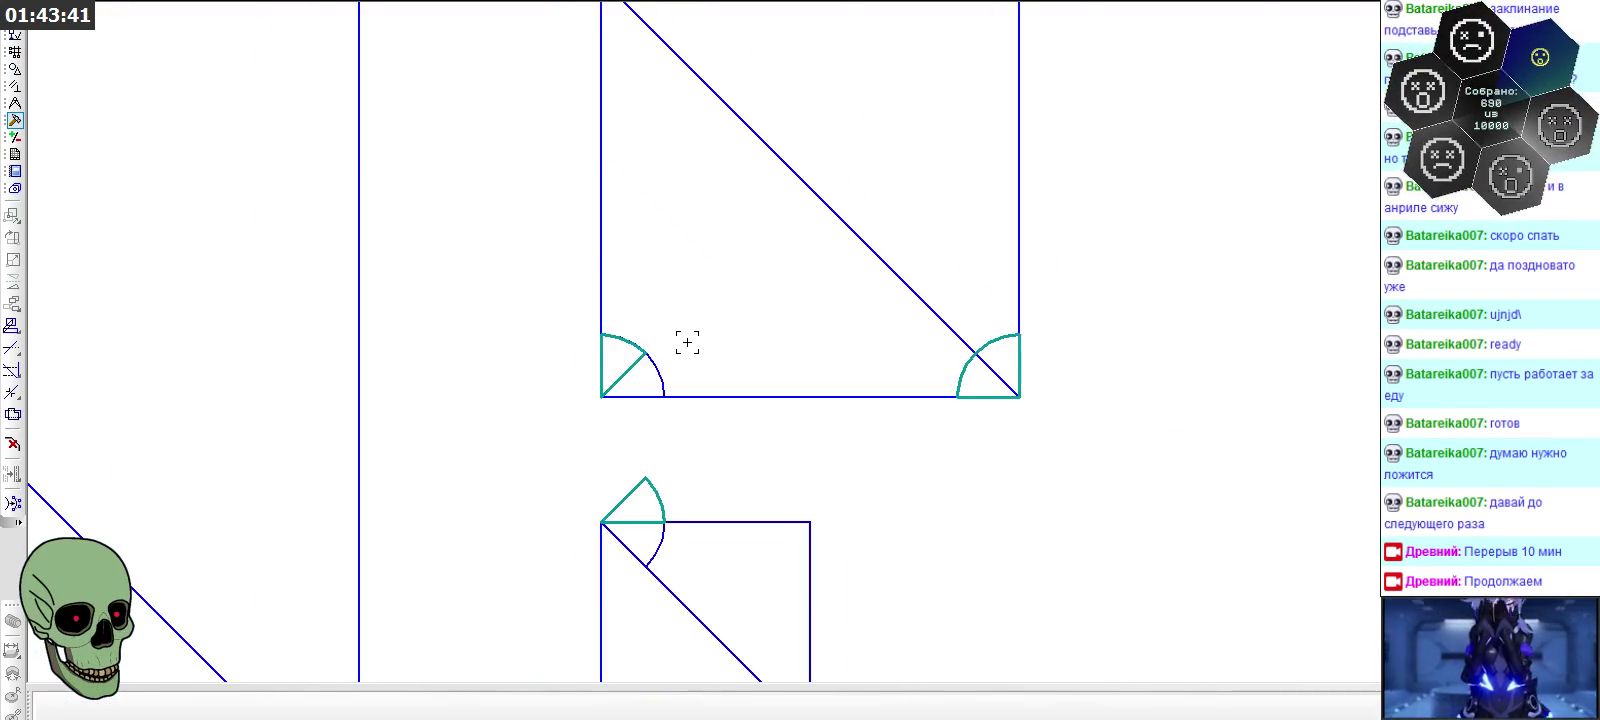
scroll(687, 342, down, 2)
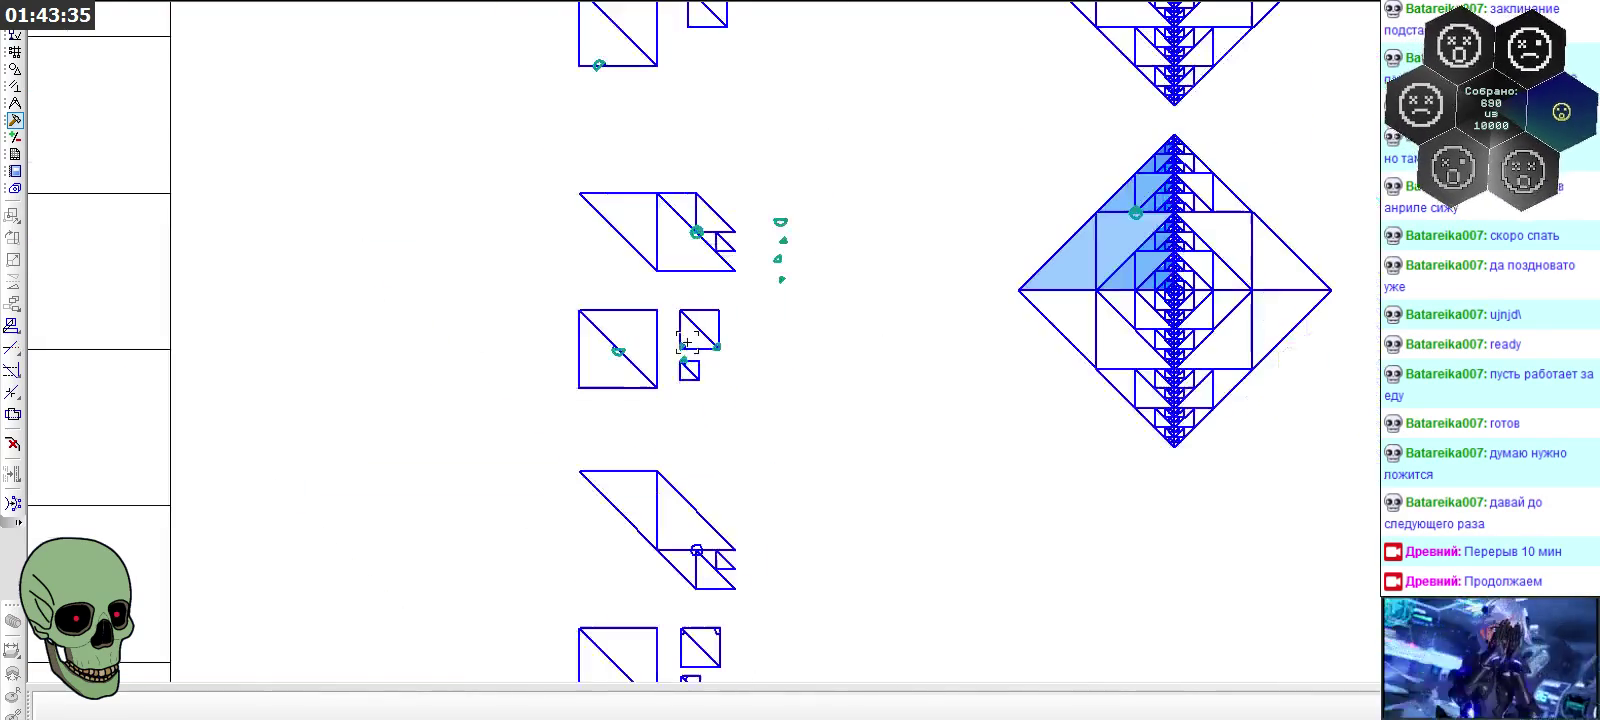
scroll(1243, 231, up, 3)
scroll(1040, 180, up, 2)
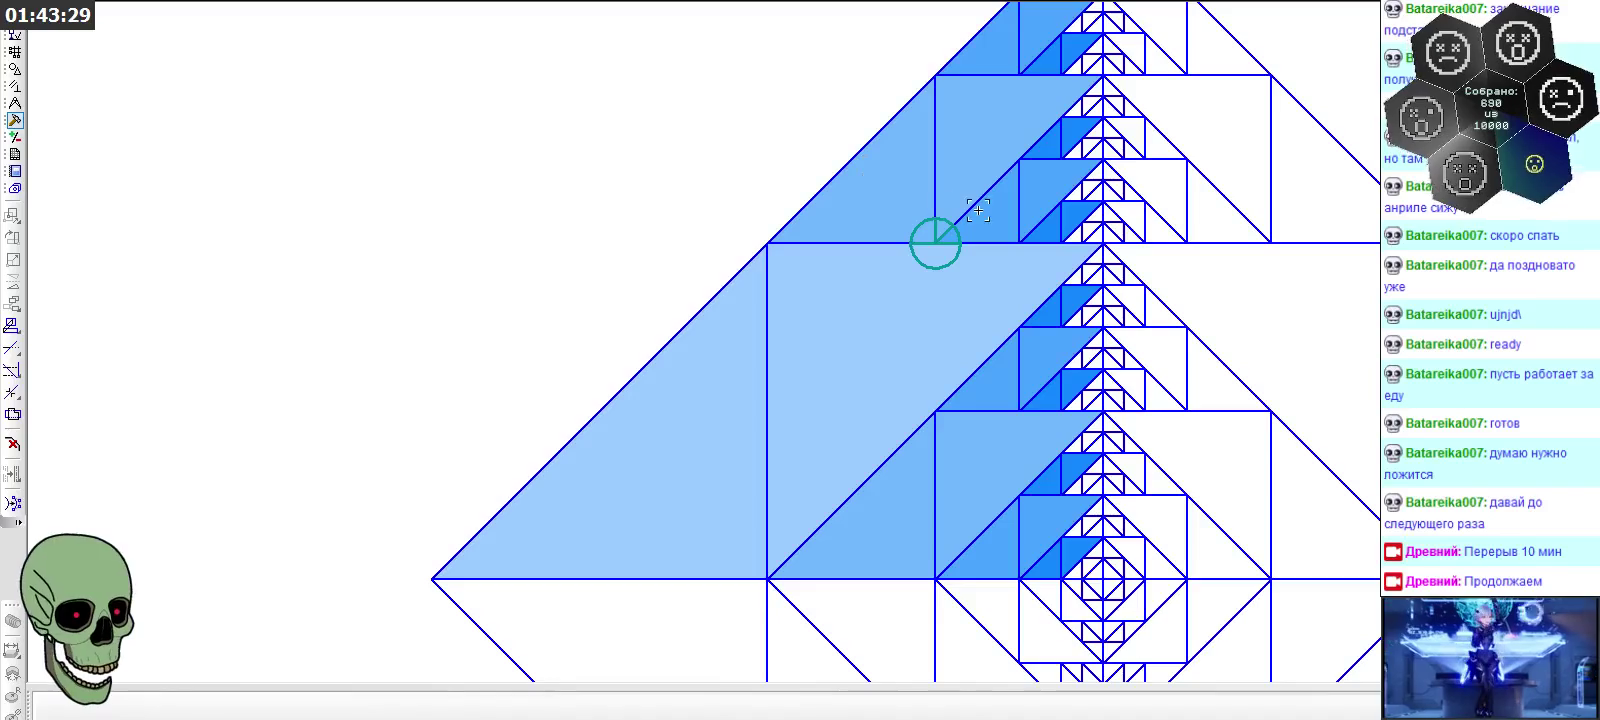
scroll(916, 192, down, 2)
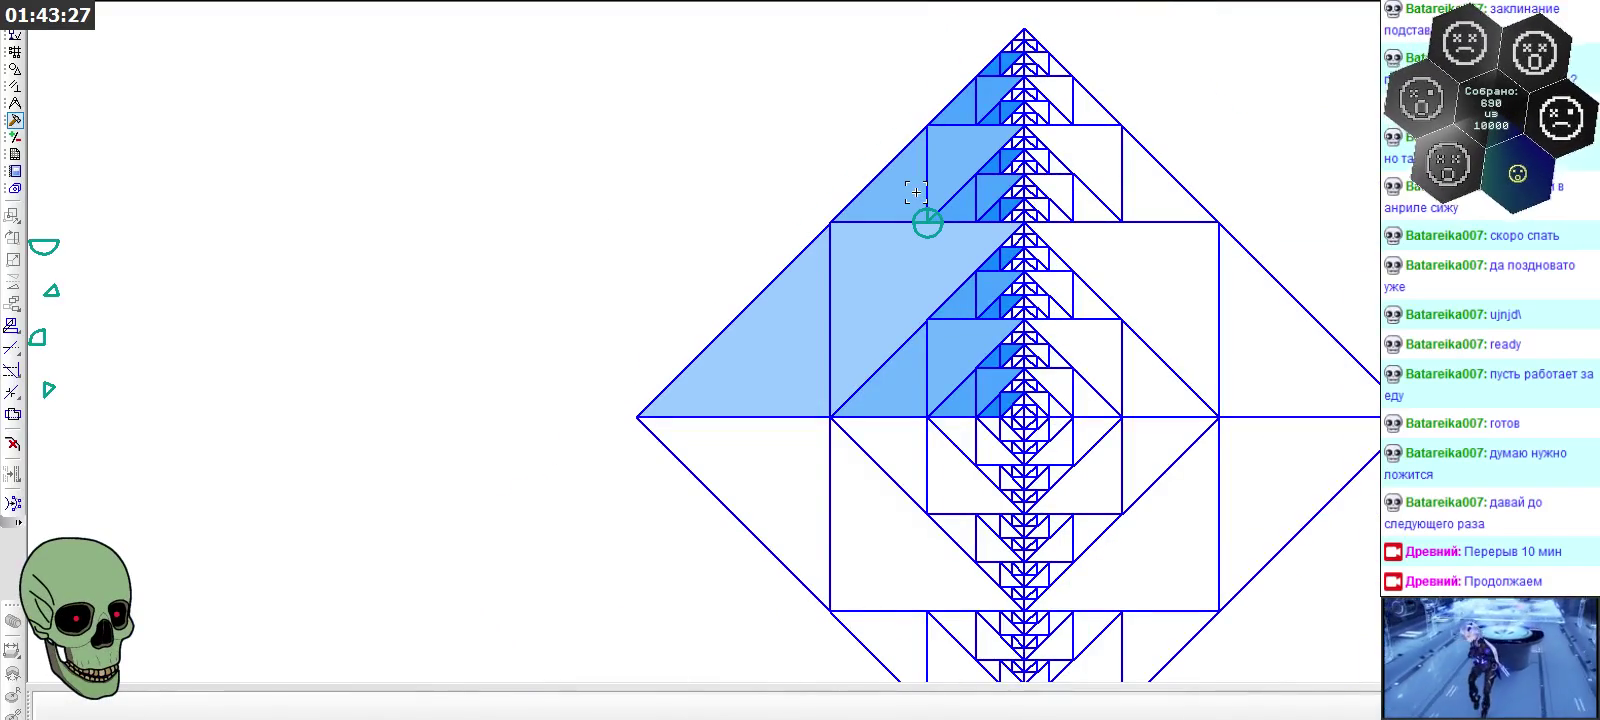
scroll(916, 192, up, 1)
scroll(916, 192, up, 2)
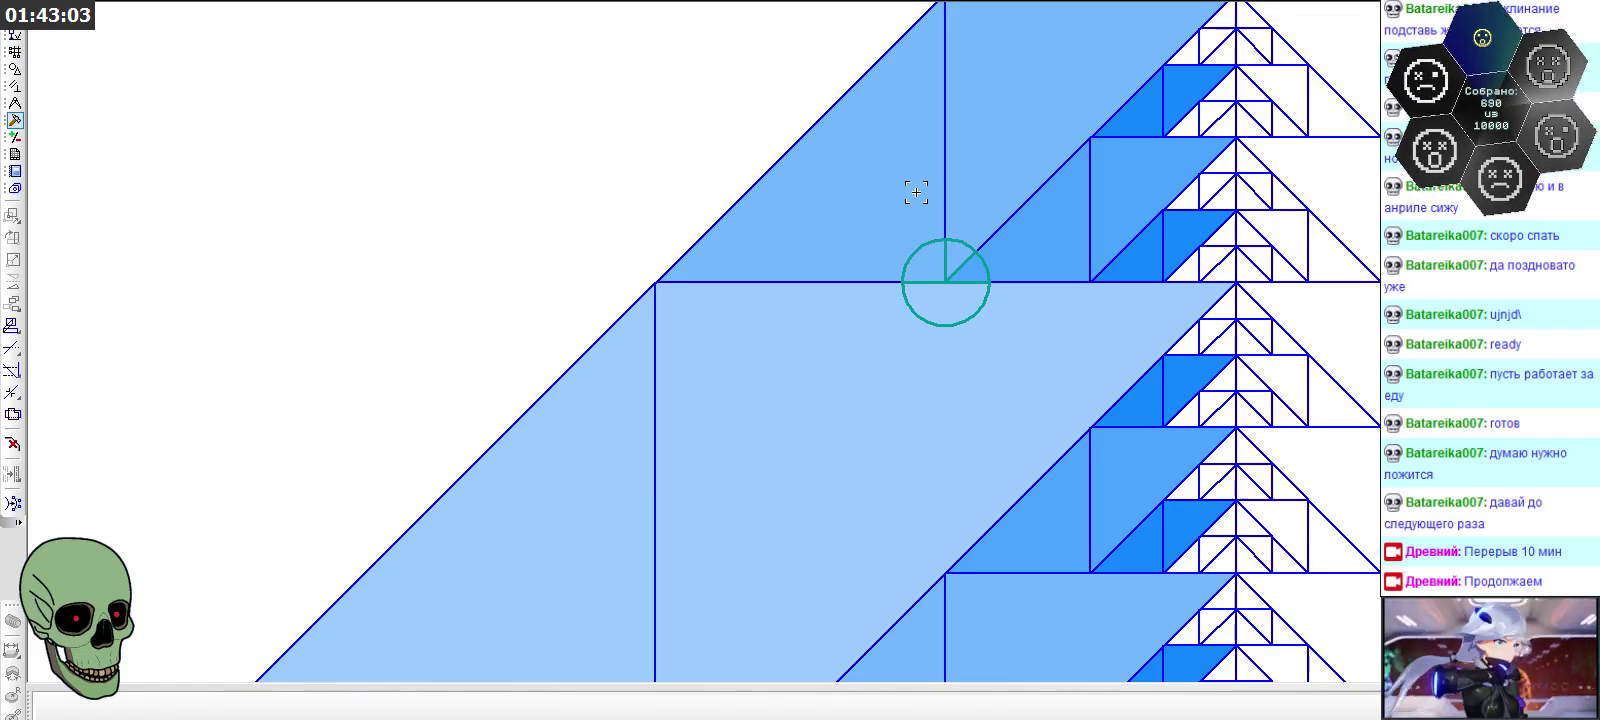
scroll(916, 192, down, 5)
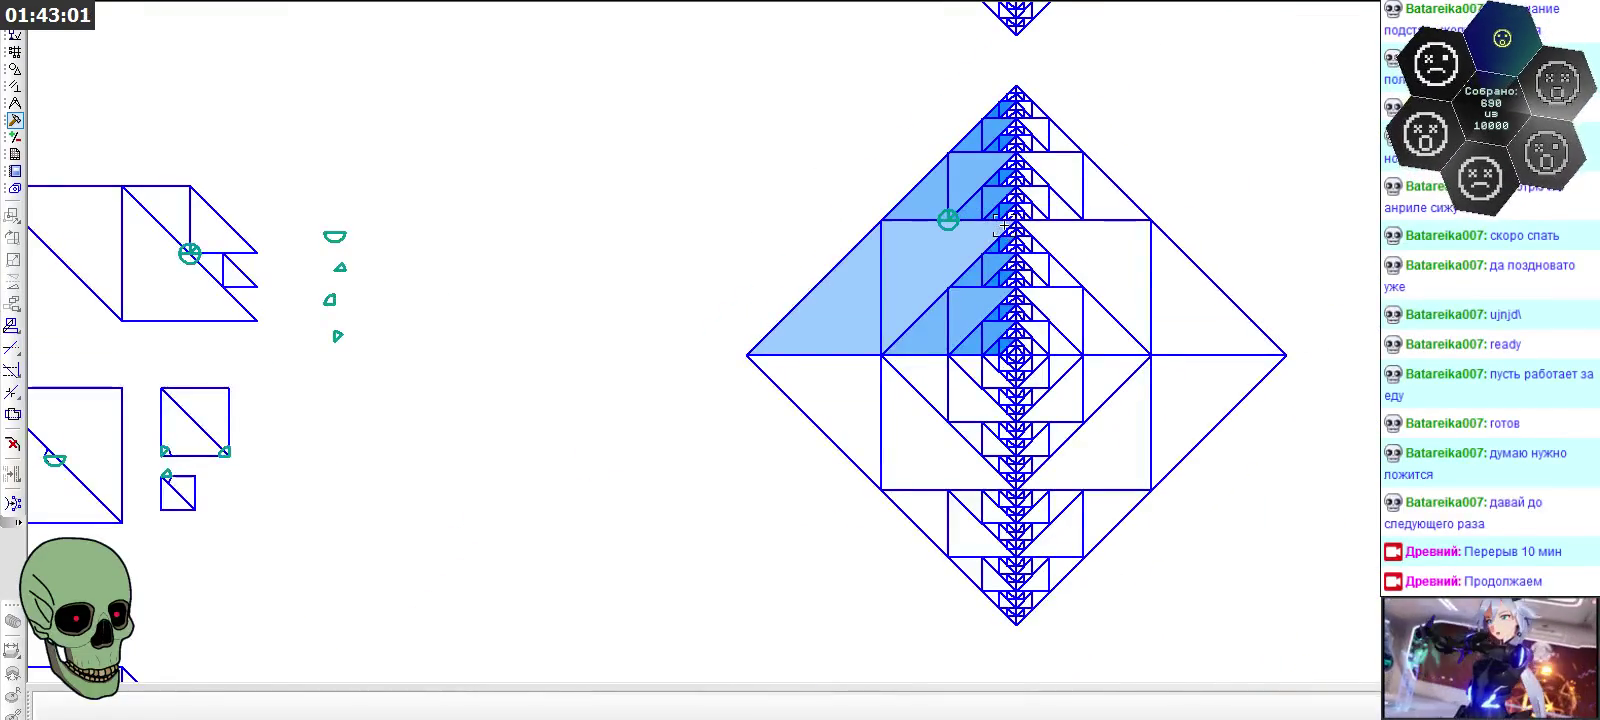
scroll(261, 331, up, 3)
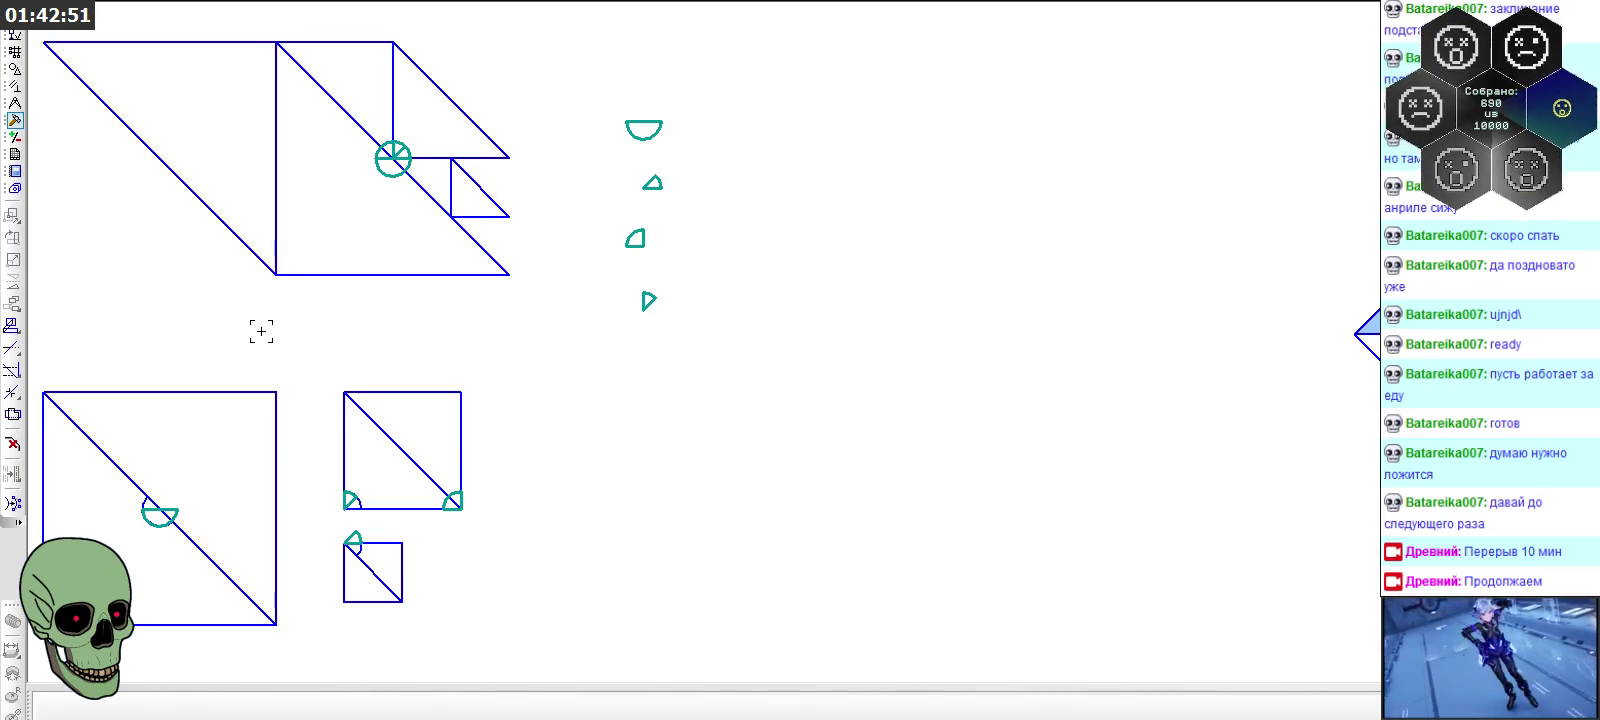
scroll(261, 331, down, 1)
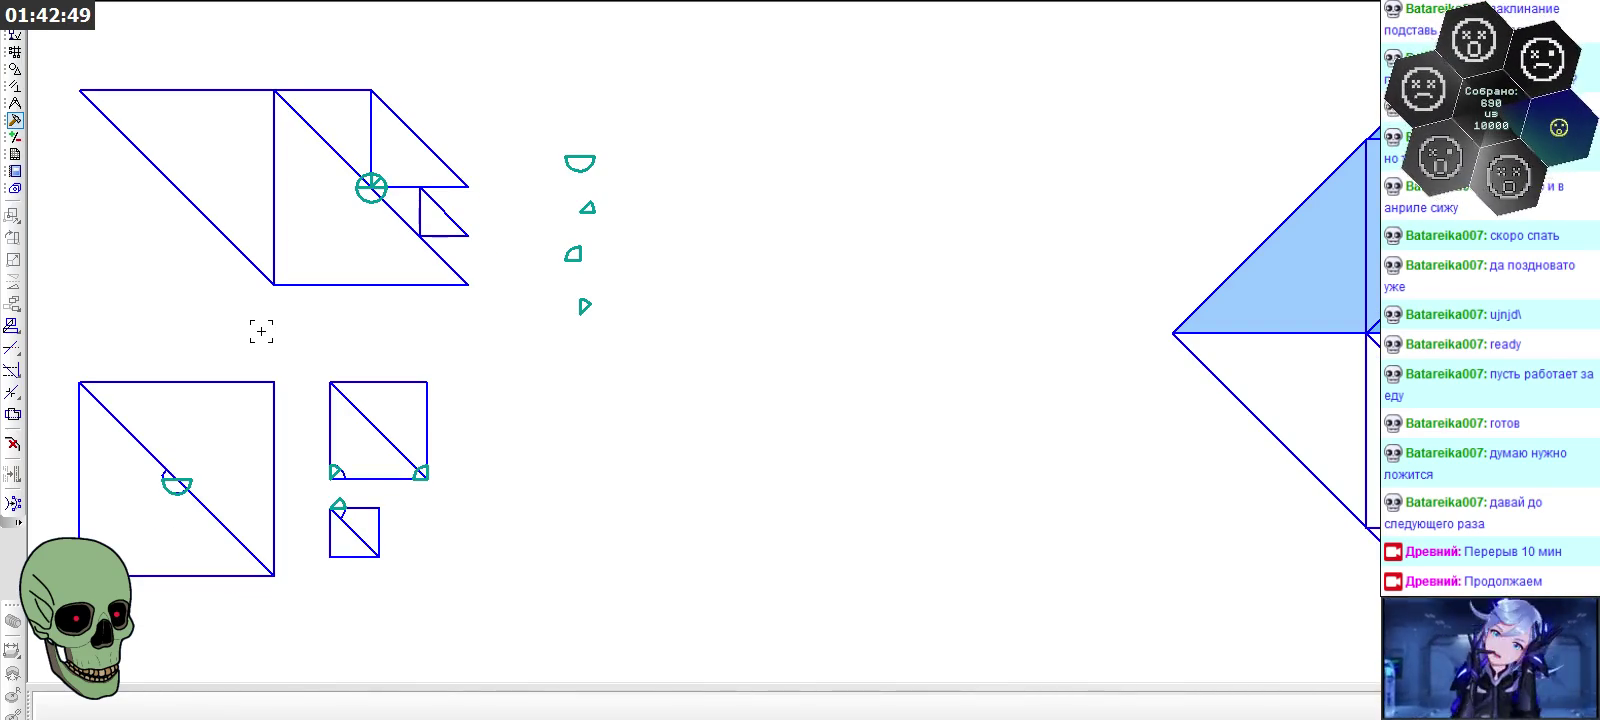
scroll(261, 331, down, 1)
scroll(425, 329, down, 1)
scroll(546, 243, down, 2)
scroll(249, 348, up, 3)
scroll(339, 316, up, 3)
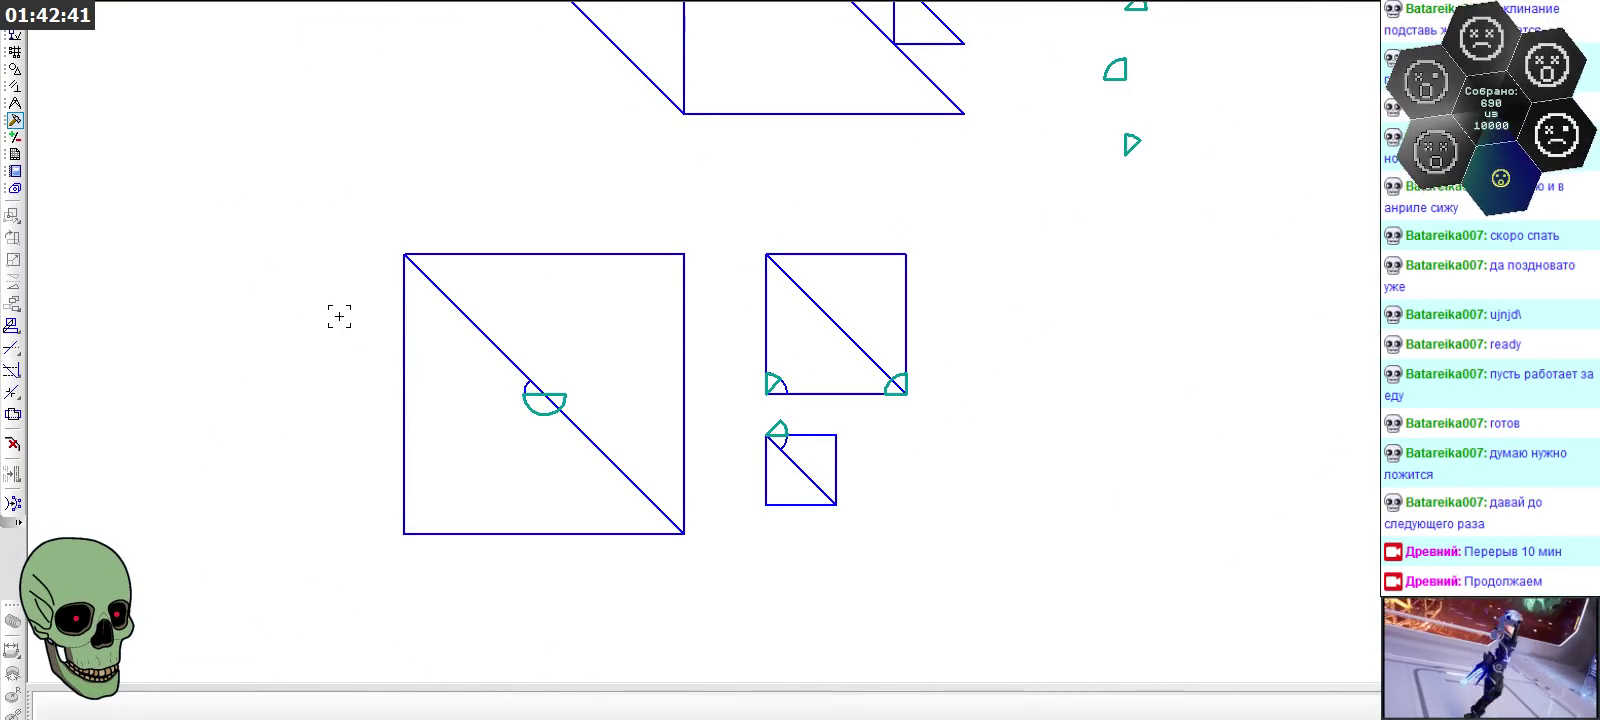
scroll(339, 316, down, 4)
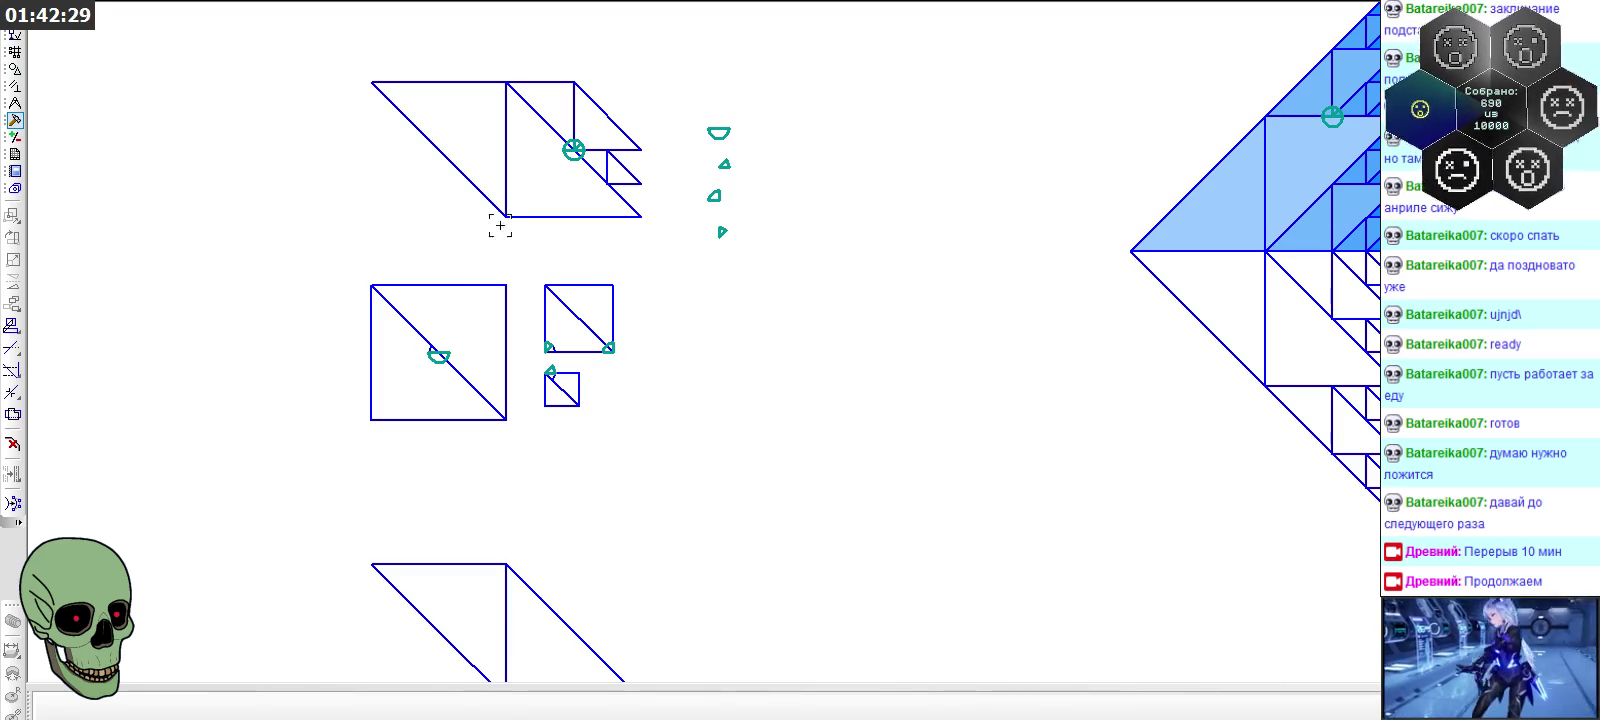
scroll(609, 117, down, 2)
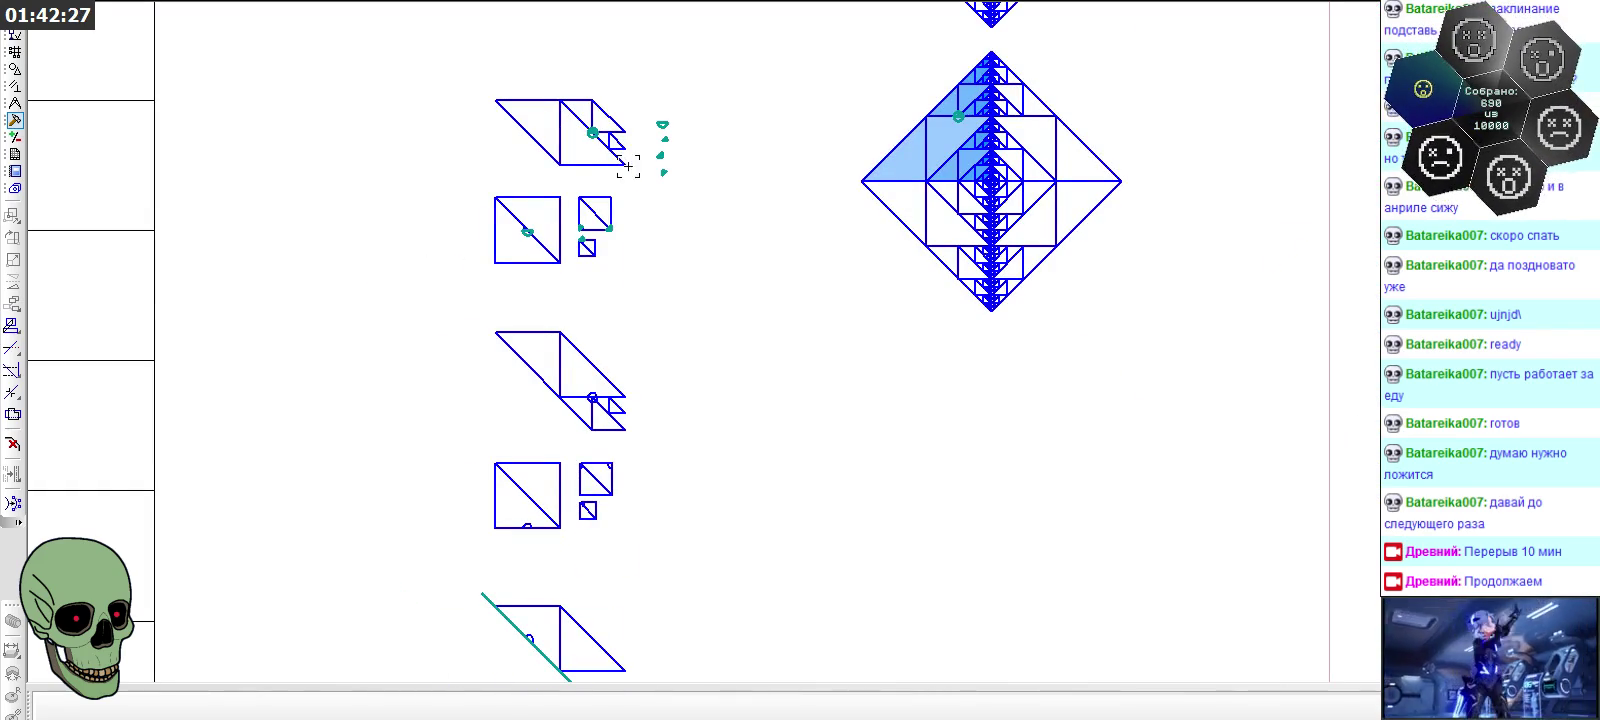
scroll(856, 284, down, 2)
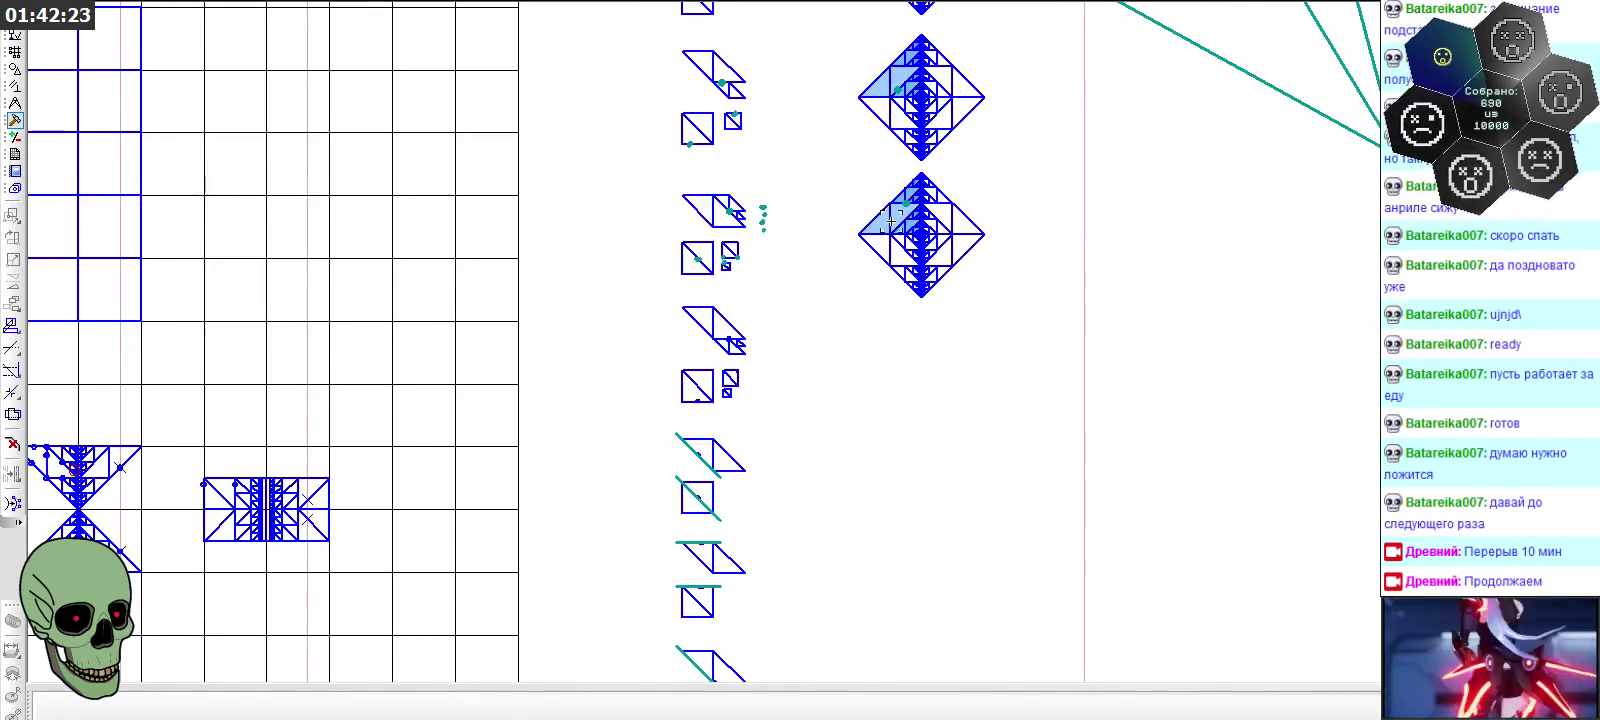
scroll(893, 285, down, 2)
scroll(922, 96, down, 2)
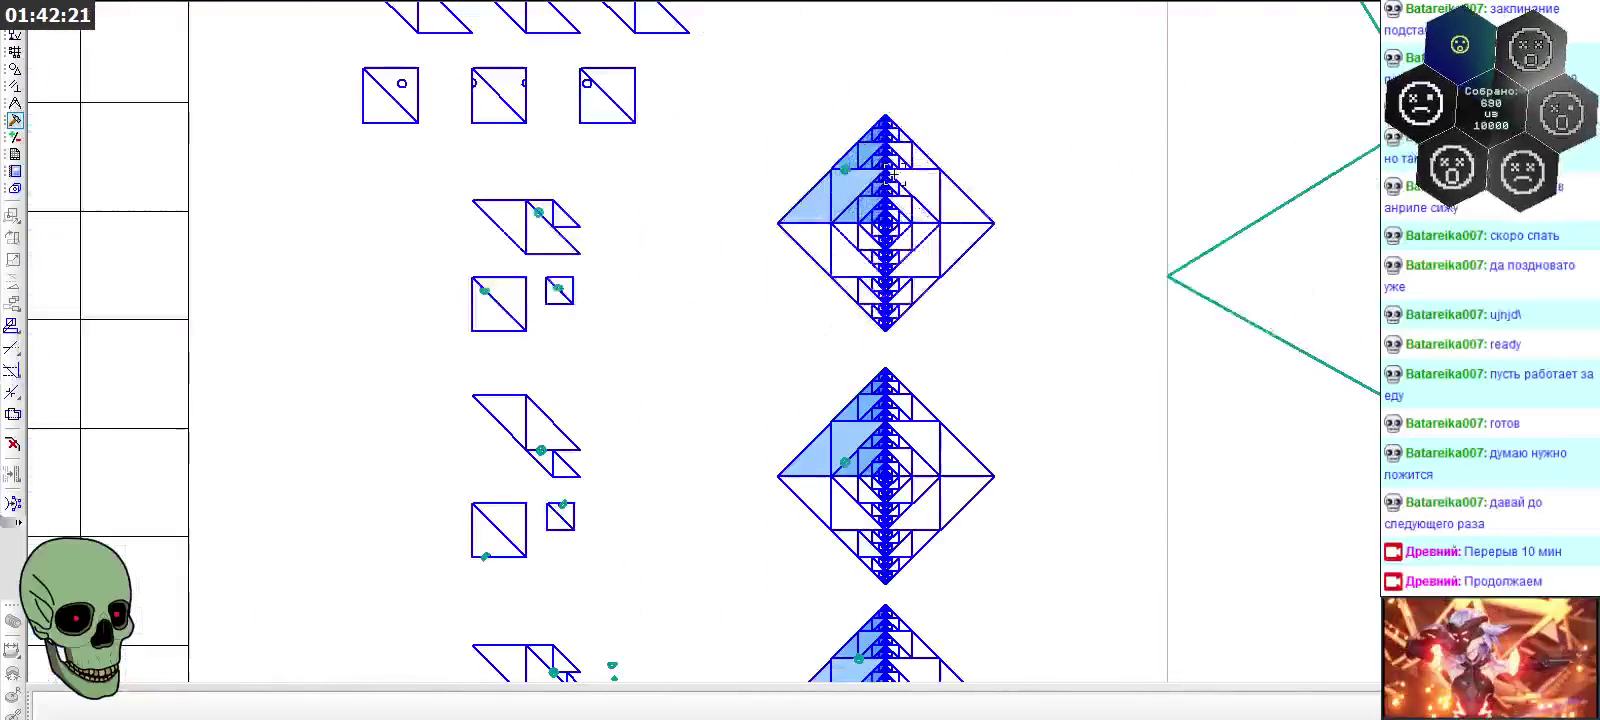
drag(764, 112, 1019, 342)
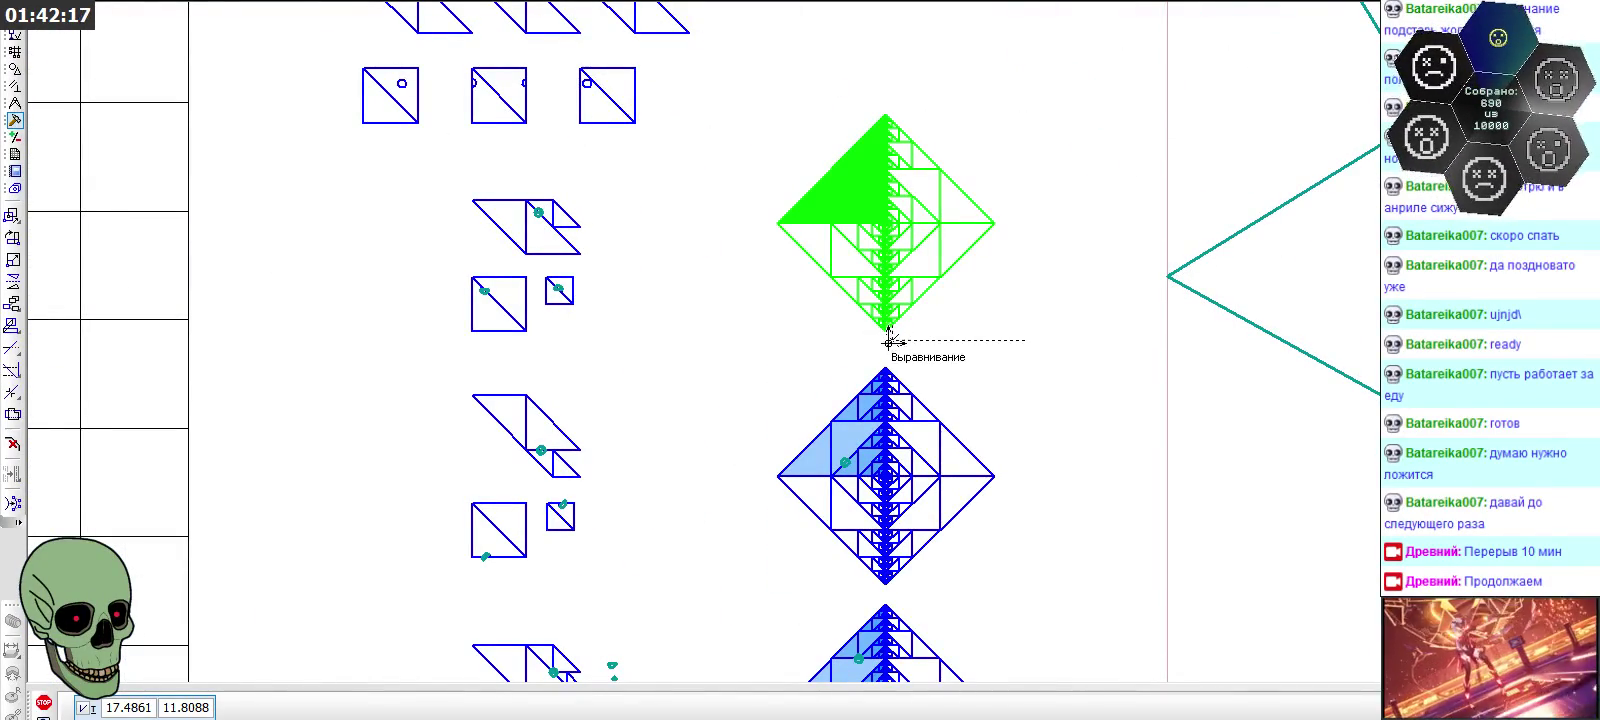
scroll(890, 338, down, 3)
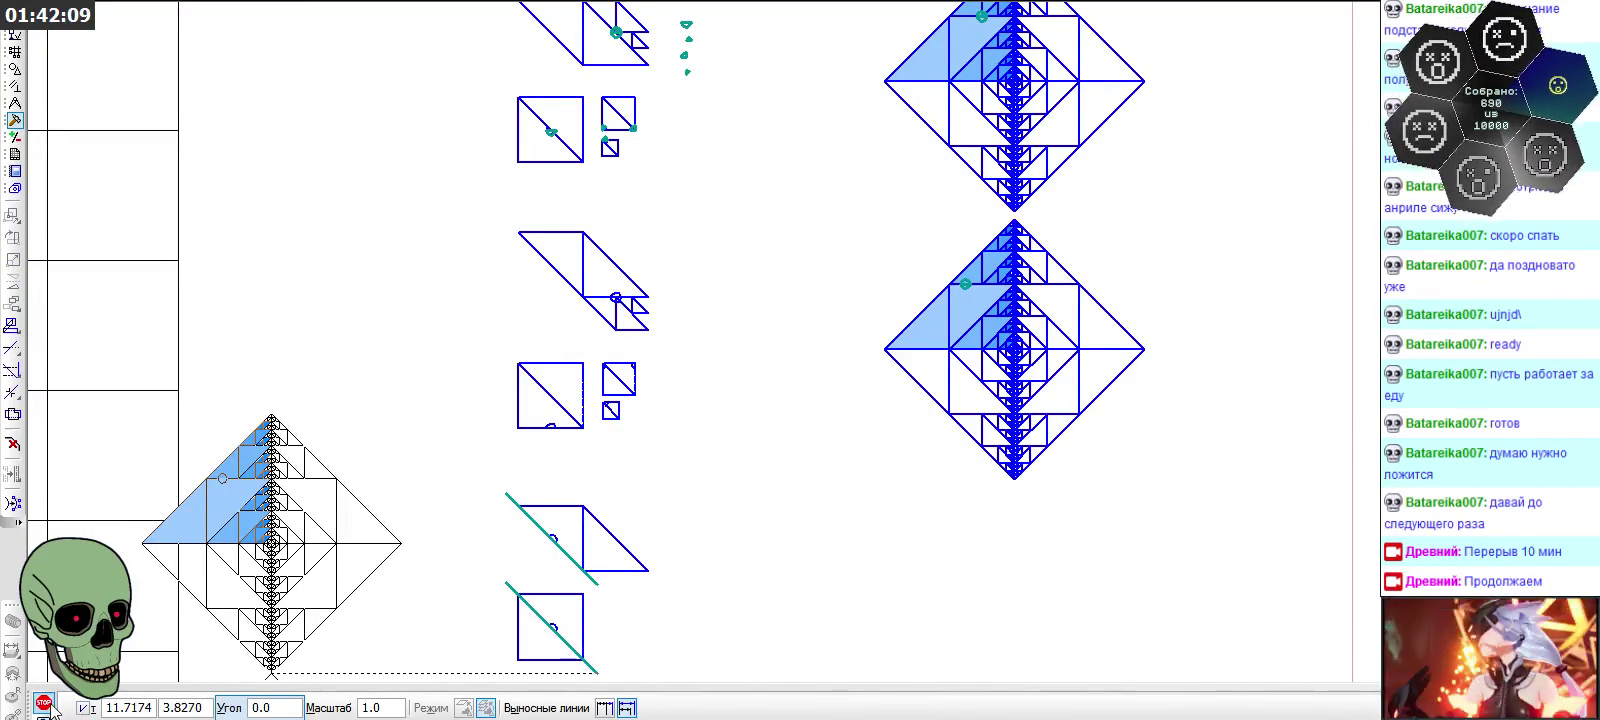
scroll(939, 326, up, 2)
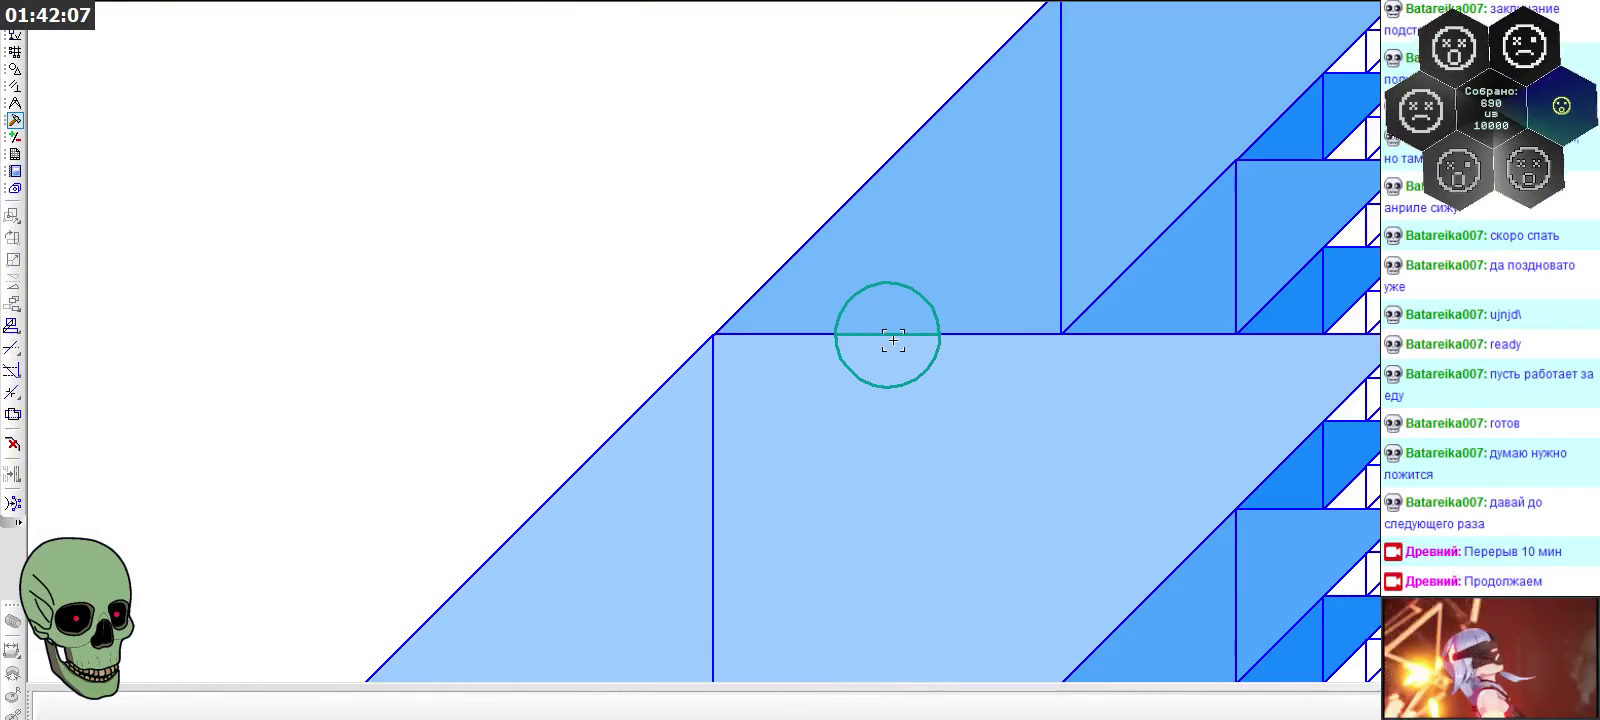
click(886, 335)
key(Escape)
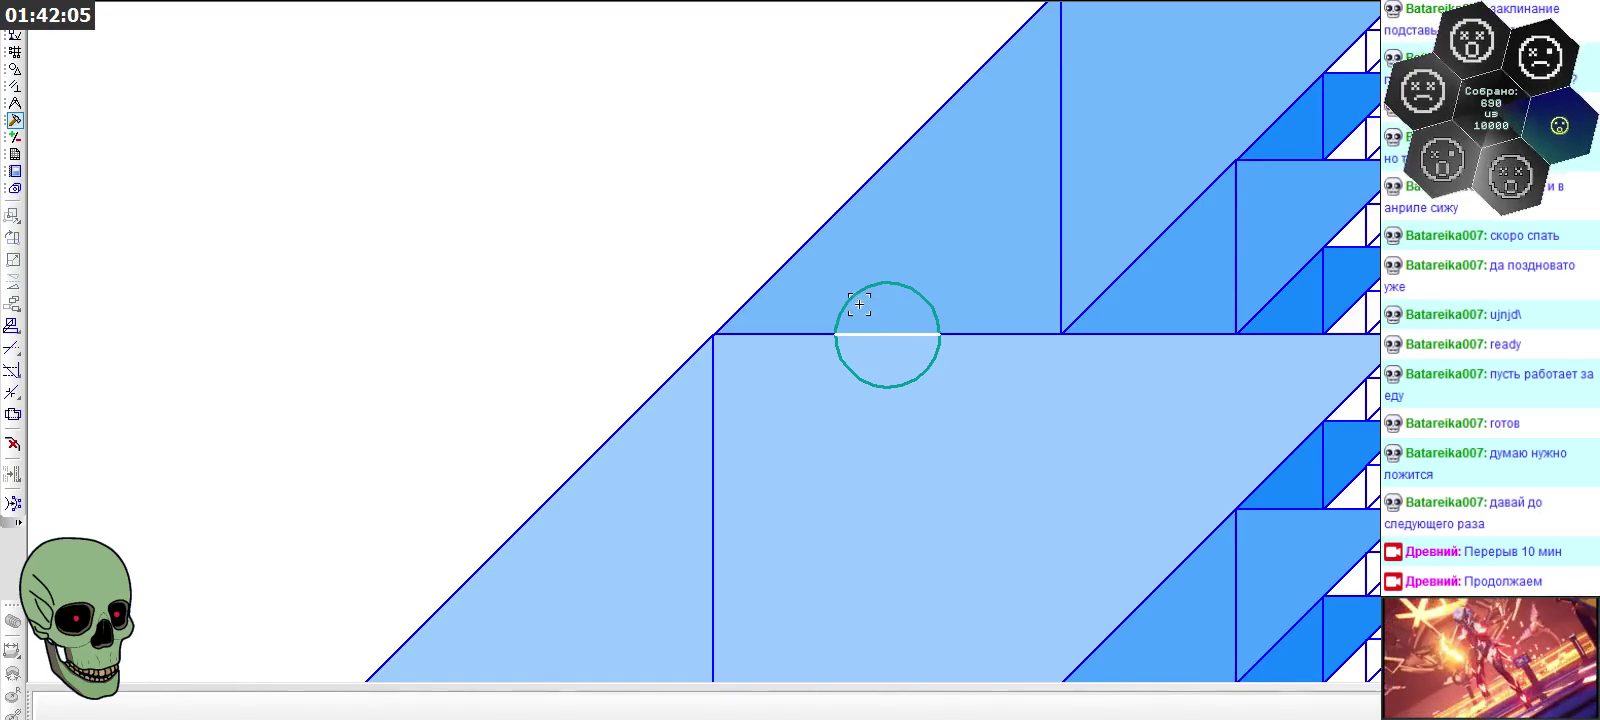
scroll(957, 236, down, 3)
scroll(963, 236, down, 2)
scroll(963, 236, down, 1)
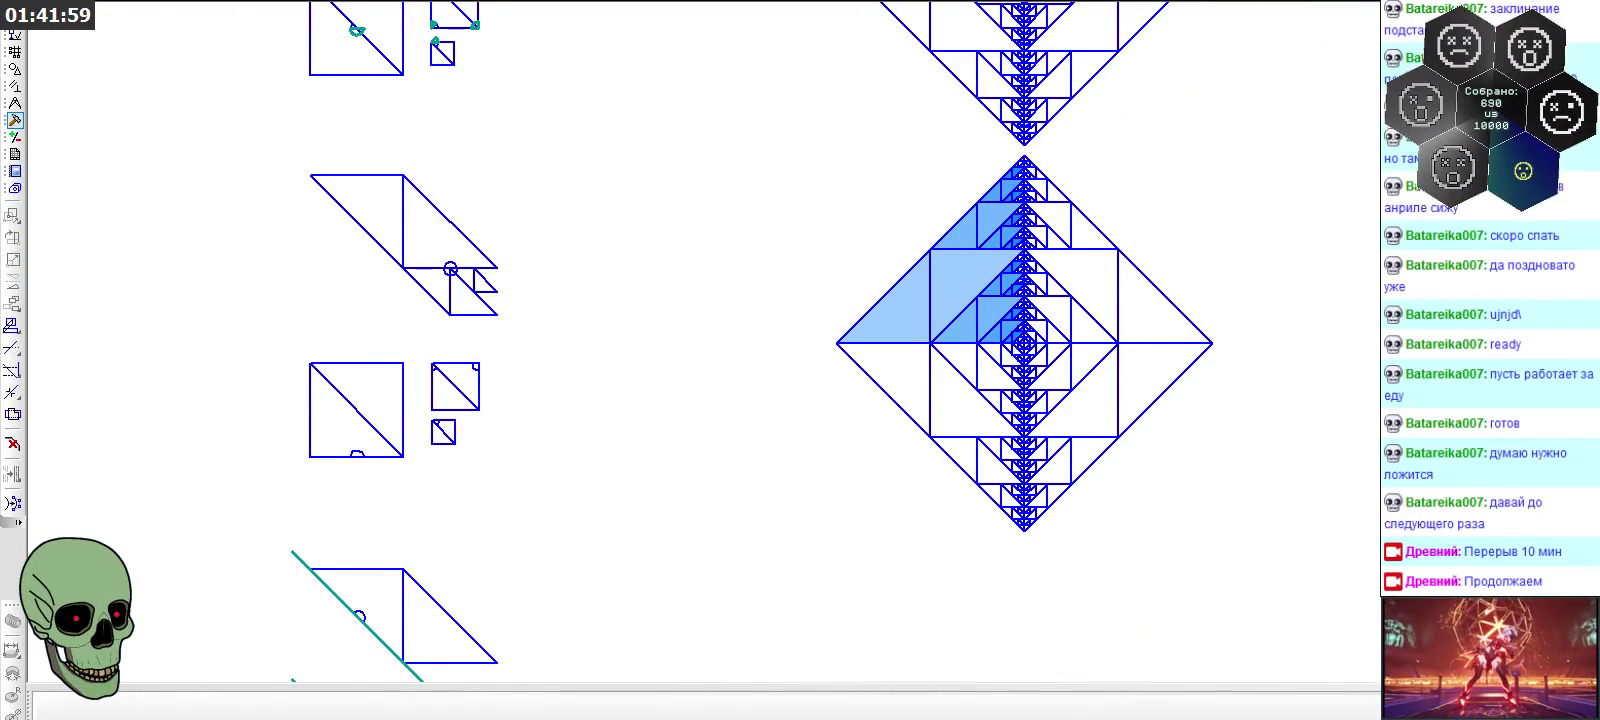
Zoom to the marker circle on the diamond's edge, abort the running command, and show Geometry tools
scroll(864, 525, down, 2)
scroll(864, 421, down, 1)
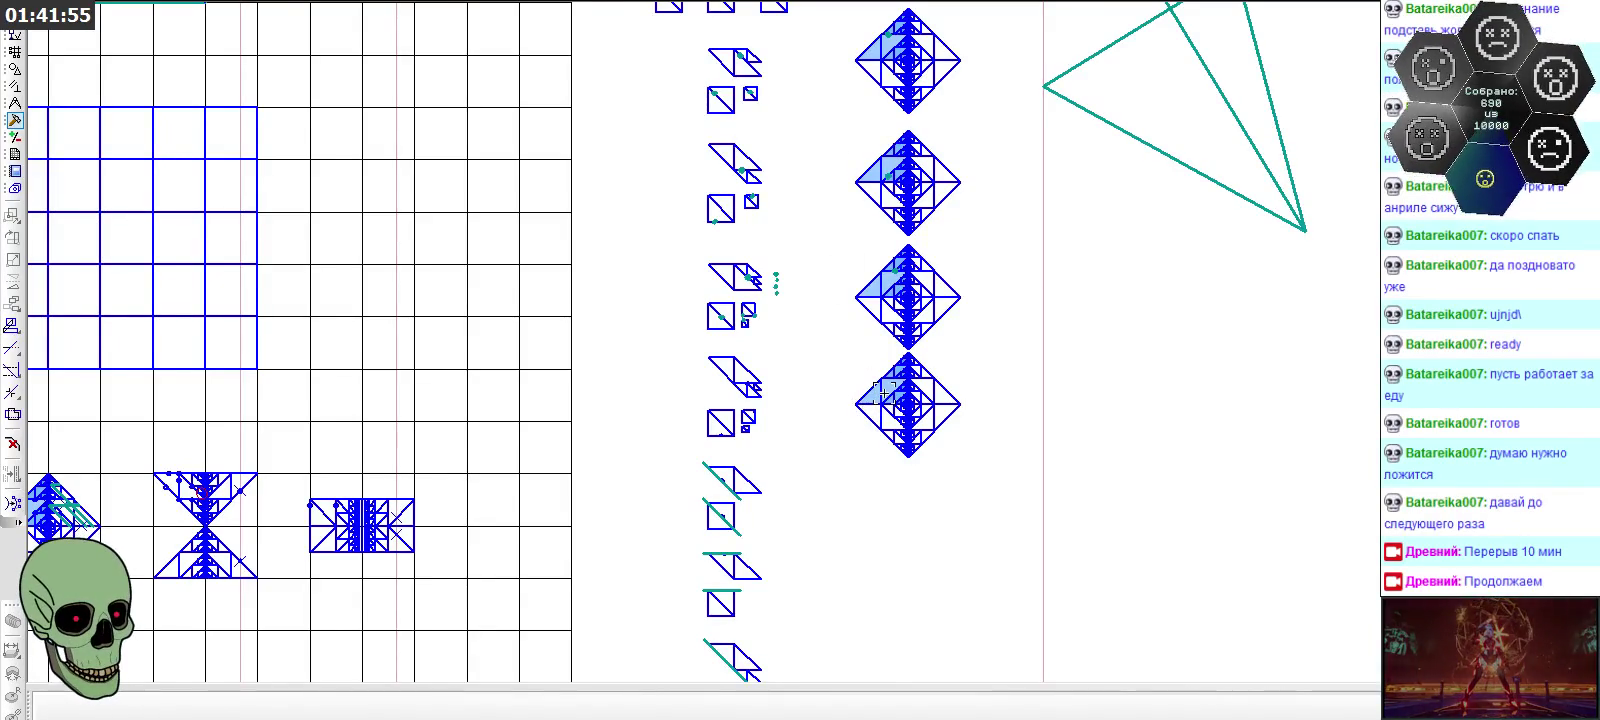
scroll(909, 366, up, 1)
scroll(906, 373, up, 1)
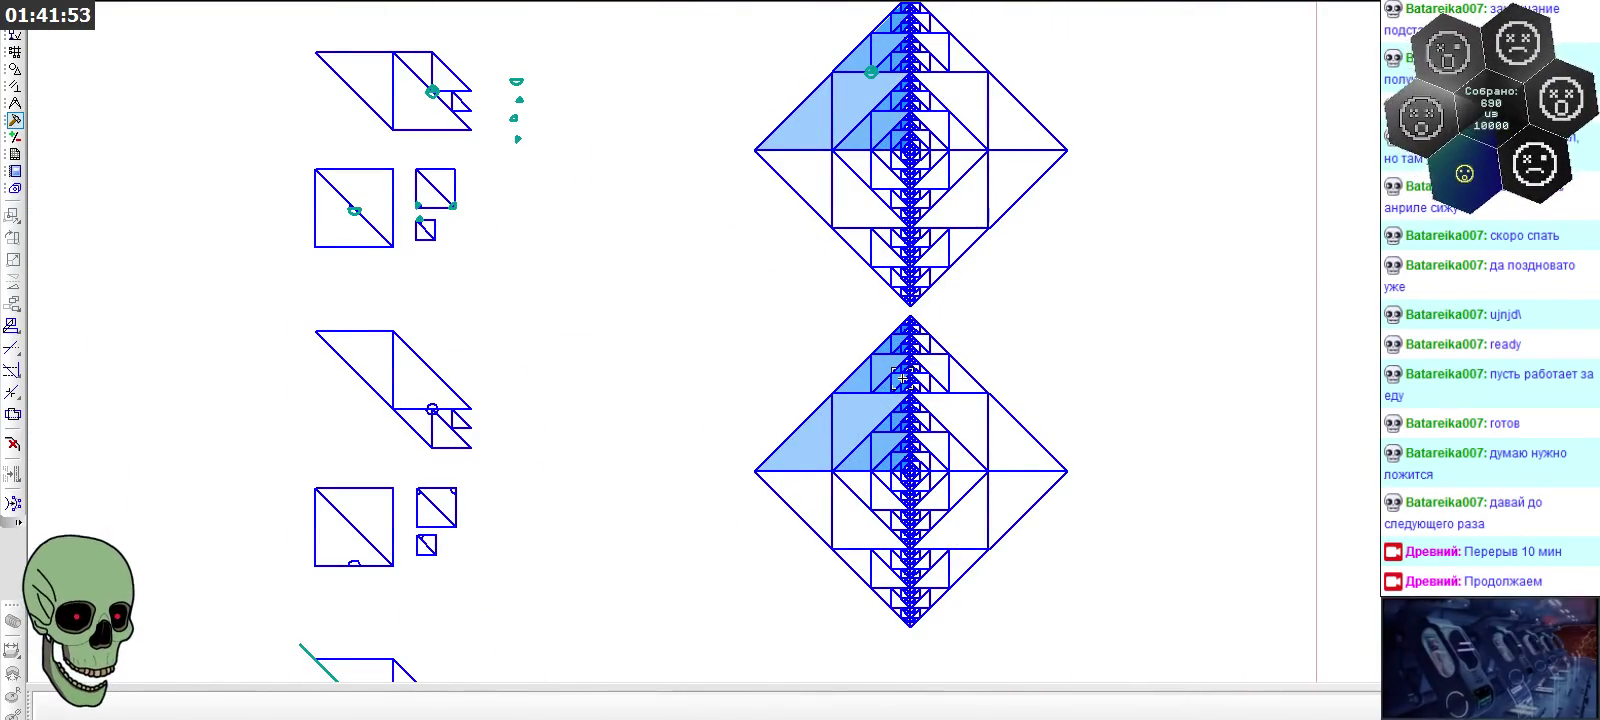
scroll(875, 436, up, 1)
scroll(875, 436, up, 1)
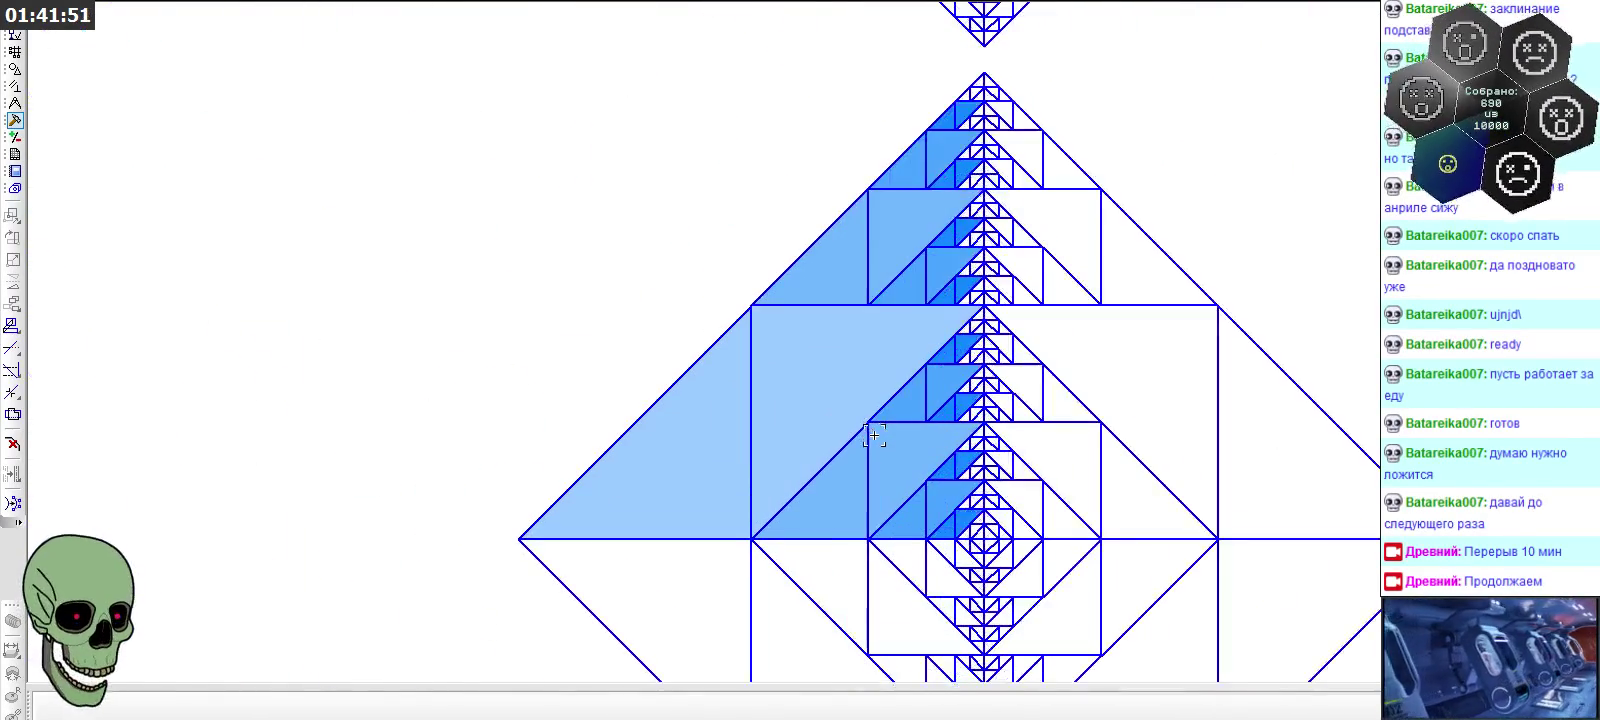
scroll(872, 438, up, 1)
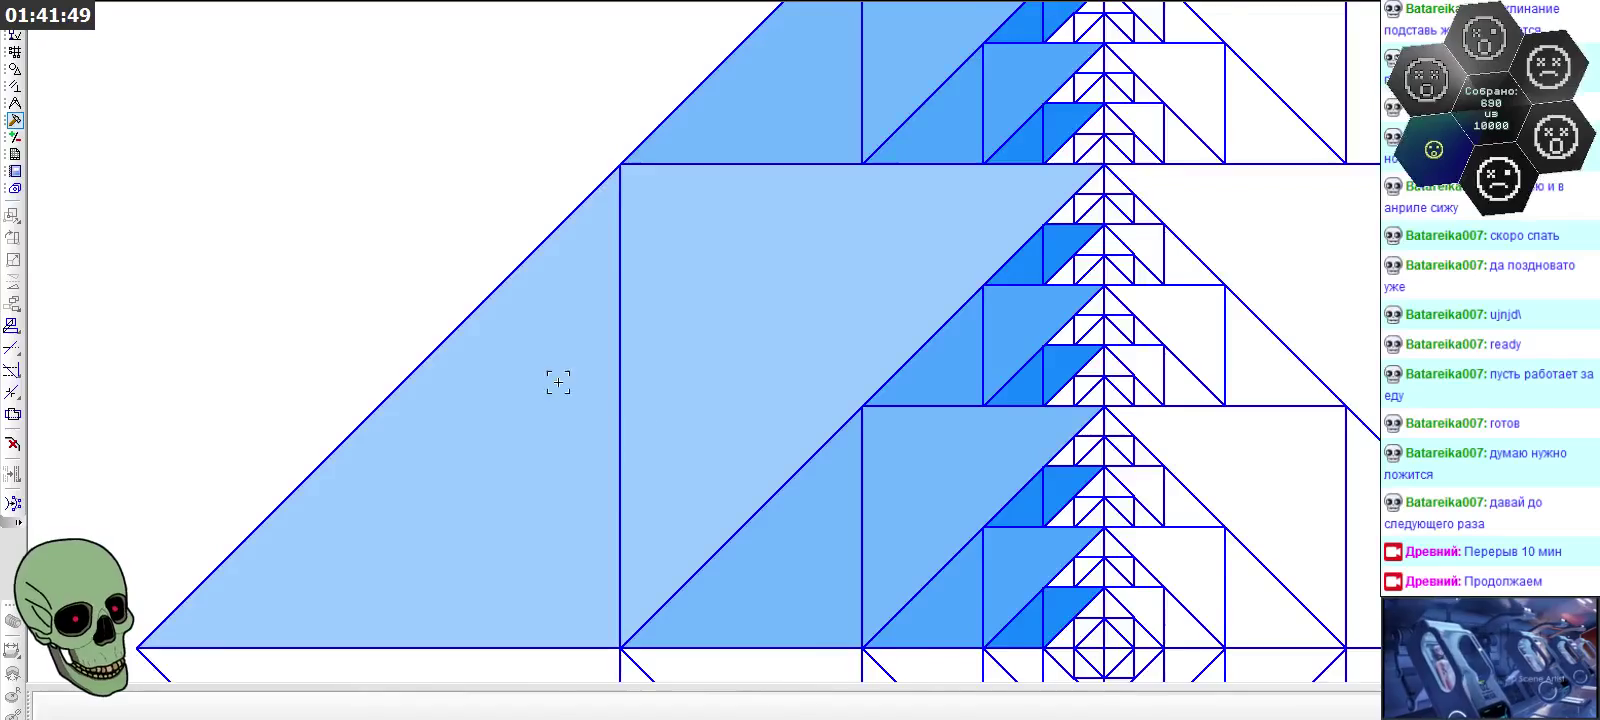
scroll(771, 220, up, 1)
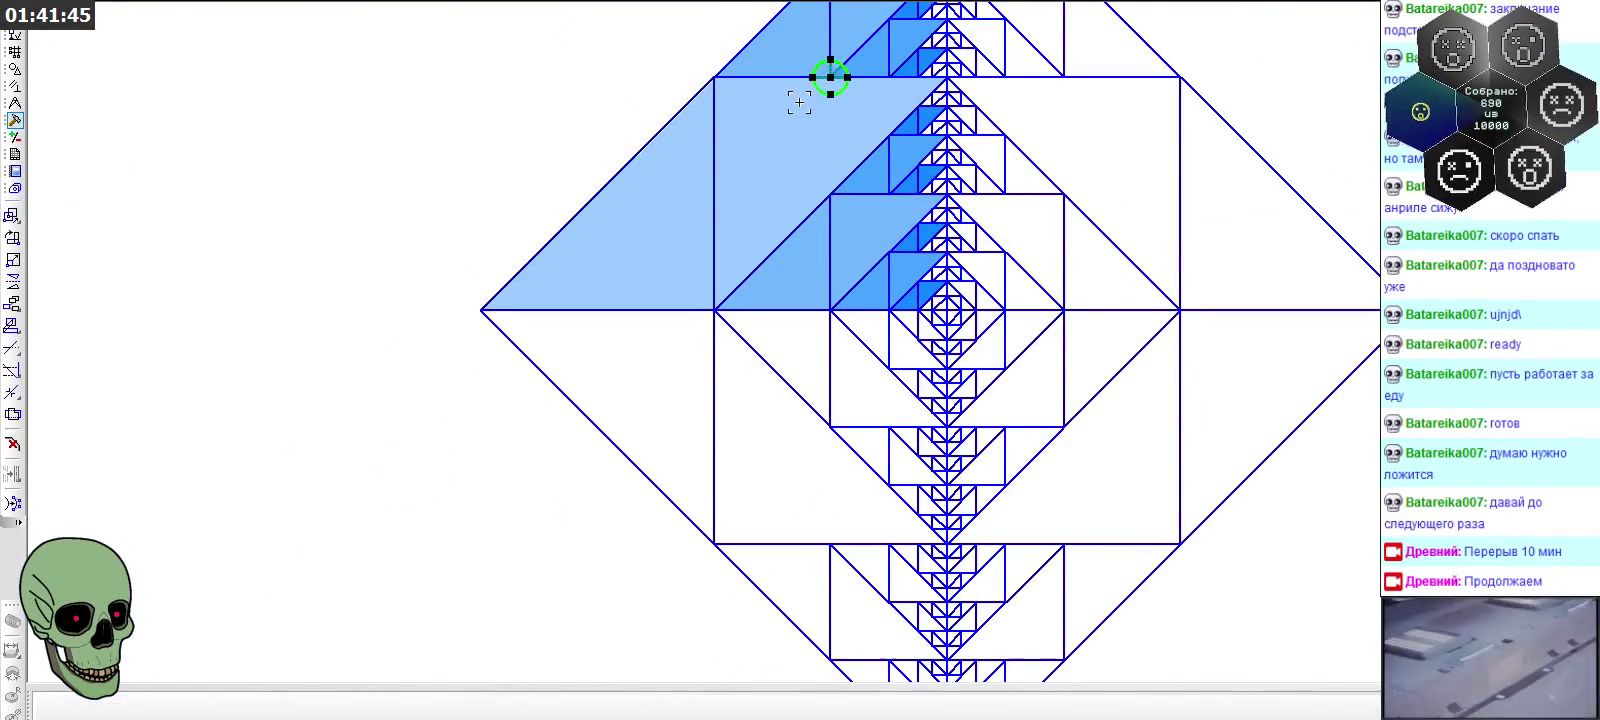
scroll(800, 100, down, 2)
scroll(800, 136, up, 2)
scroll(810, 523, up, 1)
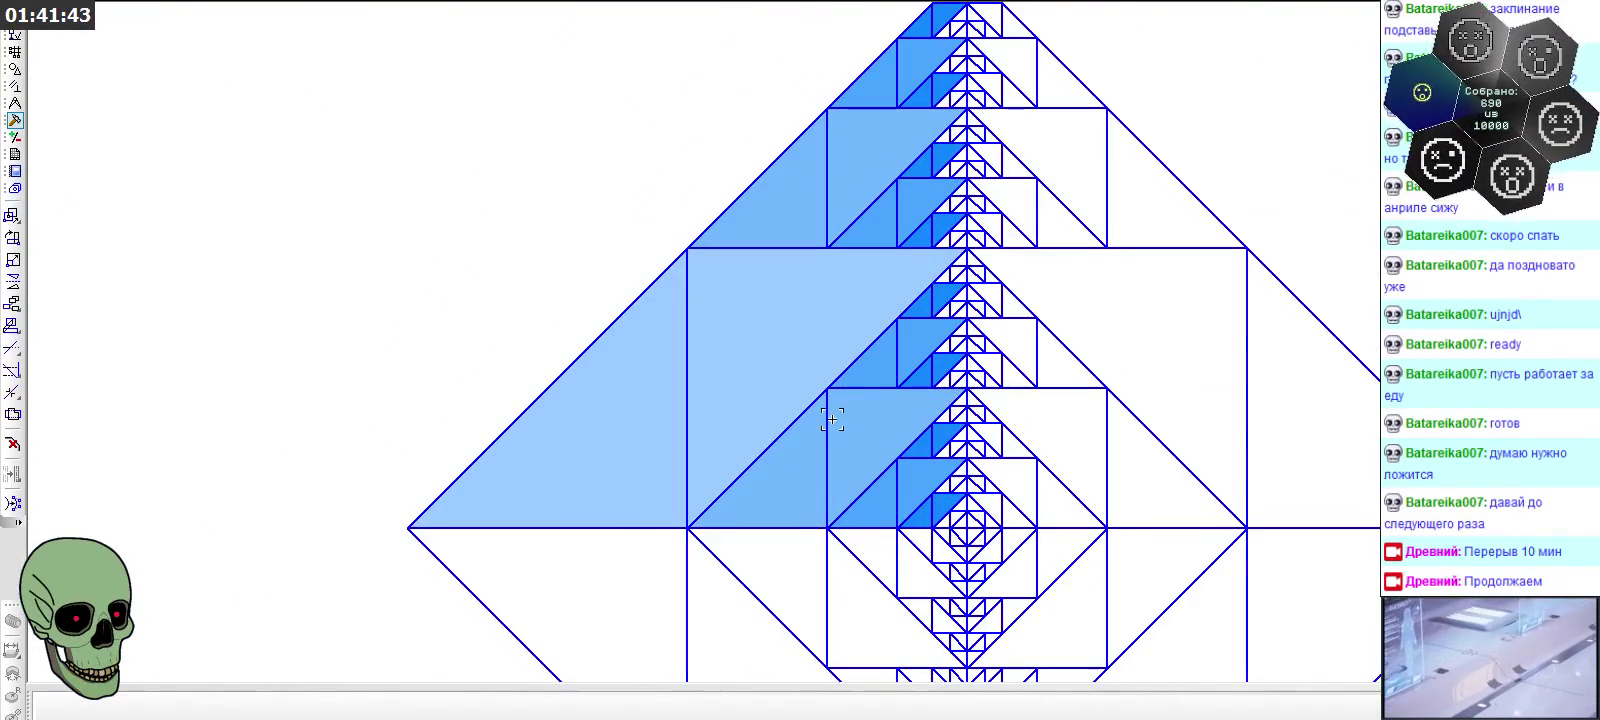
scroll(768, 481, up, 1)
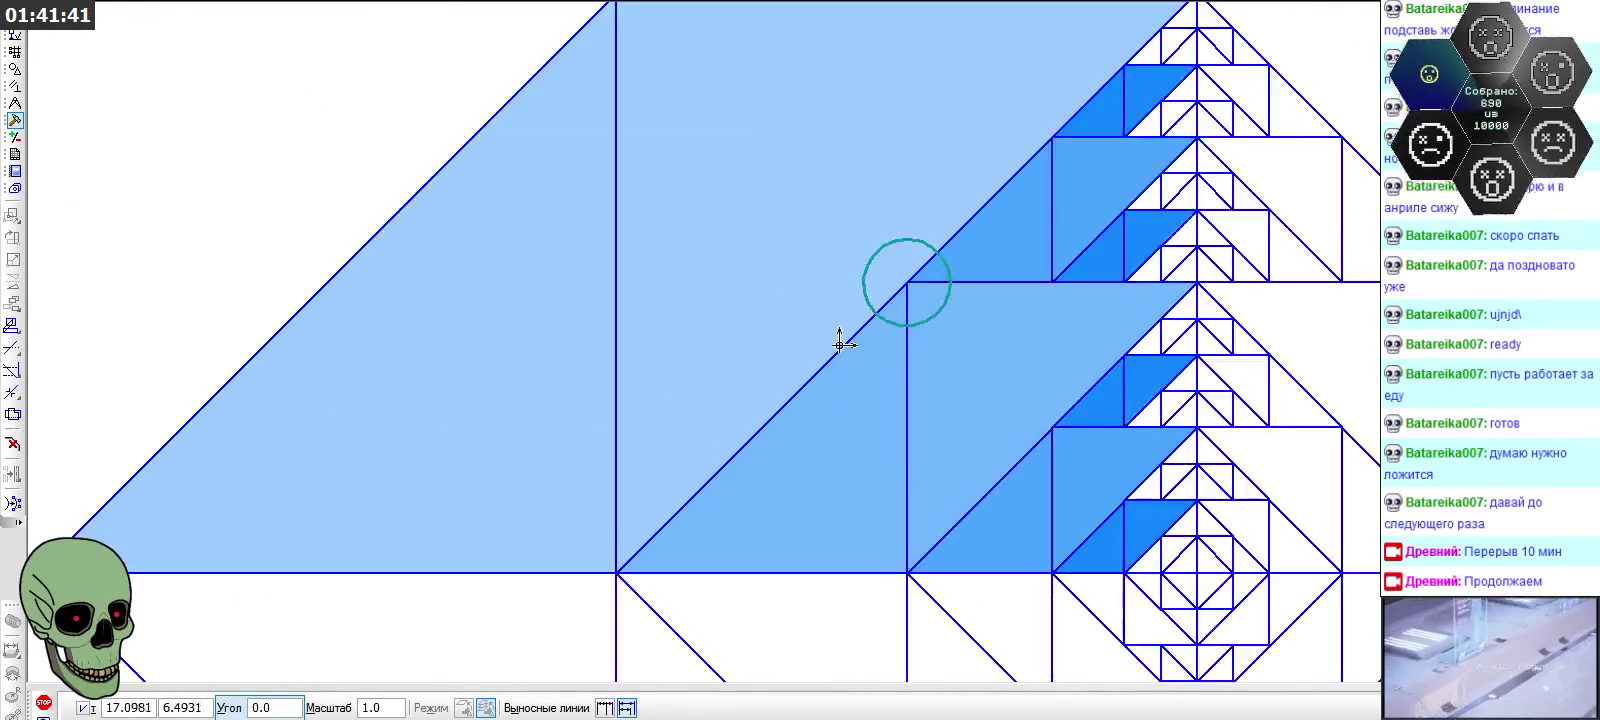
scroll(643, 346, up, 1)
click(43, 701)
scroll(742, 420, down, 2)
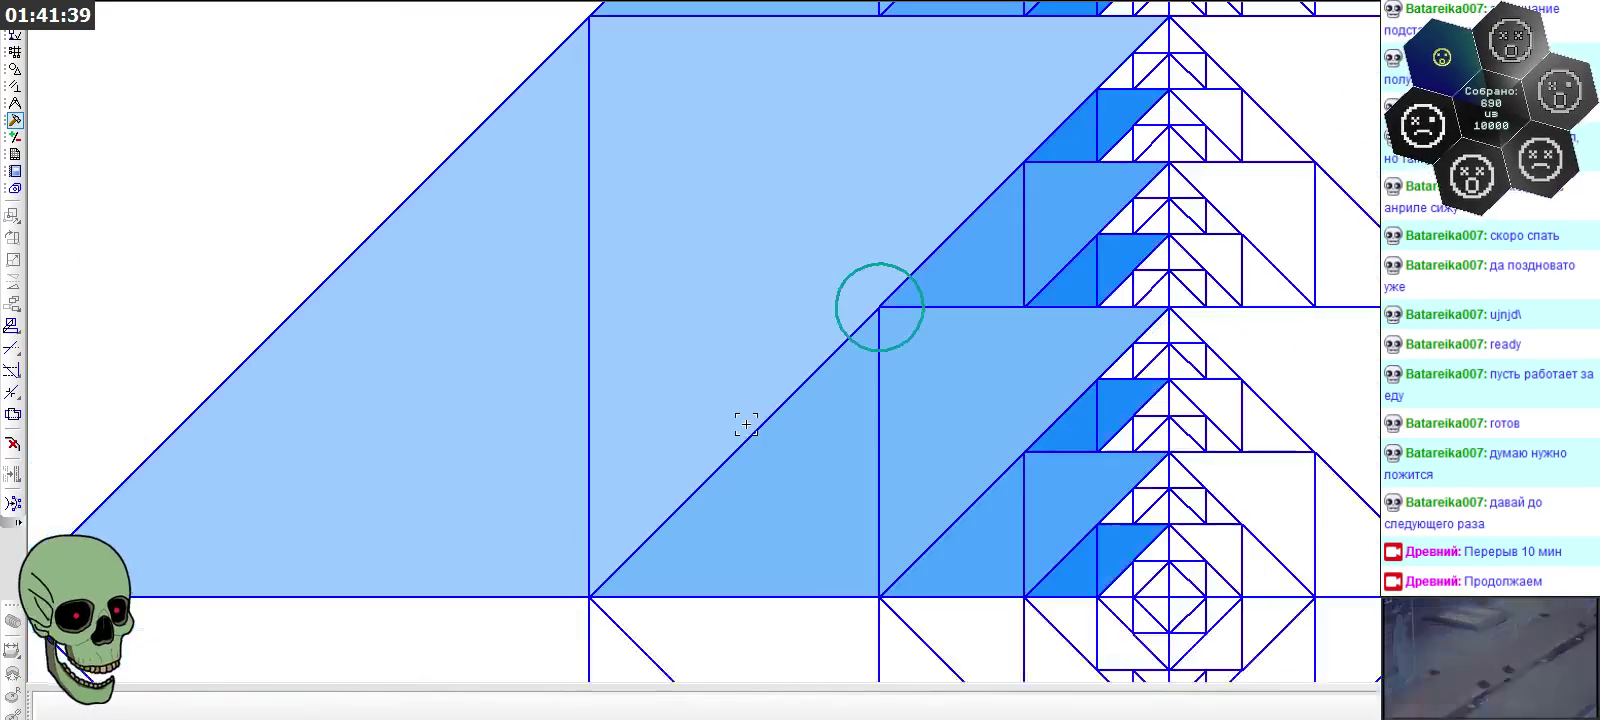
click(15, 70)
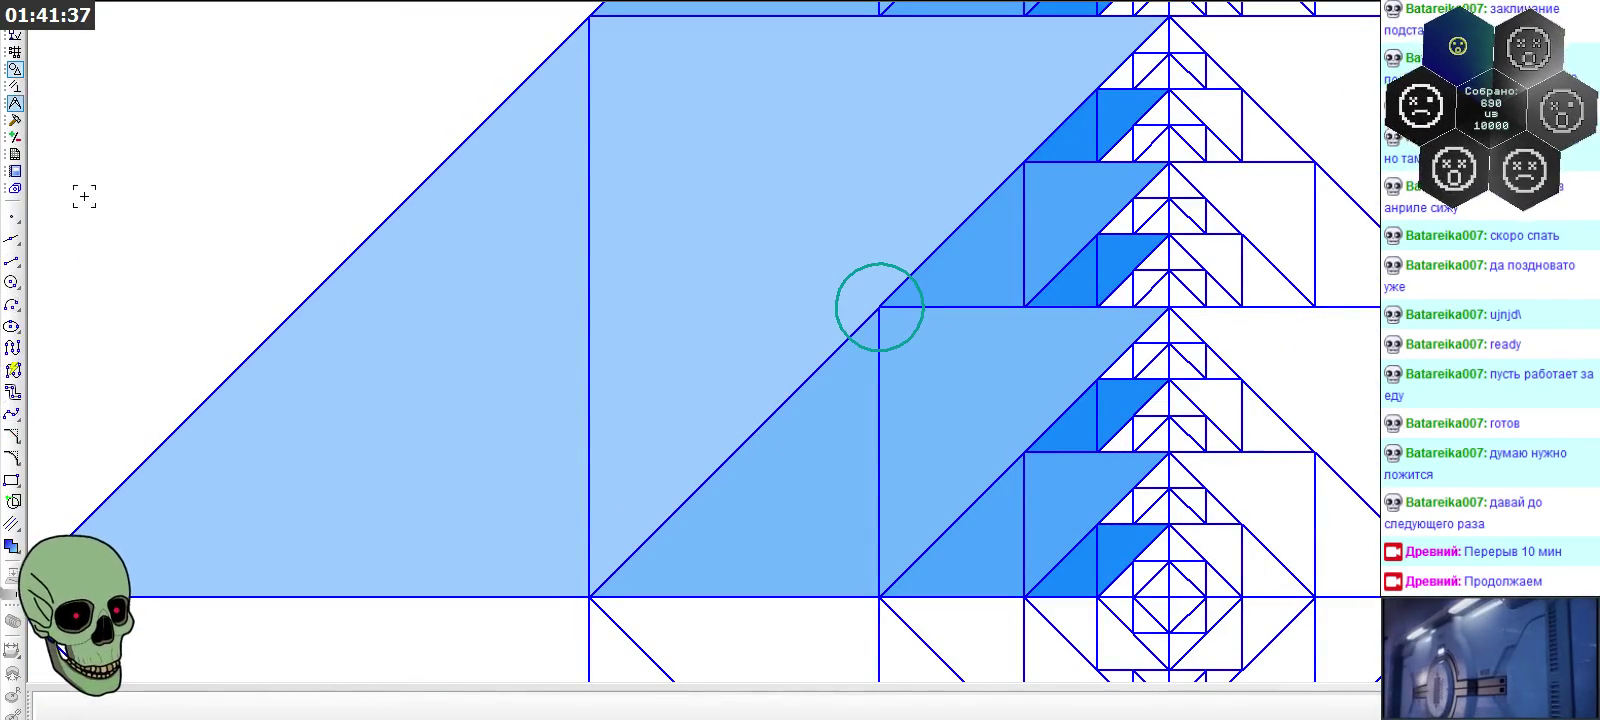
Draw a vertical radius from the circle marker's centre down to its lower edge
click(12, 260)
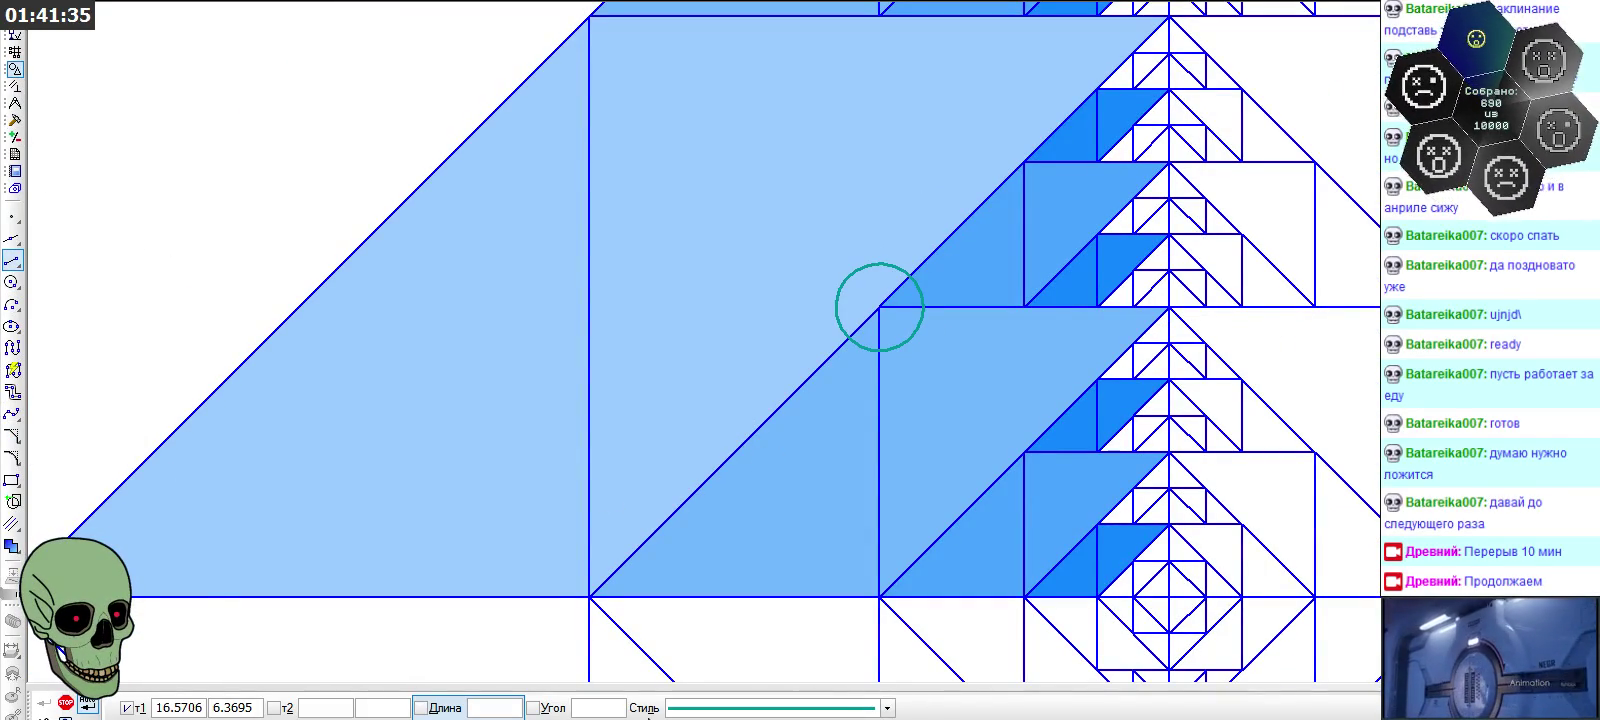
scroll(878, 309, up, 1)
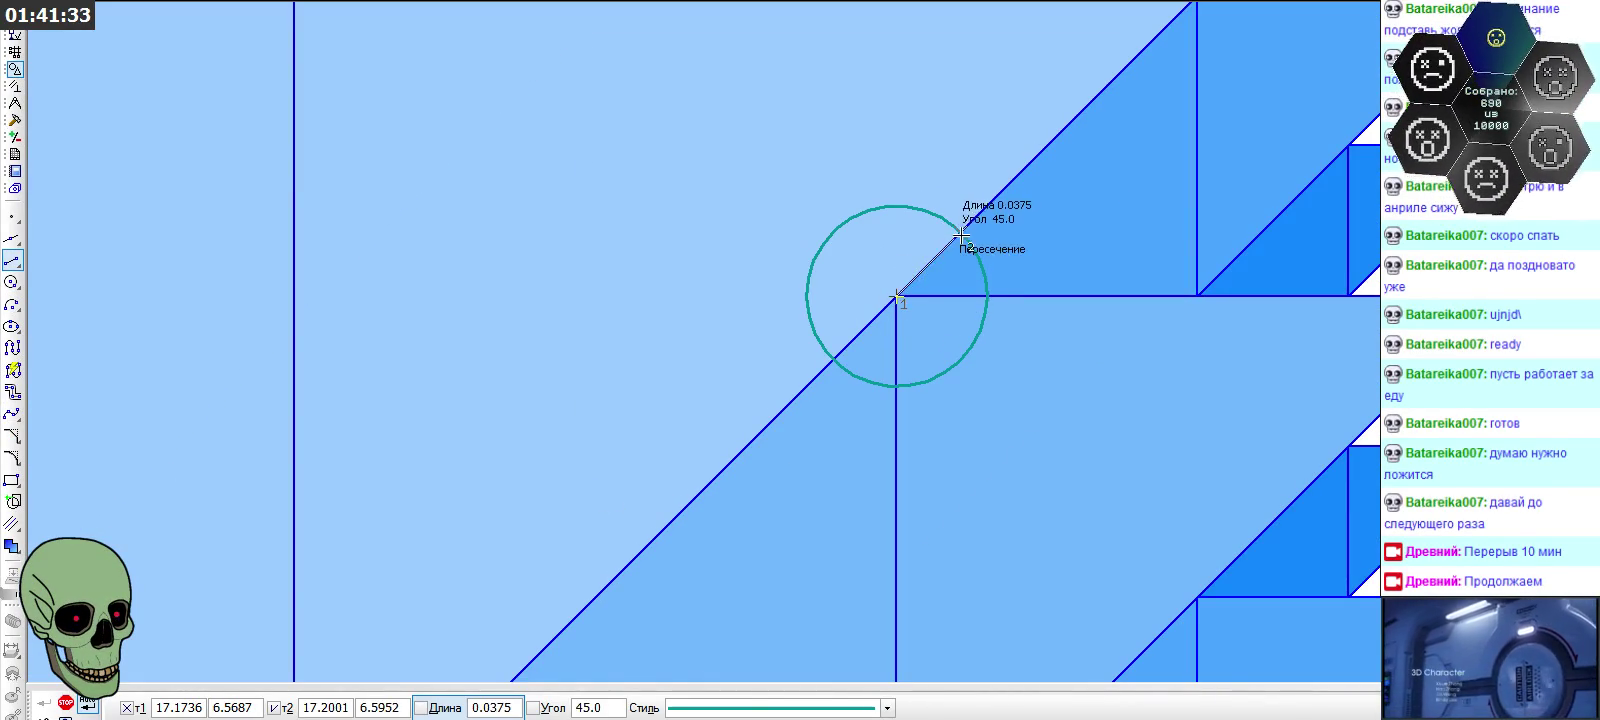
click(896, 296)
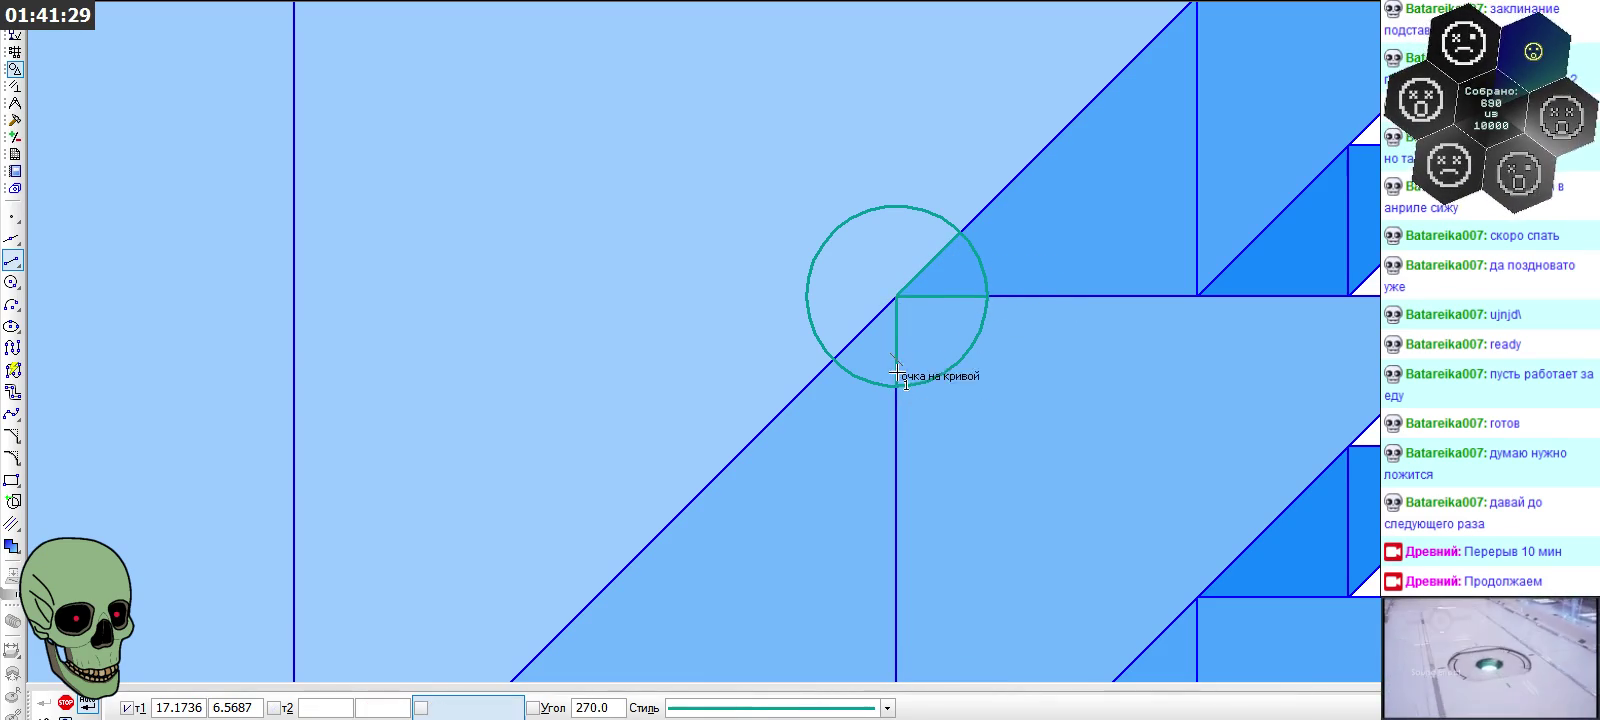
click(838, 360)
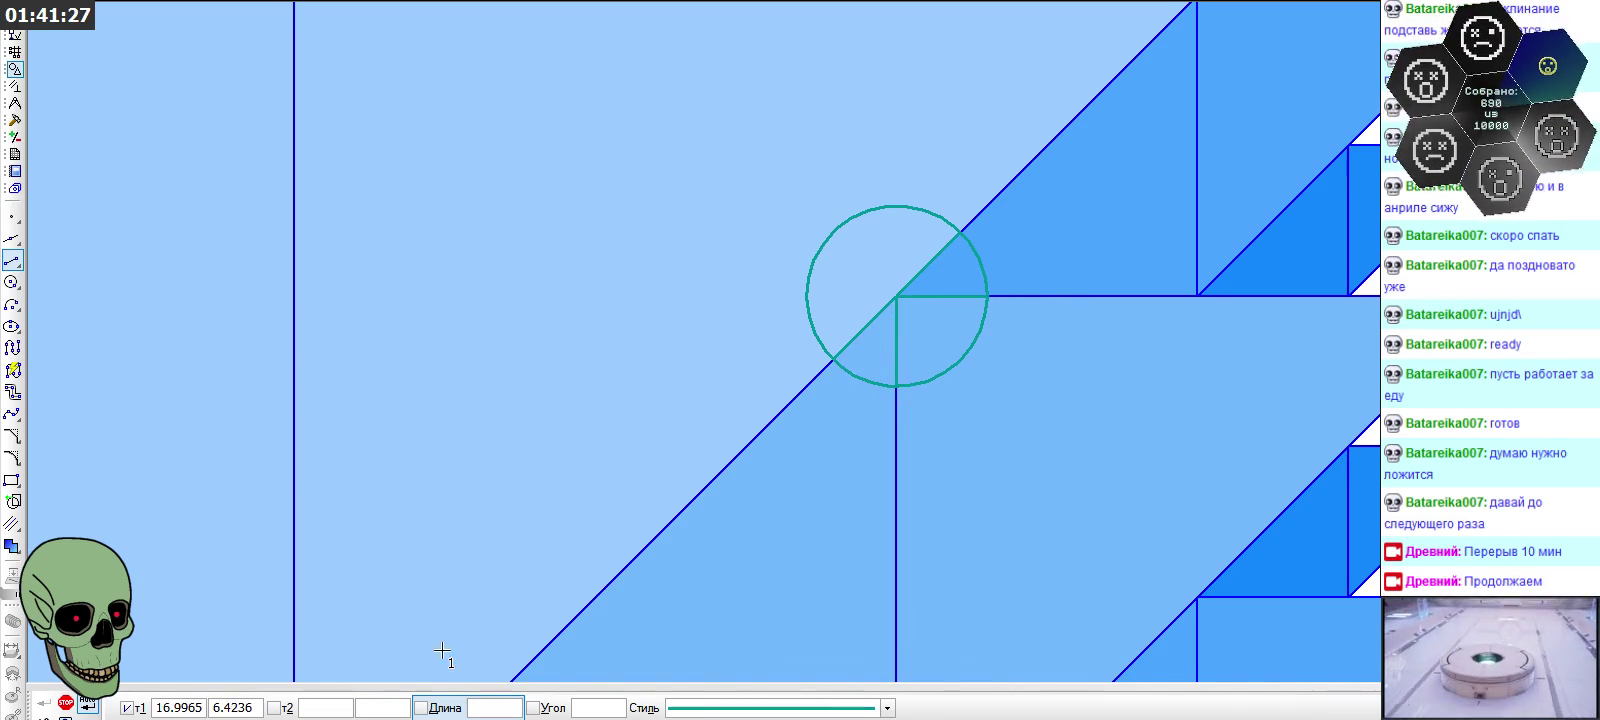
click(65, 704)
Select the divided circle marker
click(876, 380)
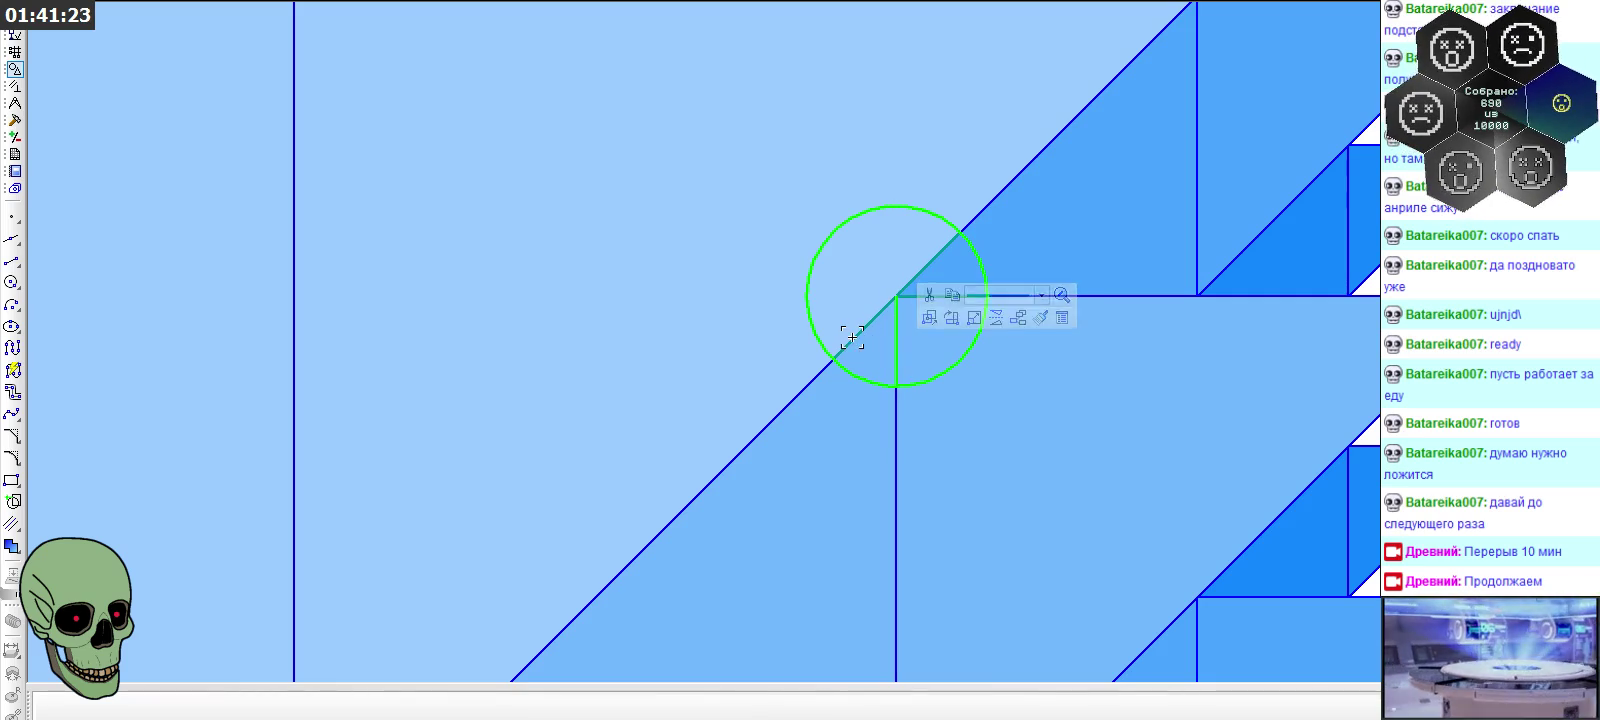
scroll(892, 439, down, 1)
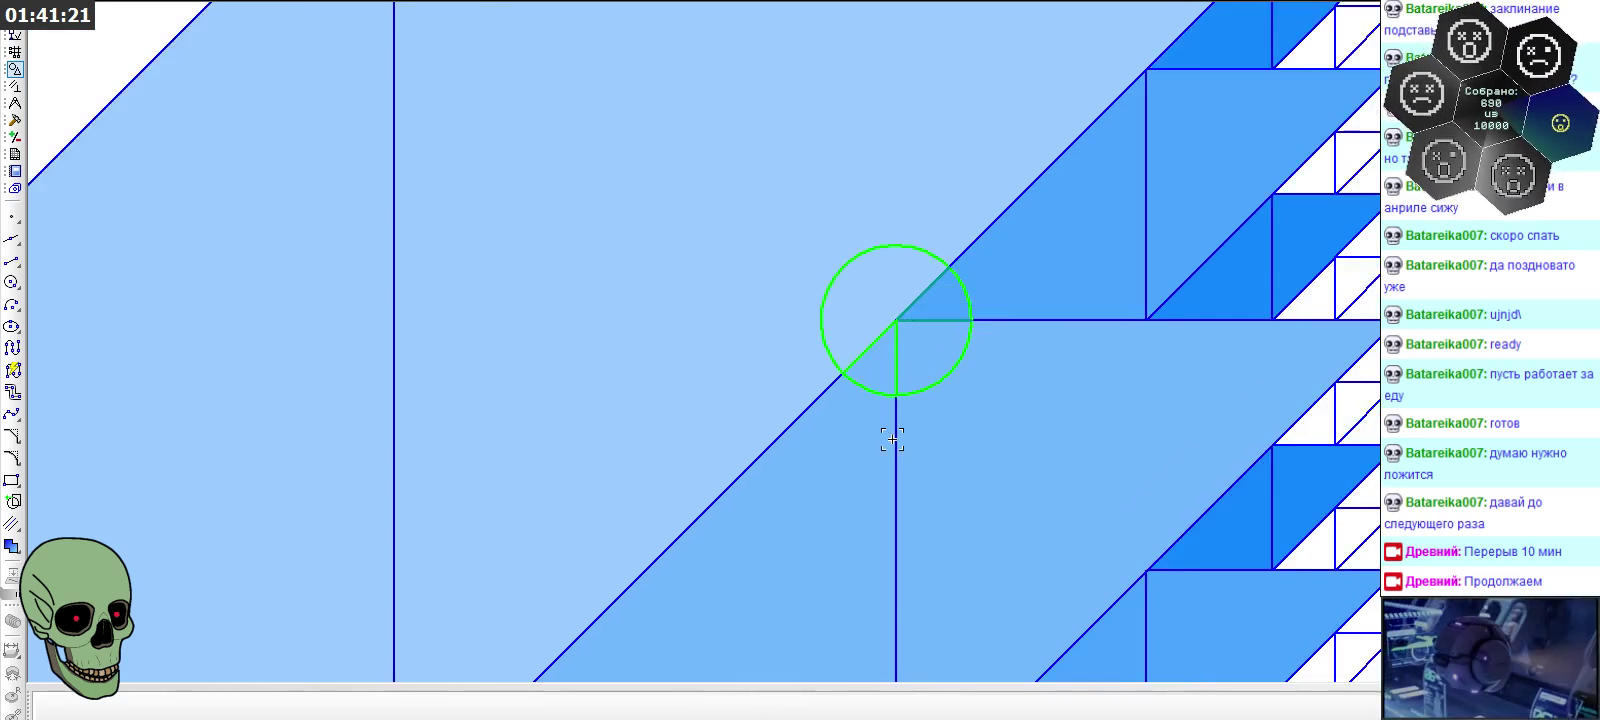
scroll(943, 274, up, 1)
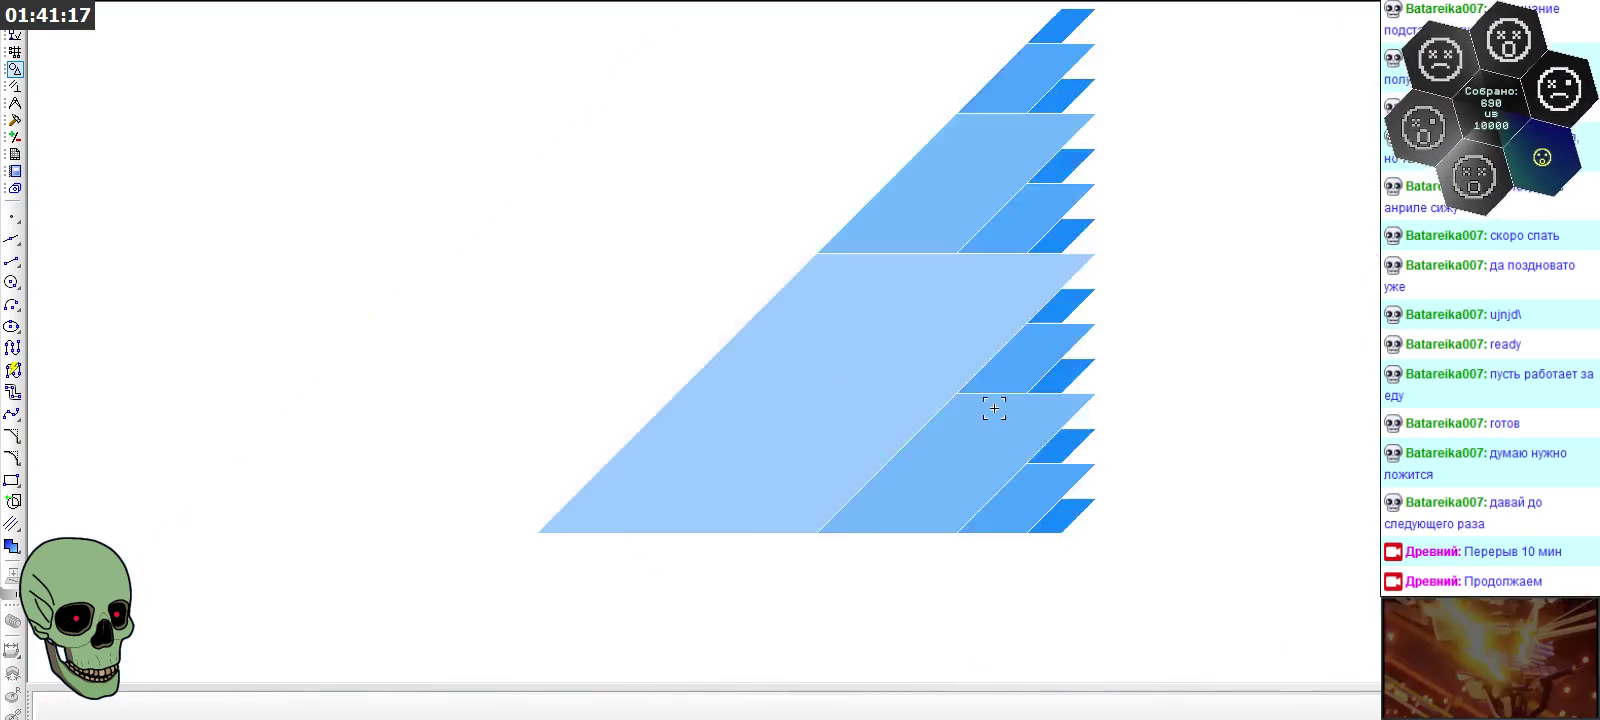
Paste divided-circle marker copies in a vertical column right of the triangle figure
scroll(325, 385, down, 2)
scroll(446, 424, up, 2)
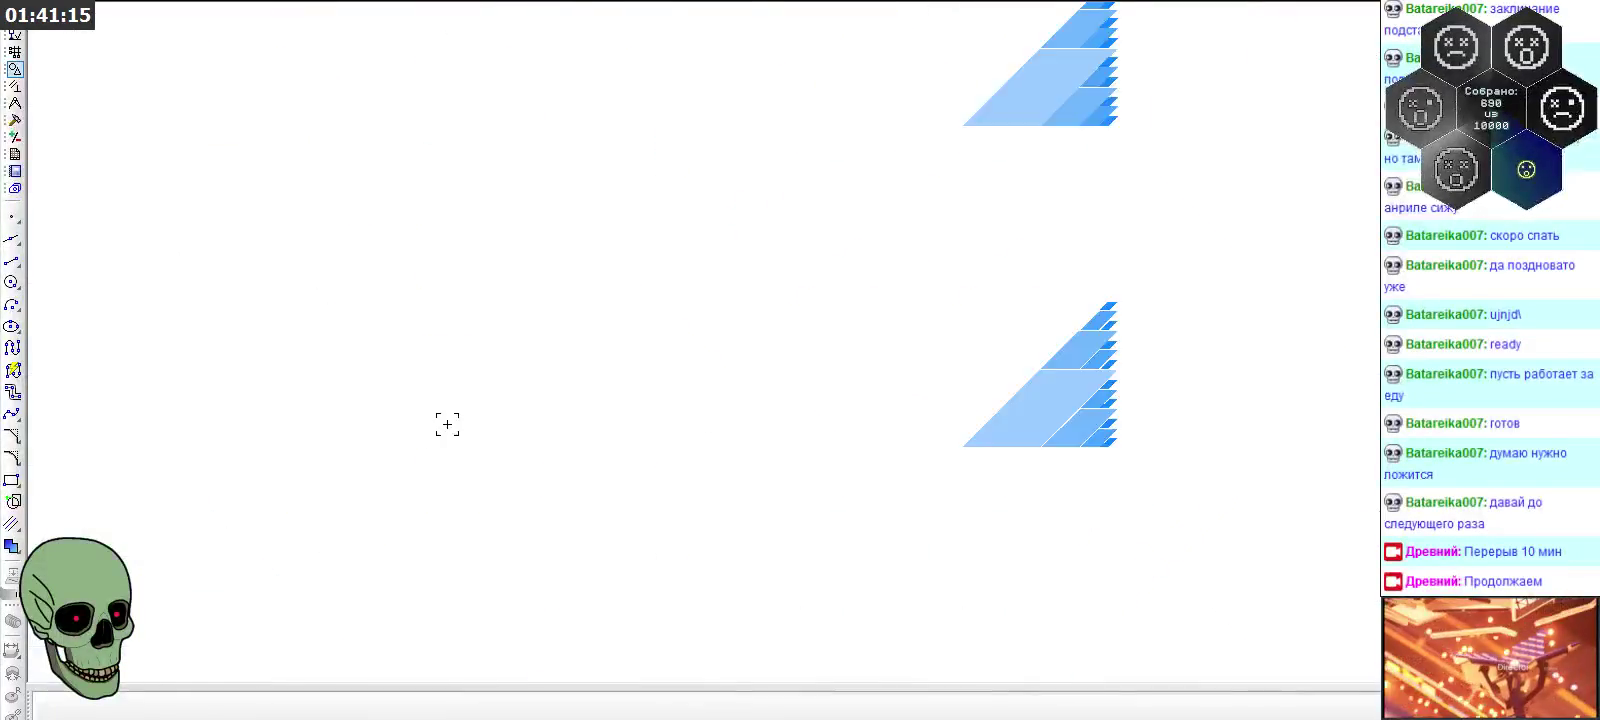
scroll(877, 287, up, 2)
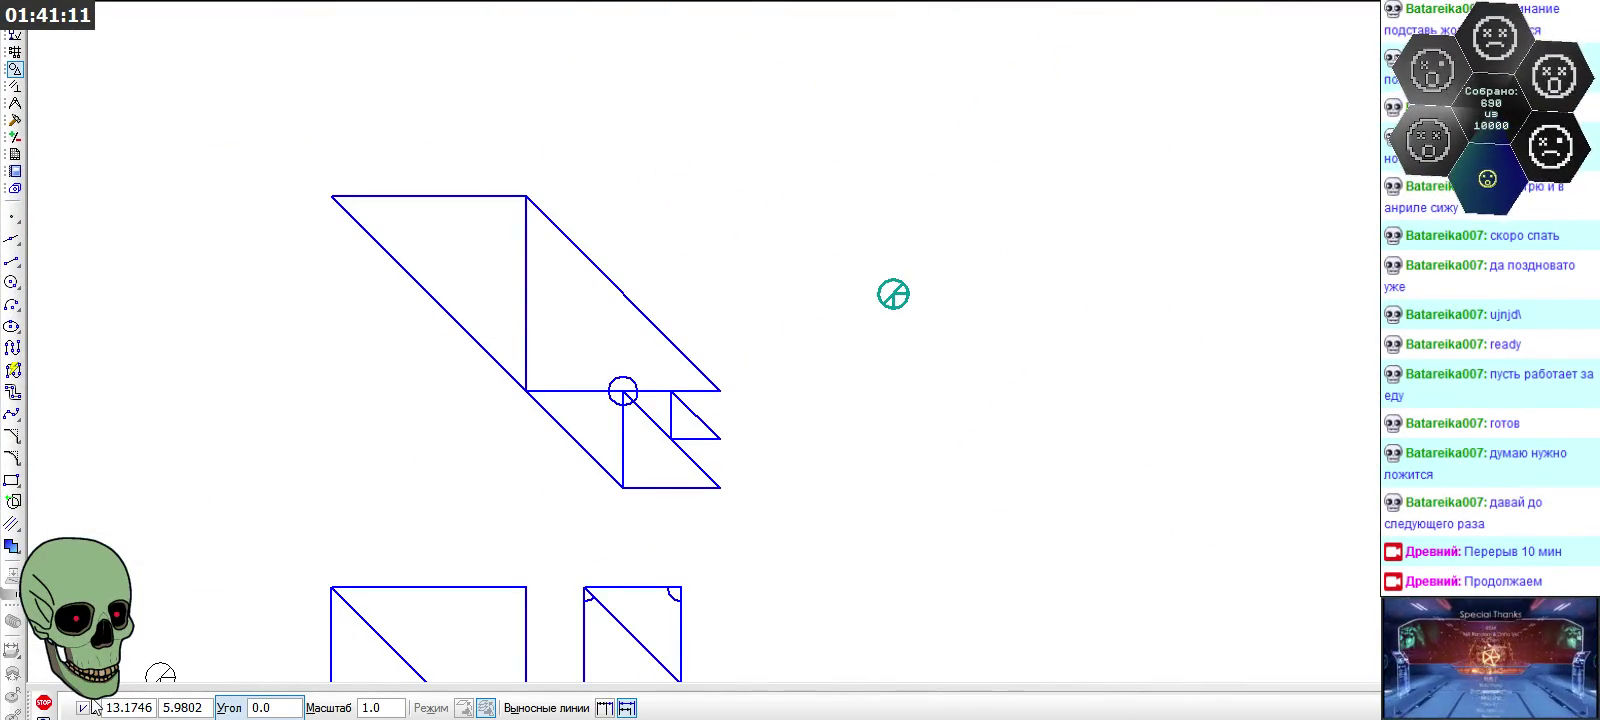
scroll(920, 300, up, 1)
scroll(932, 368, up, 3)
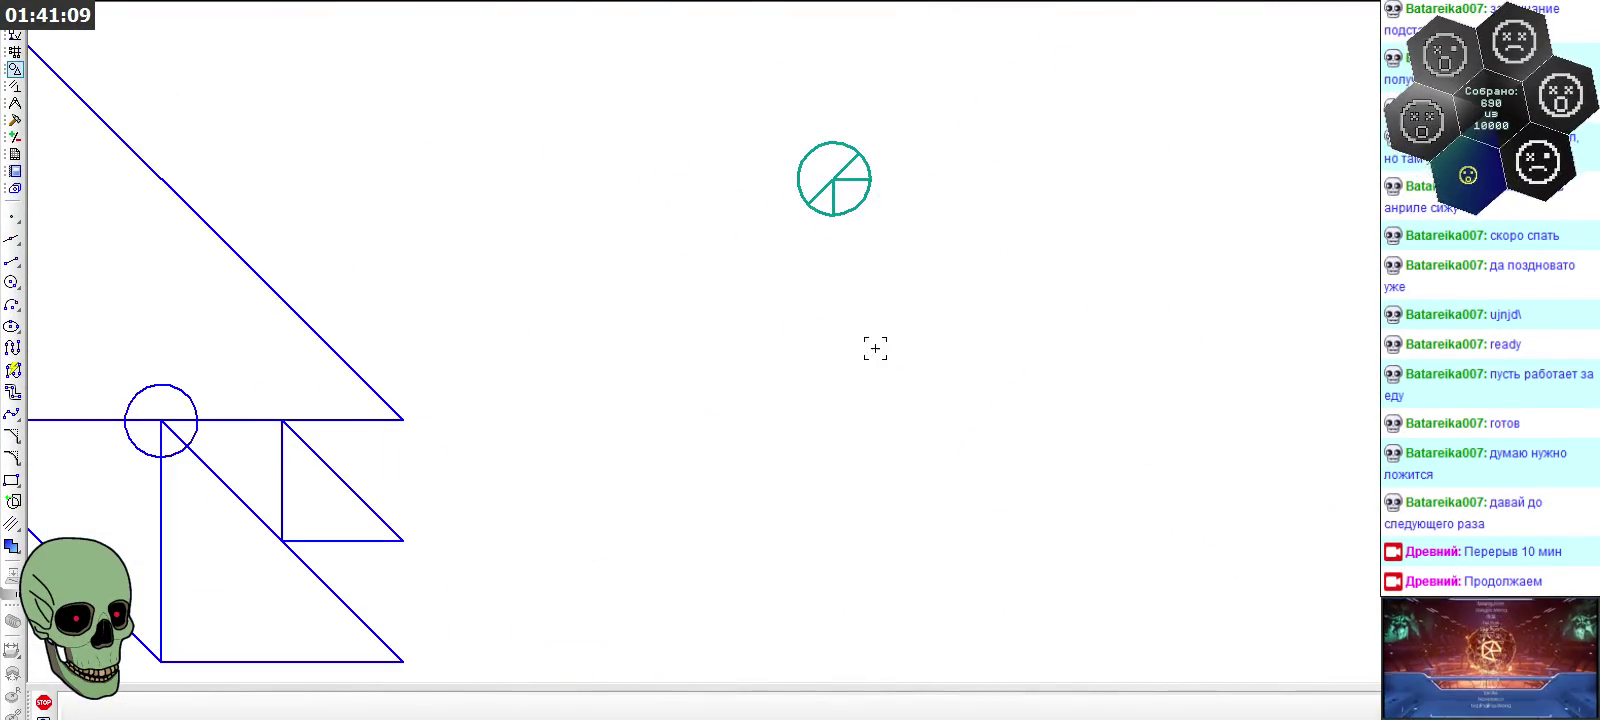
scroll(825, 335, up, 1)
click(834, 312)
click(834, 438)
click(834, 573)
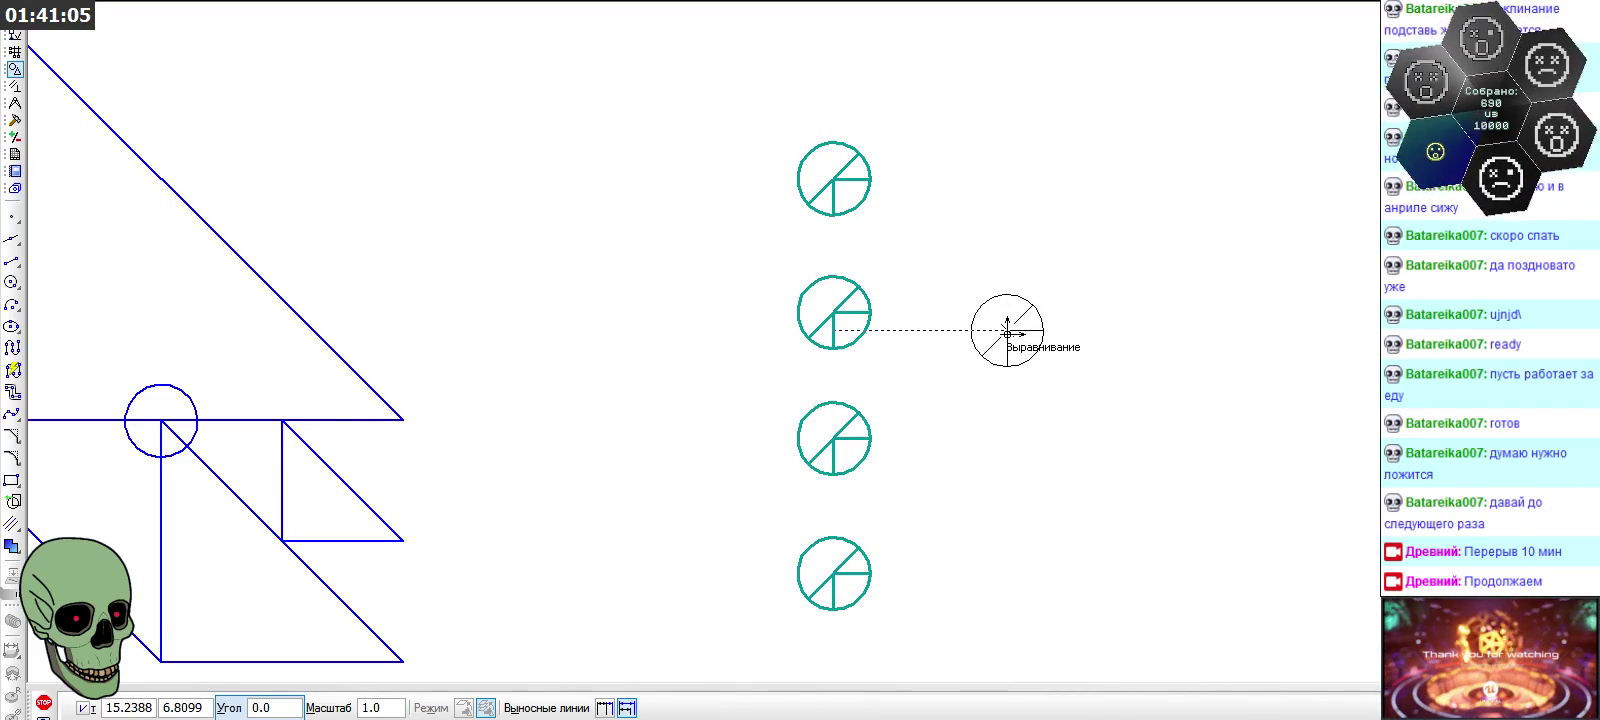
click(43, 702)
scroll(810, 307, down, 3)
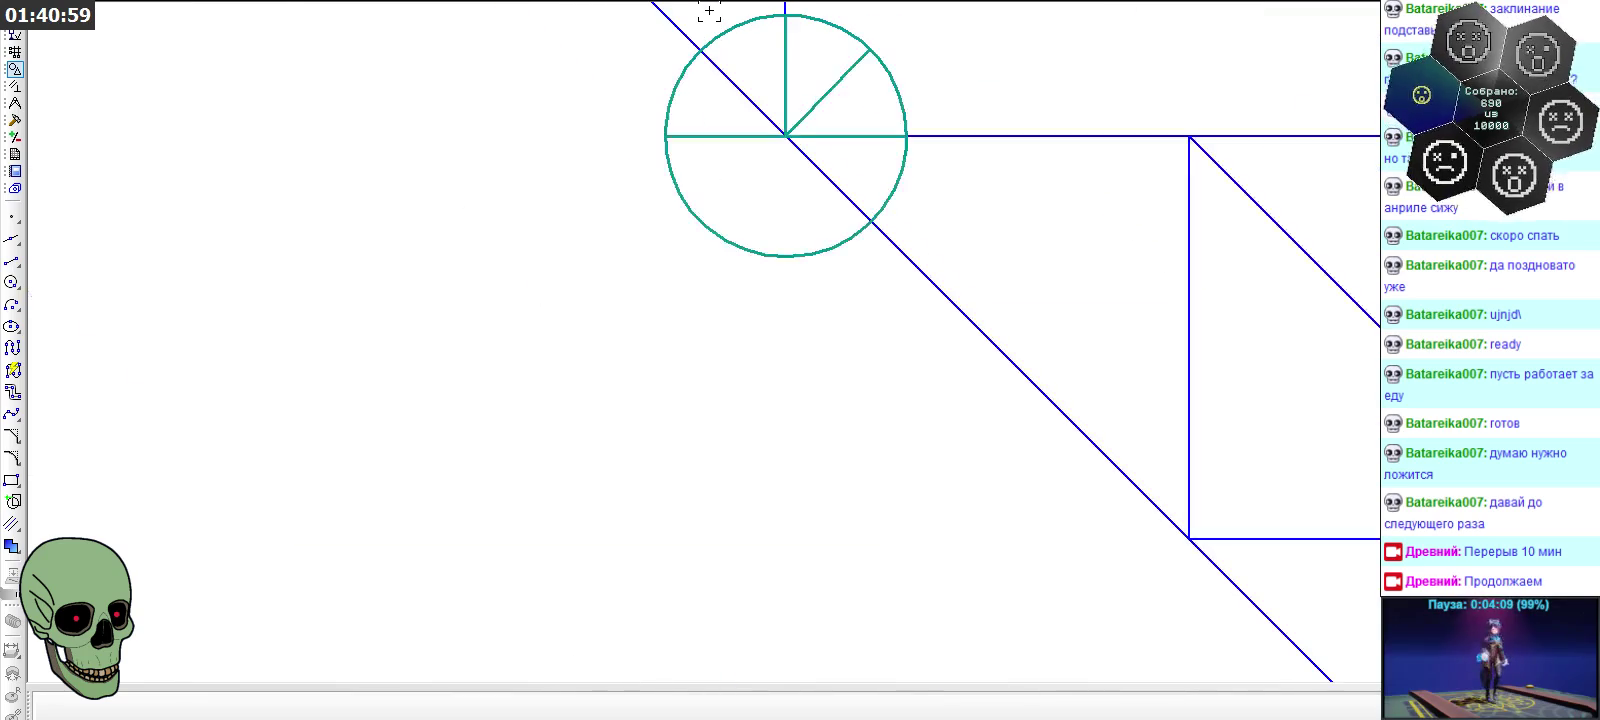
Place another divided circle copy on the triangle's corner where its lines meet
scroll(737, 195, down, 2)
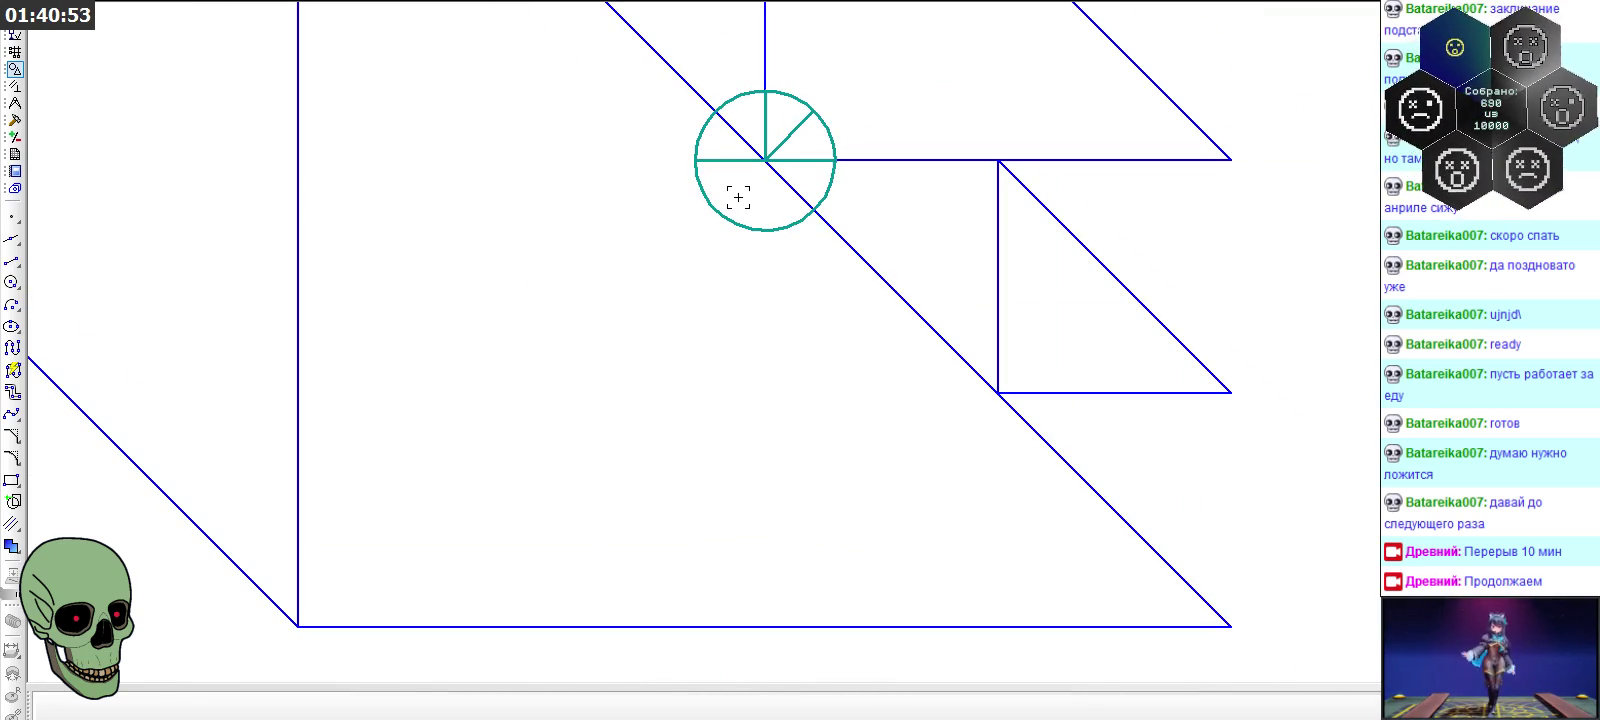
scroll(738, 197, down, 3)
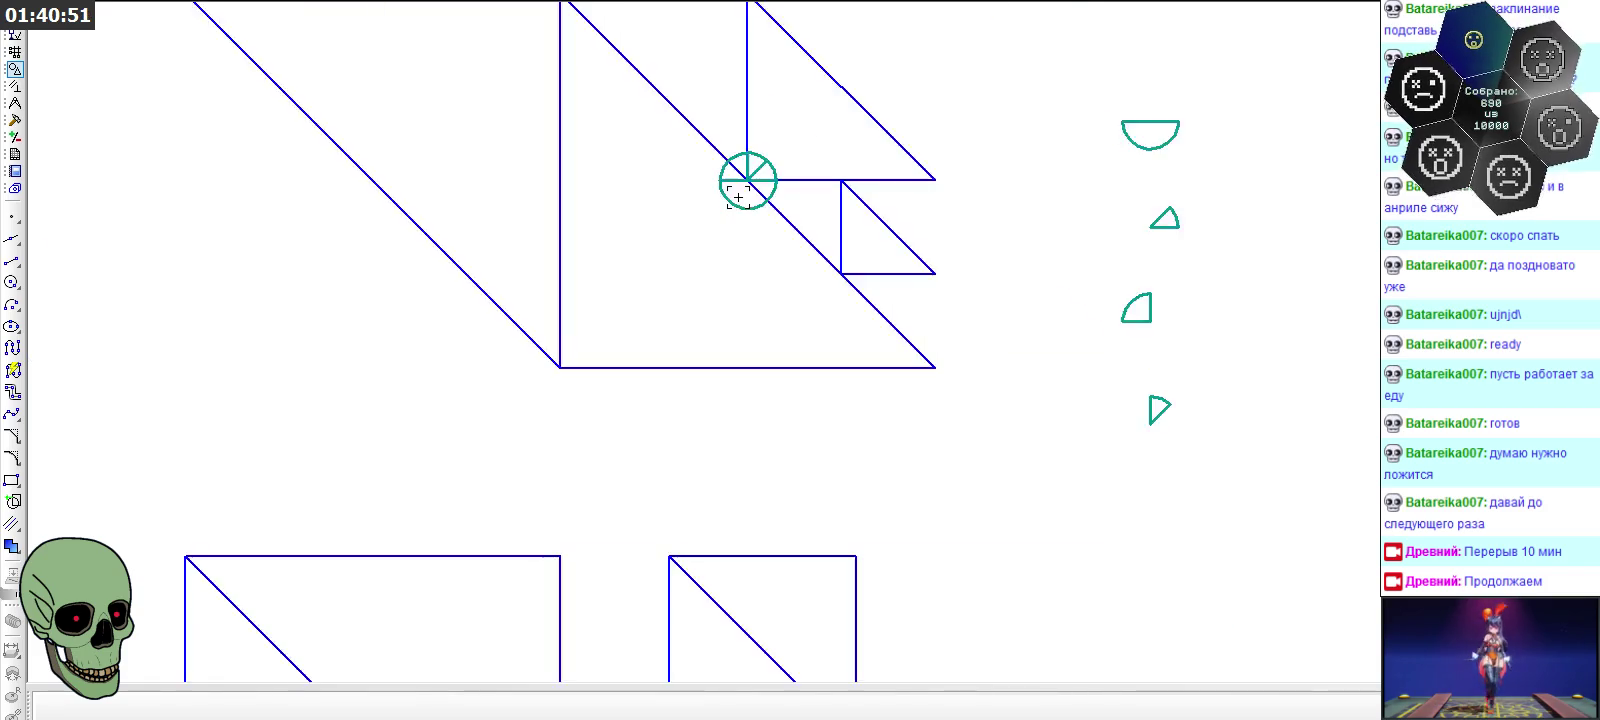
scroll(738, 197, down, 1)
scroll(753, 212, down, 3)
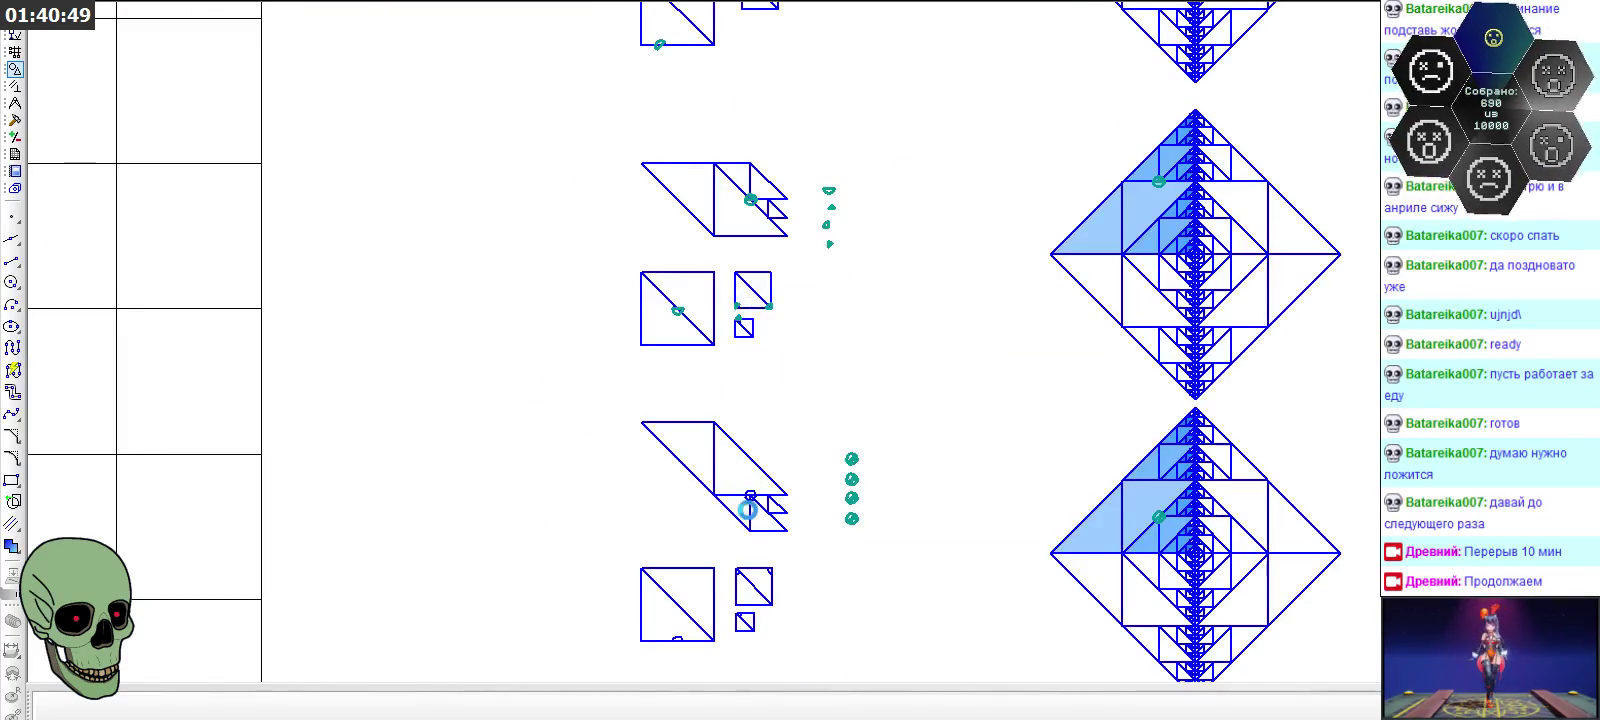
scroll(748, 510, up, 5)
click(710, 298)
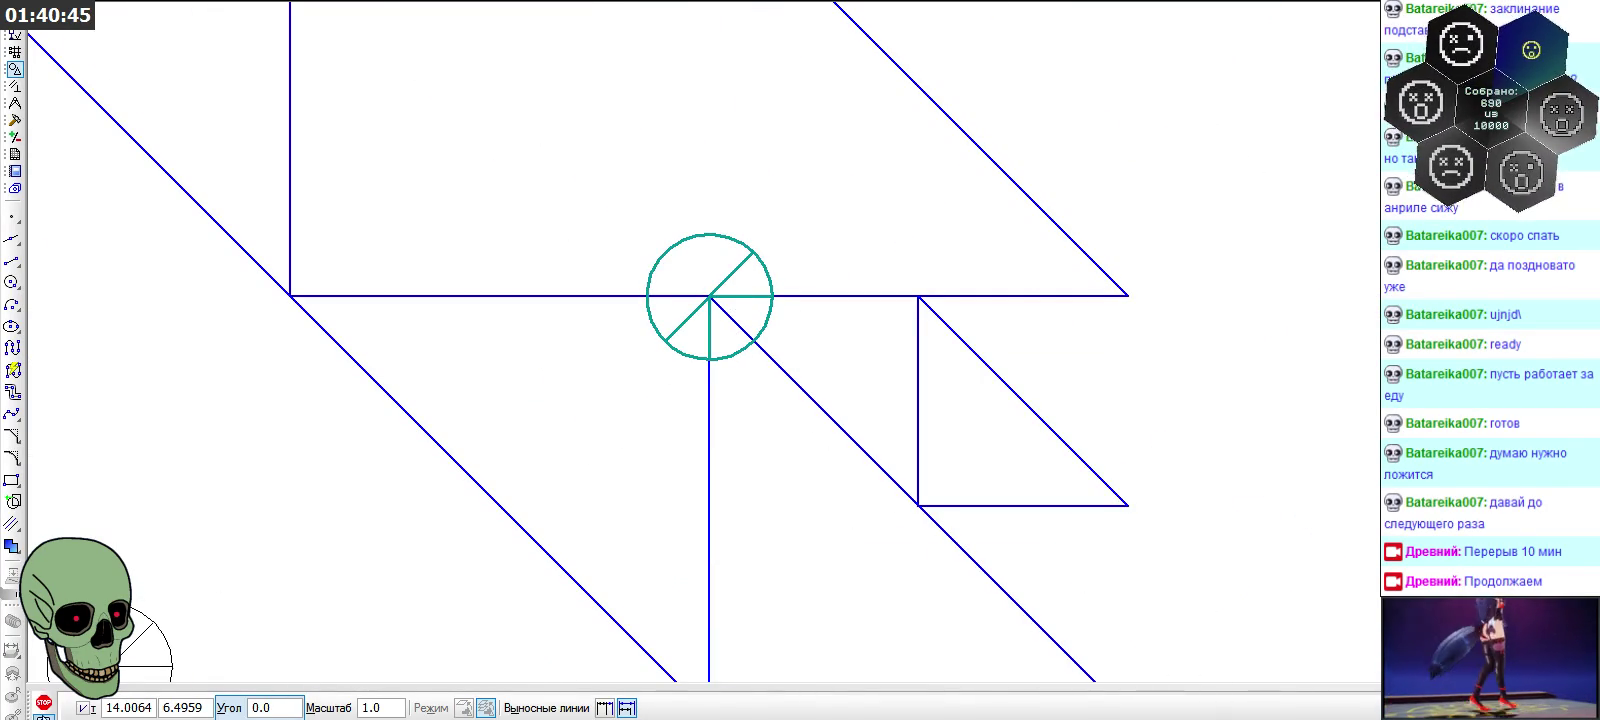
key(Escape)
Trim away the top column circle's upper-right arc
scroll(668, 257, down, 2)
scroll(680, 268, down, 1)
scroll(1193, 133, up, 1)
scroll(1193, 137, up, 1)
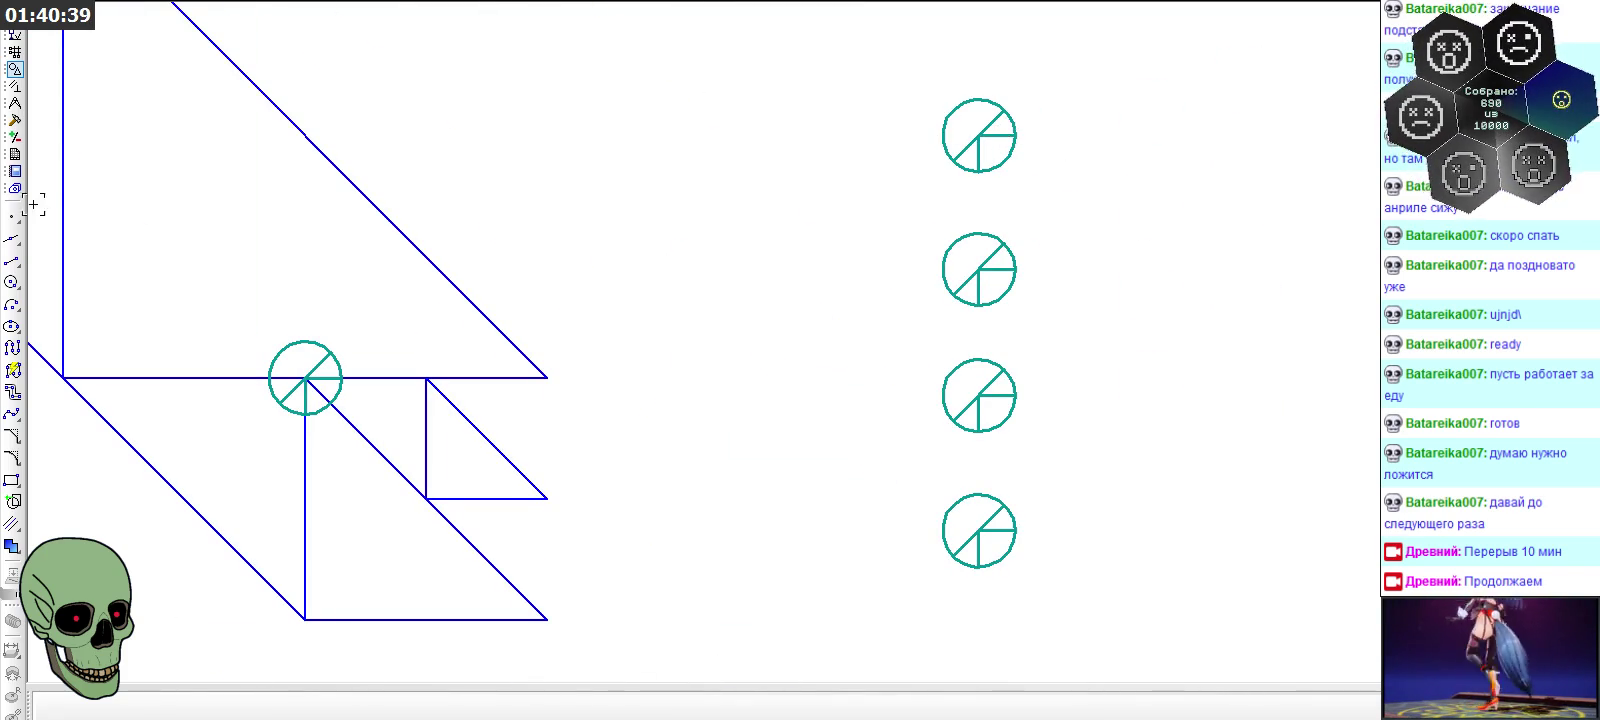
click(14, 120)
click(8, 352)
Remove the top circle's lower-right and lower-left arcs and lower radius, leaving a half-disc
click(1011, 118)
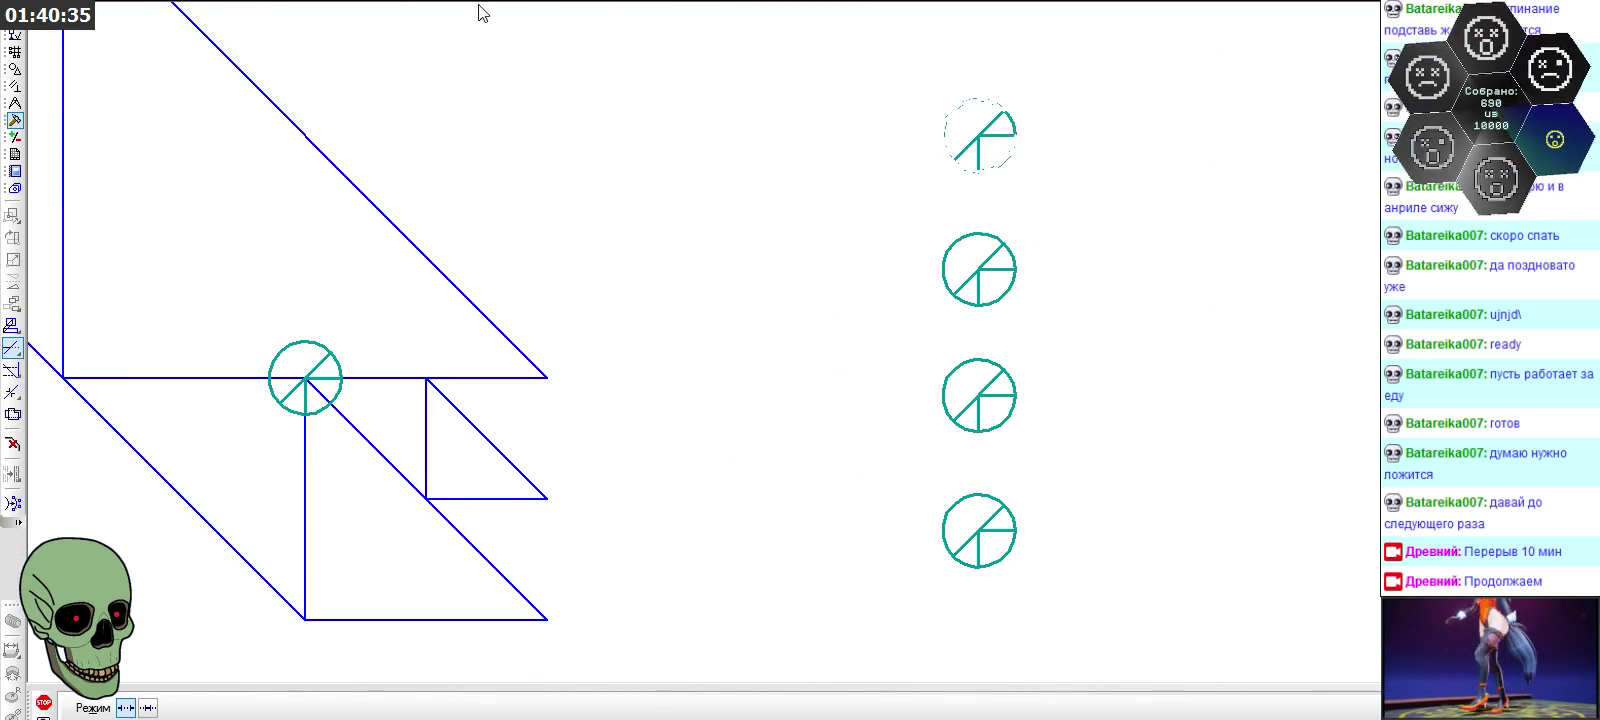
scroll(1000, 143, up, 1)
scroll(1025, 96, up, 1)
scroll(977, 216, down, 1)
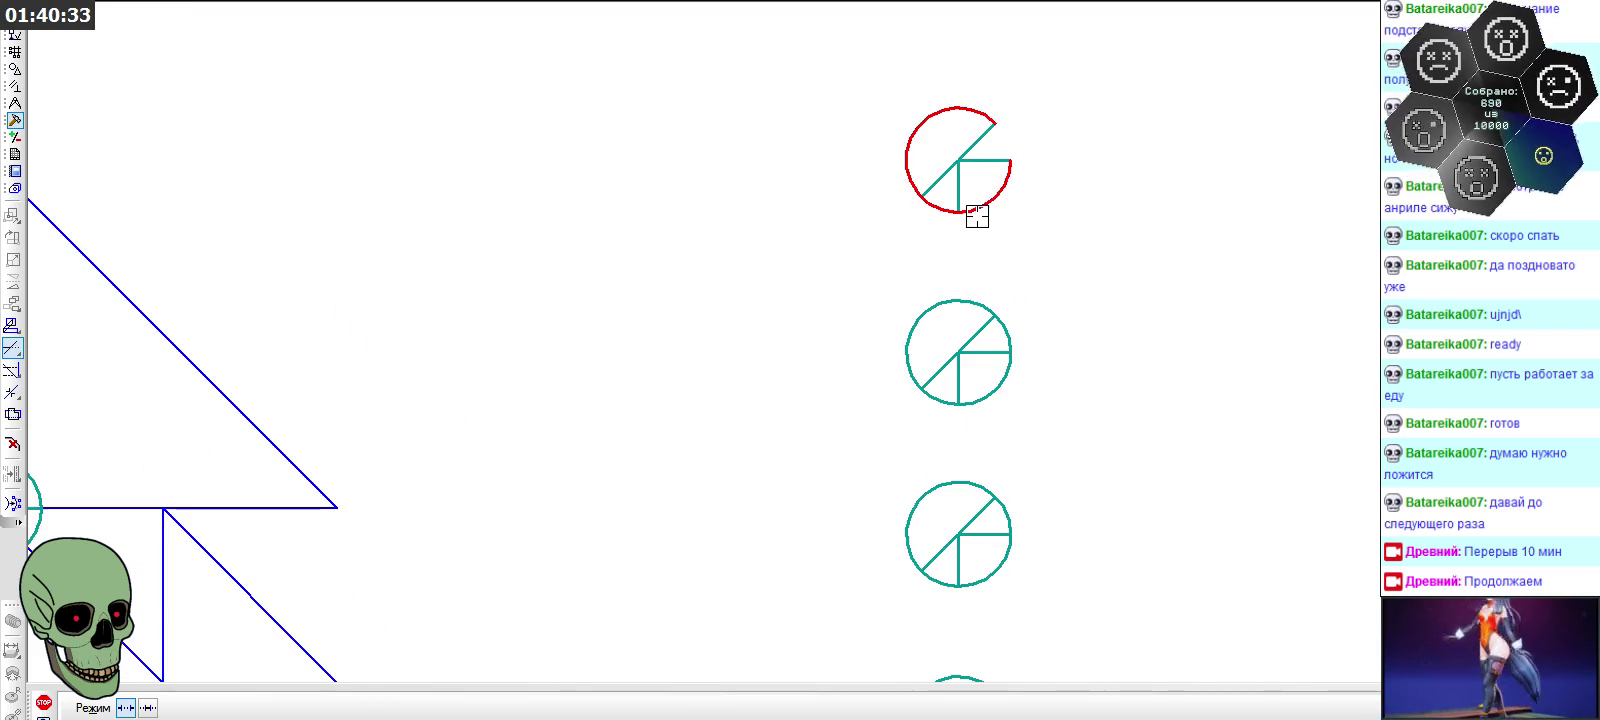
click(1002, 197)
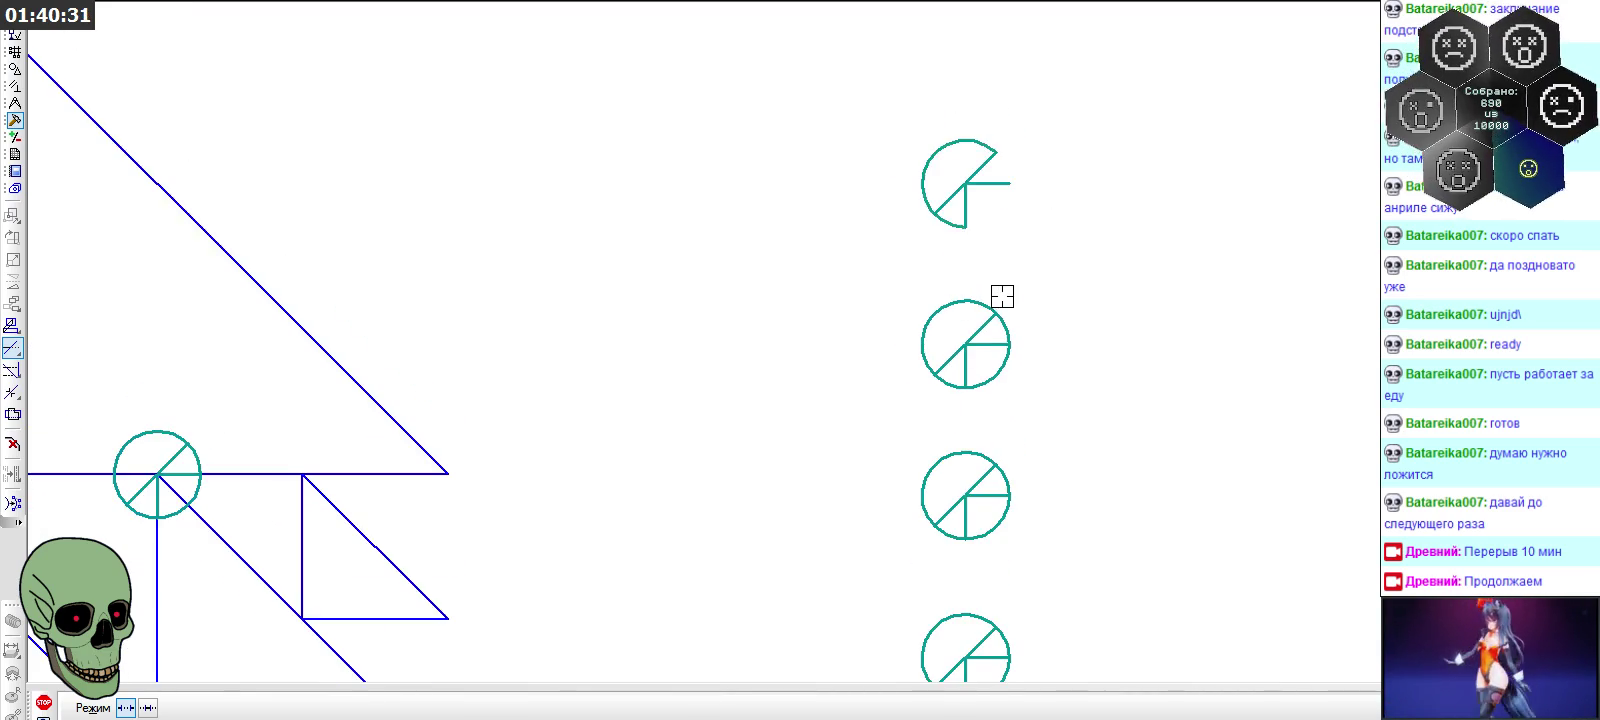
click(948, 224)
Begin trimming the second circle marker's upper arcs
scroll(966, 266, down, 1)
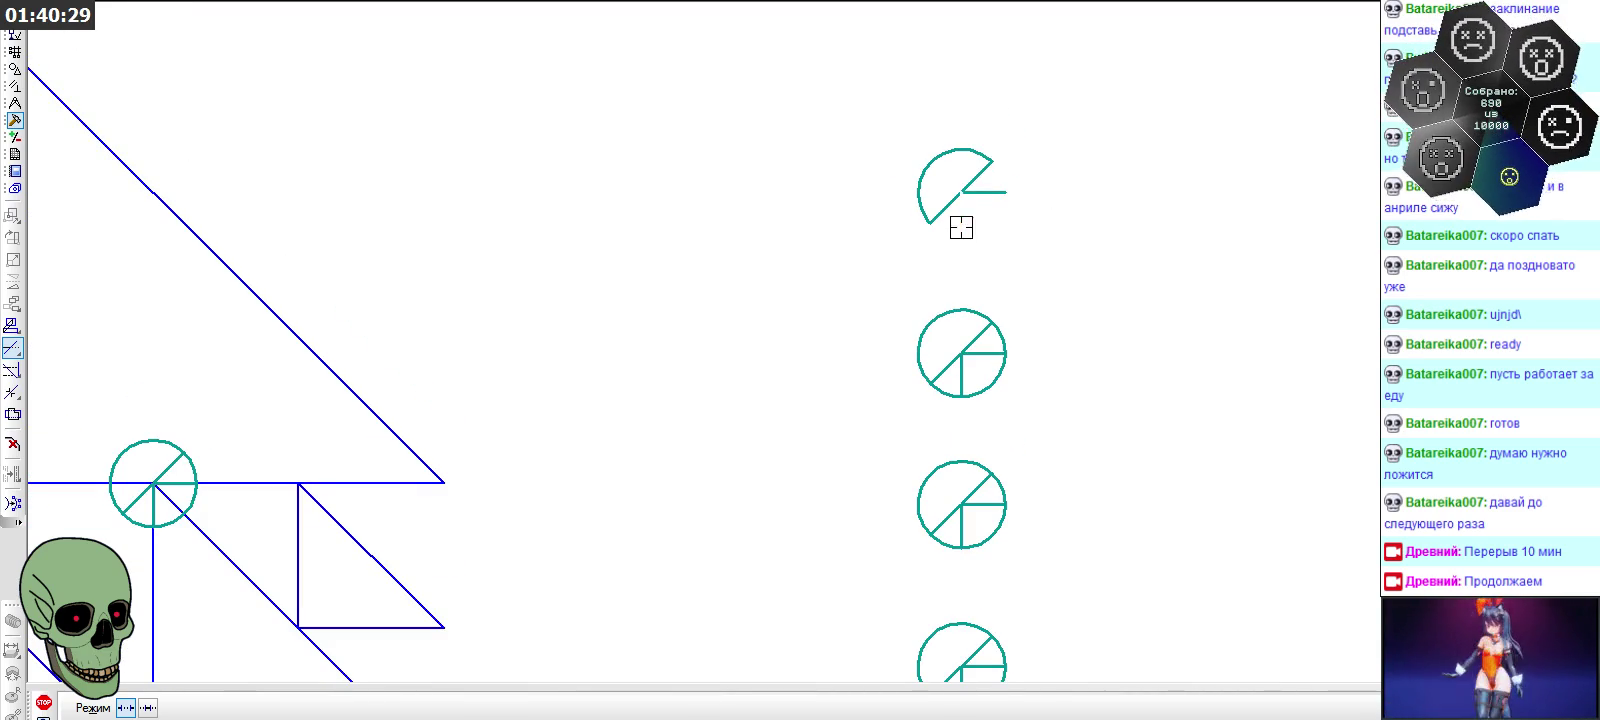
scroll(851, 246, down, 1)
scroll(851, 240, down, 1)
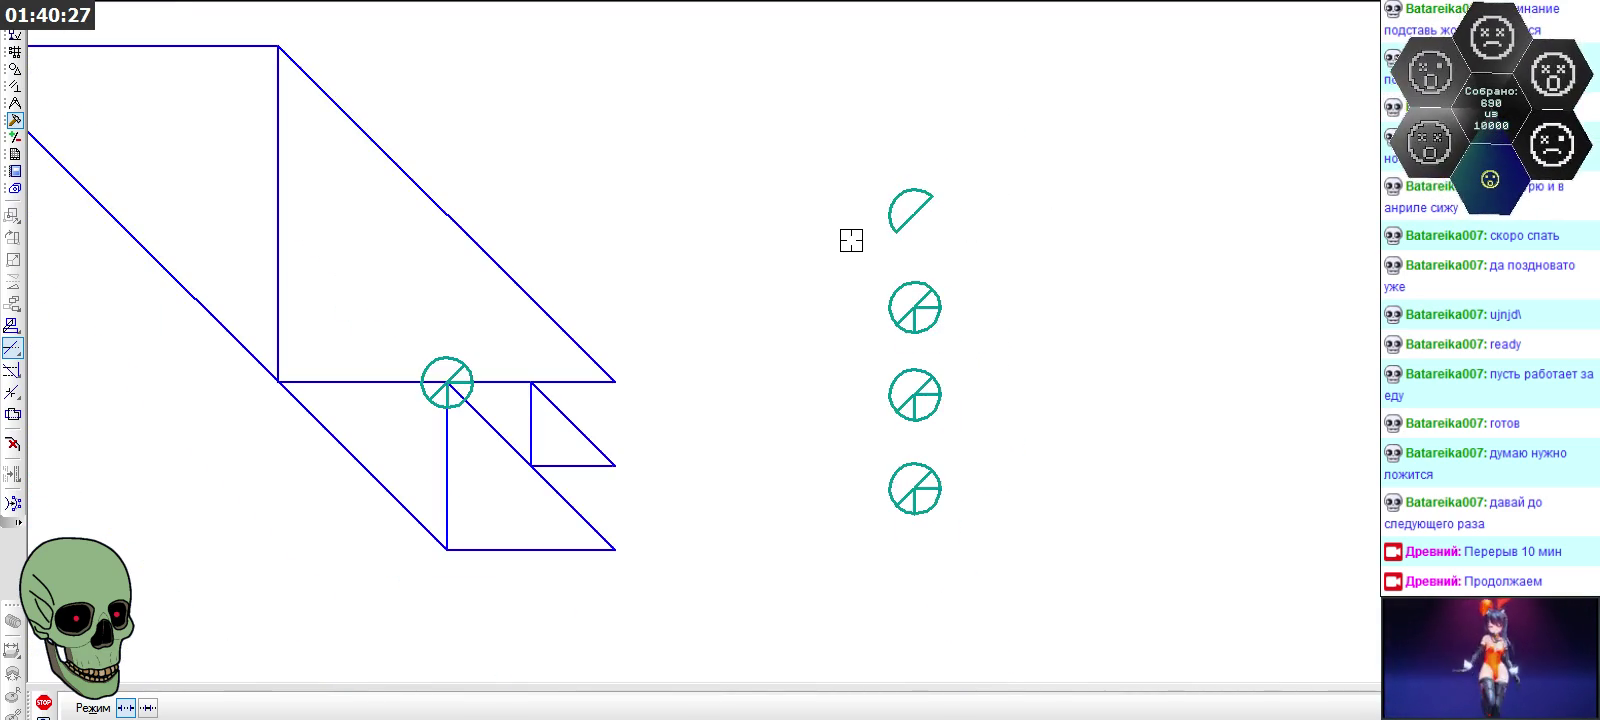
scroll(982, 356, up, 2)
scroll(988, 362, up, 1)
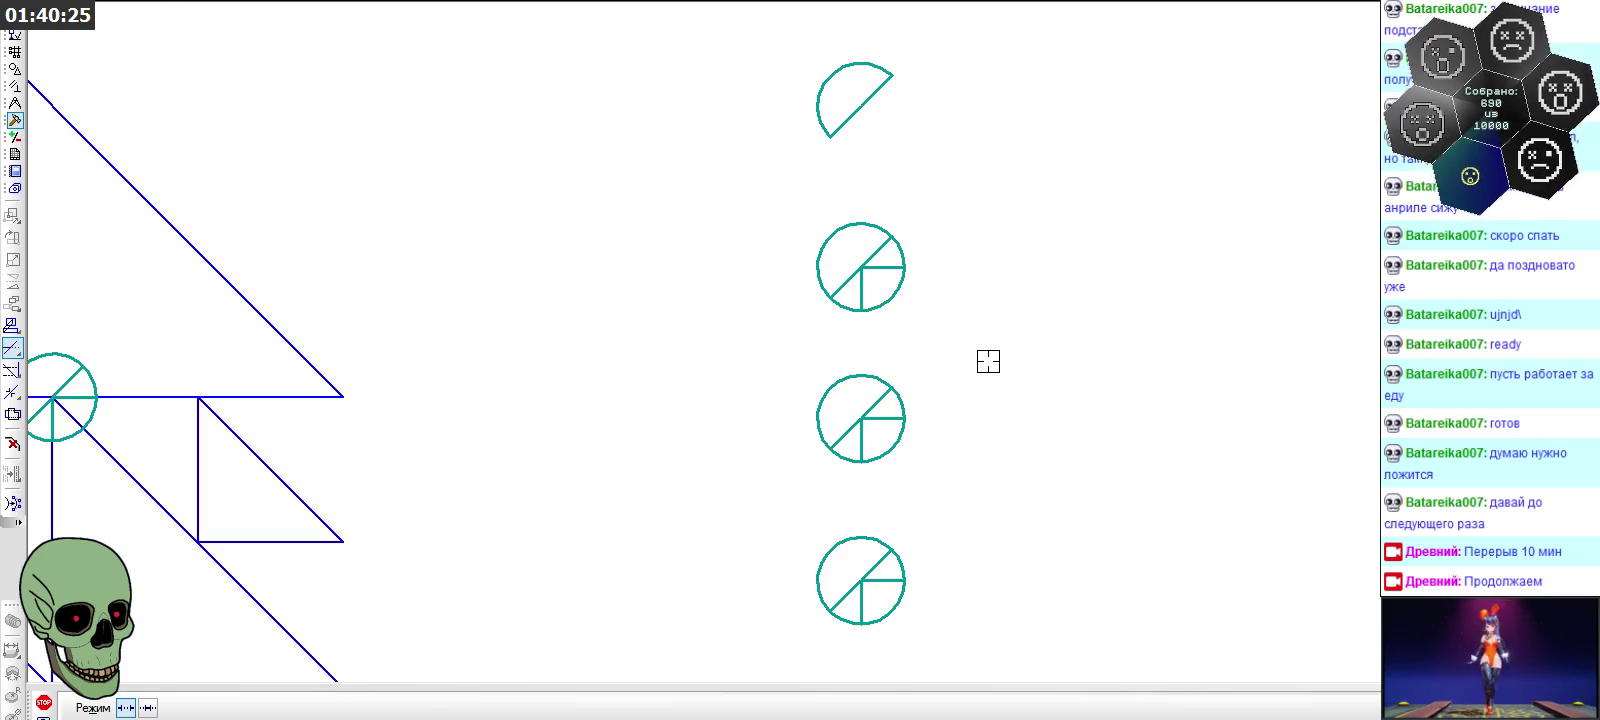
scroll(949, 236, down, 1)
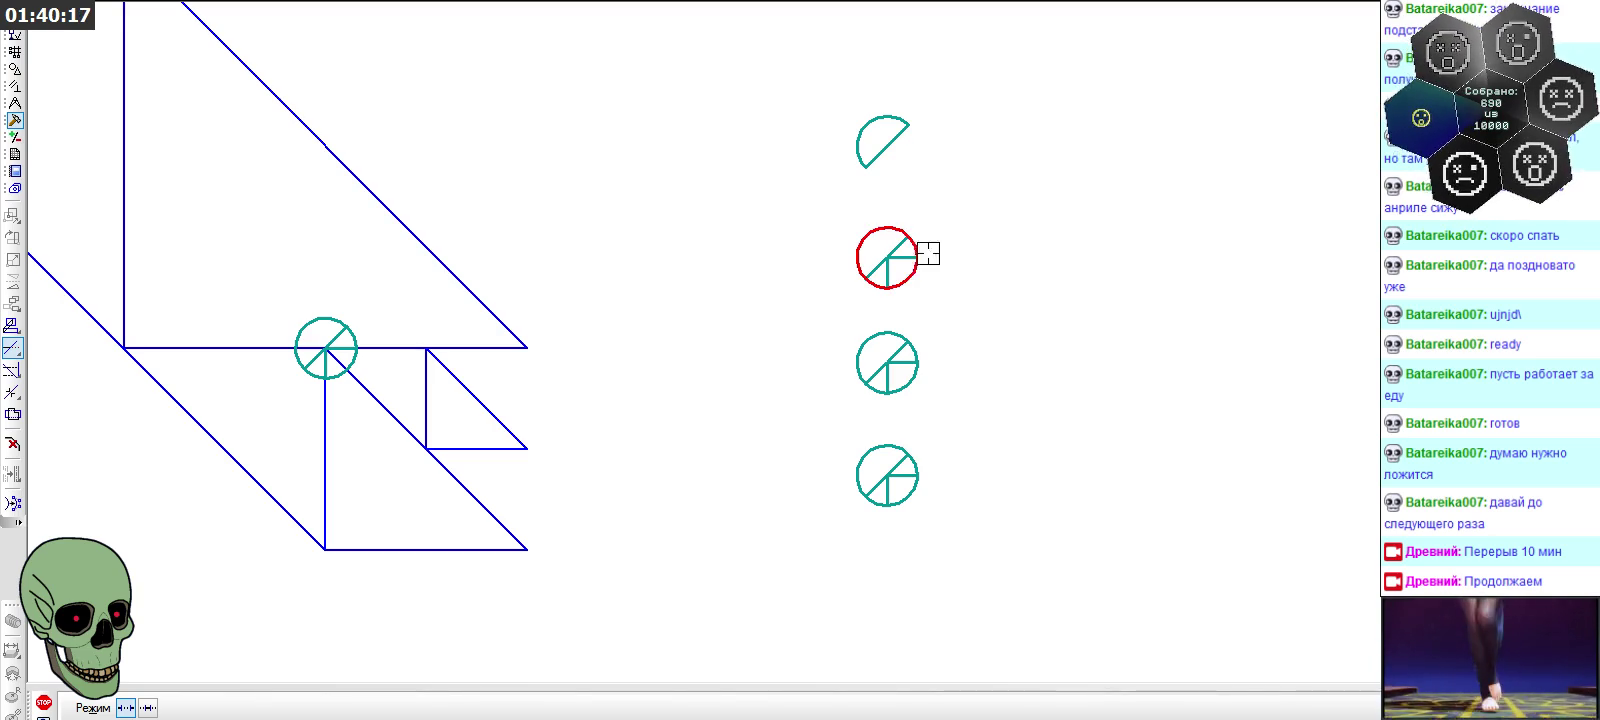
scroll(906, 313, up, 1)
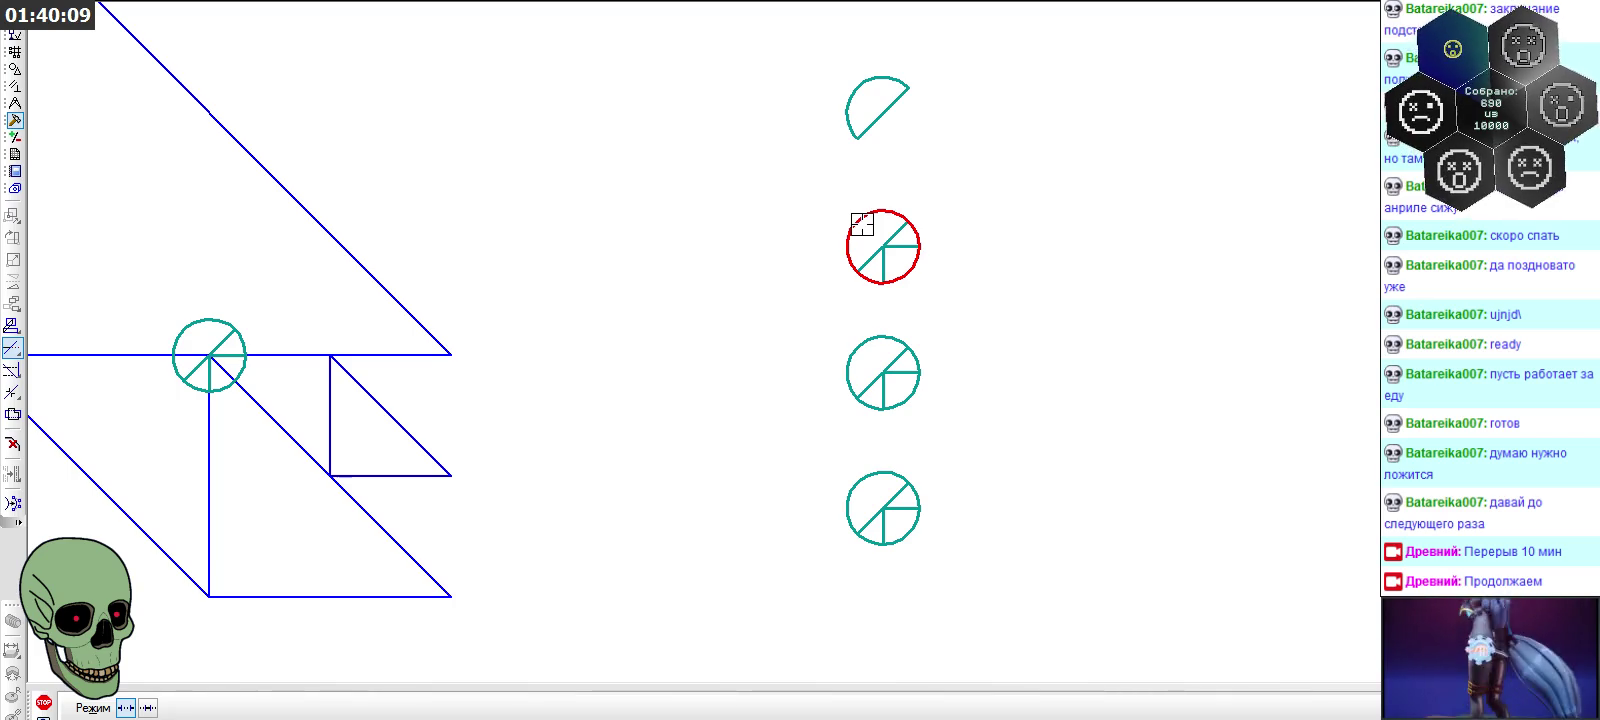
click(862, 224)
Trim the second circle's remaining arcs and lines down to a small triangular wedge
click(911, 226)
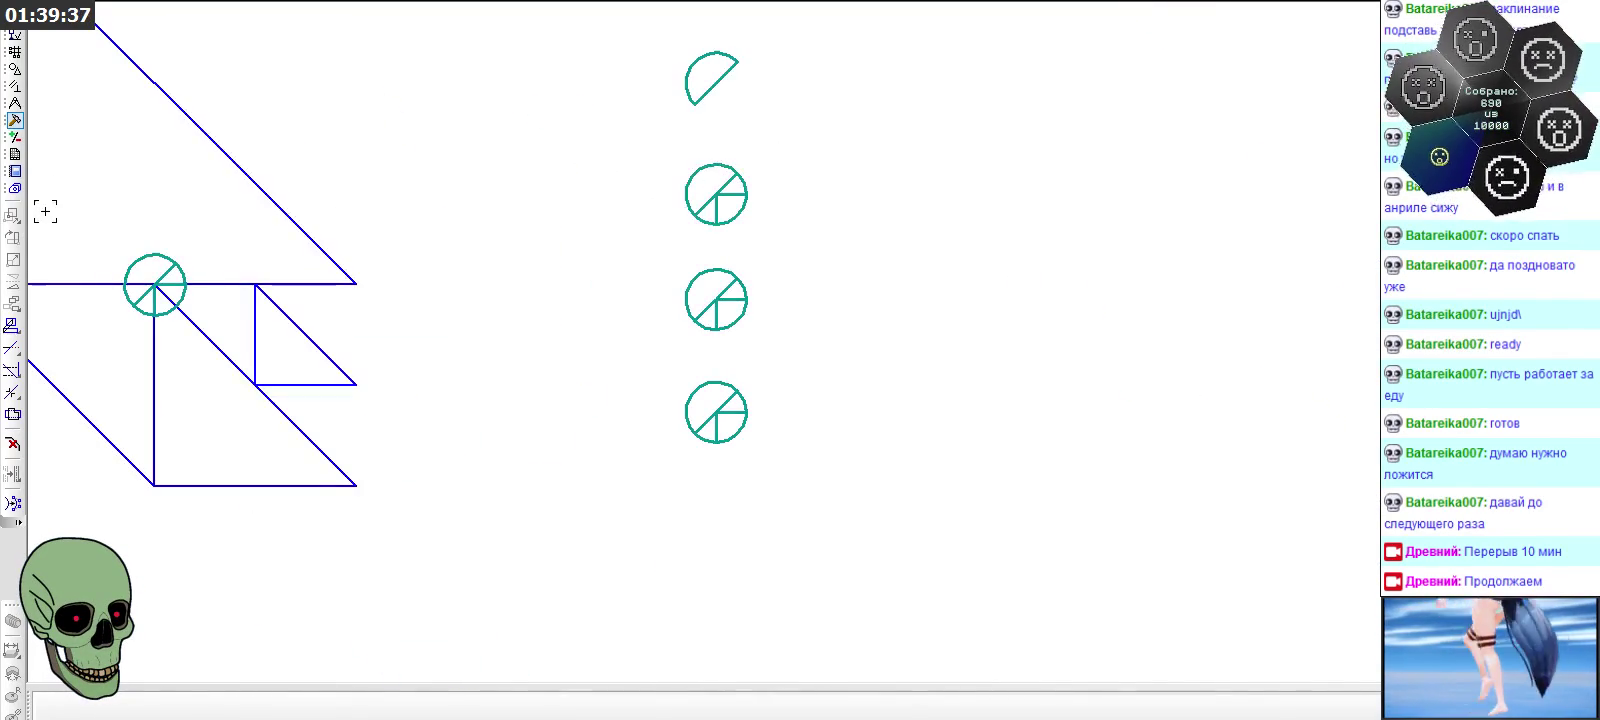
click(19, 343)
click(729, 168)
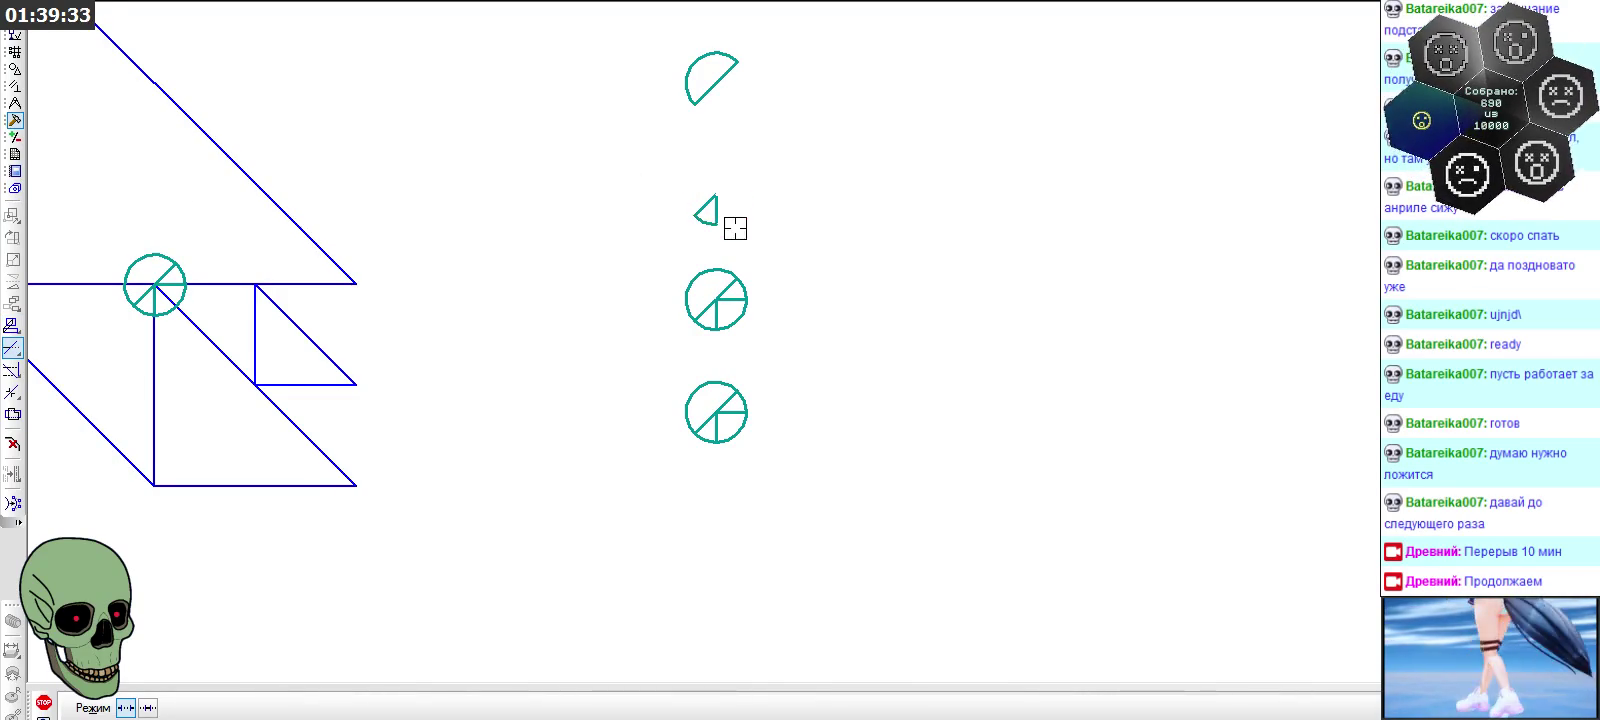
click(44, 702)
scroll(722, 255, up, 1)
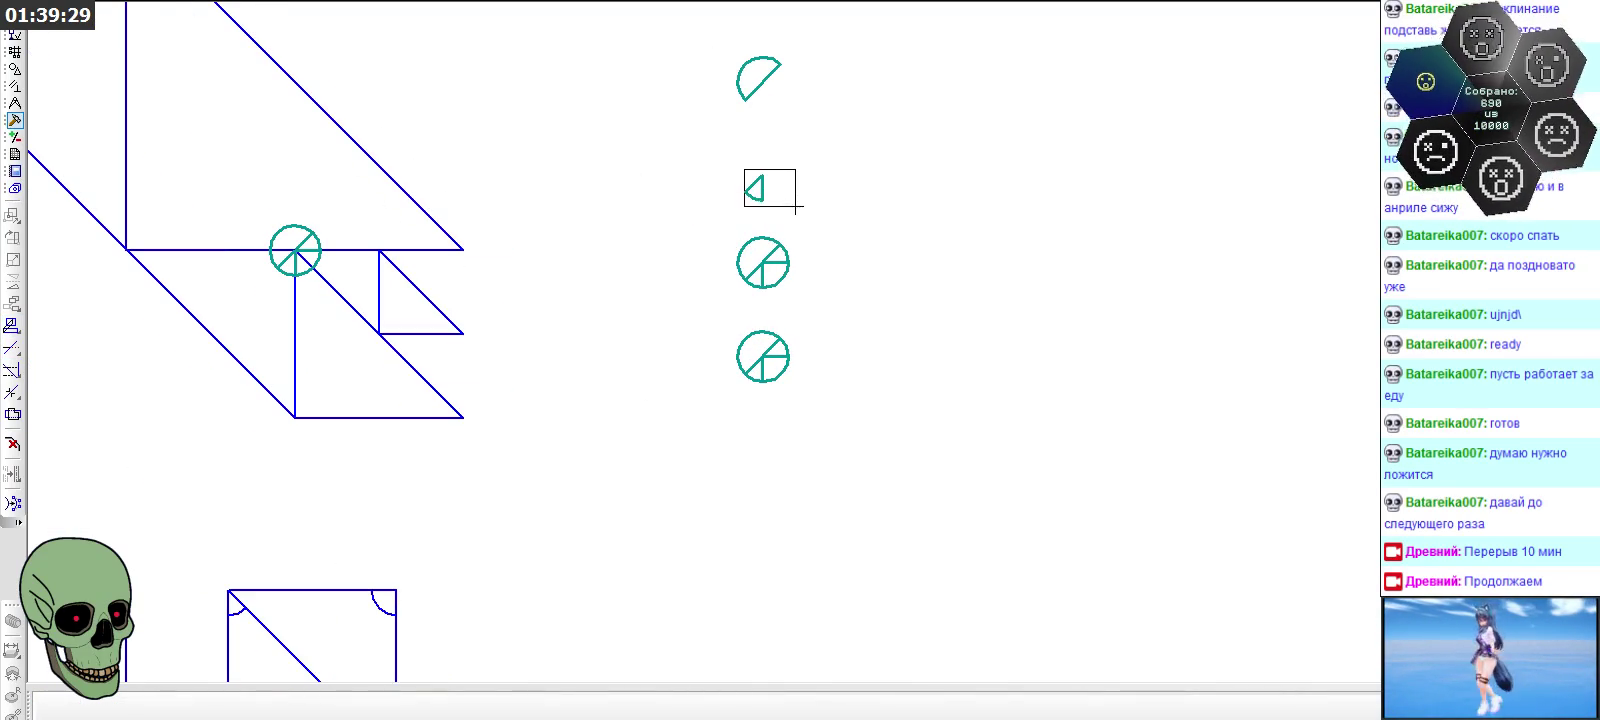
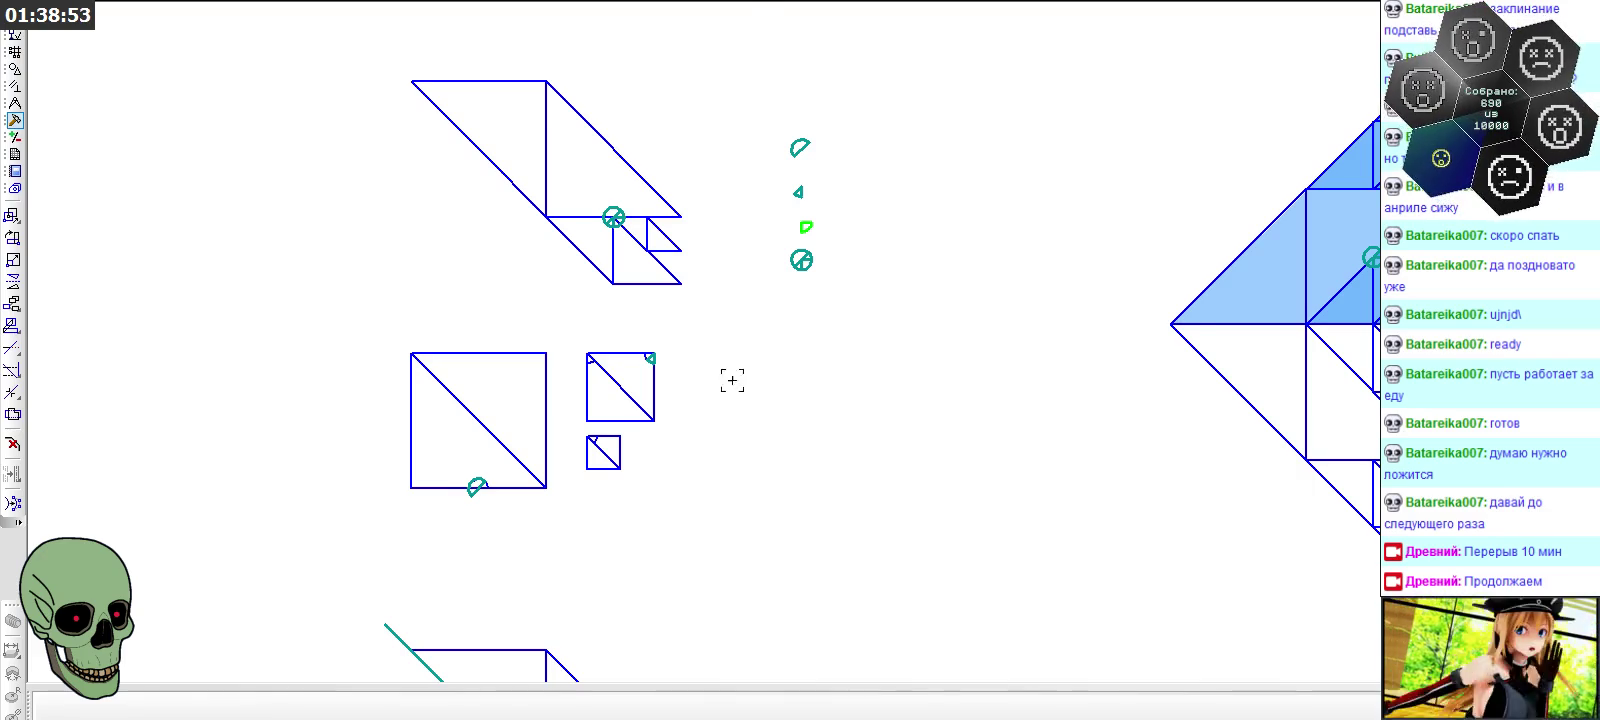
Paste the quarter-circle arc symbol onto the middle square's top-left corner
scroll(602, 388, up, 3)
key(ctrl+v)
click(562, 295)
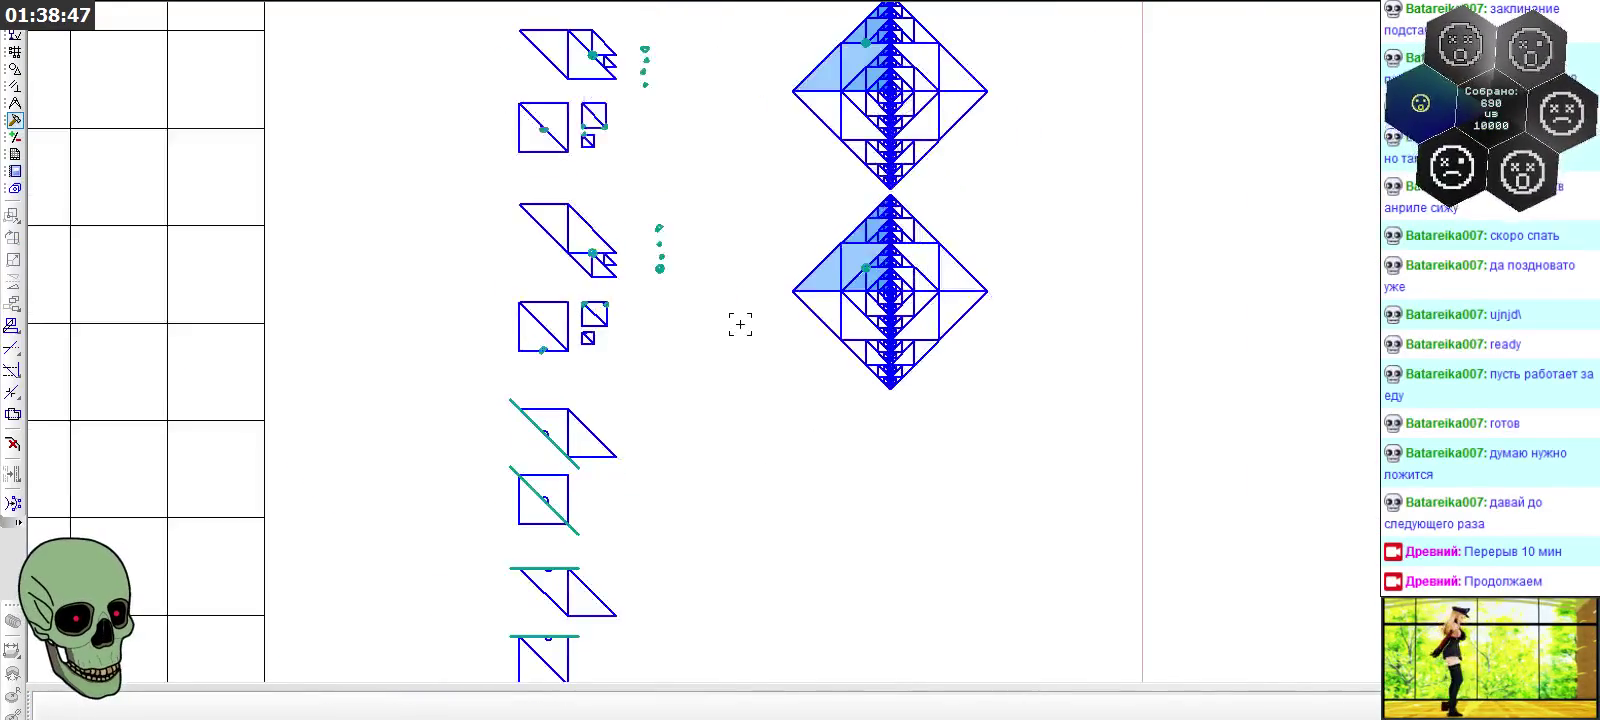
scroll(743, 246, up, 2)
scroll(740, 175, up, 2)
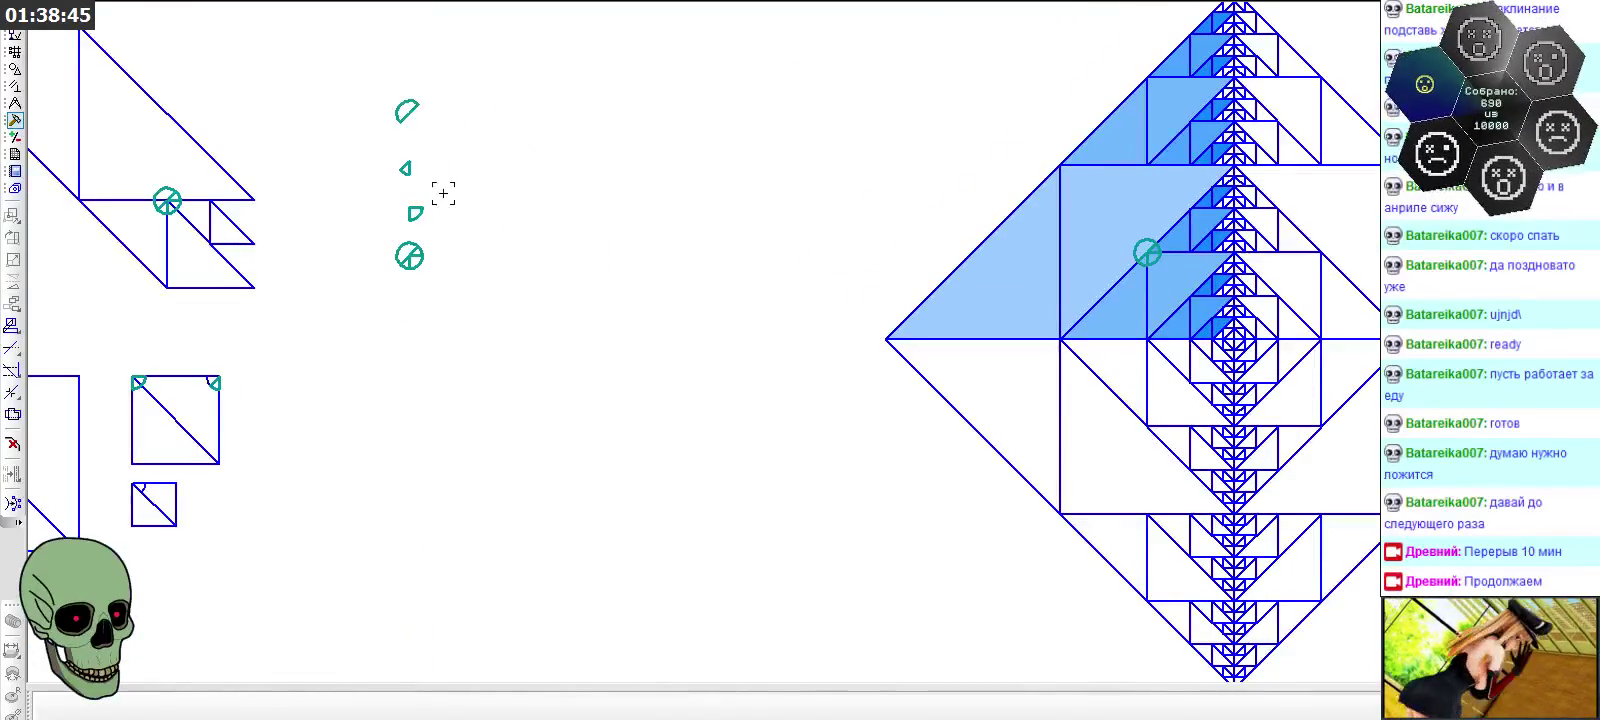
scroll(878, 196, down, 1)
scroll(879, 196, down, 1)
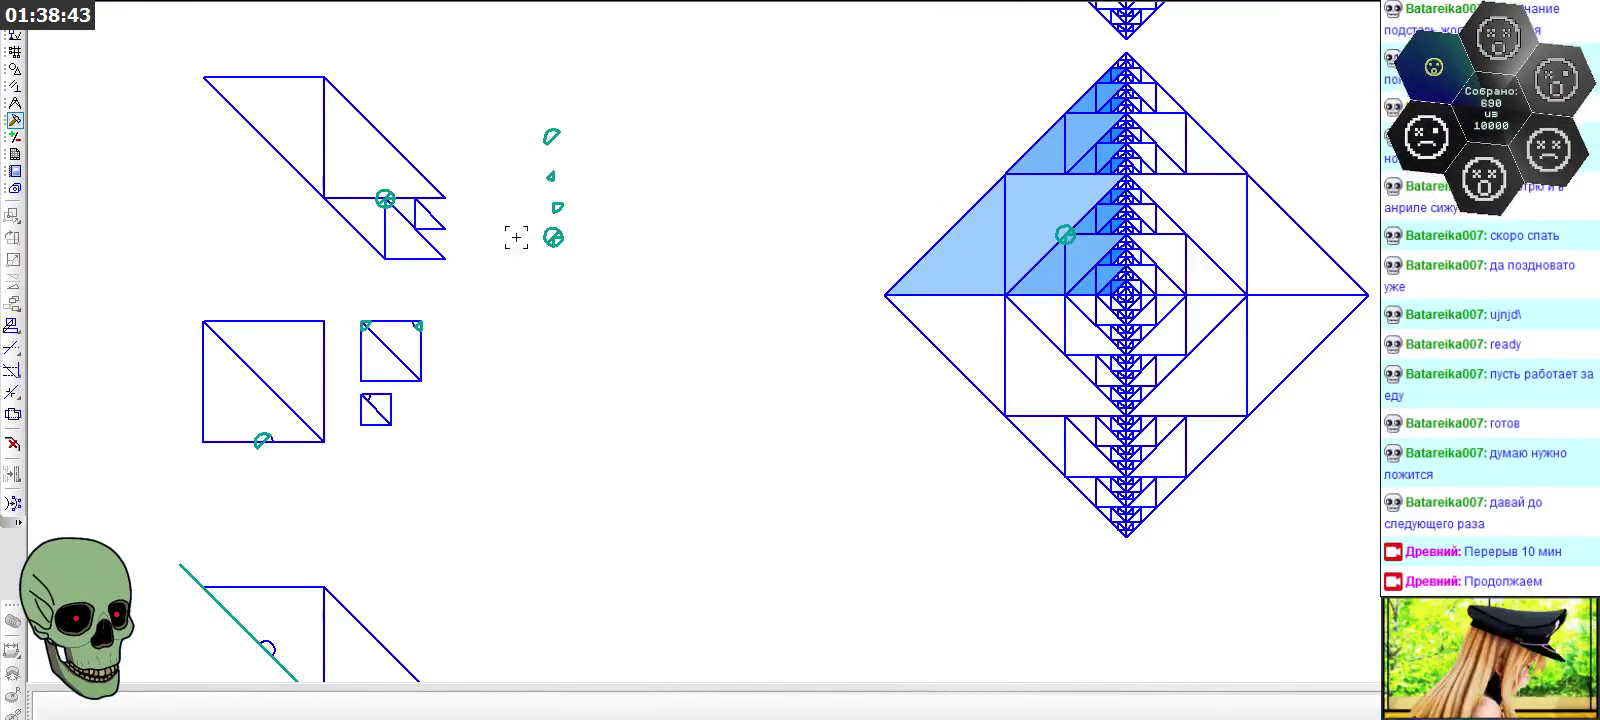
scroll(516, 237, up, 2)
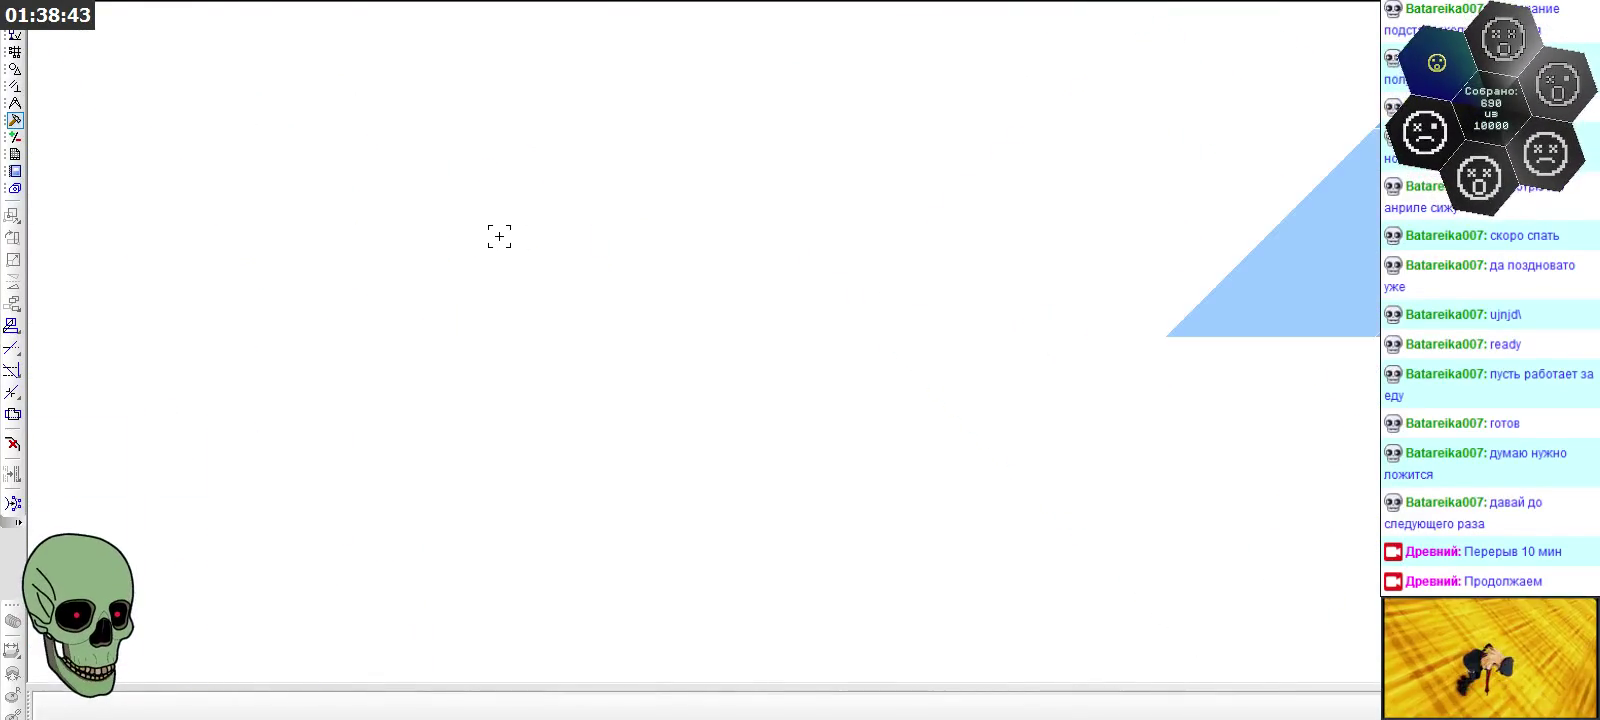
Trim away the crossed circle's arcs and the diagonal's lower part, leaving a small sector
click(12, 347)
scroll(615, 270, up, 1)
click(700, 250)
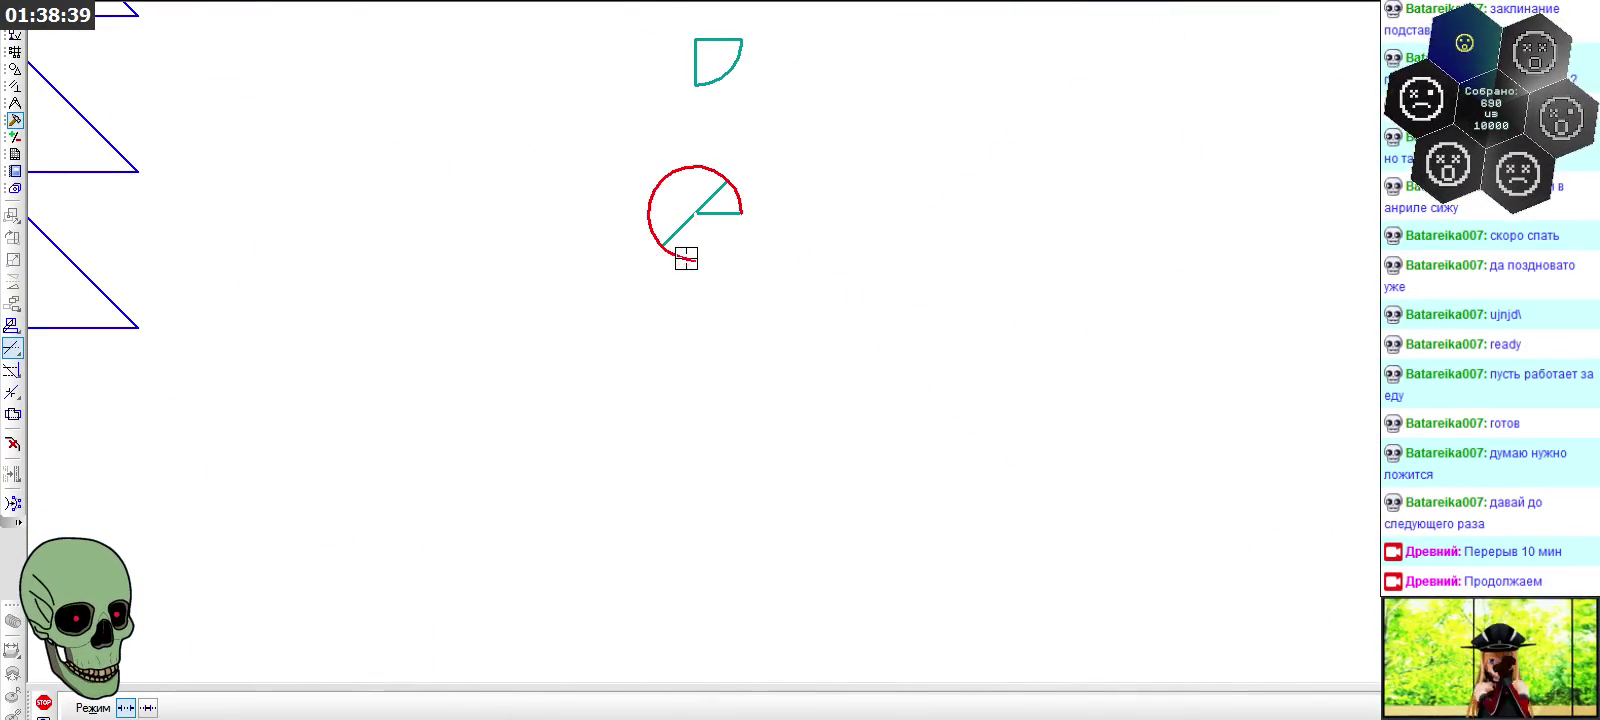
click(664, 239)
click(646, 231)
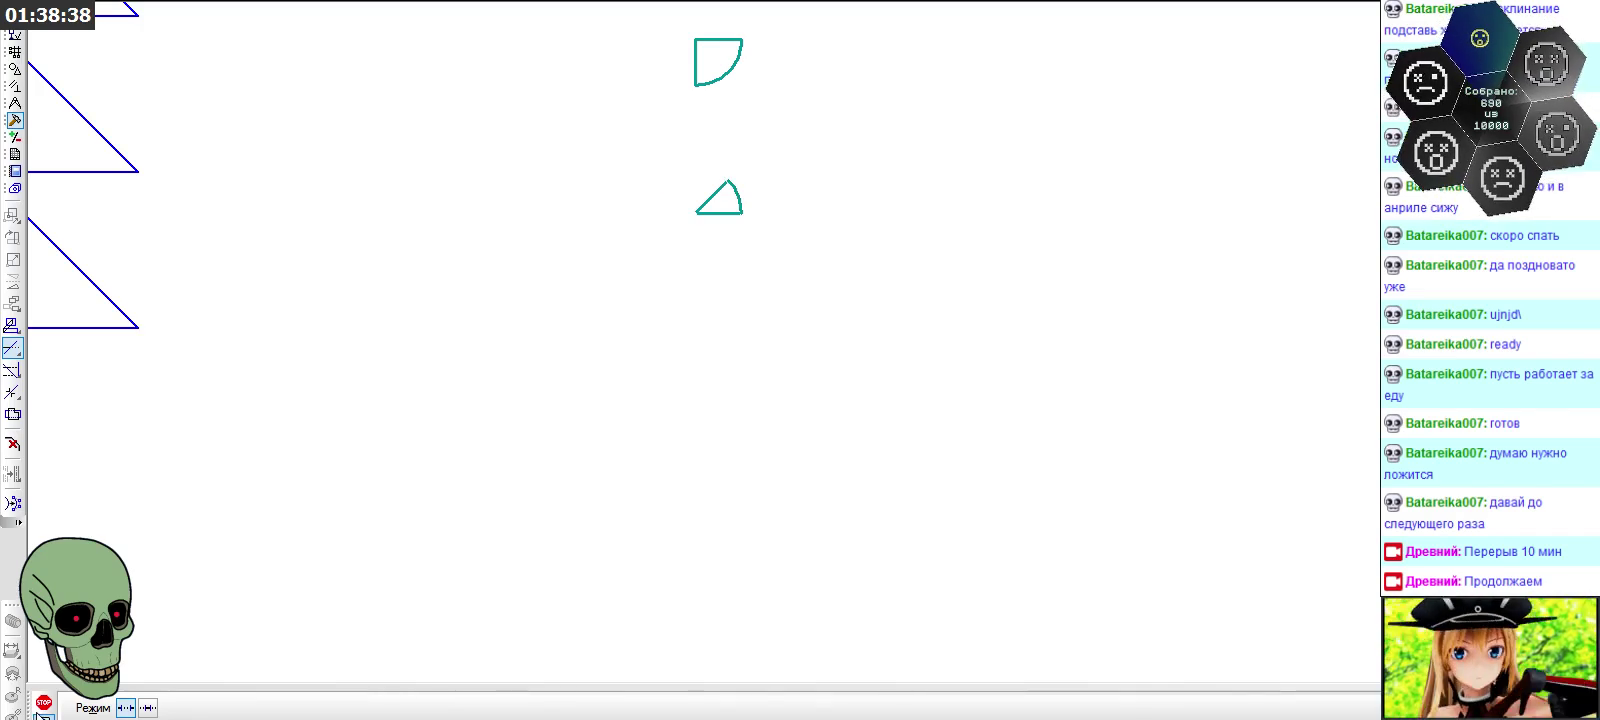
click(44, 705)
key(ctrl+a)
key(Delete)
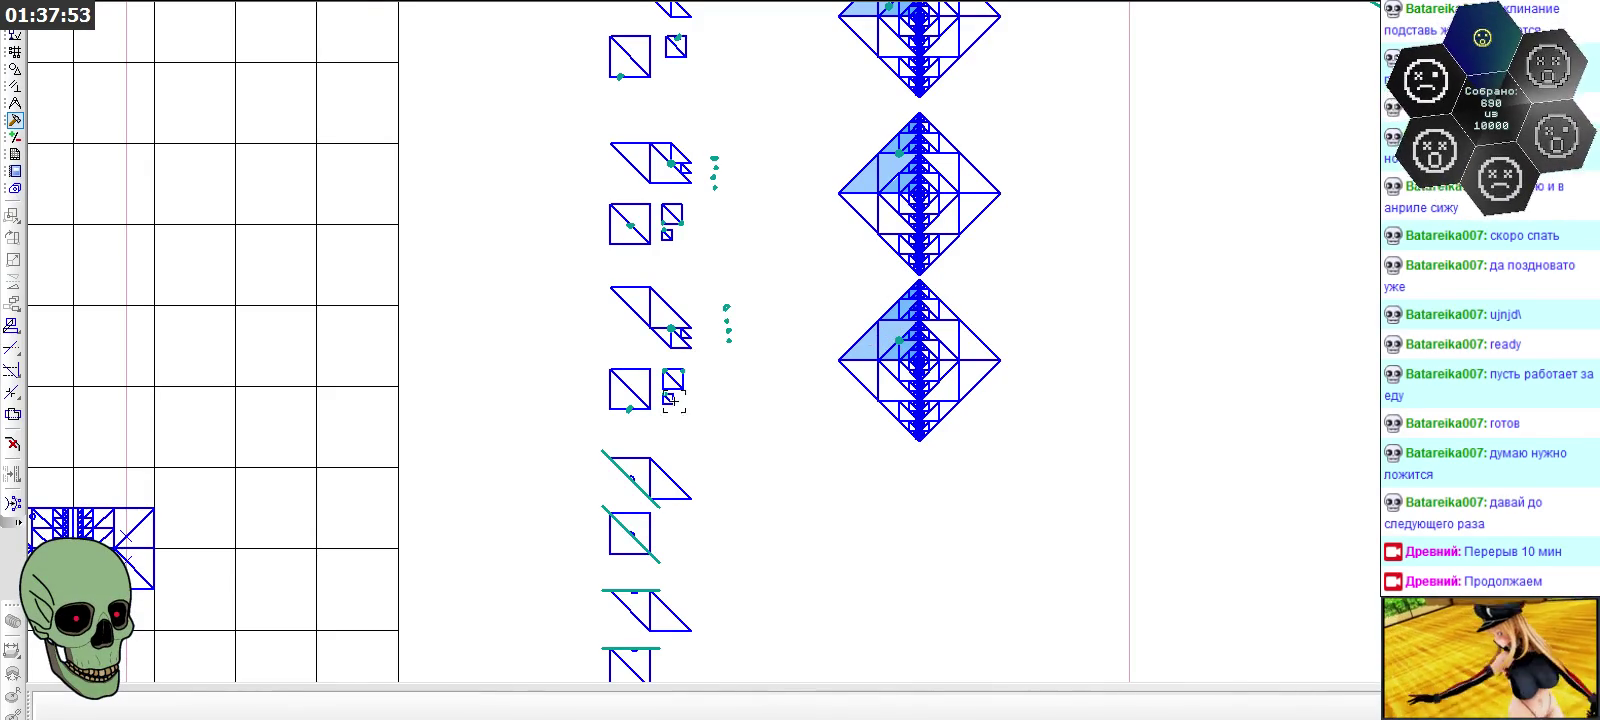
Place a new teal circle beside the third pair of step diagrams
scroll(630, 515, up, 3)
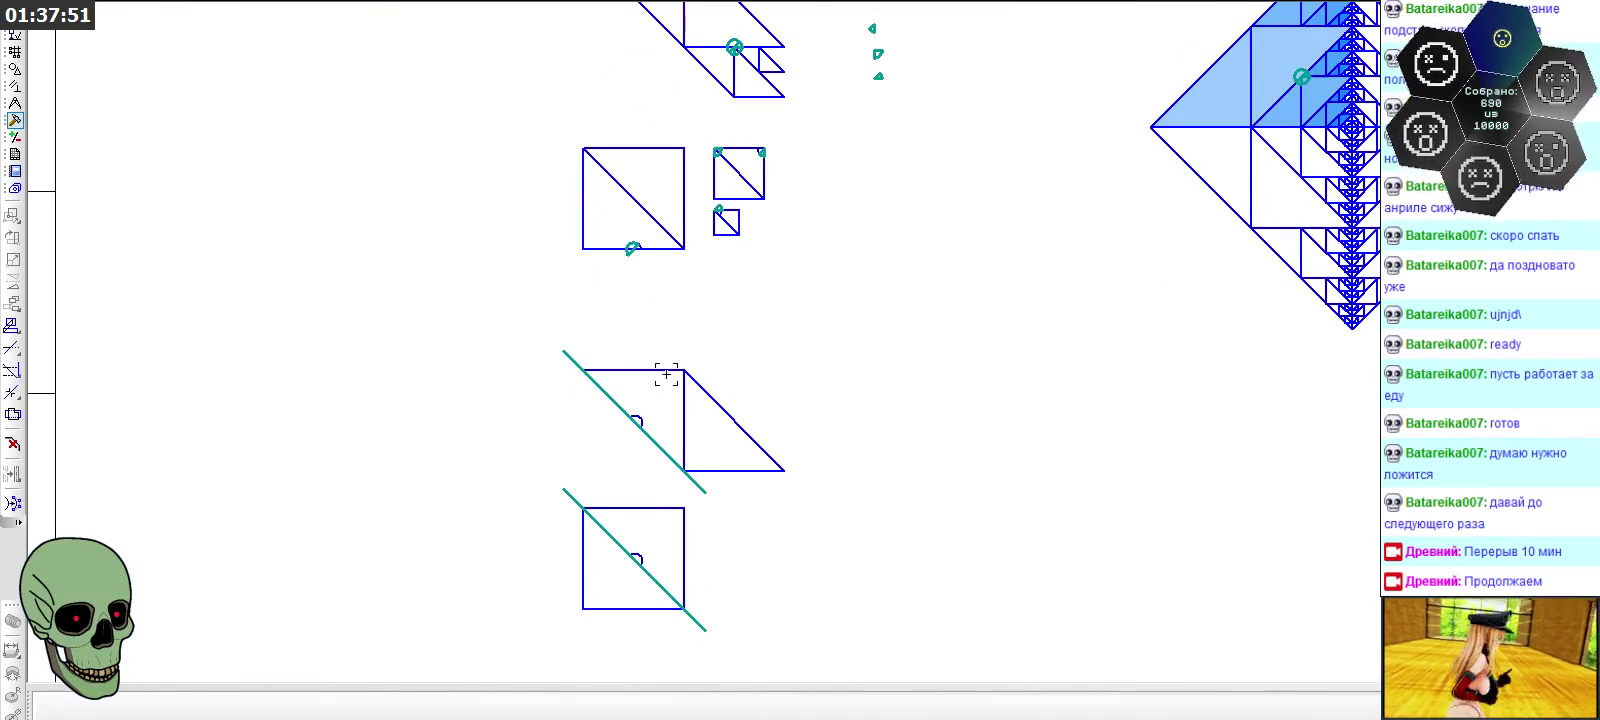
scroll(666, 374, down, 1)
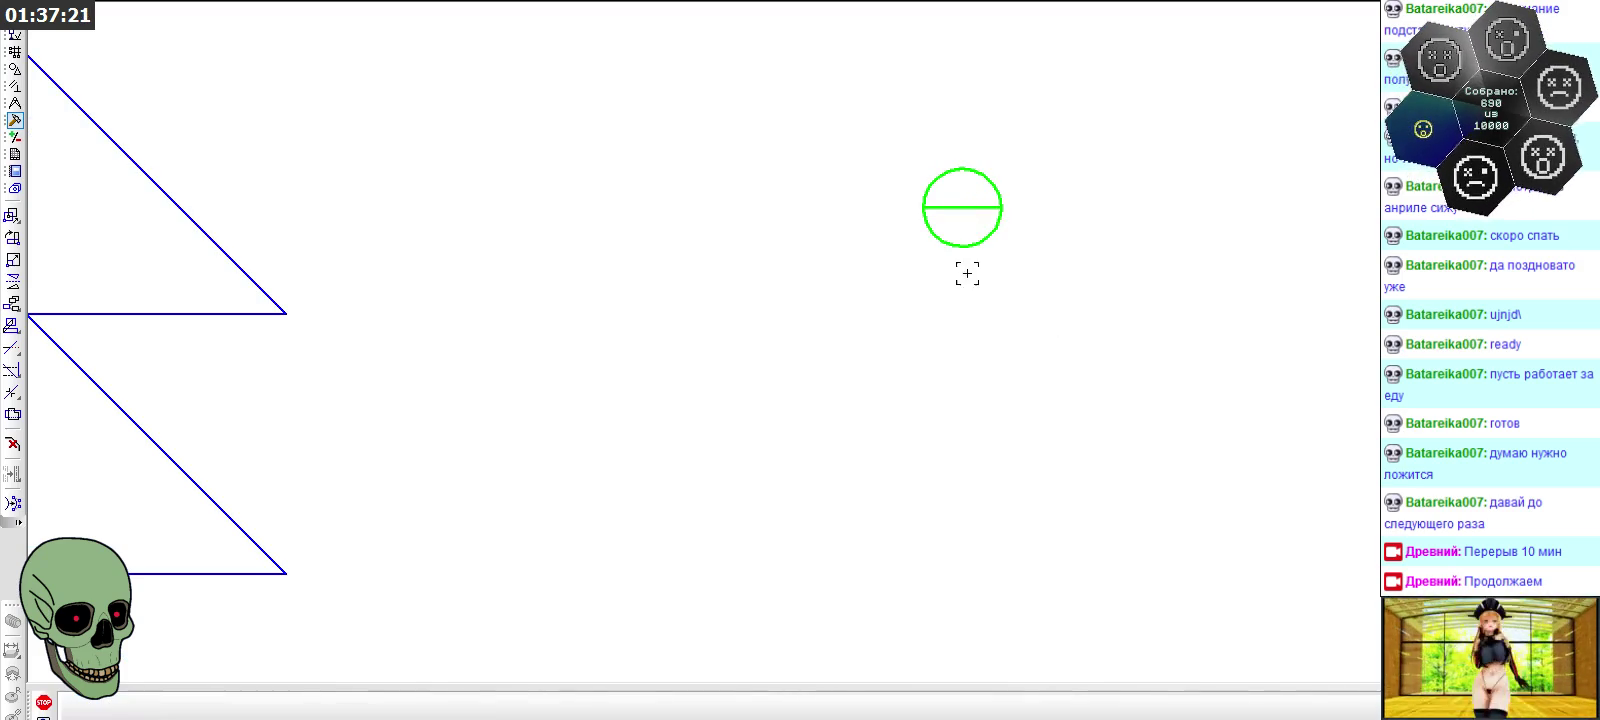
click(963, 373)
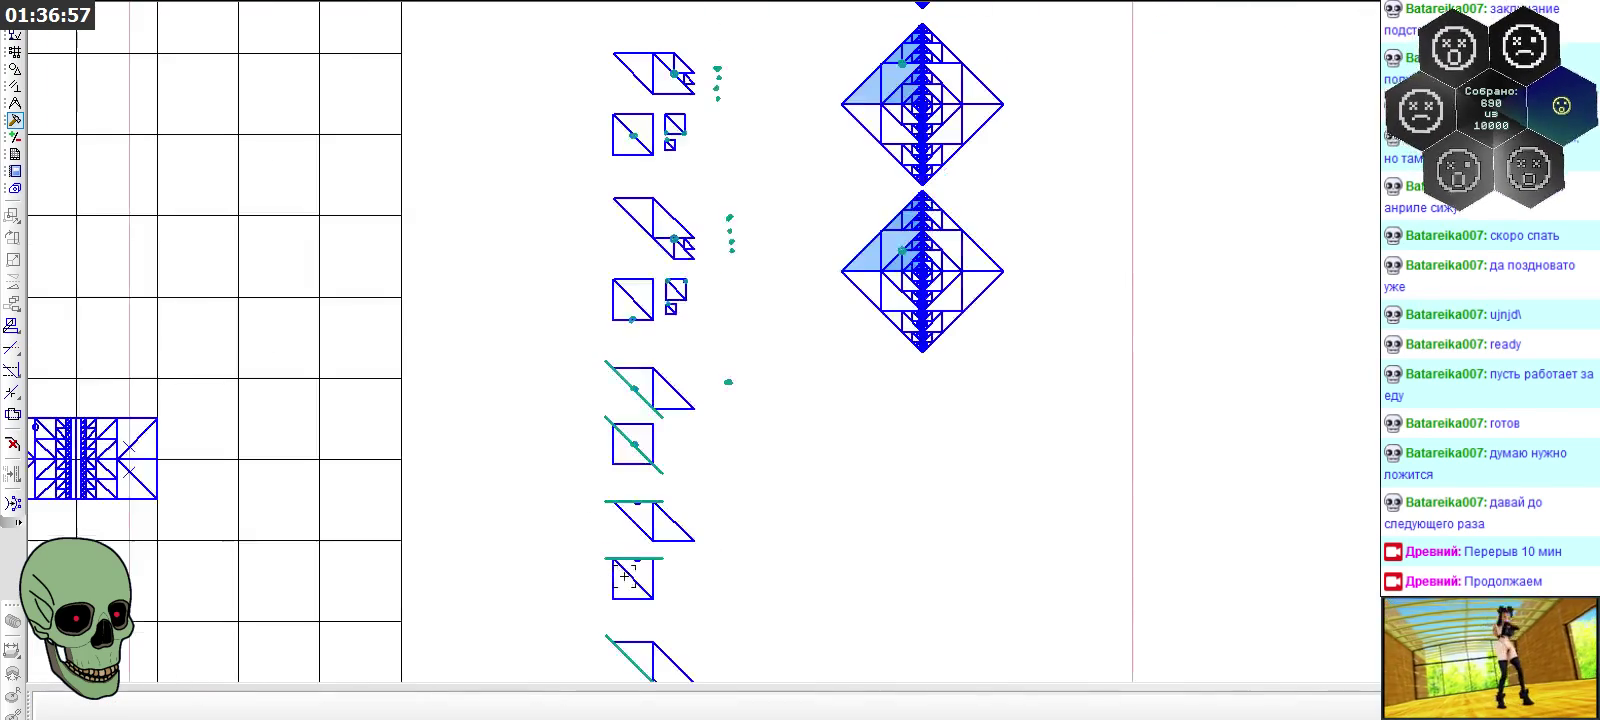
Window-select the lower blue fractal diamond
scroll(625, 577, up, 3)
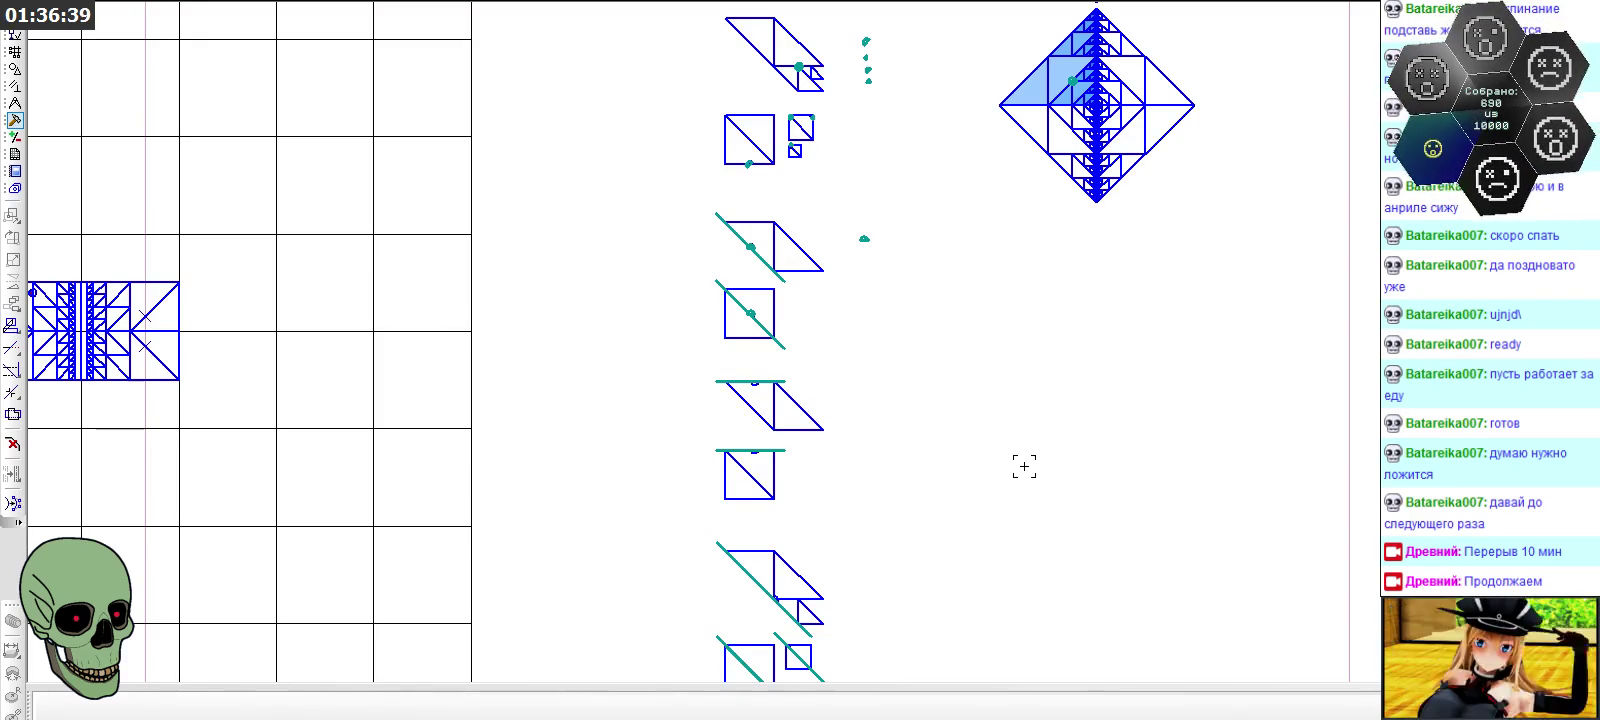
scroll(1024, 466, down, 1)
scroll(1070, 178, up, 1)
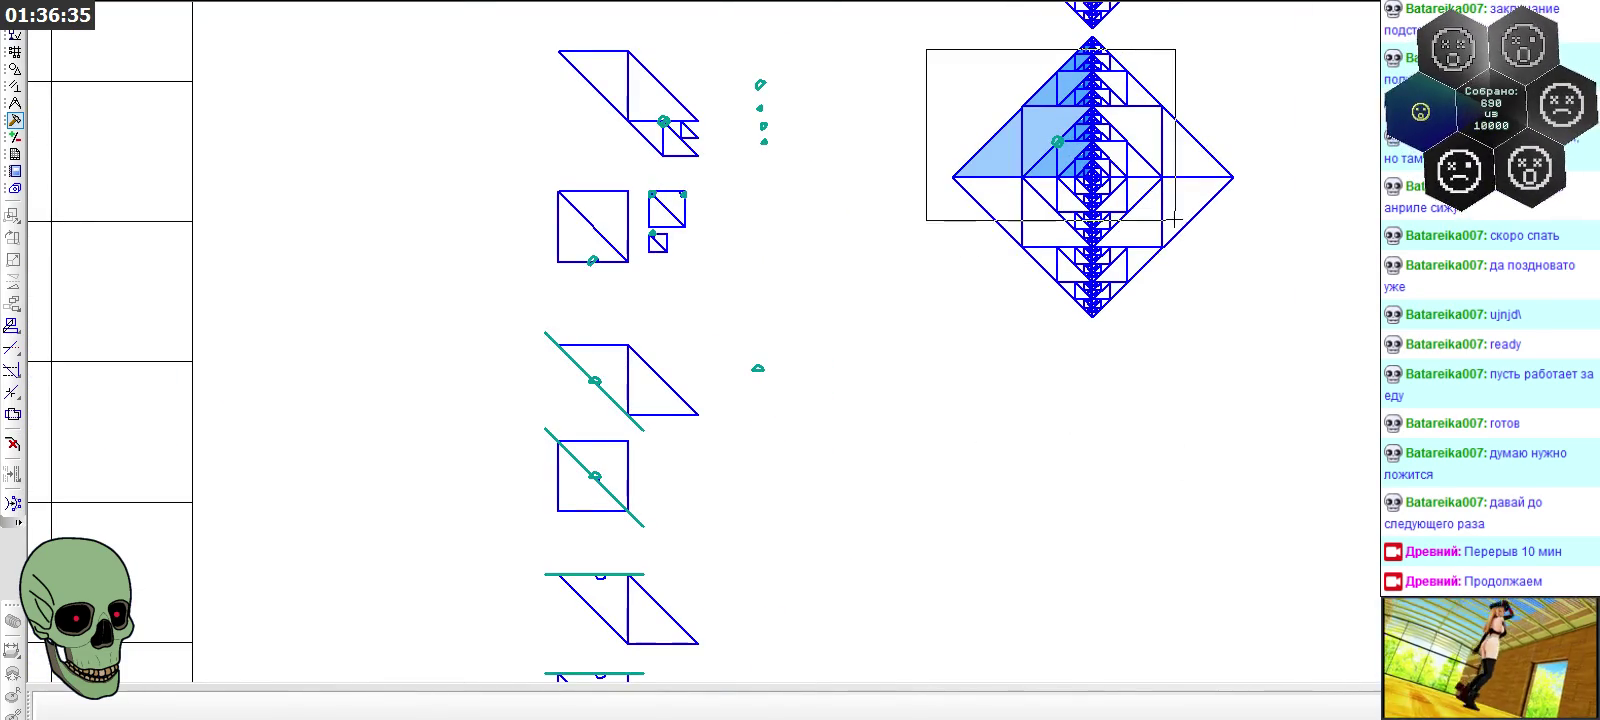
drag(926, 49, 1278, 350)
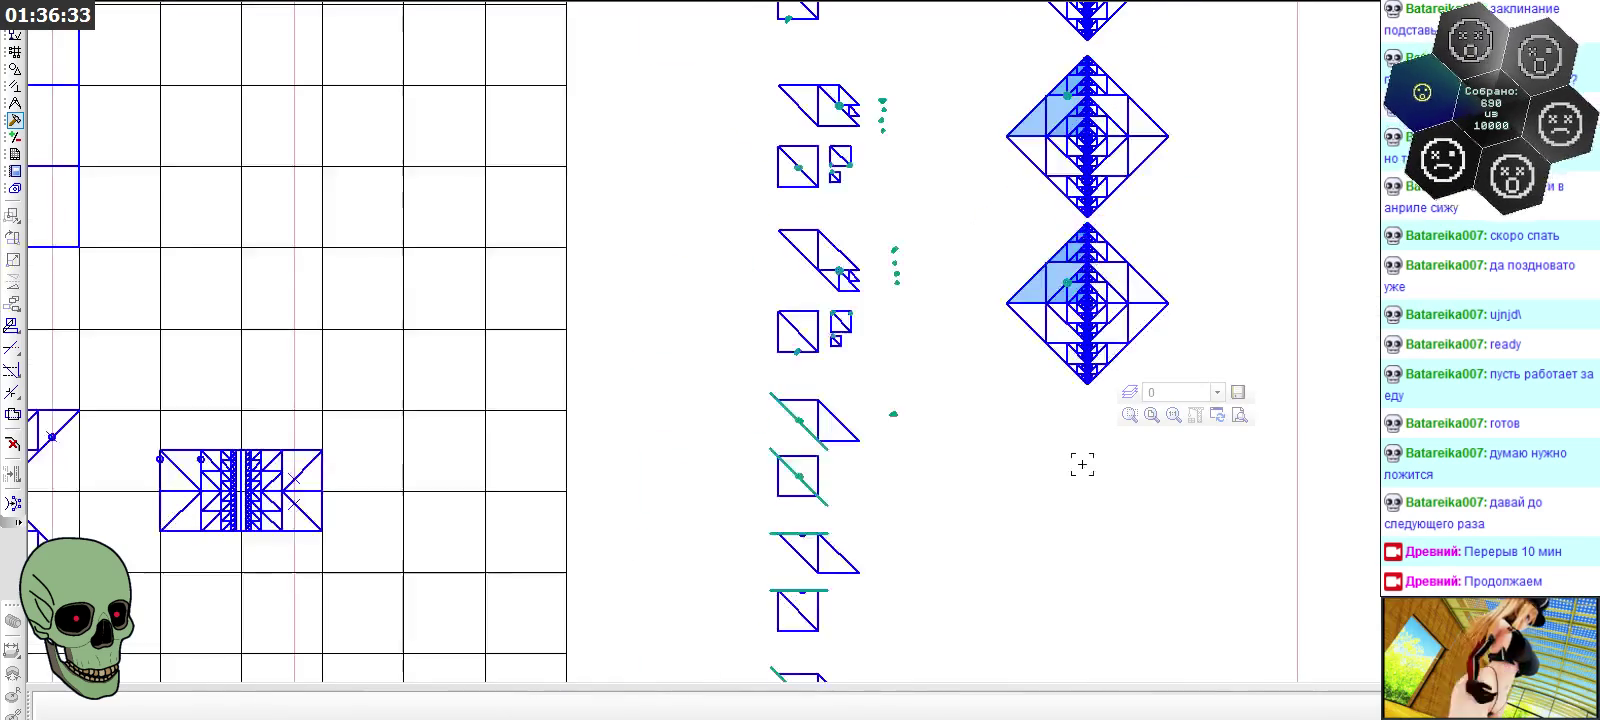
drag(872, 202, 1248, 527)
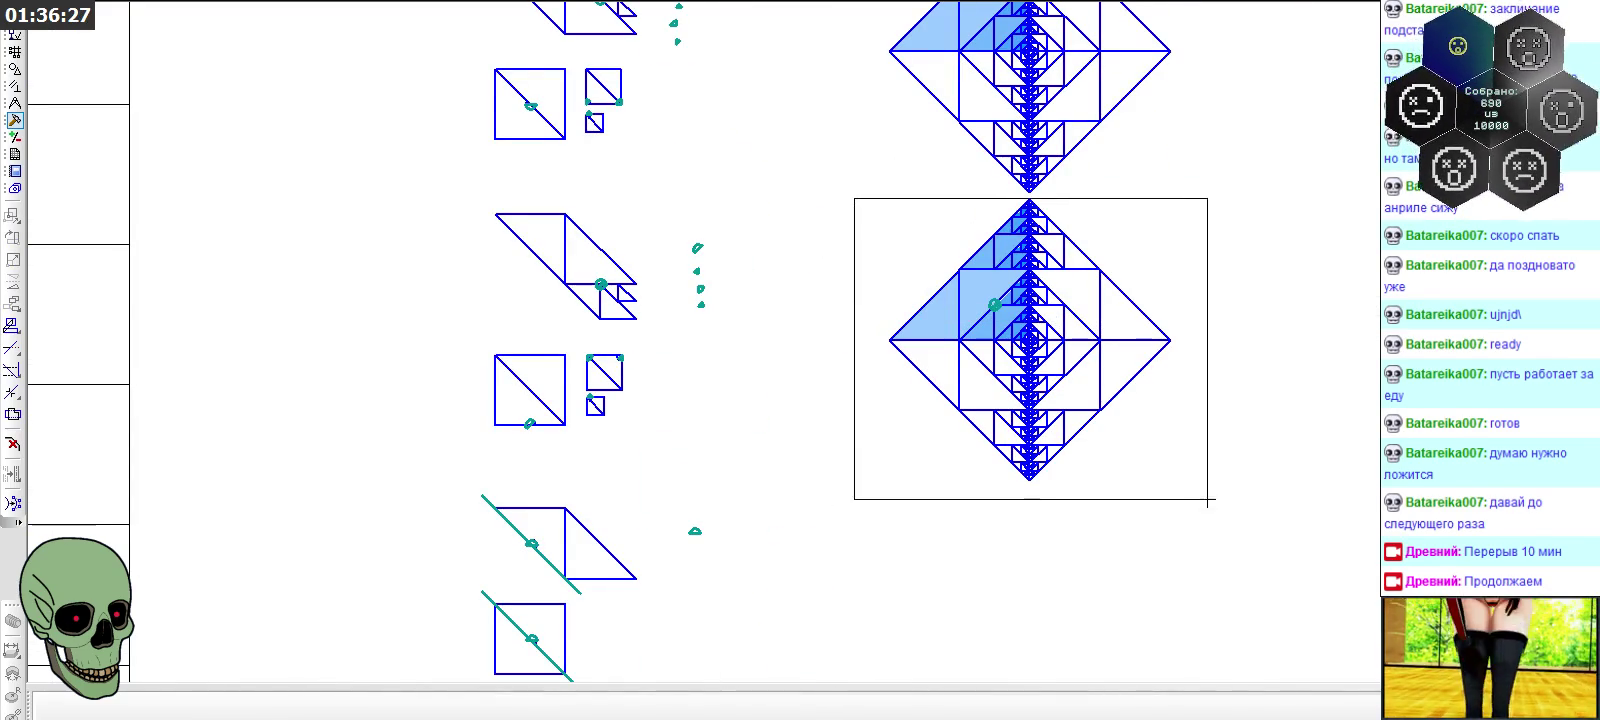
Copy the lower fractal diamond and place one copy directly below it
click(1216, 510)
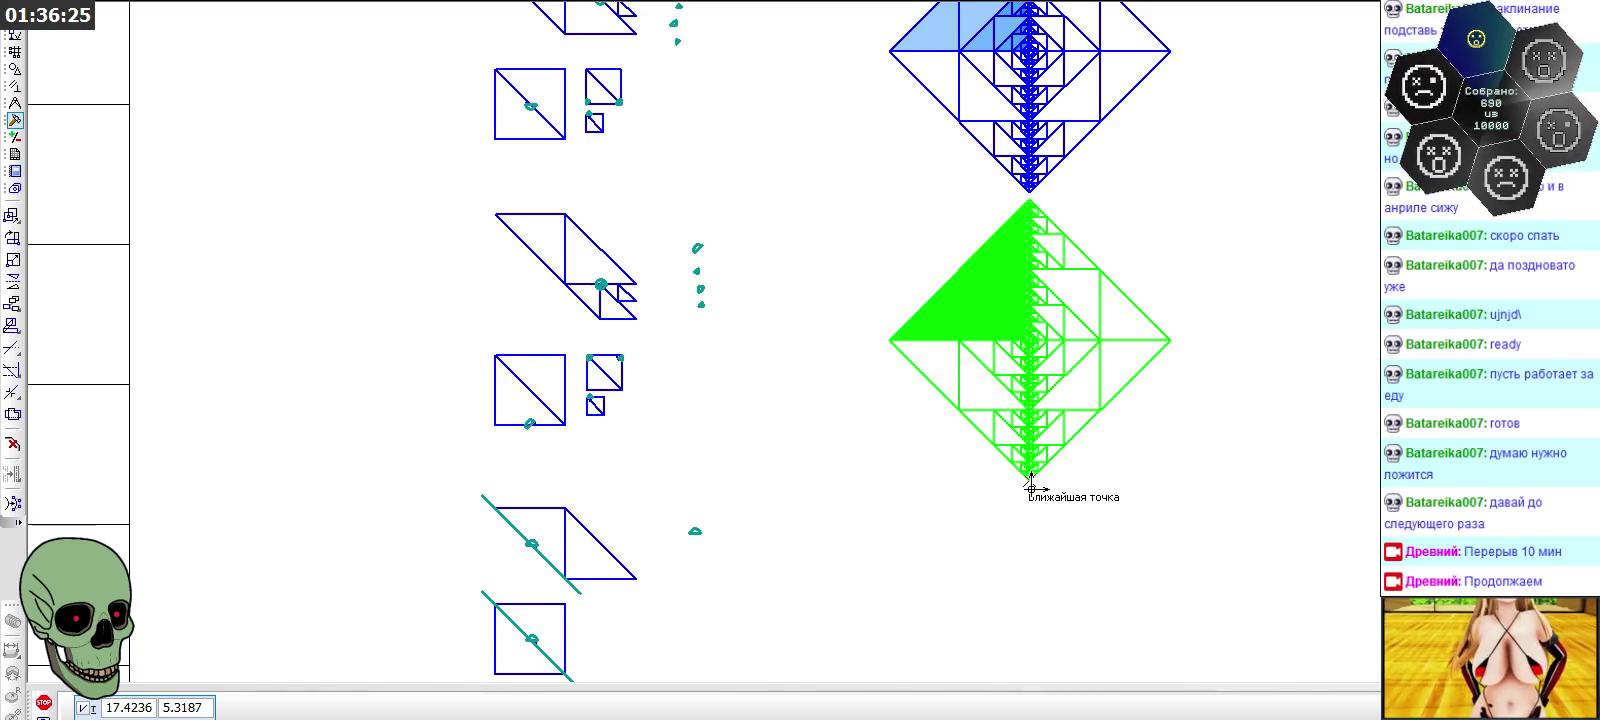
click(1030, 487)
scroll(1030, 487, down, 3)
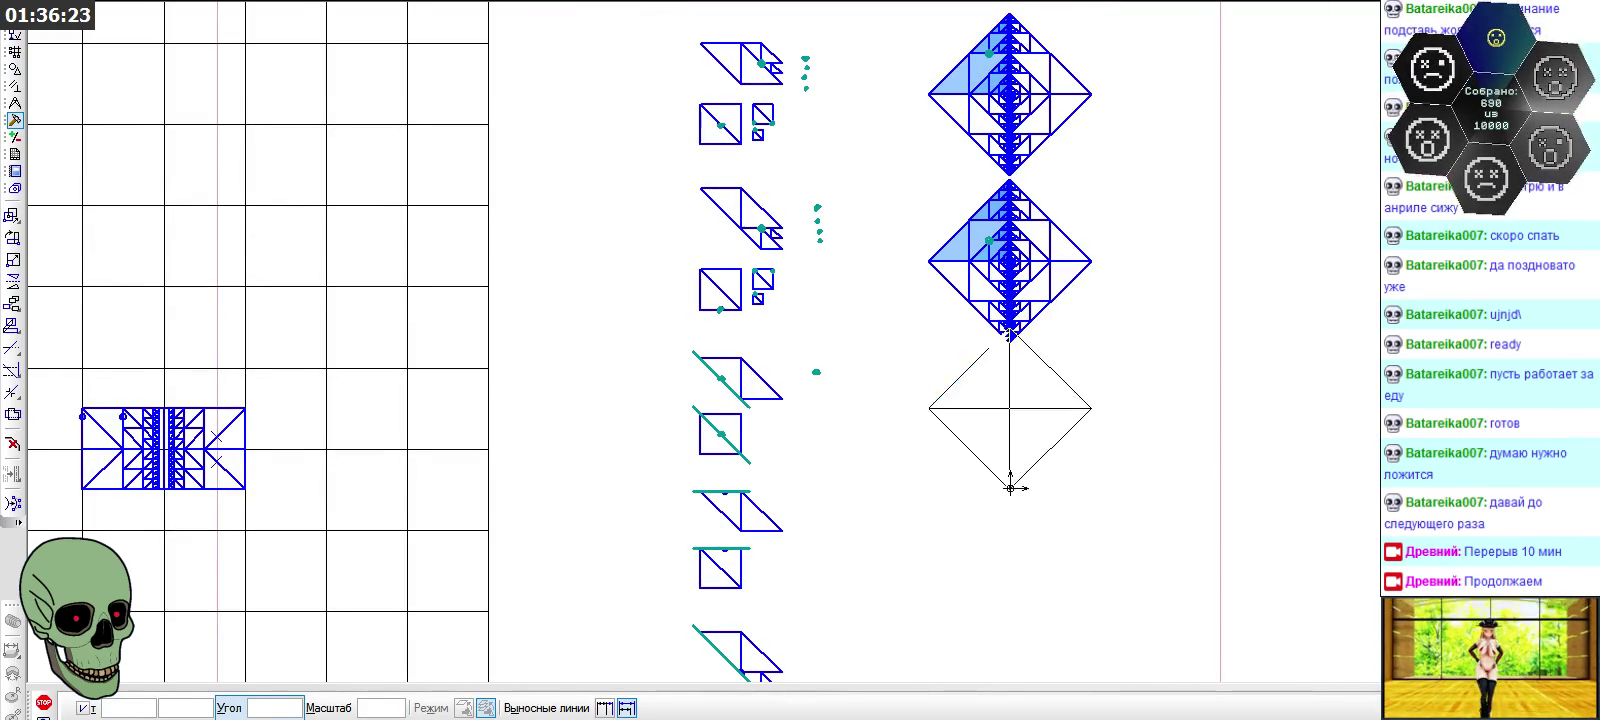
click(1010, 530)
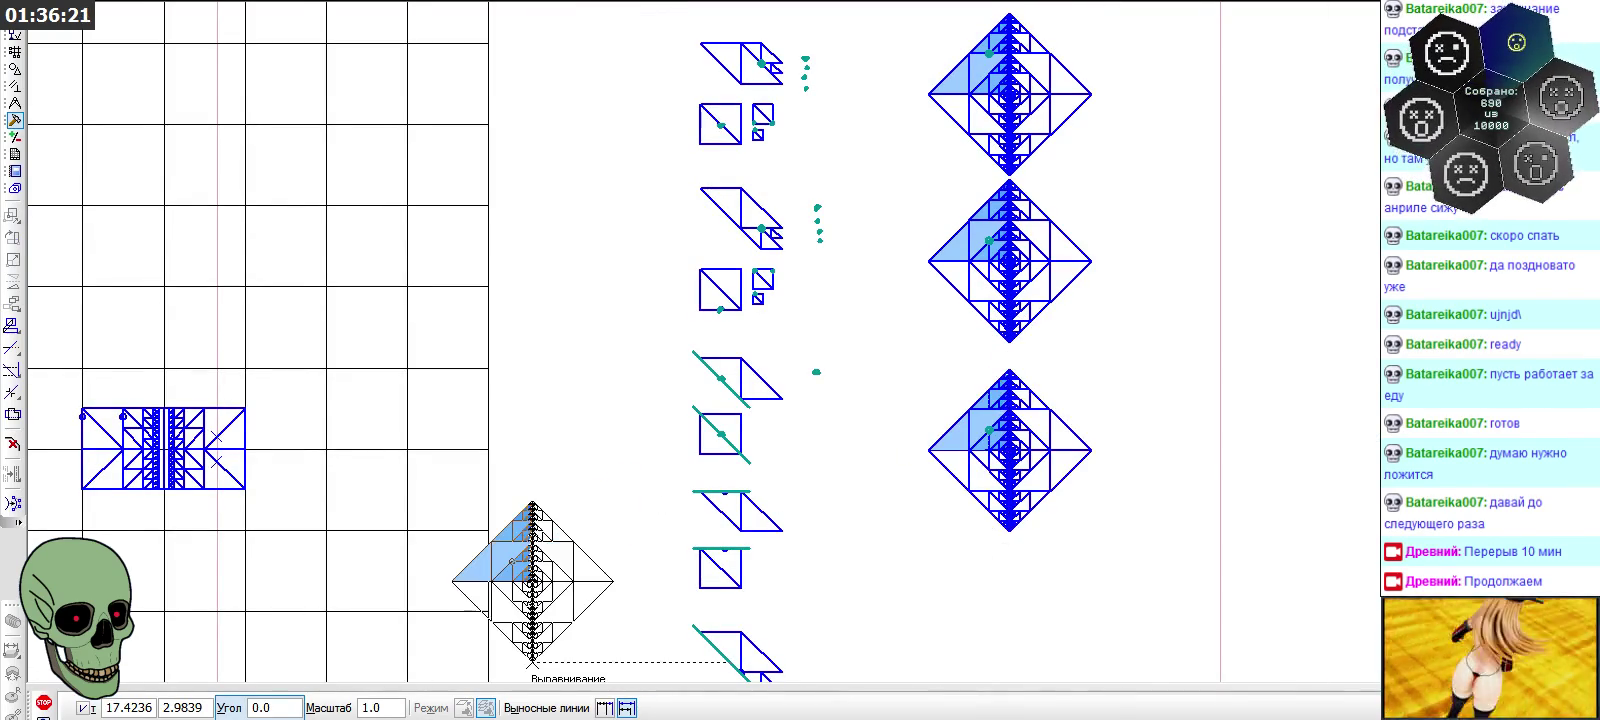
key(Escape)
scroll(990, 402, up, 5)
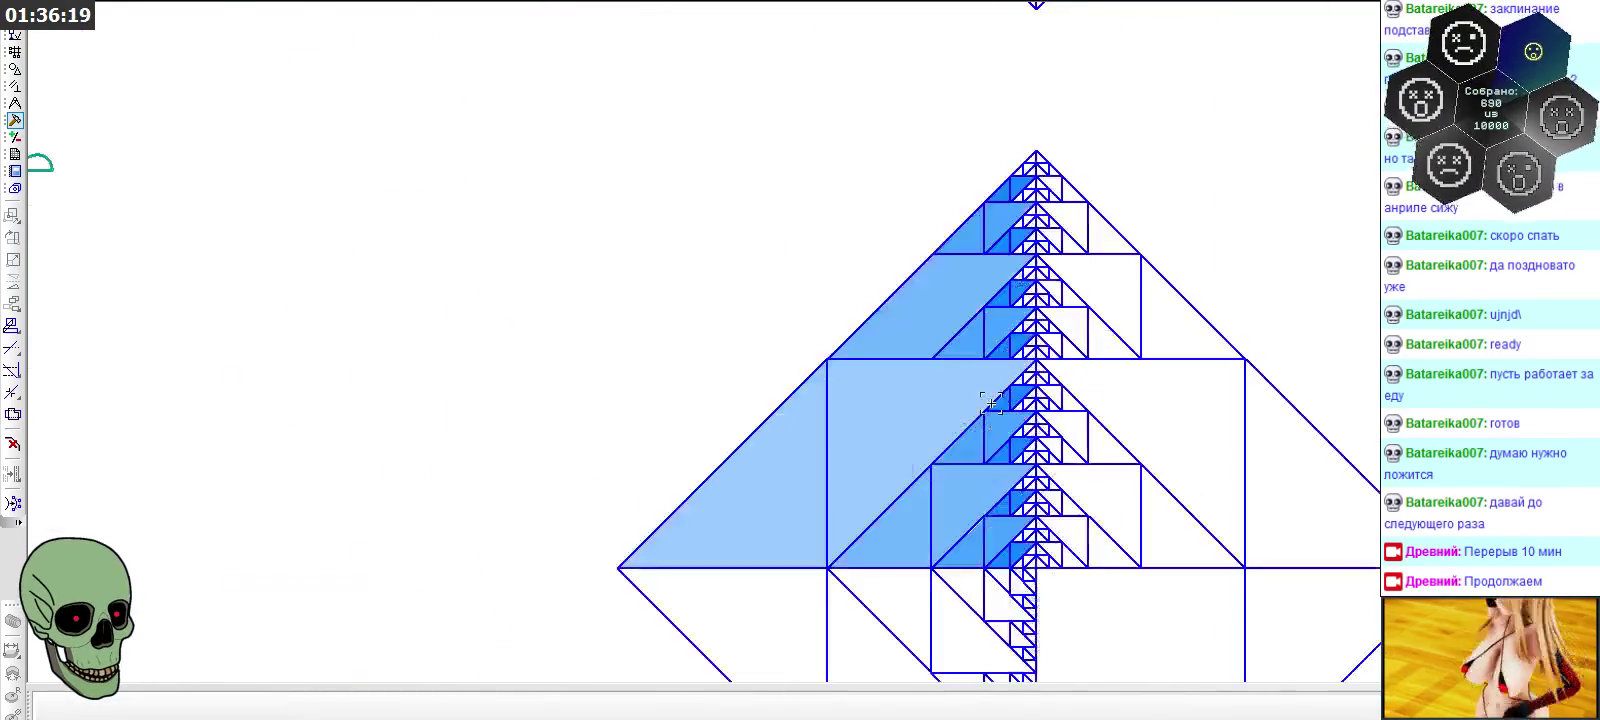
scroll(908, 485, up, 2)
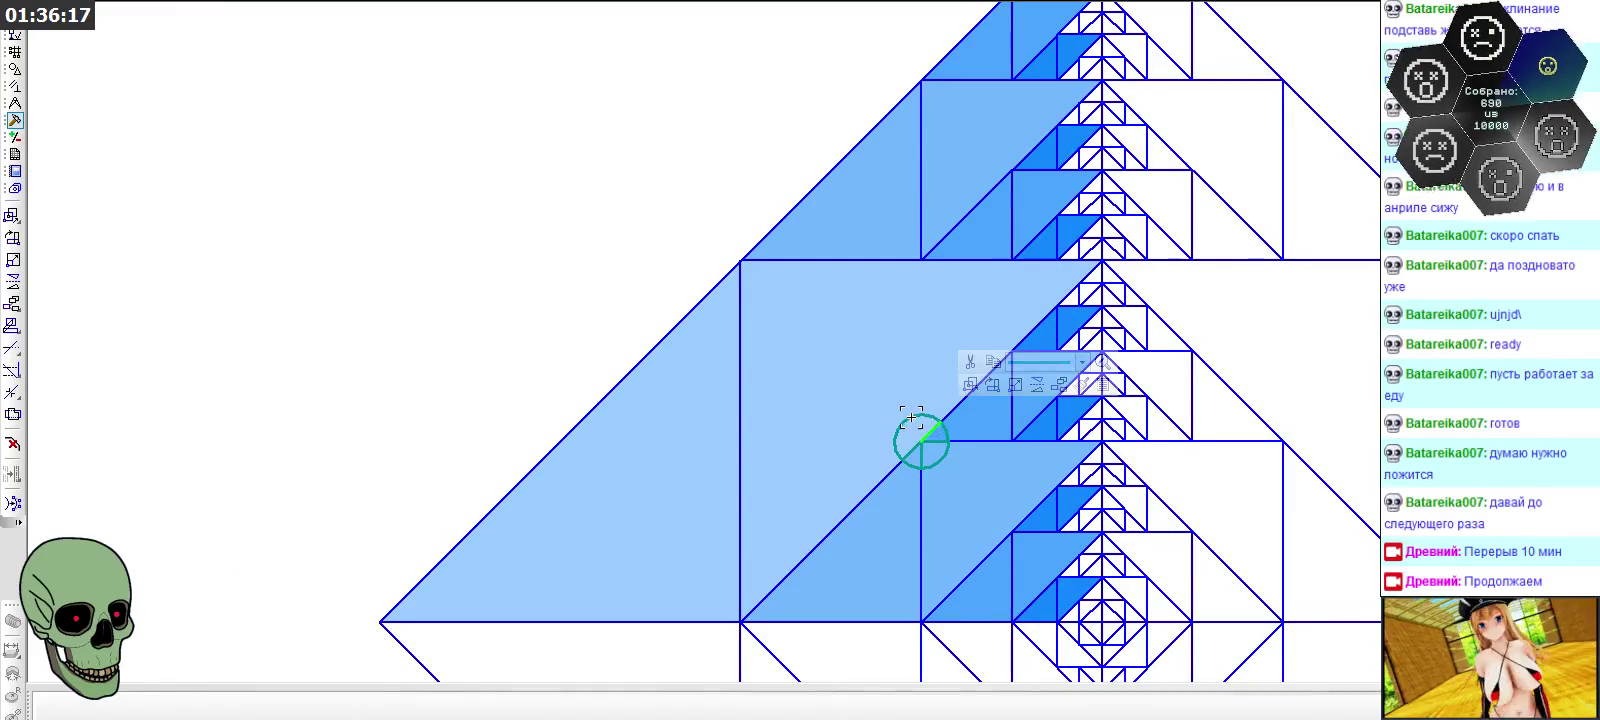
Paste the circle symbol onto the triangle's lower edge and delete its short diagonal and horizontal lines
key(Return)
click(922, 443)
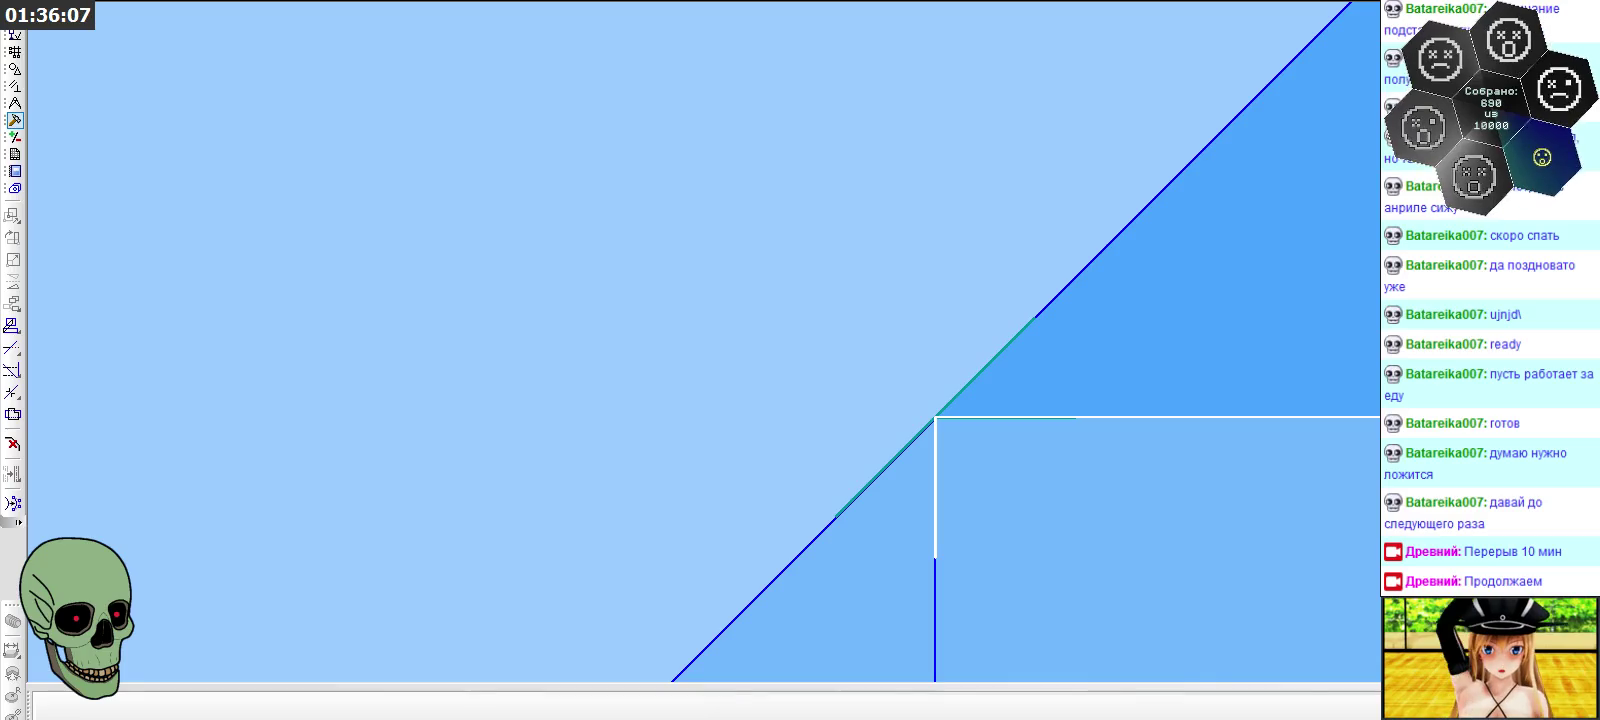
click(918, 436)
key(Delete)
click(950, 418)
key(Delete)
scroll(1037, 291, down, 3)
scroll(1037, 291, down, 2)
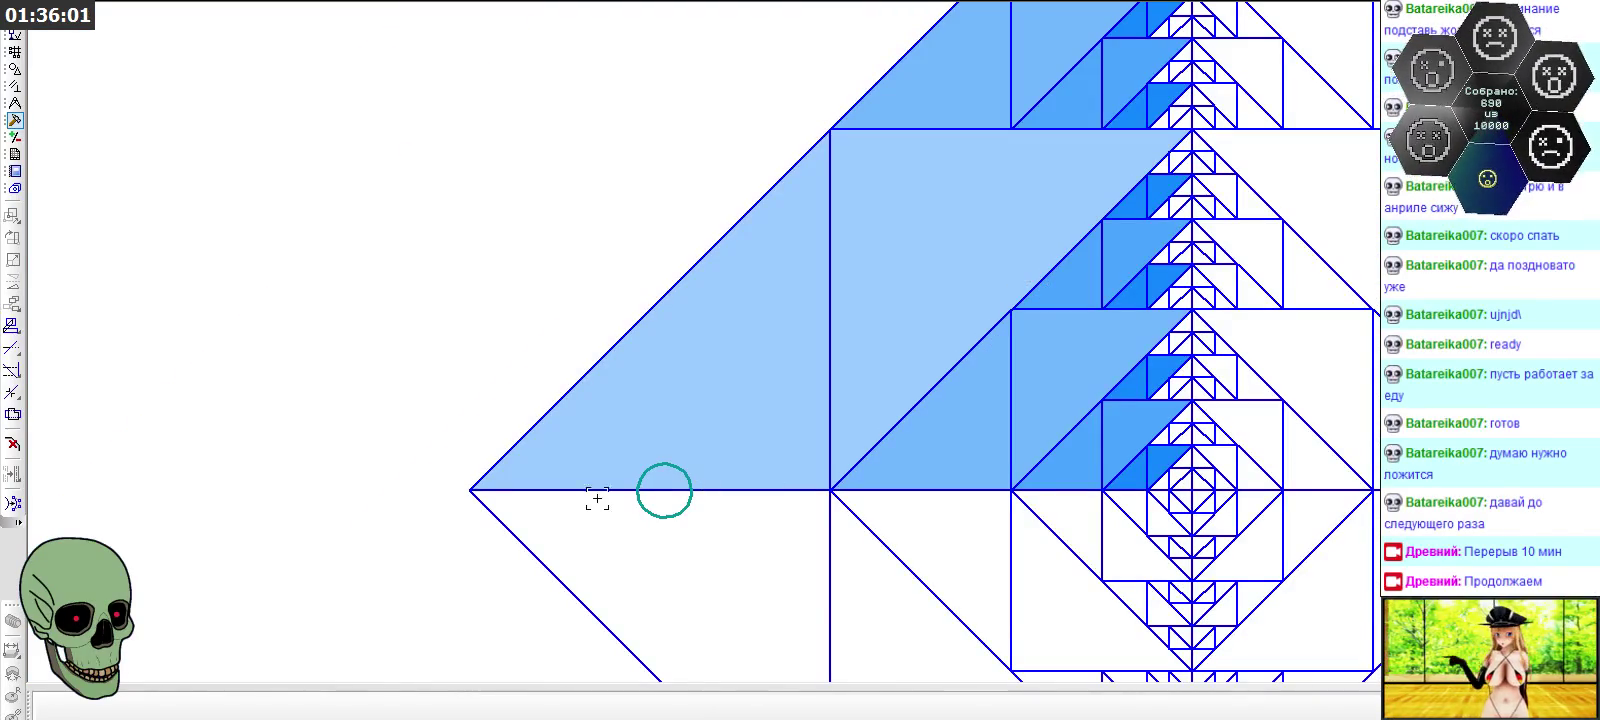
Draw a line segment across the teal circle along the triangle's bottom edge
click(15, 37)
click(15, 69)
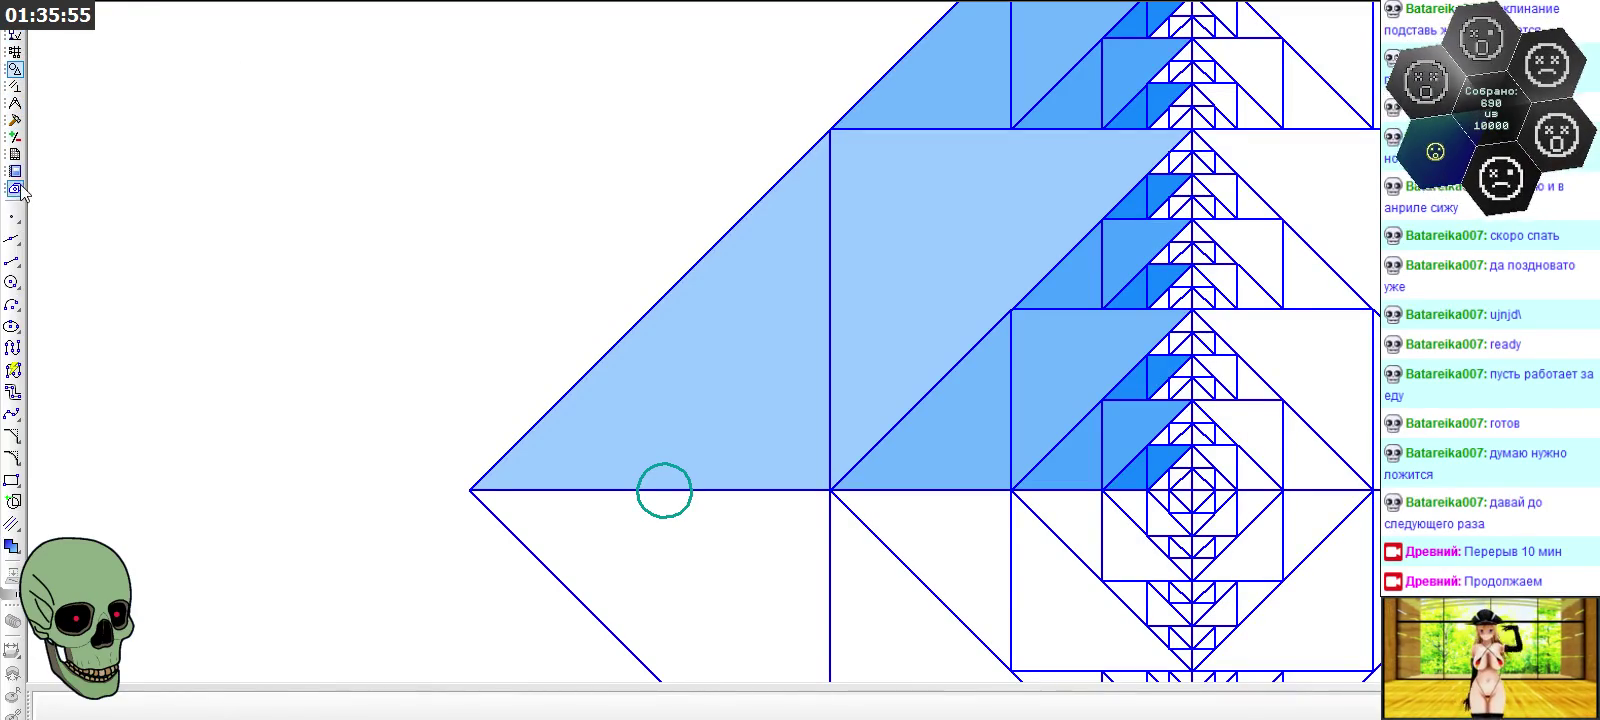
click(13, 260)
scroll(643, 526, up, 5)
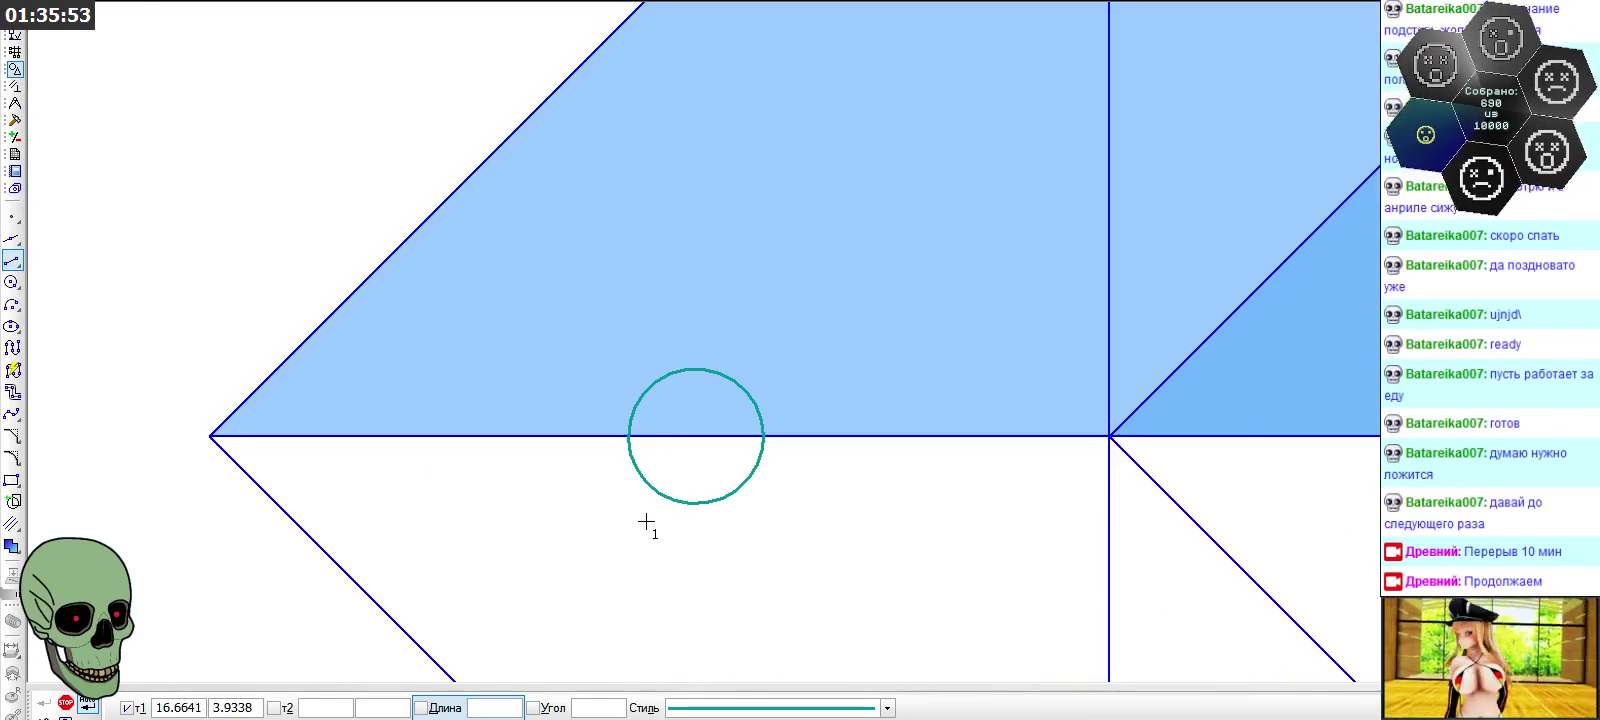
click(631, 437)
click(762, 437)
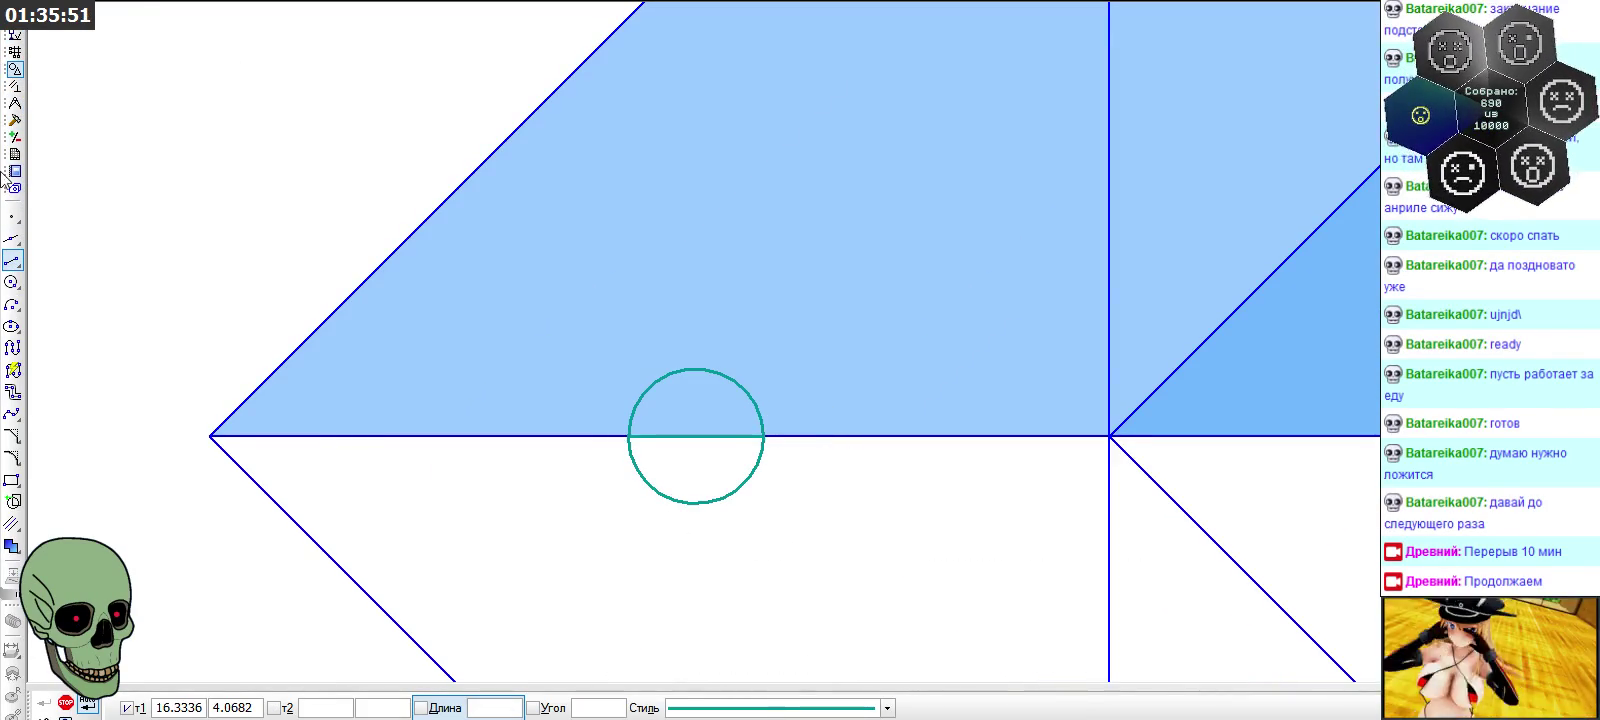
Trim away the circle's lower half to leave a semicircle above the edge
click(15, 120)
click(12, 347)
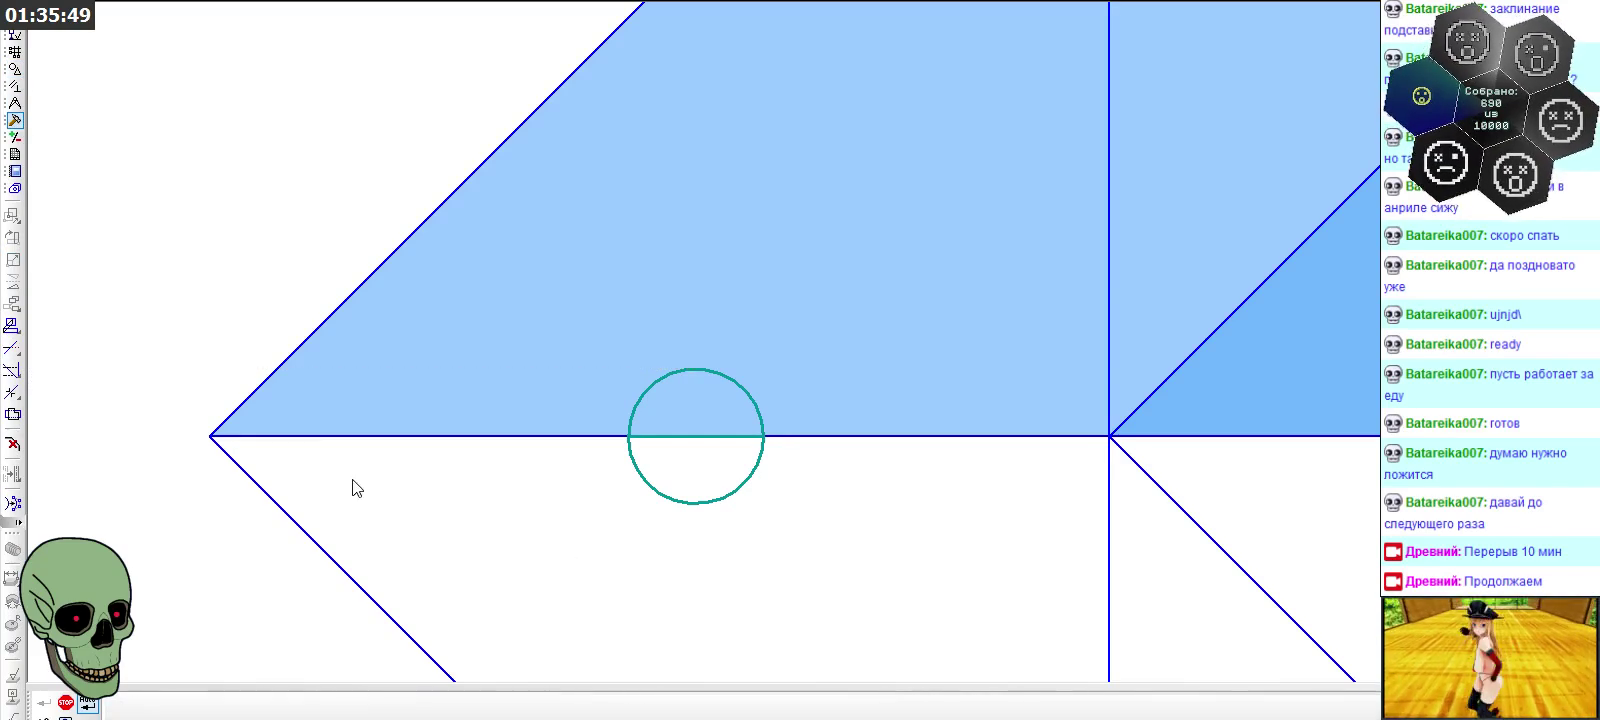
click(685, 502)
scroll(825, 290, down, 4)
scroll(836, 339, down, 3)
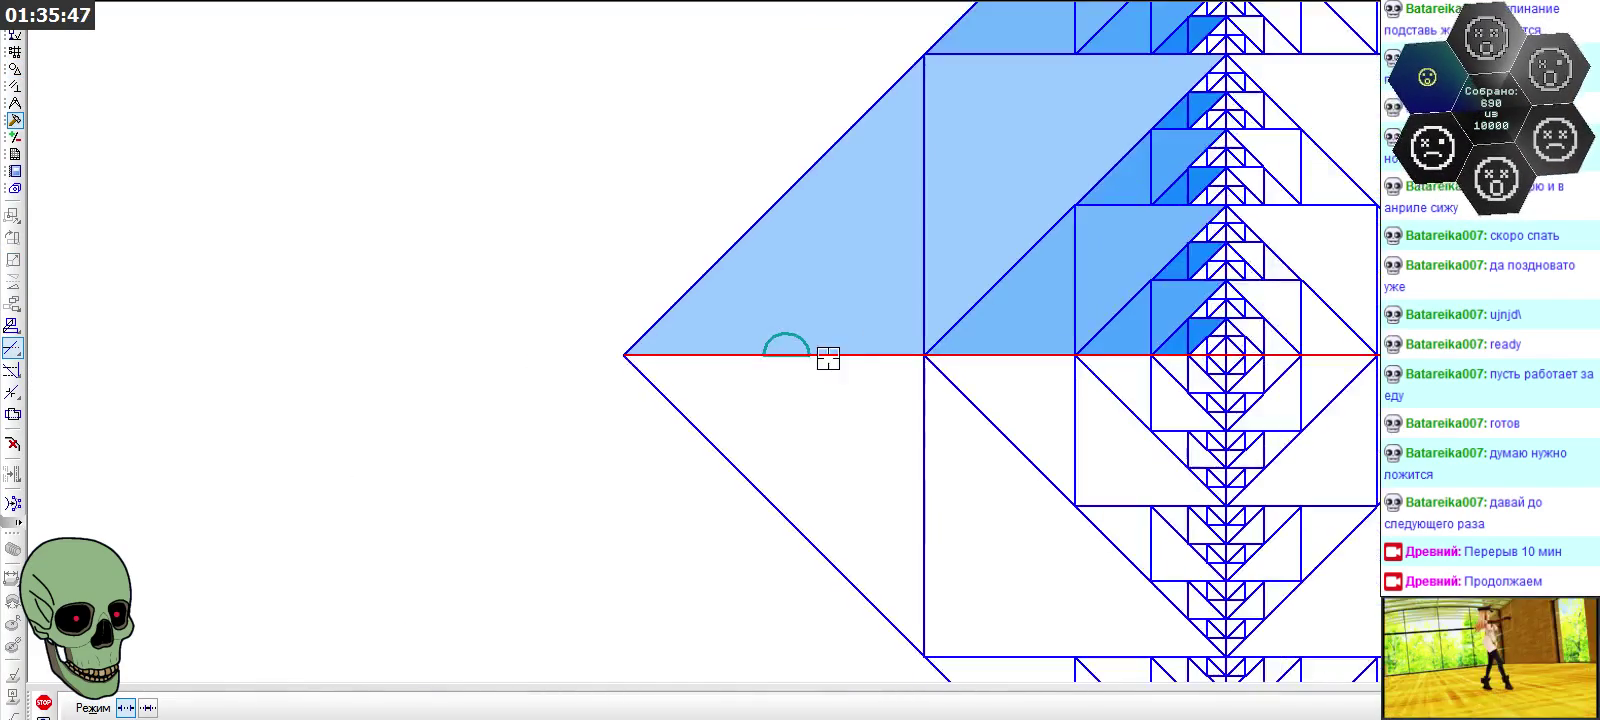
scroll(822, 356, down, 3)
scroll(822, 356, down, 3)
scroll(822, 356, down, 1)
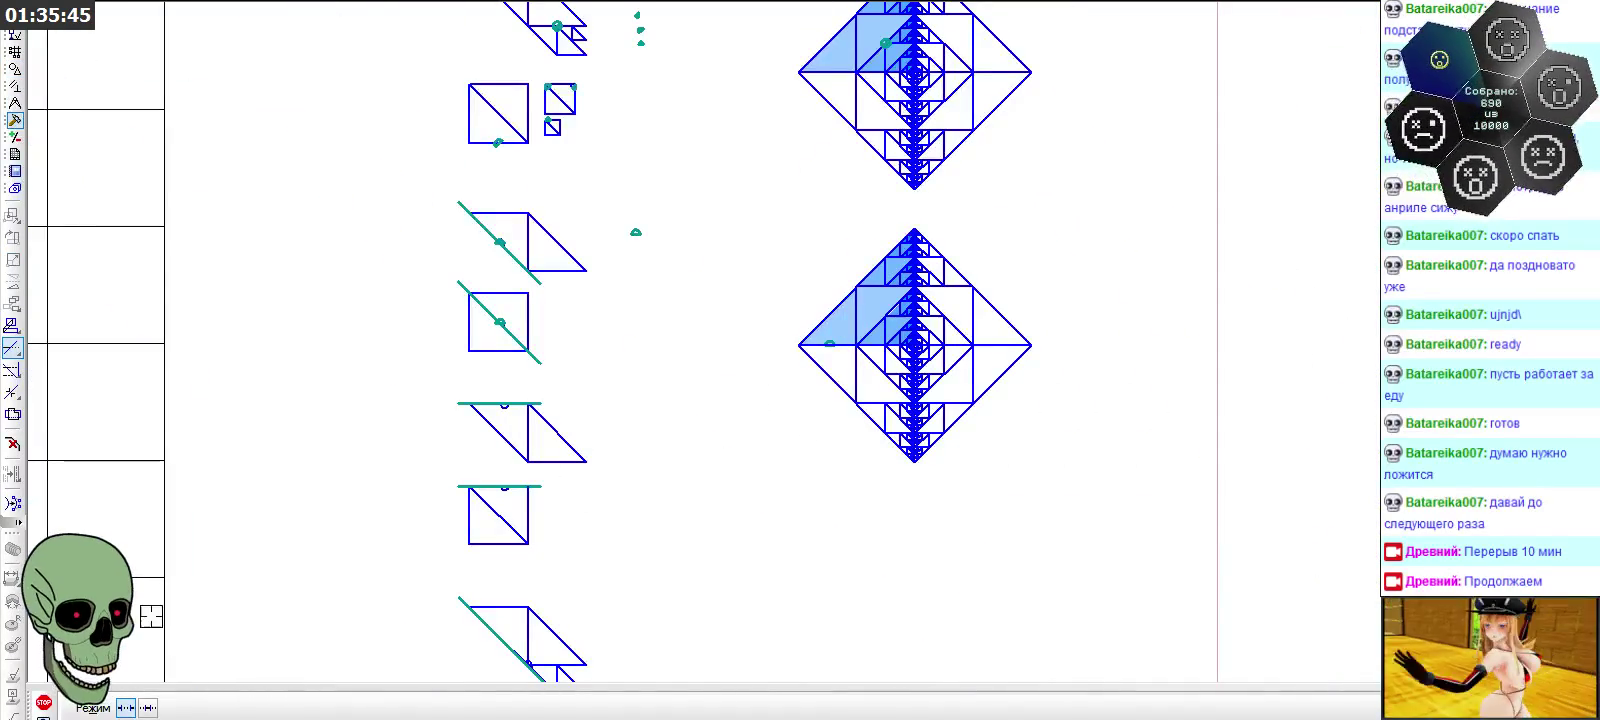
Box-select the whole lower fractal diamond
scroll(800, 498, down, 3)
scroll(905, 404, down, 1)
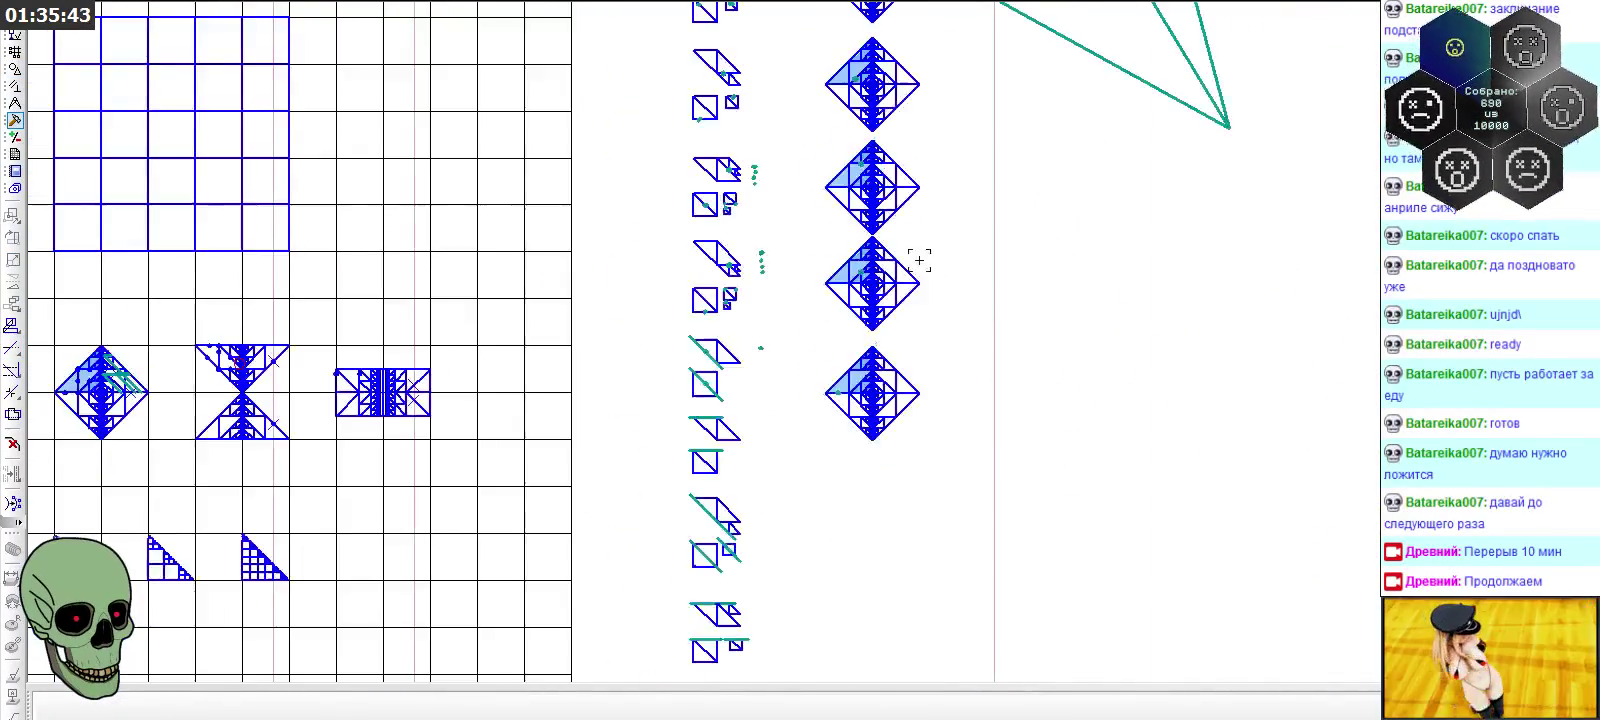
scroll(851, 414, up, 3)
drag(765, 288, 1011, 496)
scroll(929, 452, up, 2)
scroll(840, 320, up, 1)
scroll(800, 180, up, 1)
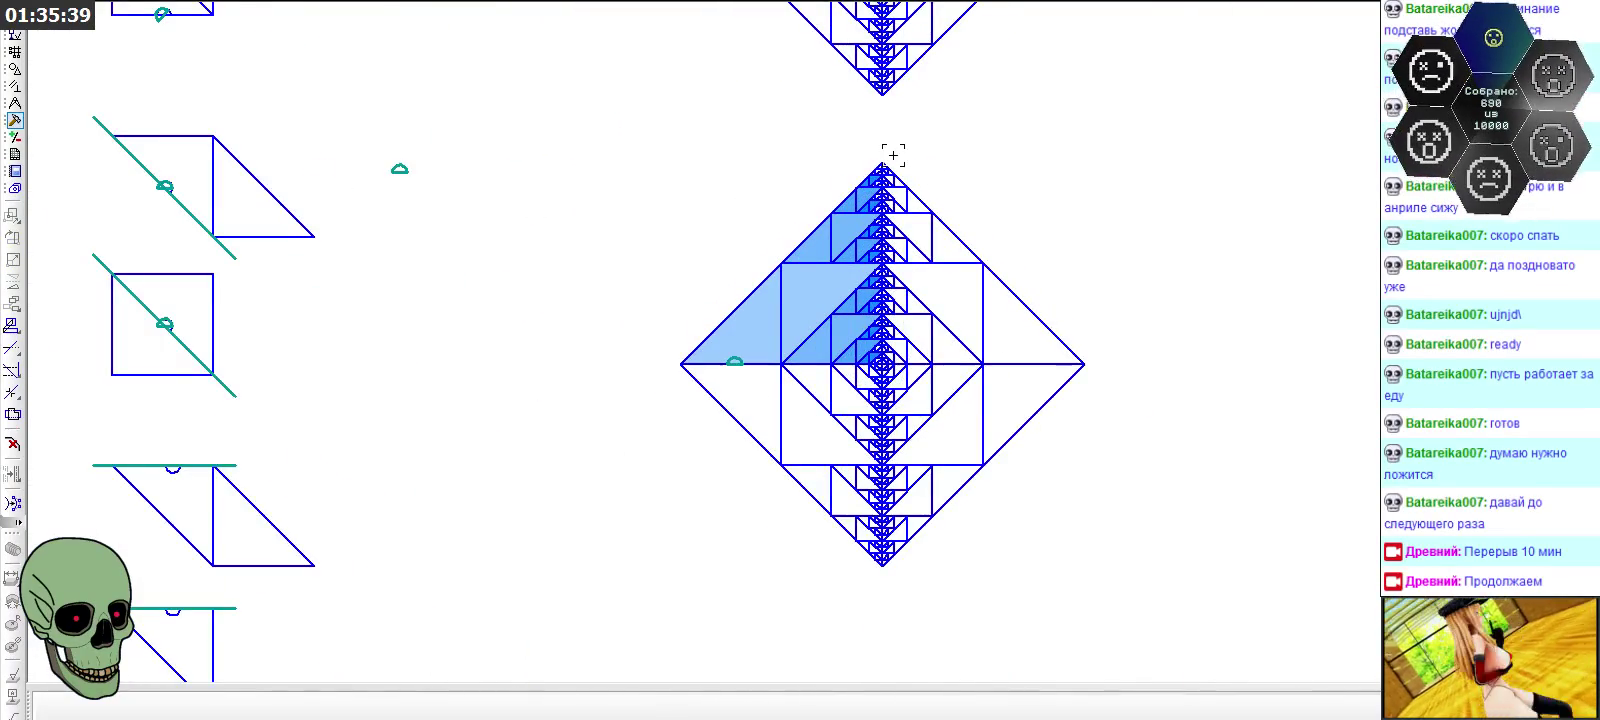
scroll(672, 174, up, 1)
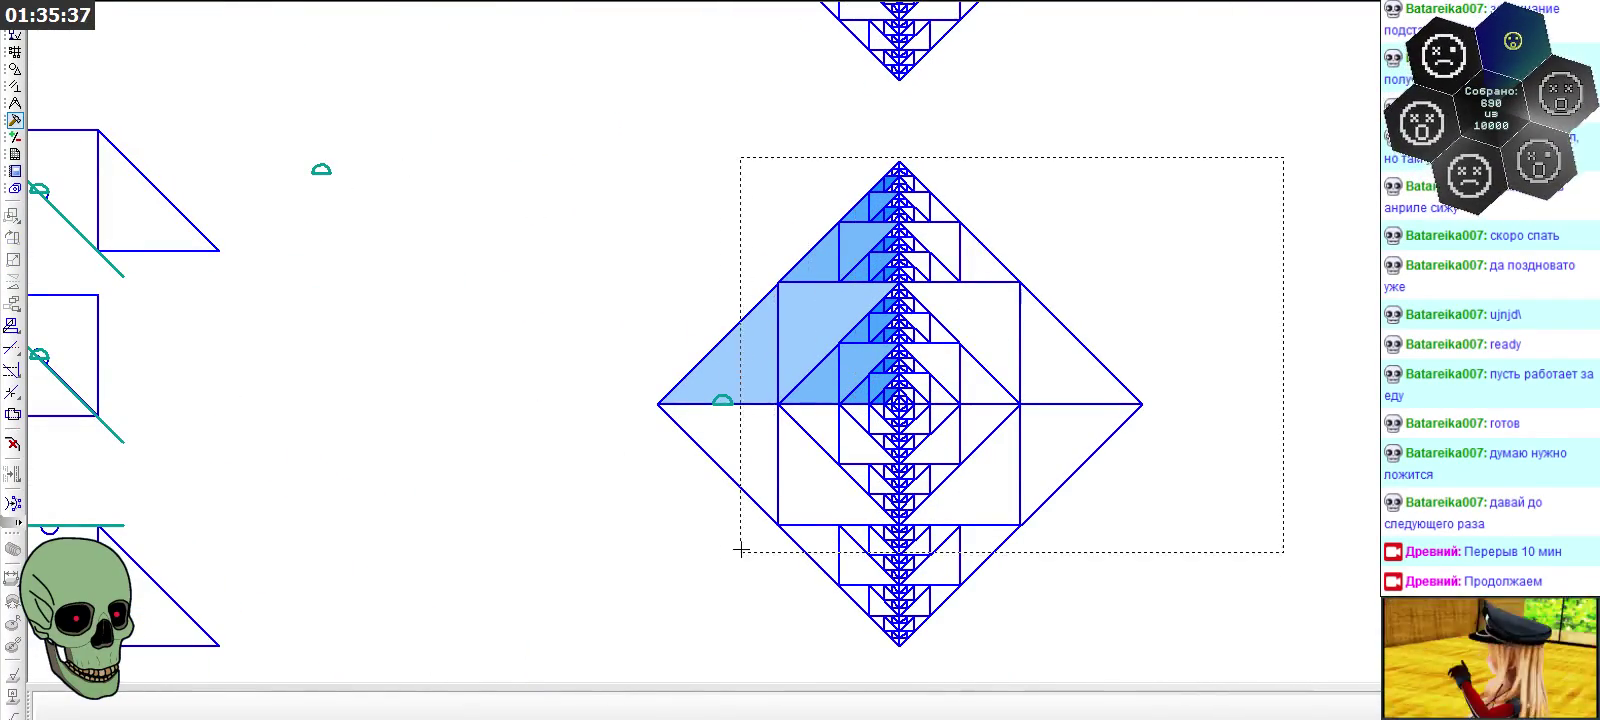
drag(1235, 210, 625, 668)
Copy the diamond with its top vertex as base point and begin pasting a copy
key(ctrl+c)
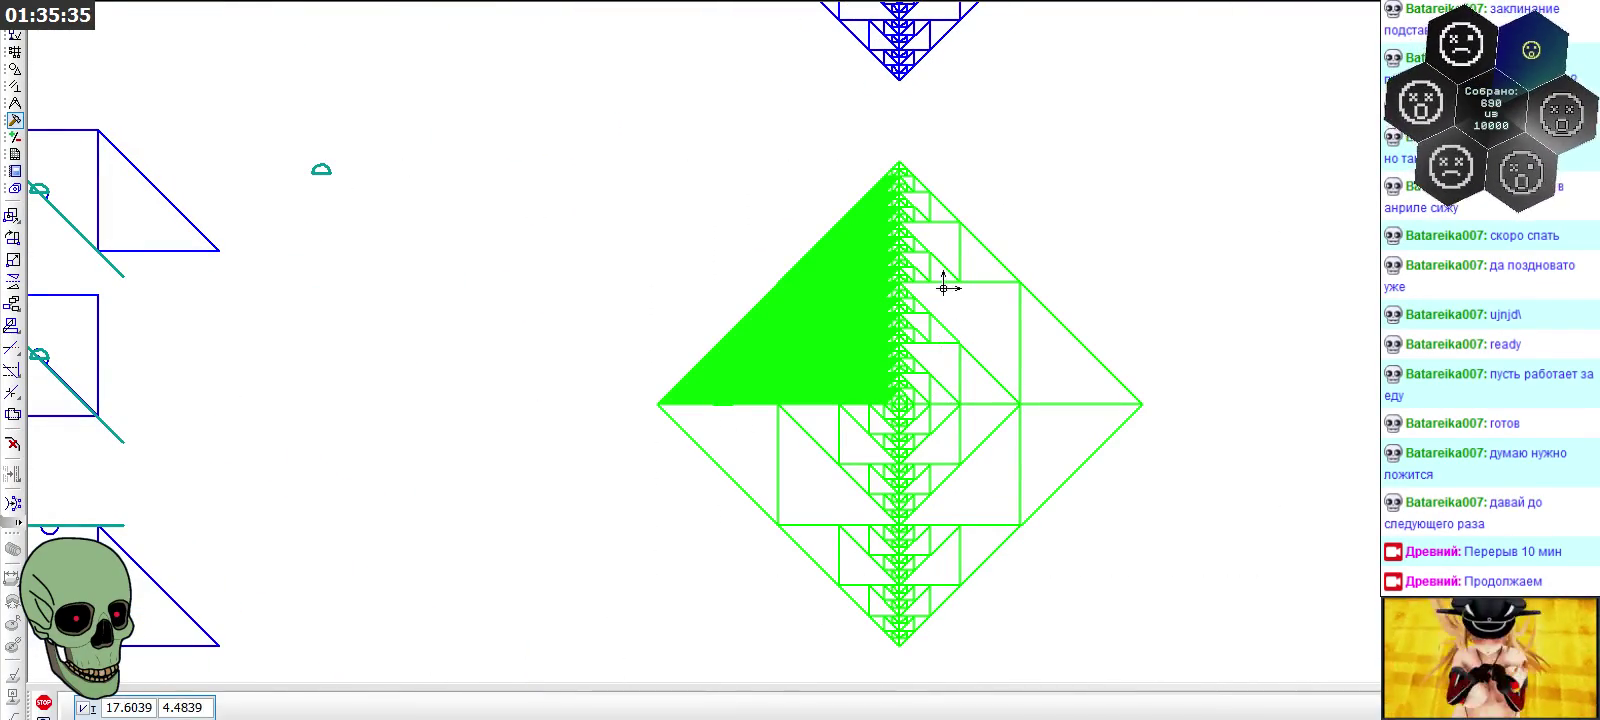
click(900, 157)
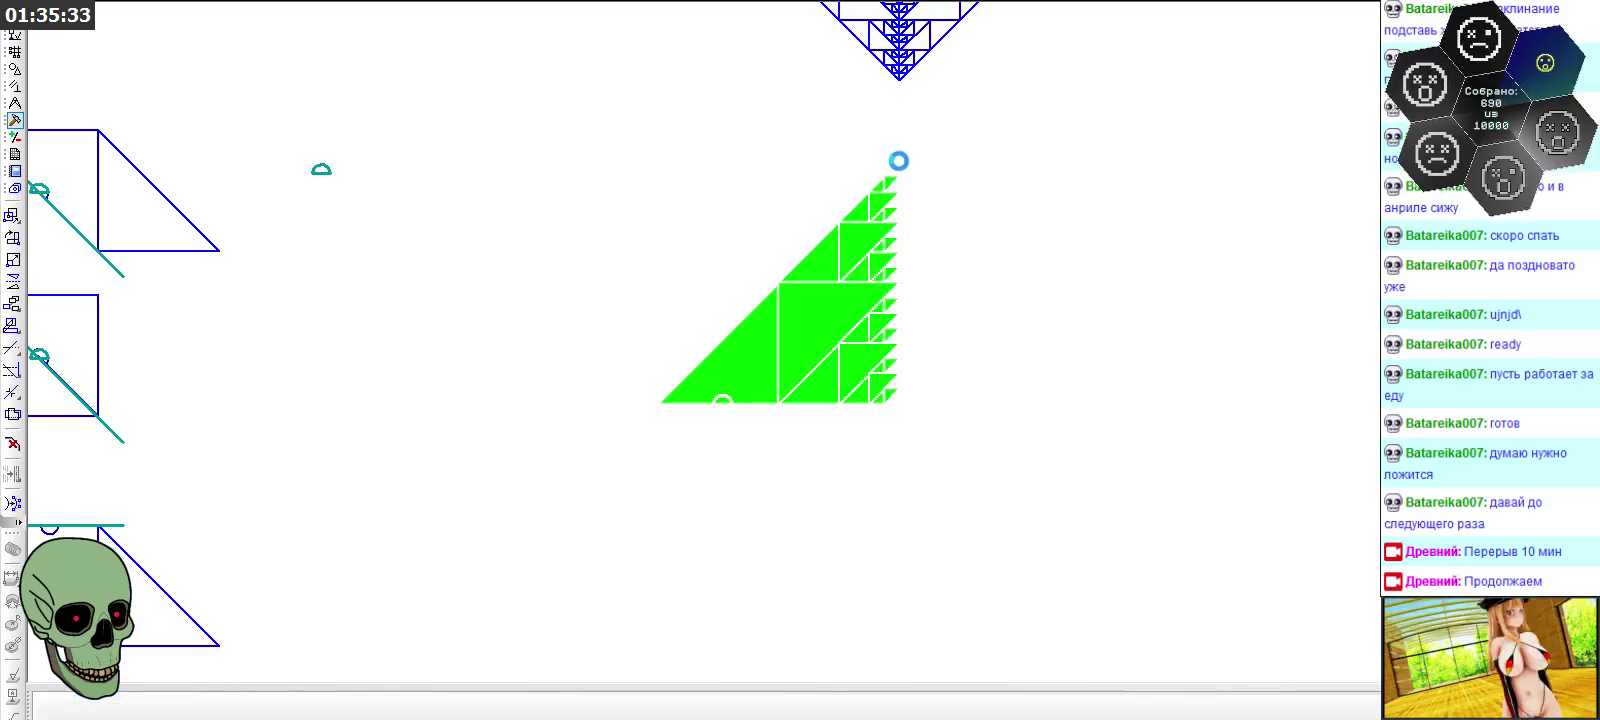
key(ctrl+v)
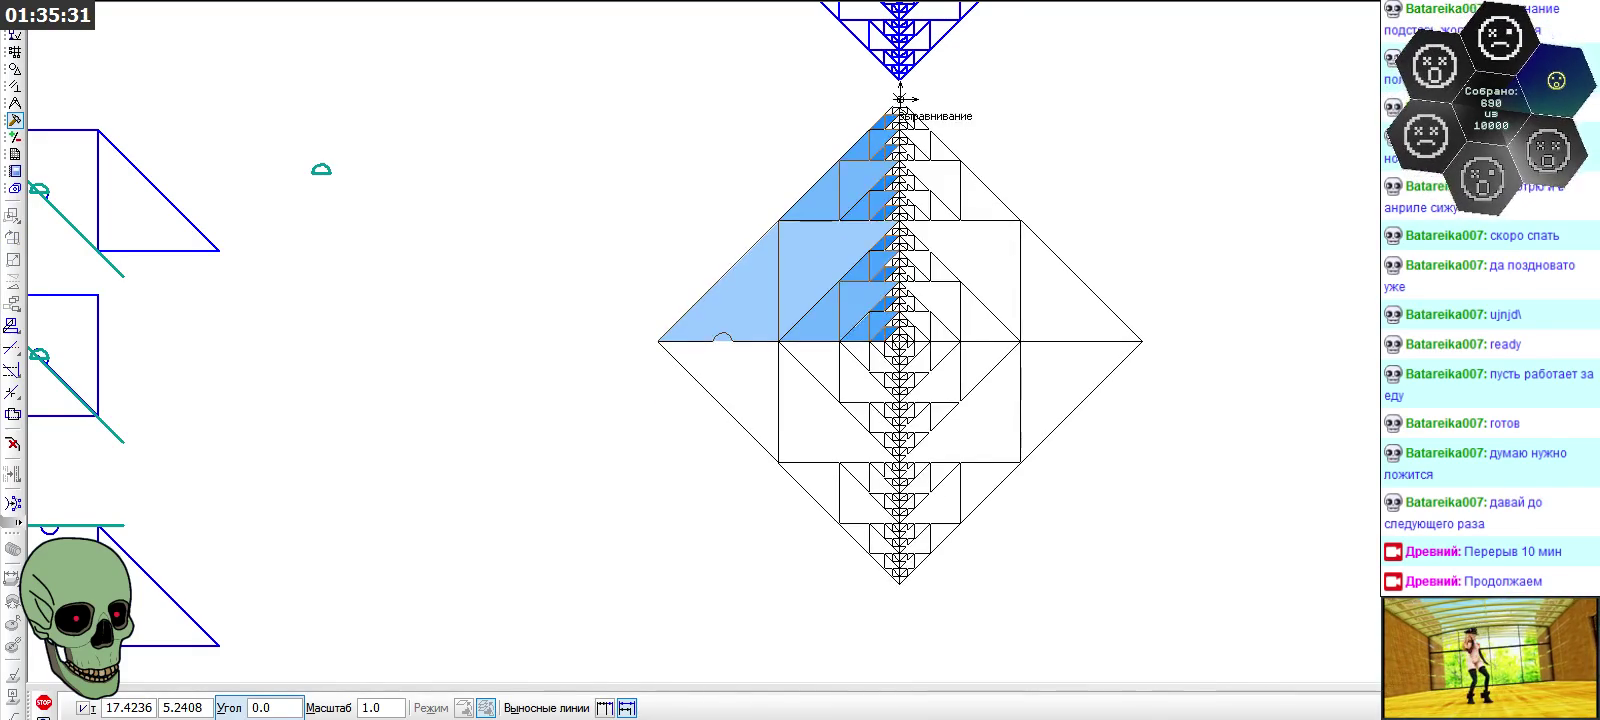
scroll(1000, 232, down, 3)
scroll(1000, 232, down, 2)
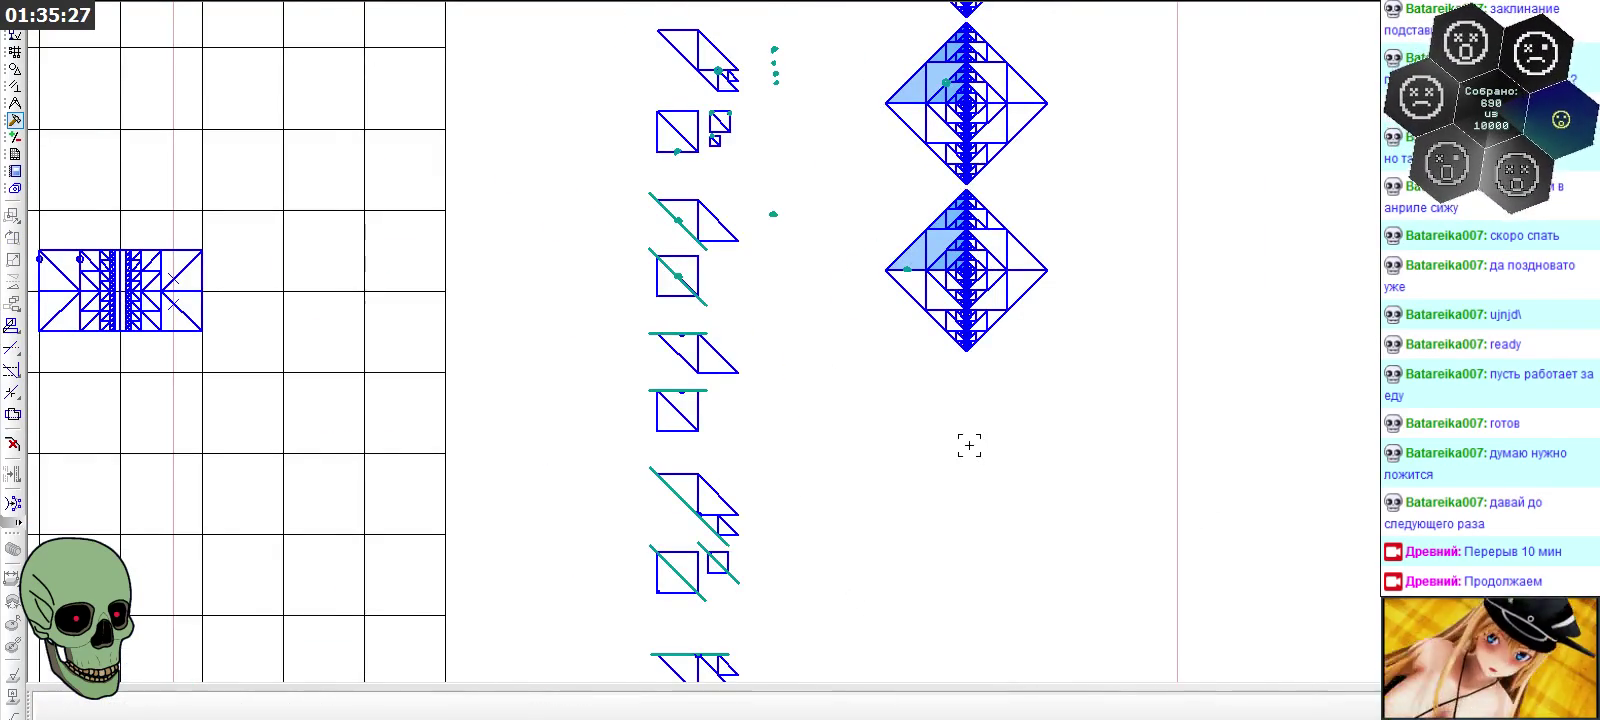
scroll(1000, 472, up, 2)
scroll(996, 431, up, 1)
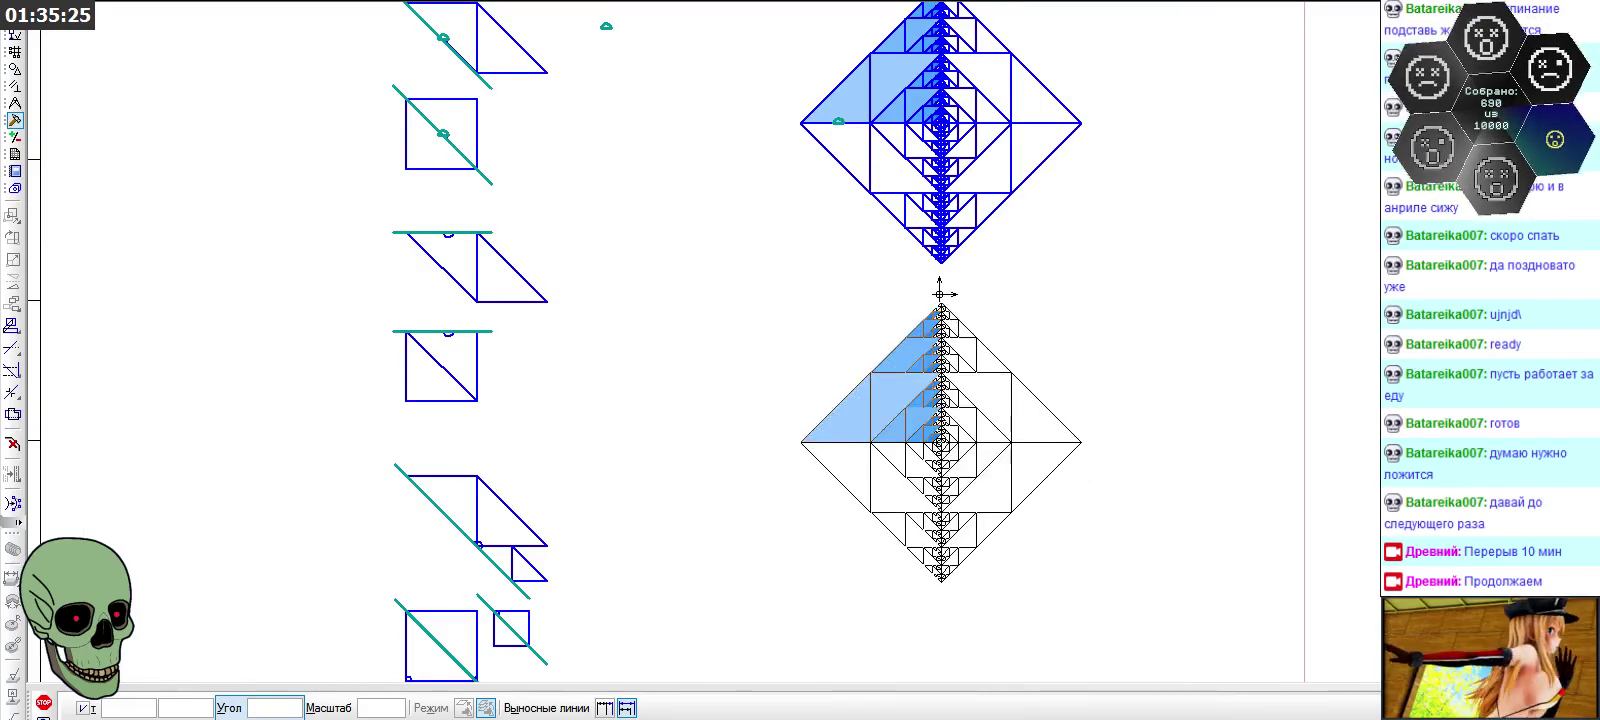
scroll(942, 280, up, 2)
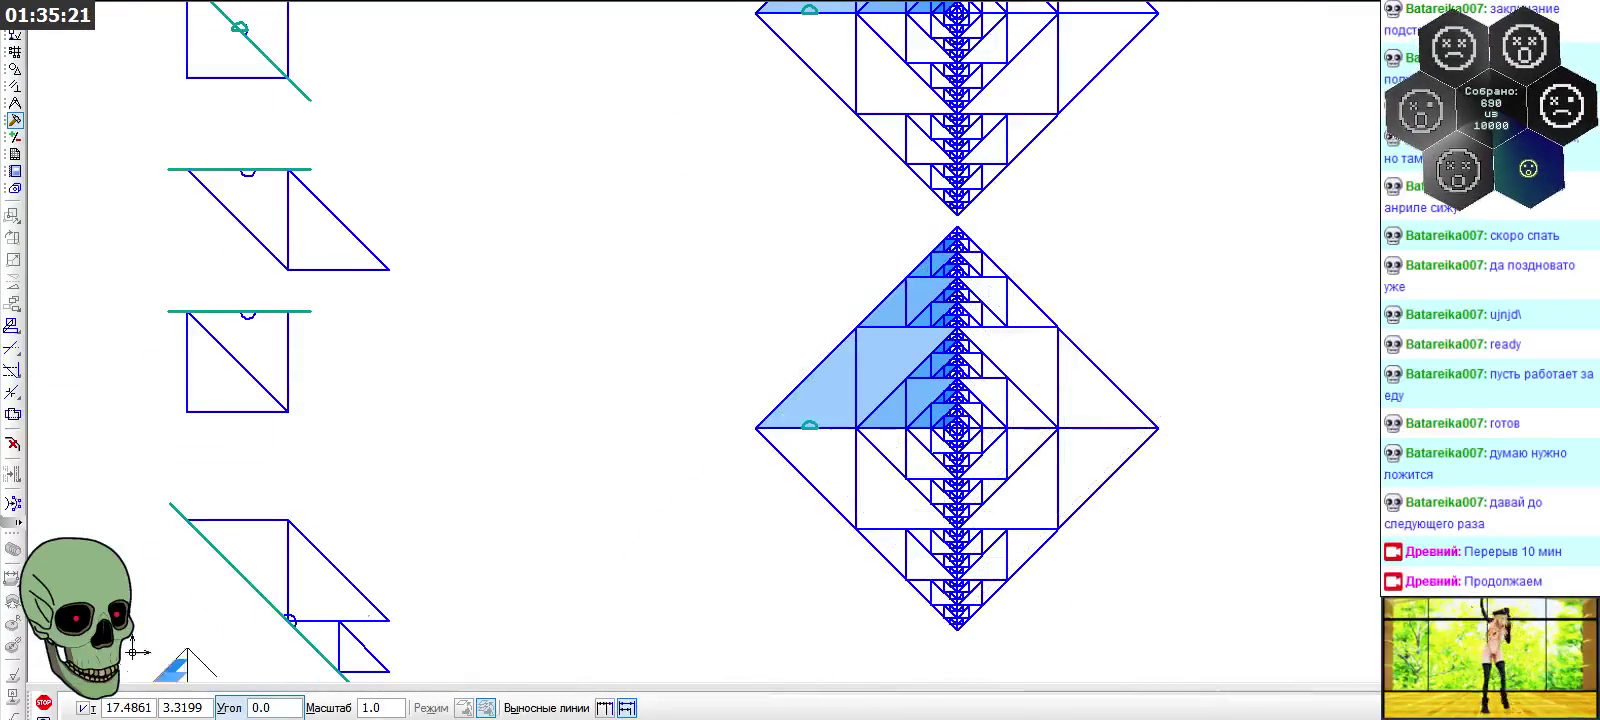
Cancel the pending paste and select the teal semicircle on the diamond edge
key(Escape)
scroll(775, 535, up, 3)
scroll(845, 356, up, 2)
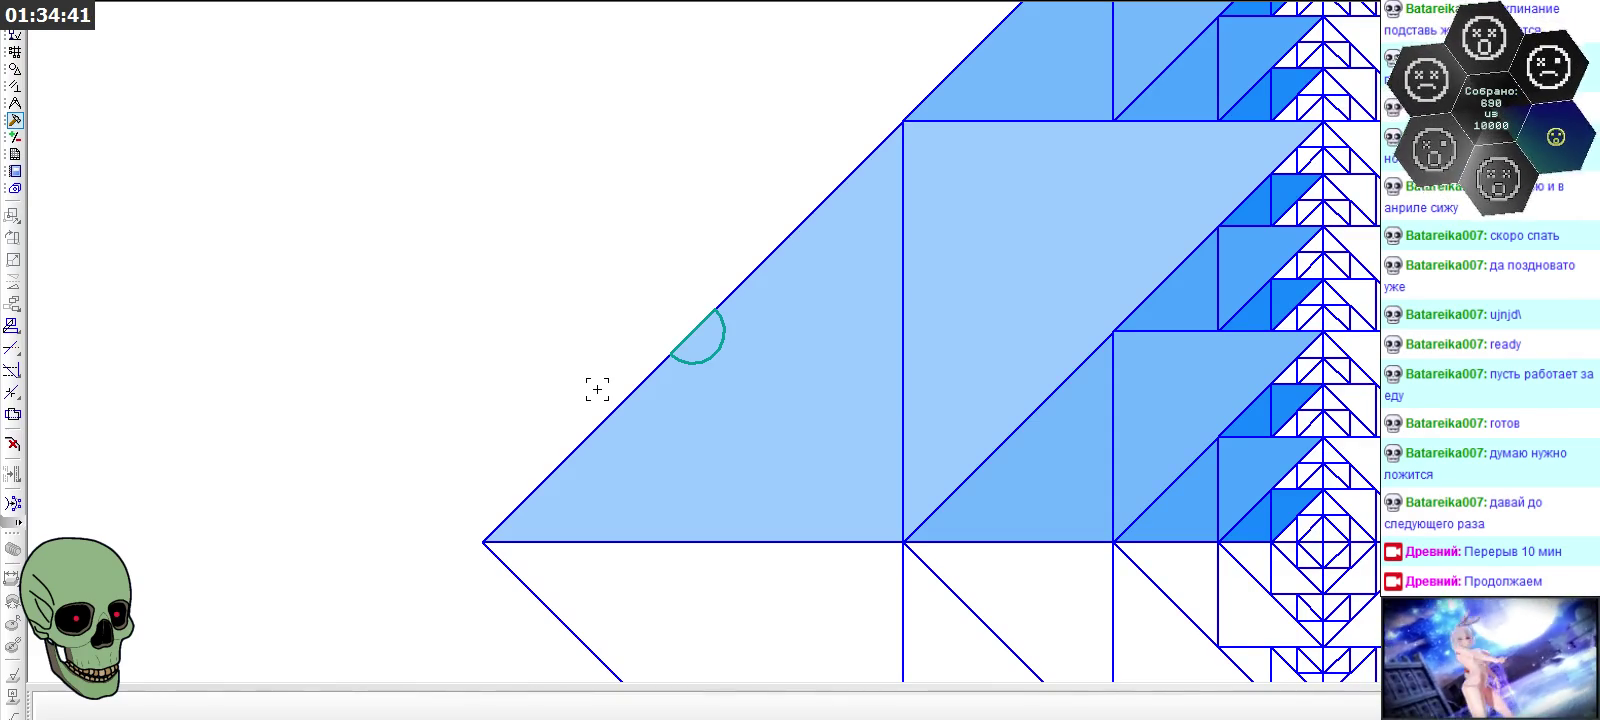
click(721, 343)
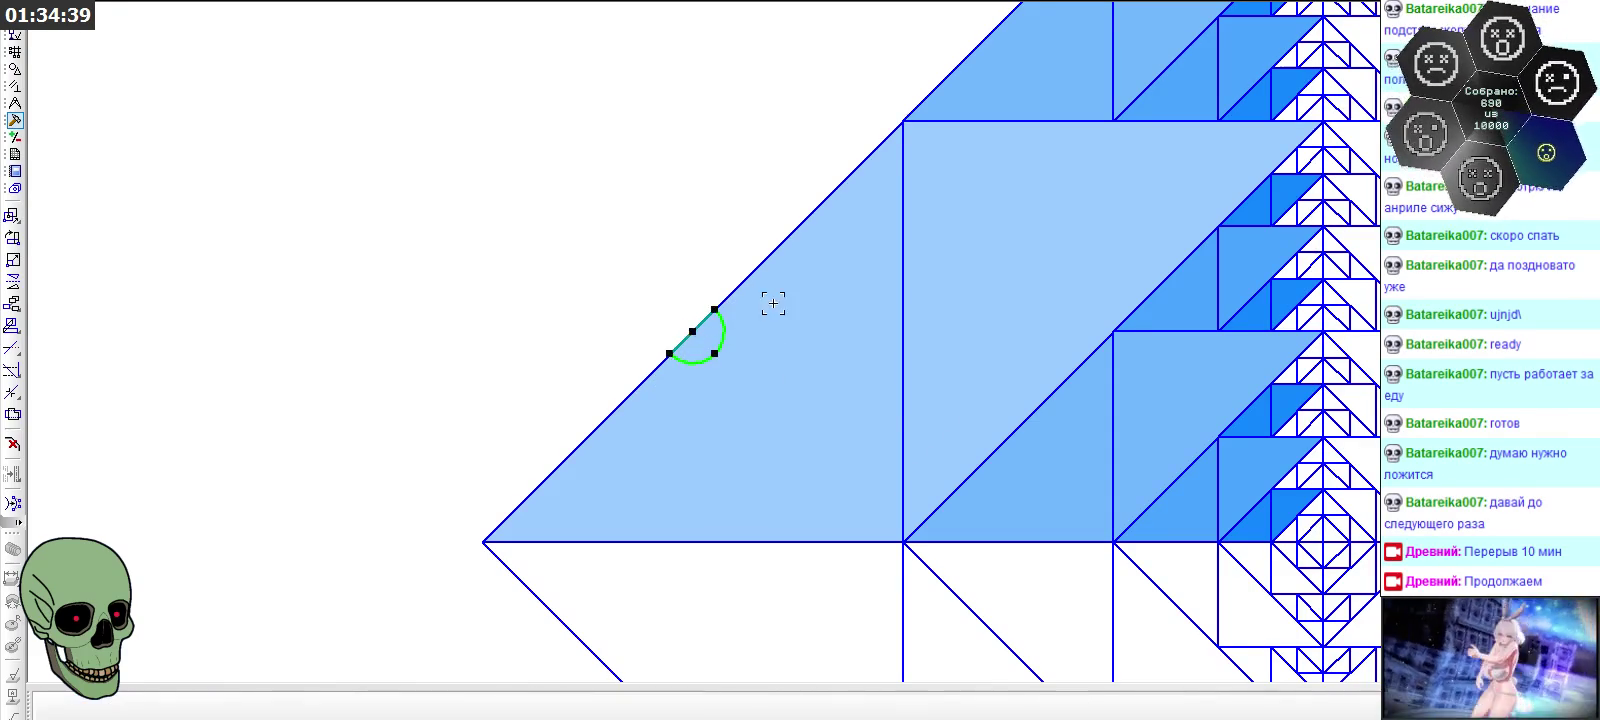
scroll(773, 303, down, 5)
scroll(820, 300, down, 1)
scroll(835, 300, down, 1)
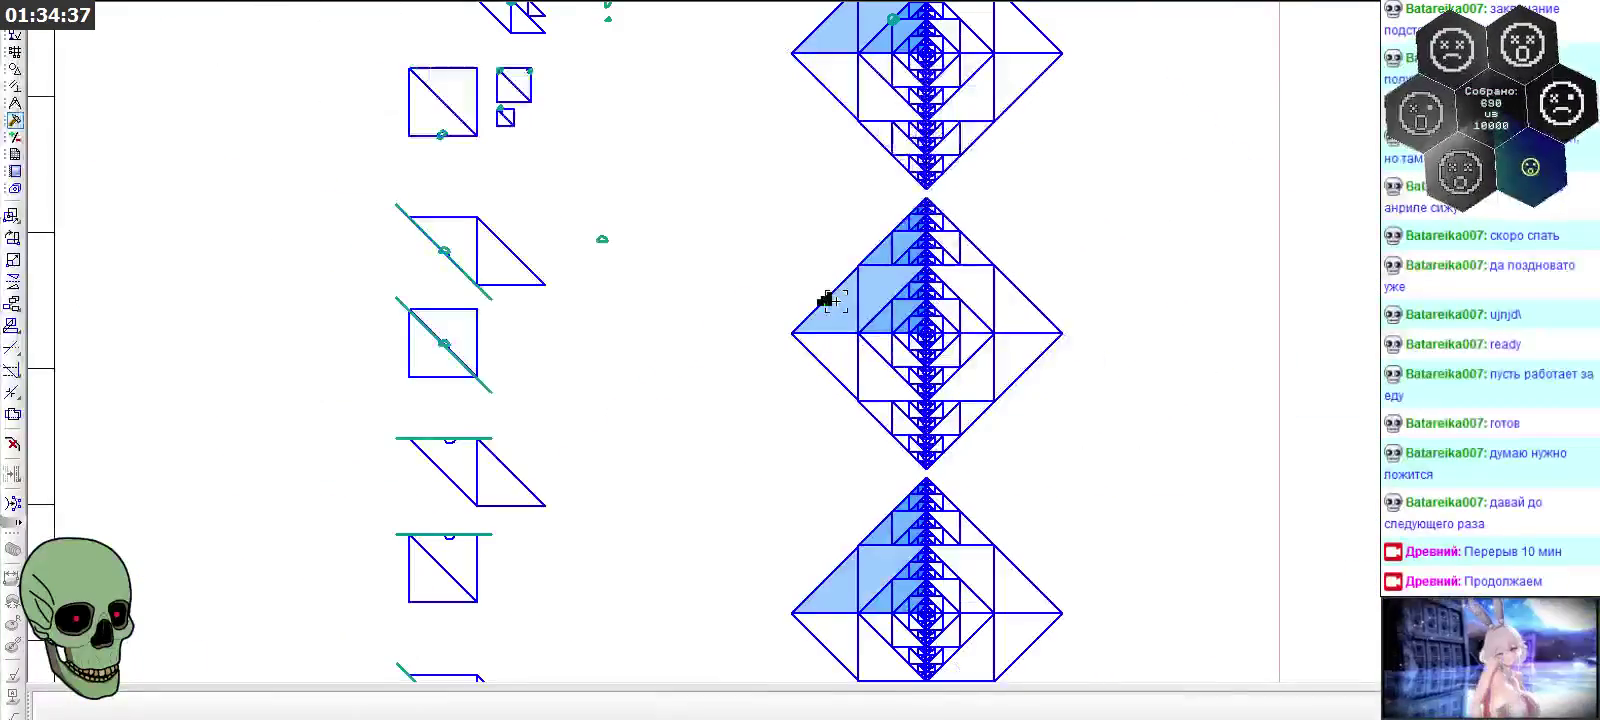
scroll(496, 495, up, 5)
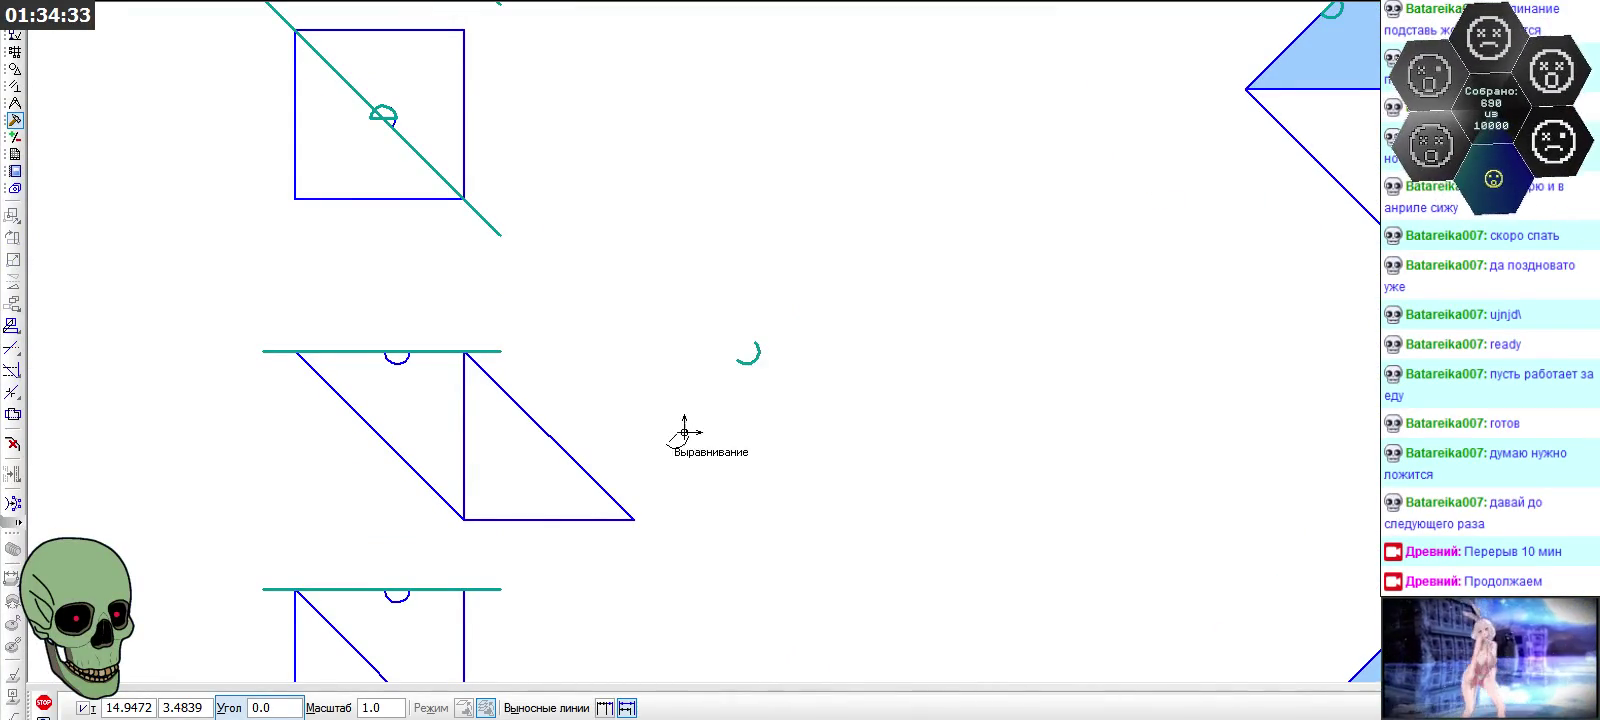
Start a line segment from the arc, then cancel and stop the segment command
click(44, 702)
click(15, 70)
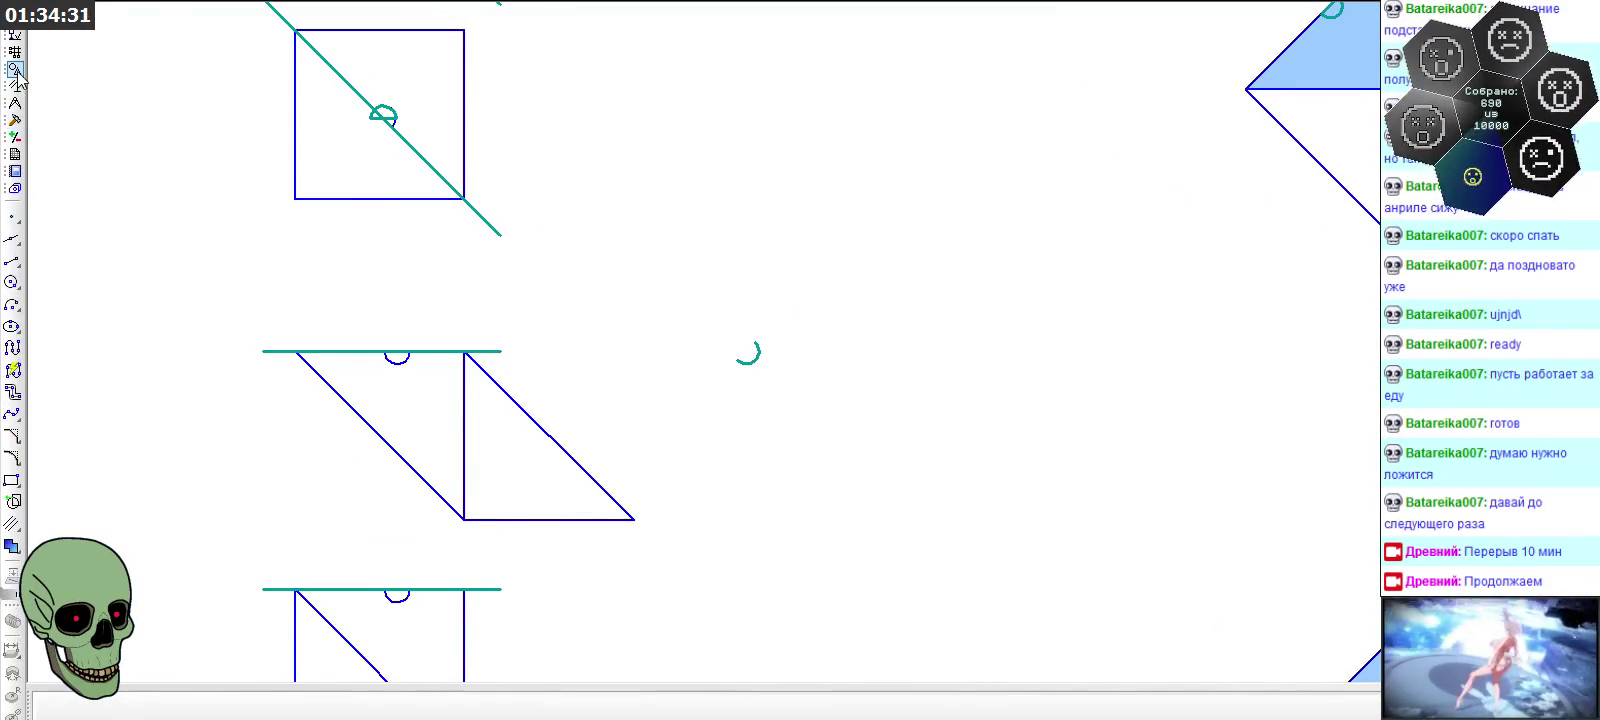
click(12, 260)
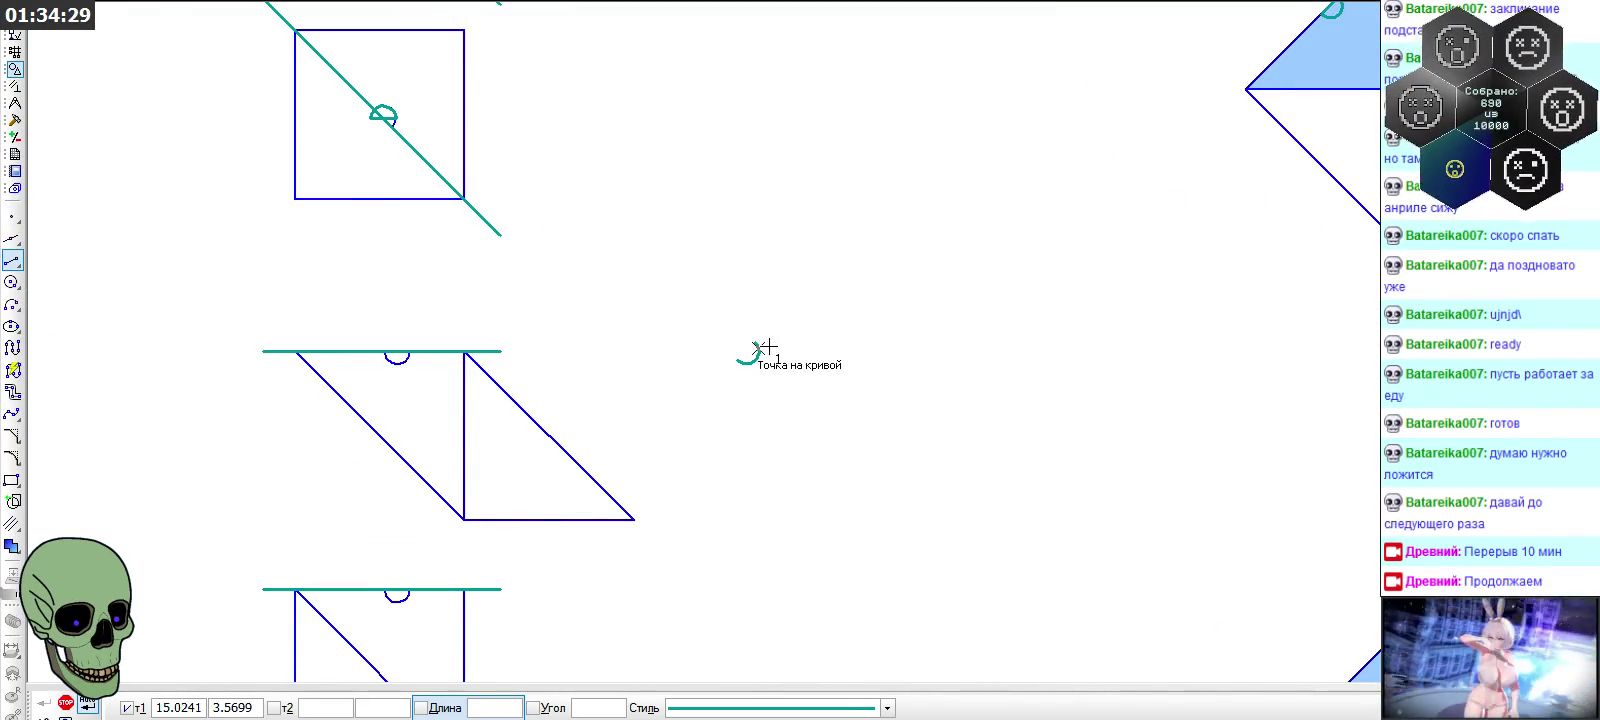
scroll(767, 346, up, 4)
click(784, 255)
key(Escape)
scroll(607, 453, down, 5)
scroll(978, 185, up, 5)
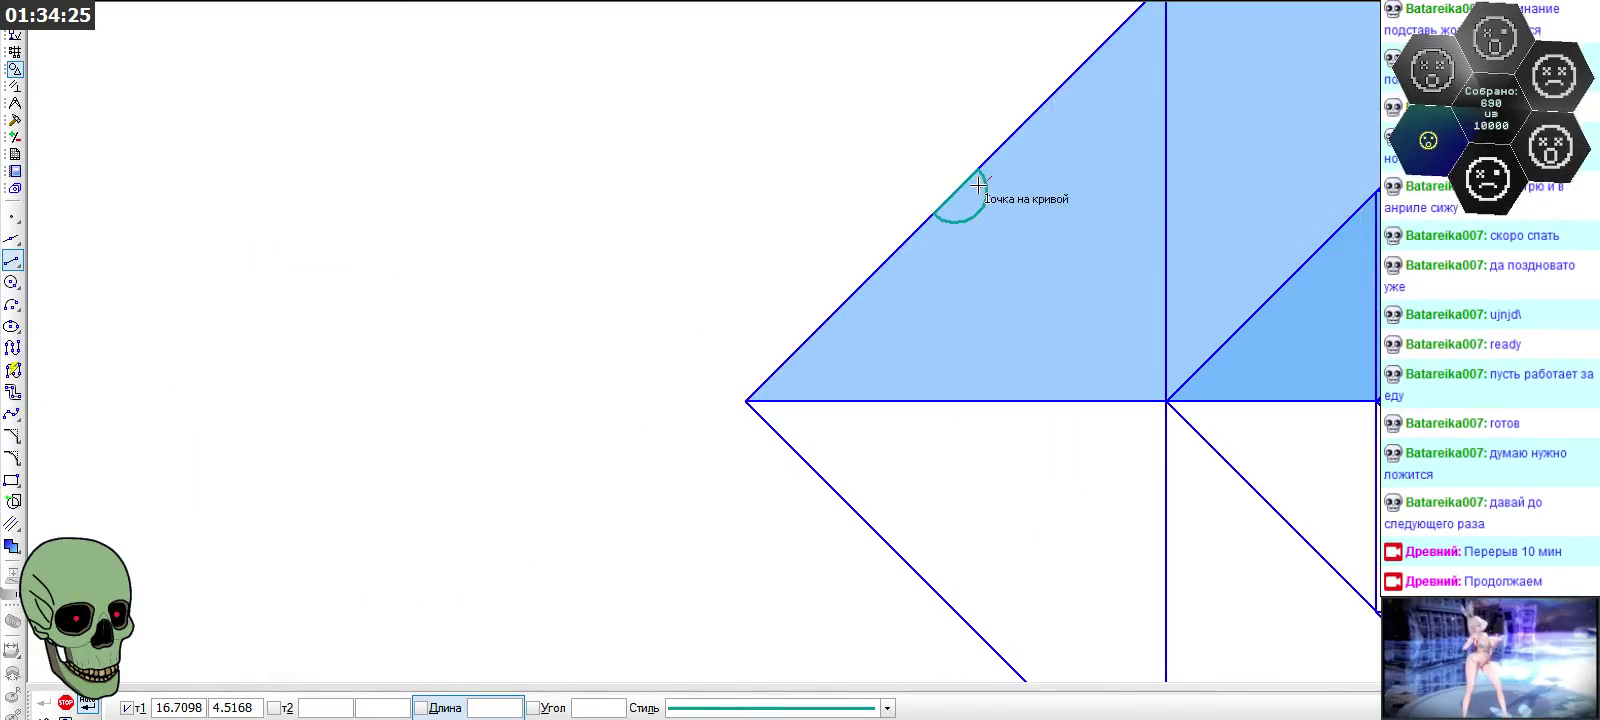
click(964, 180)
scroll(846, 371, up, 3)
scroll(678, 432, down, 3)
scroll(489, 564, up, 3)
scroll(489, 564, up, 1)
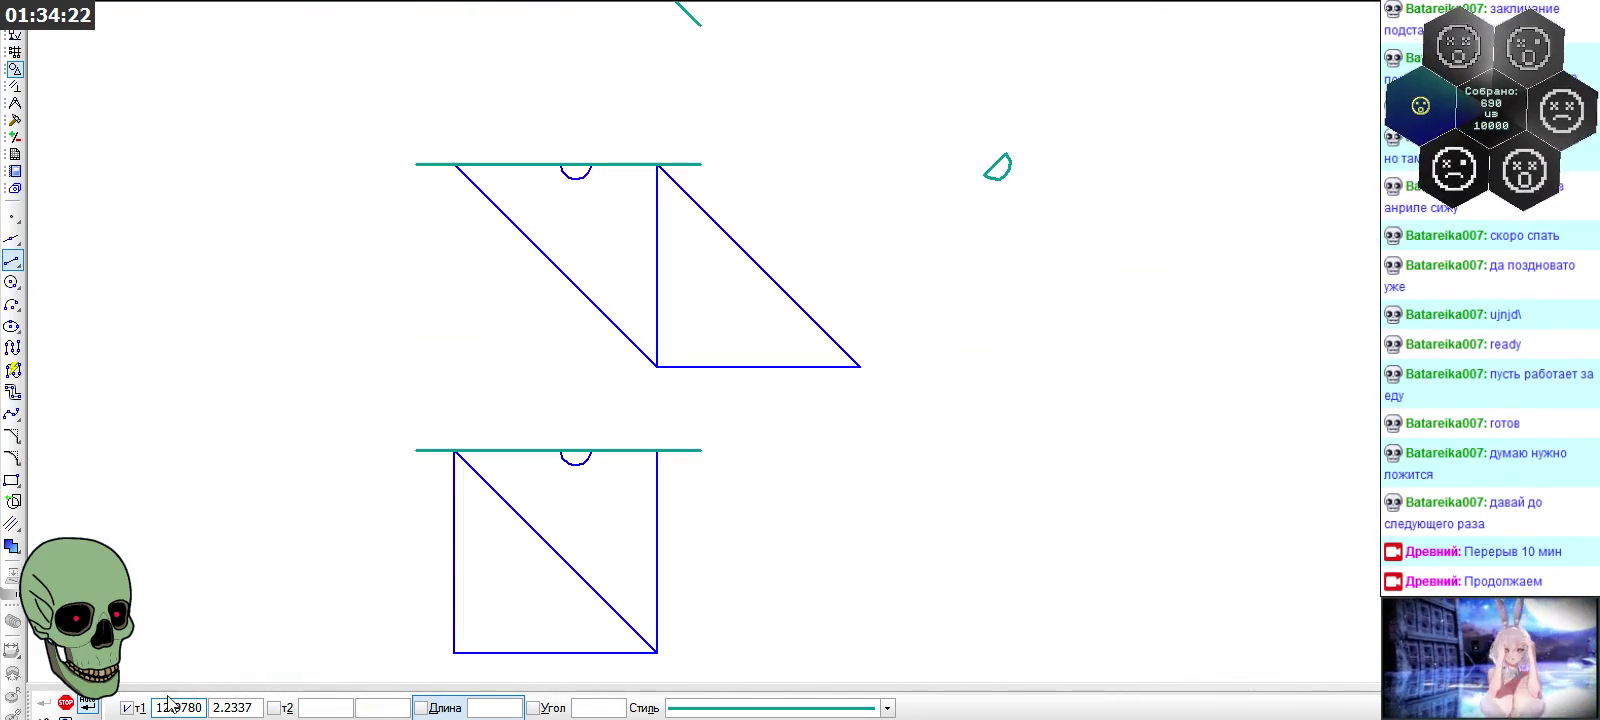
click(87, 706)
Copy the loose teal semicircle onto the square step diagram's top teal line
drag(964, 128, 1090, 219)
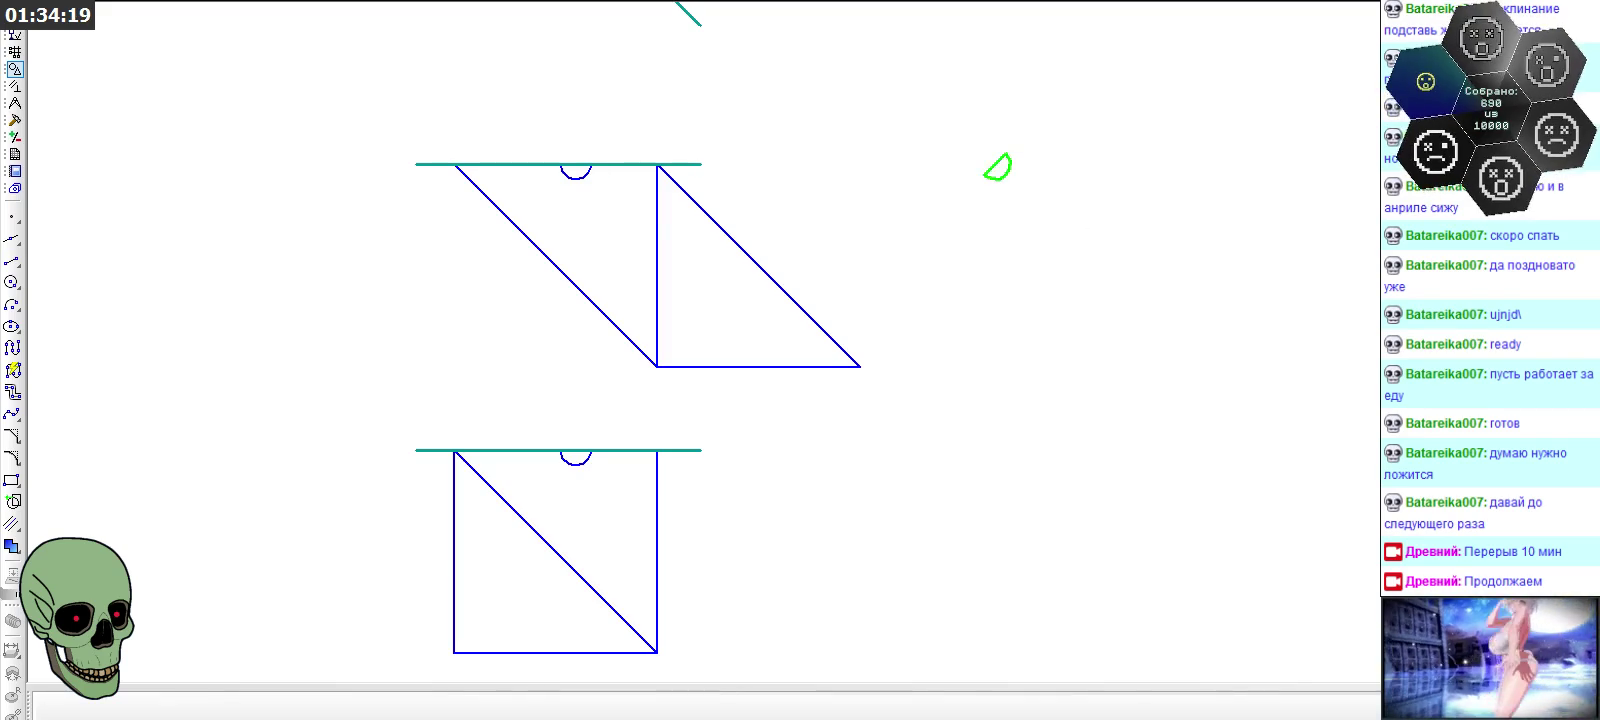
scroll(960, 157, up, 4)
scroll(1039, 275, down, 1)
scroll(1039, 278, down, 3)
scroll(517, 300, up, 3)
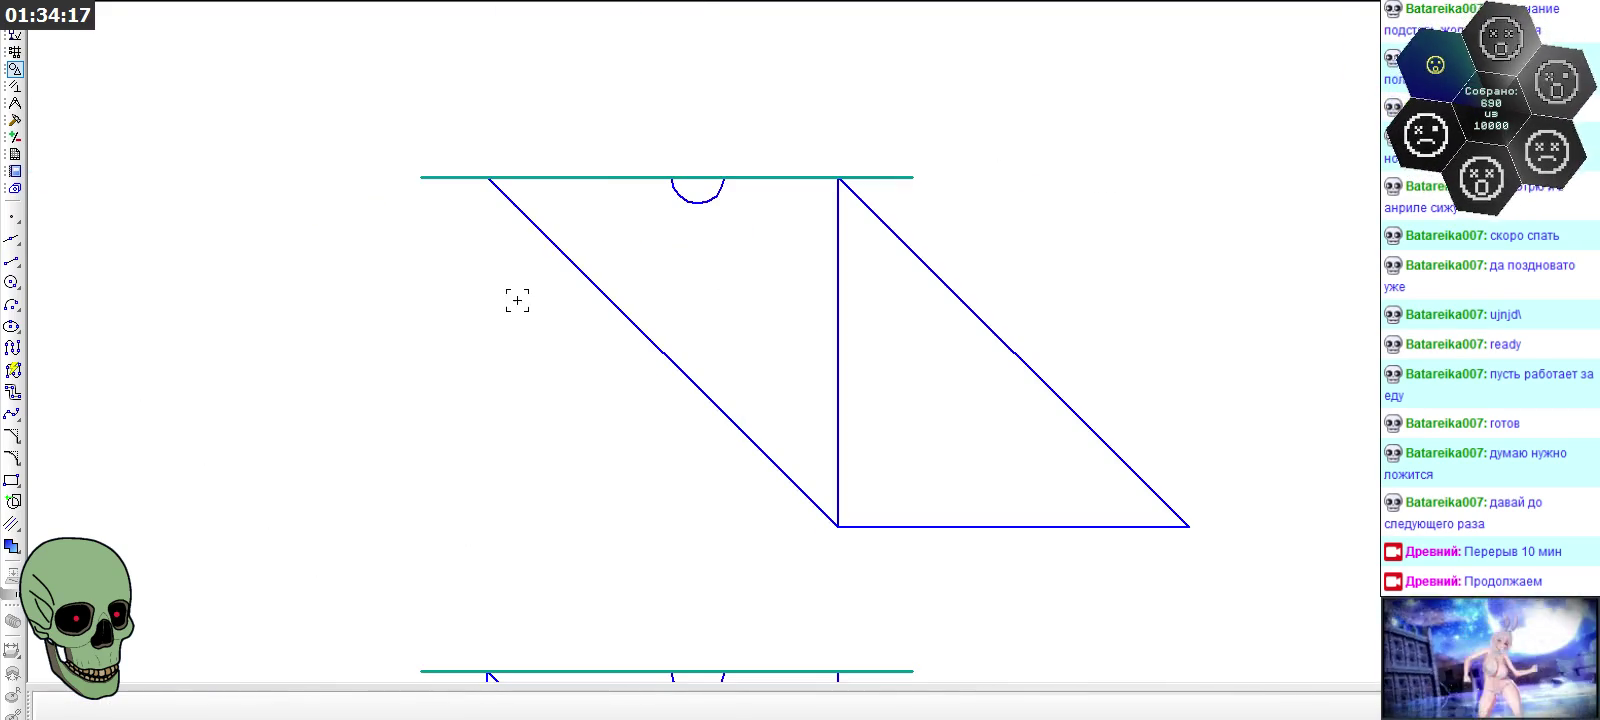
click(707, 170)
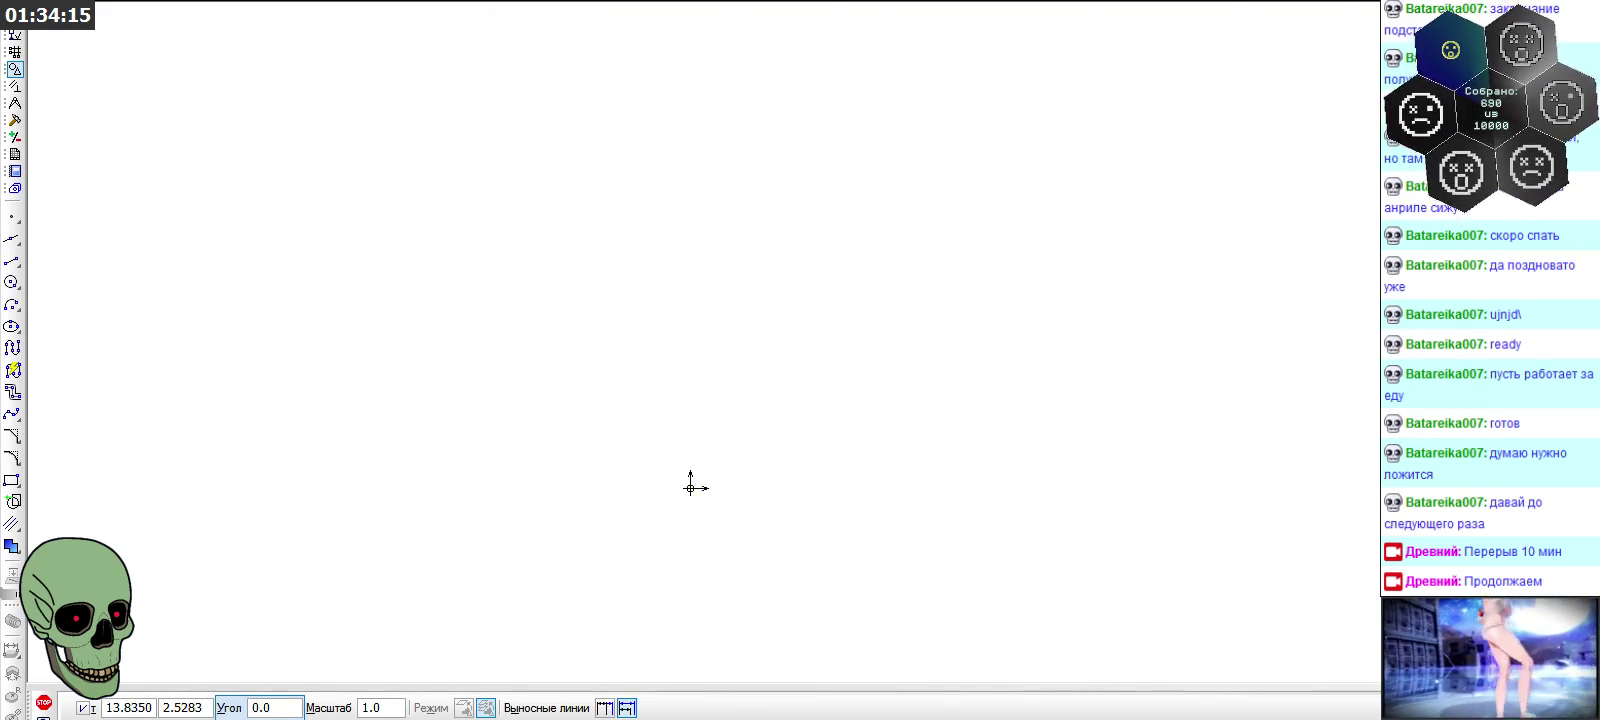
click(654, 296)
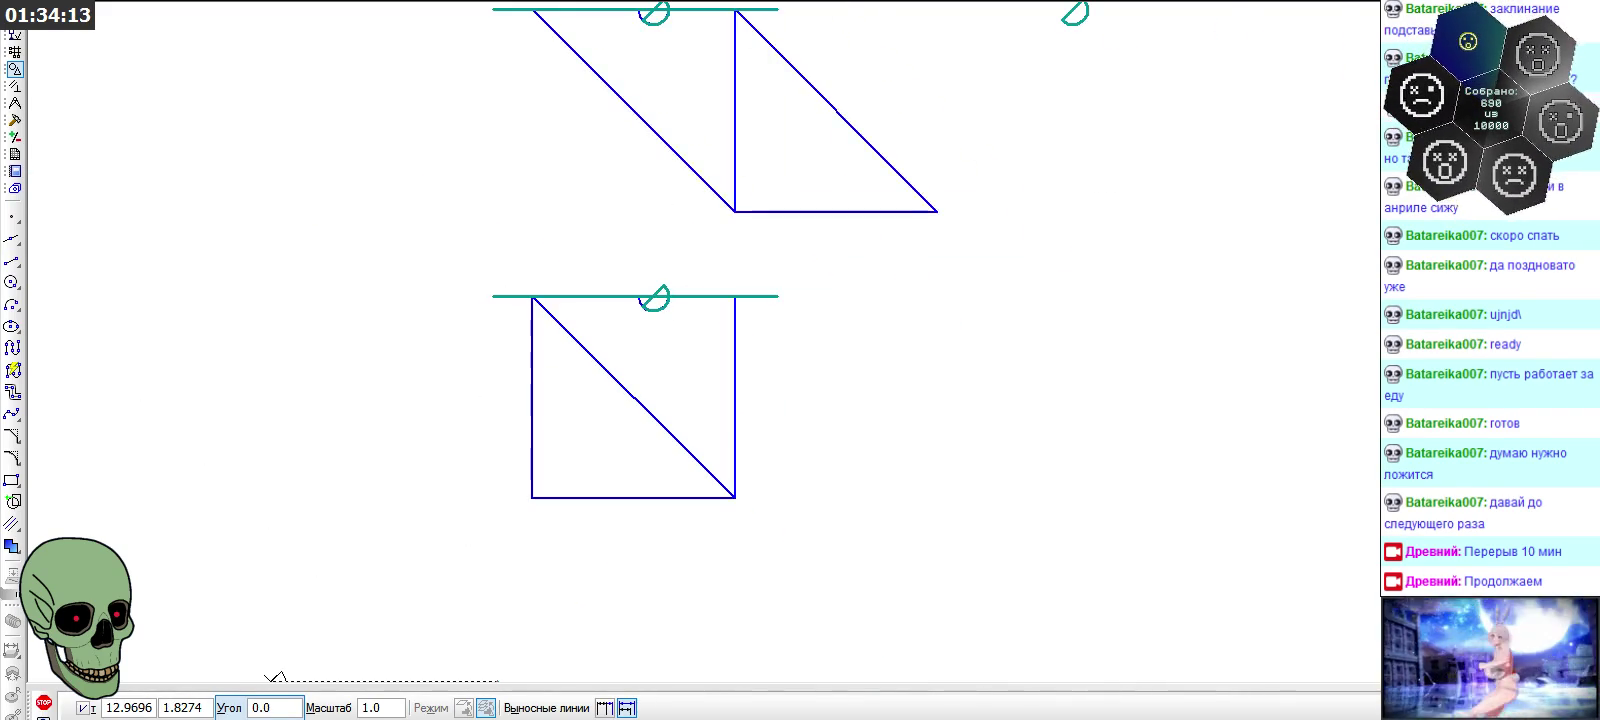
key(Escape)
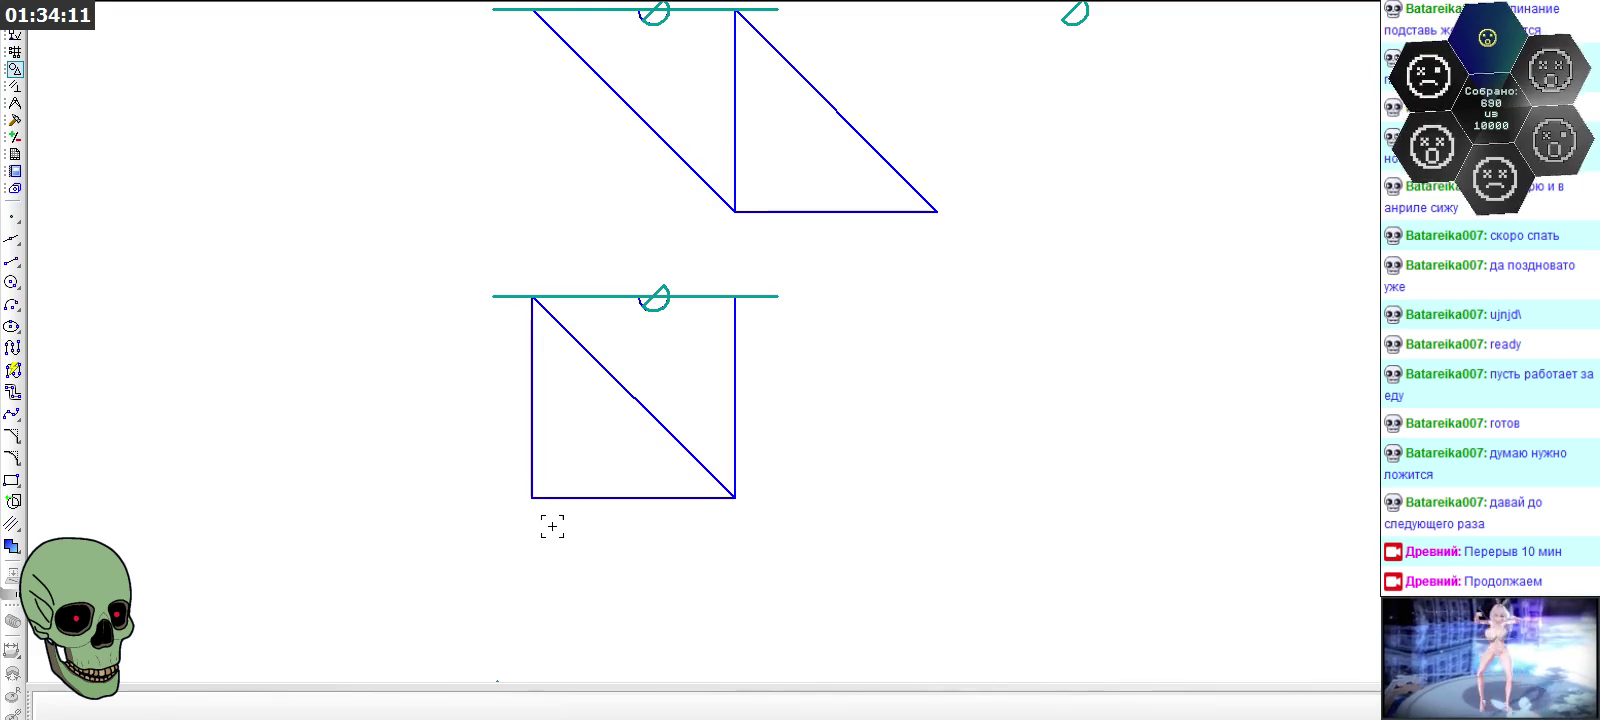
scroll(619, 428, down, 2)
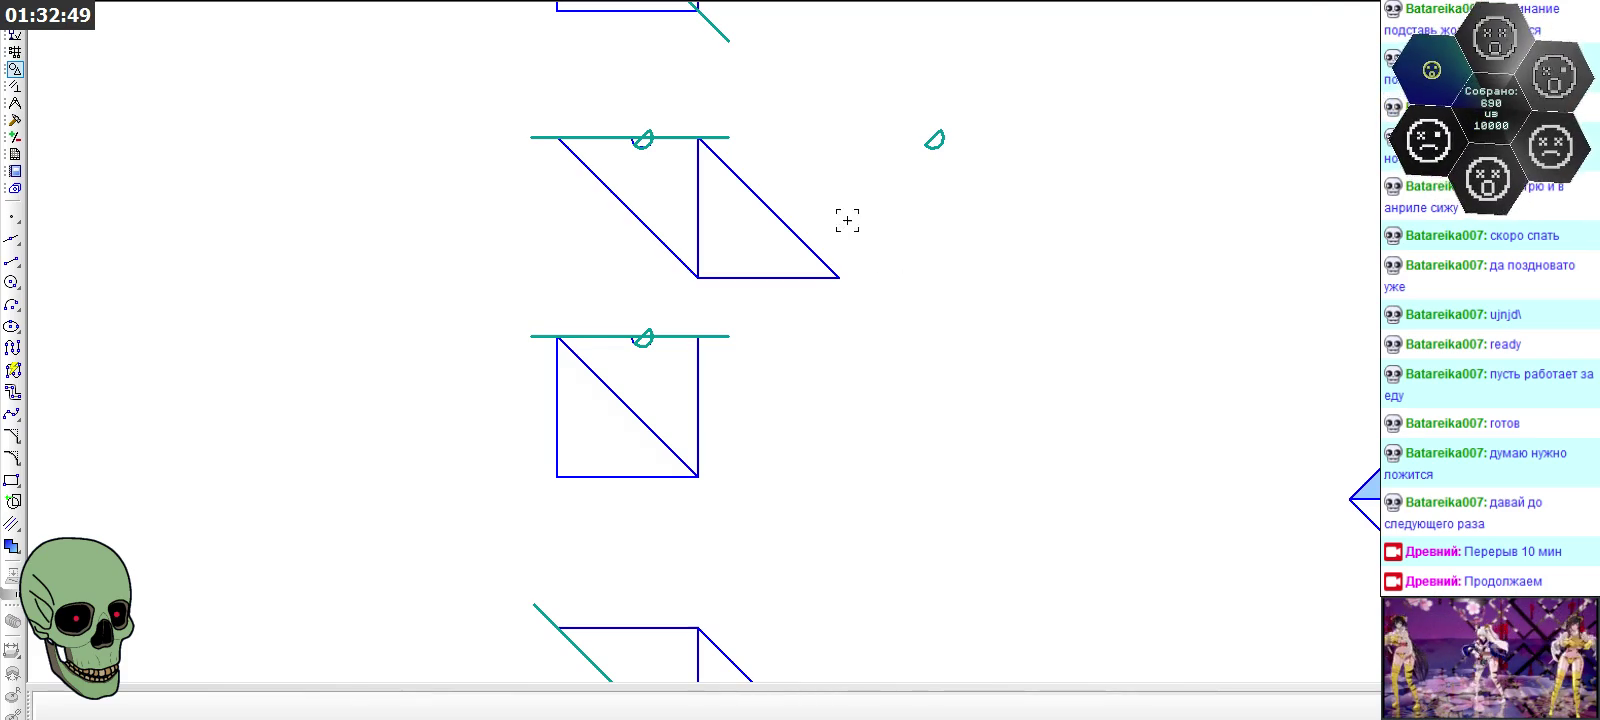
scroll(846, 217, down, 3)
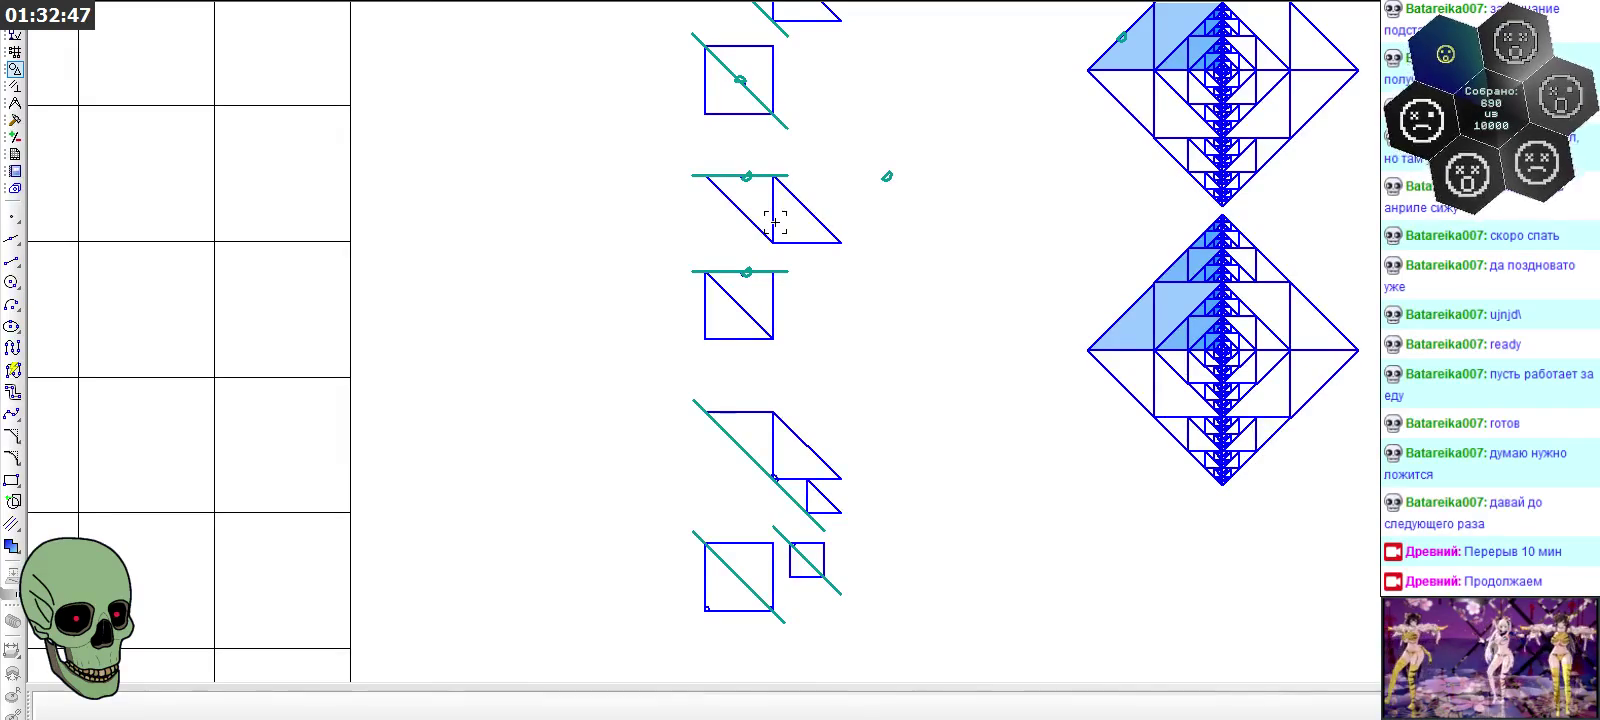
scroll(775, 222, down, 1)
scroll(775, 222, down, 2)
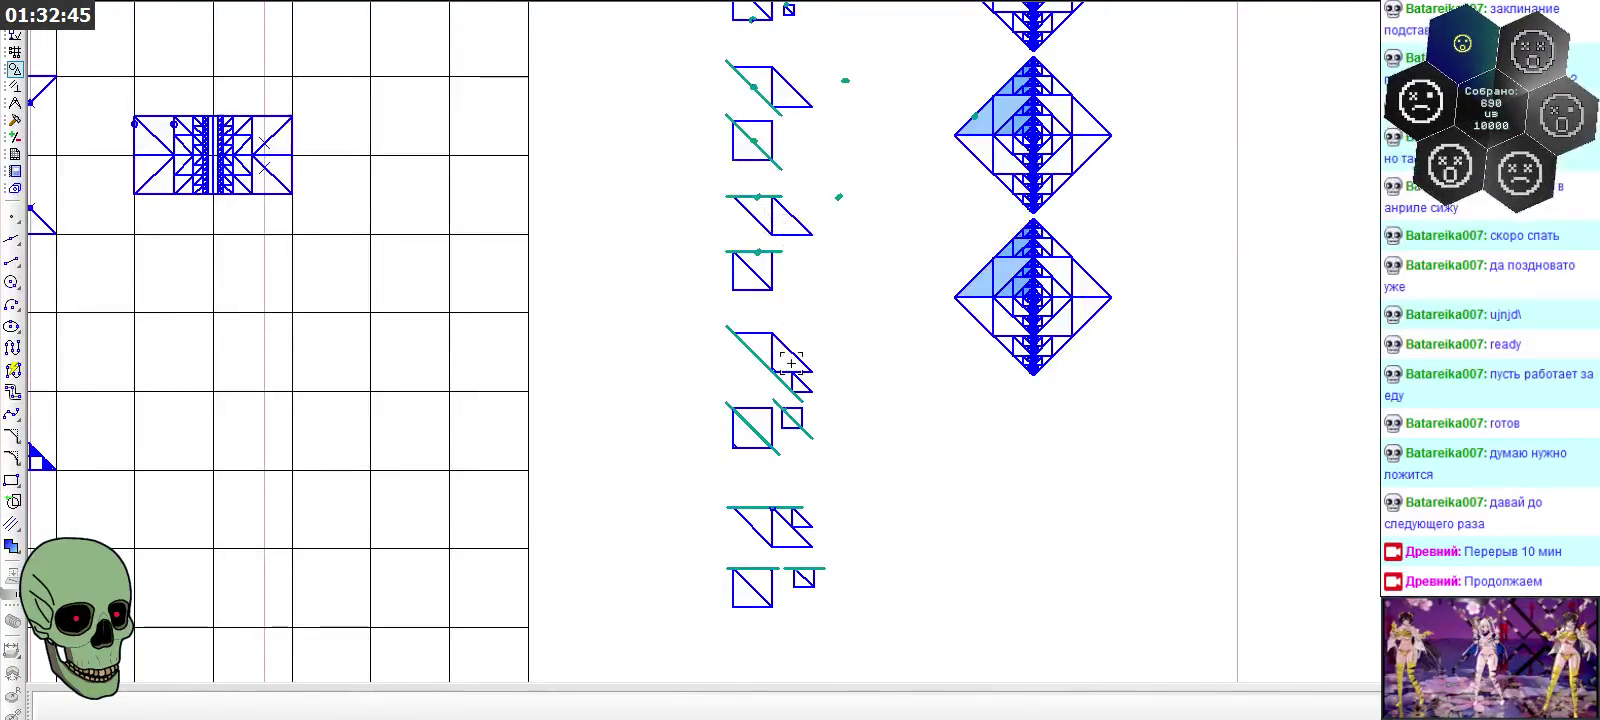
scroll(784, 390, up, 3)
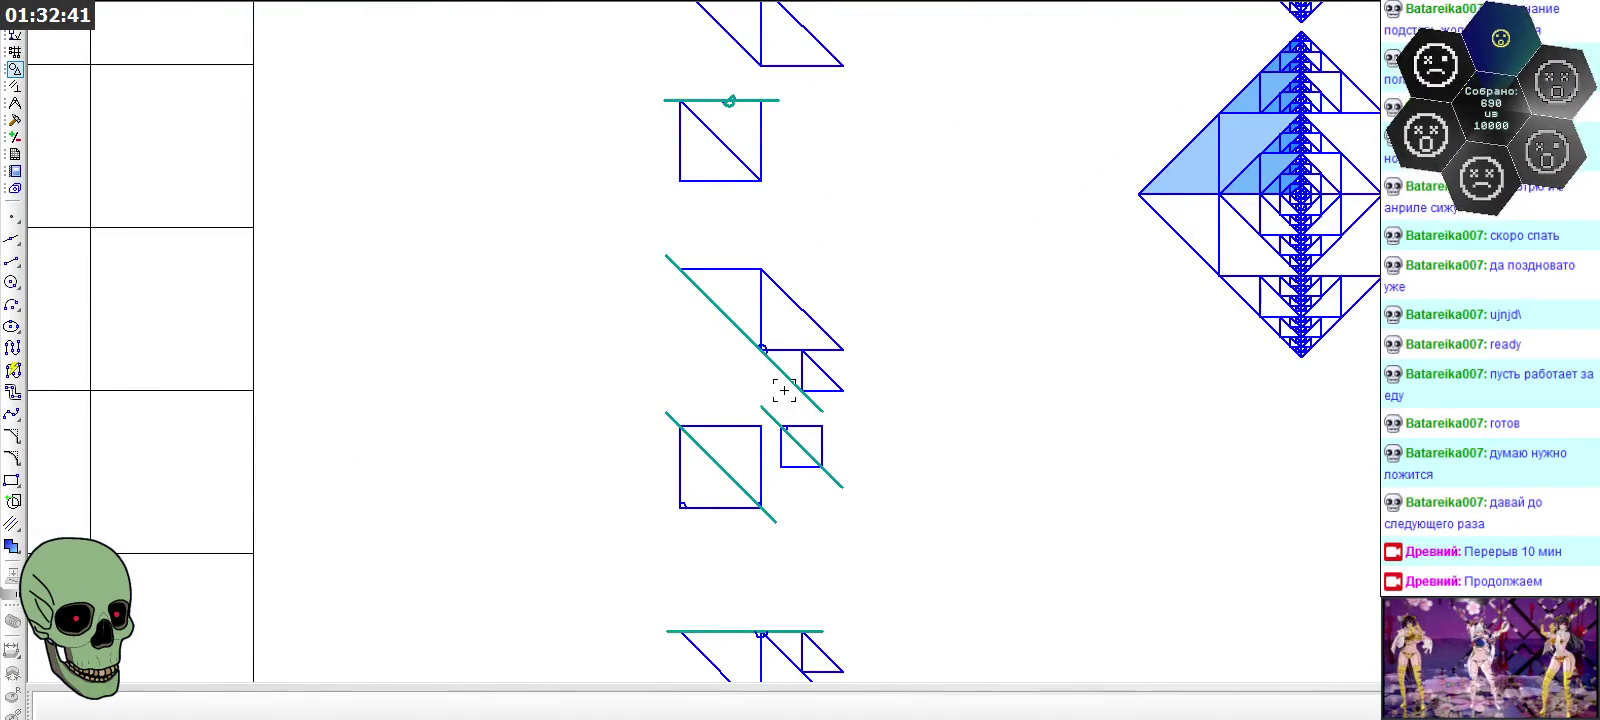
scroll(784, 390, down, 1)
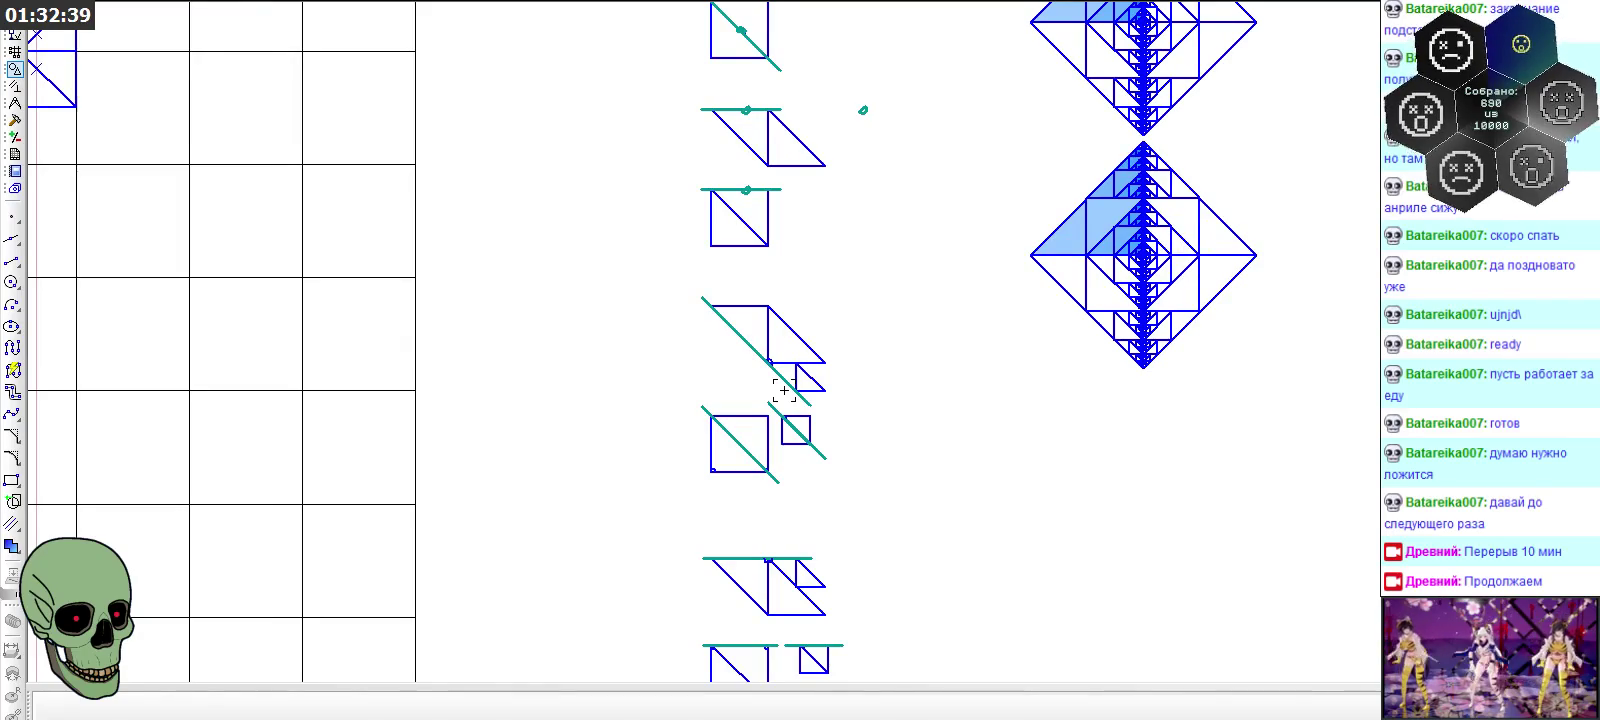
scroll(784, 390, up, 3)
scroll(784, 390, down, 1)
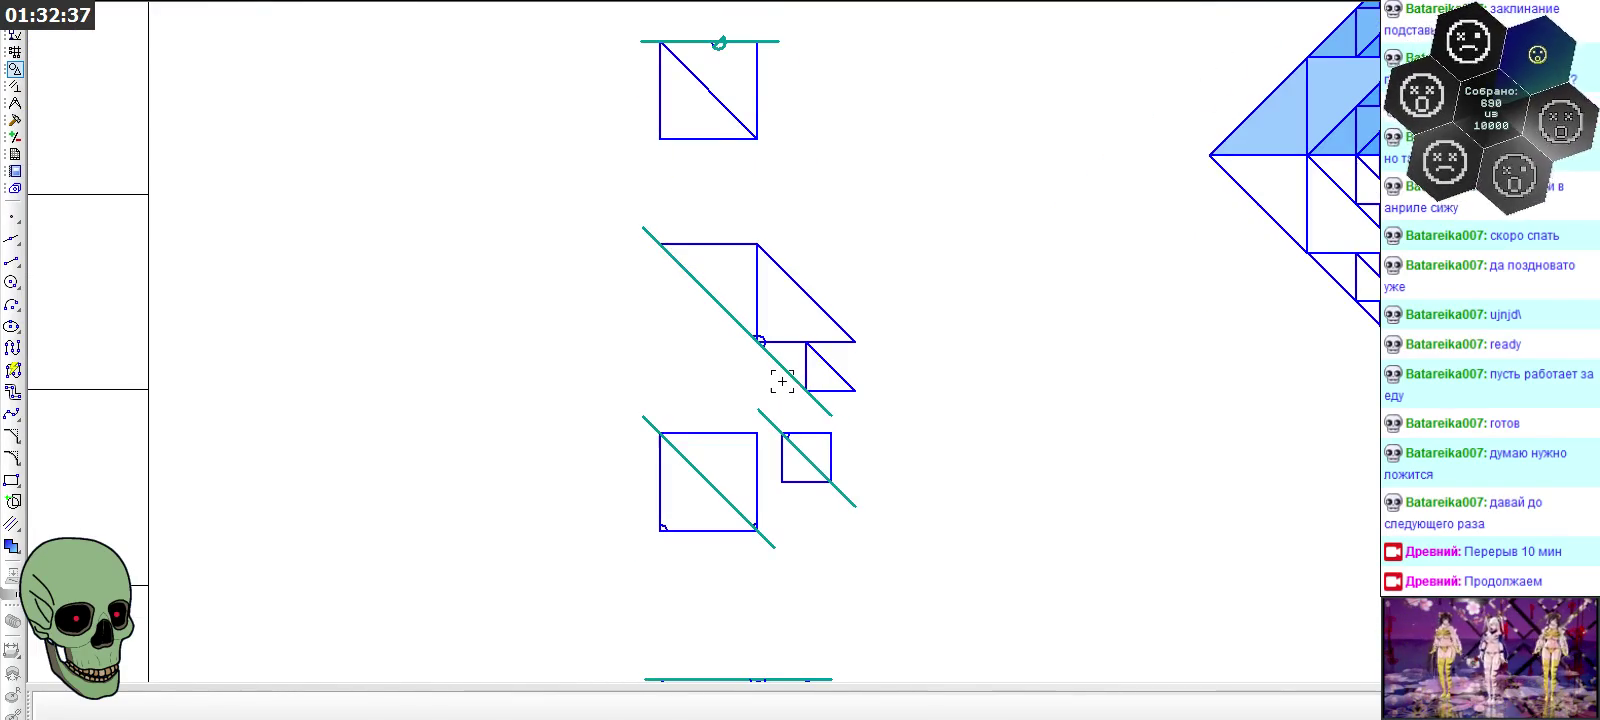
scroll(775, 370, up, 3)
scroll(775, 362, down, 2)
scroll(775, 362, down, 2)
scroll(779, 314, down, 2)
scroll(779, 314, up, 2)
scroll(774, 66, up, 2)
scroll(774, 66, up, 2)
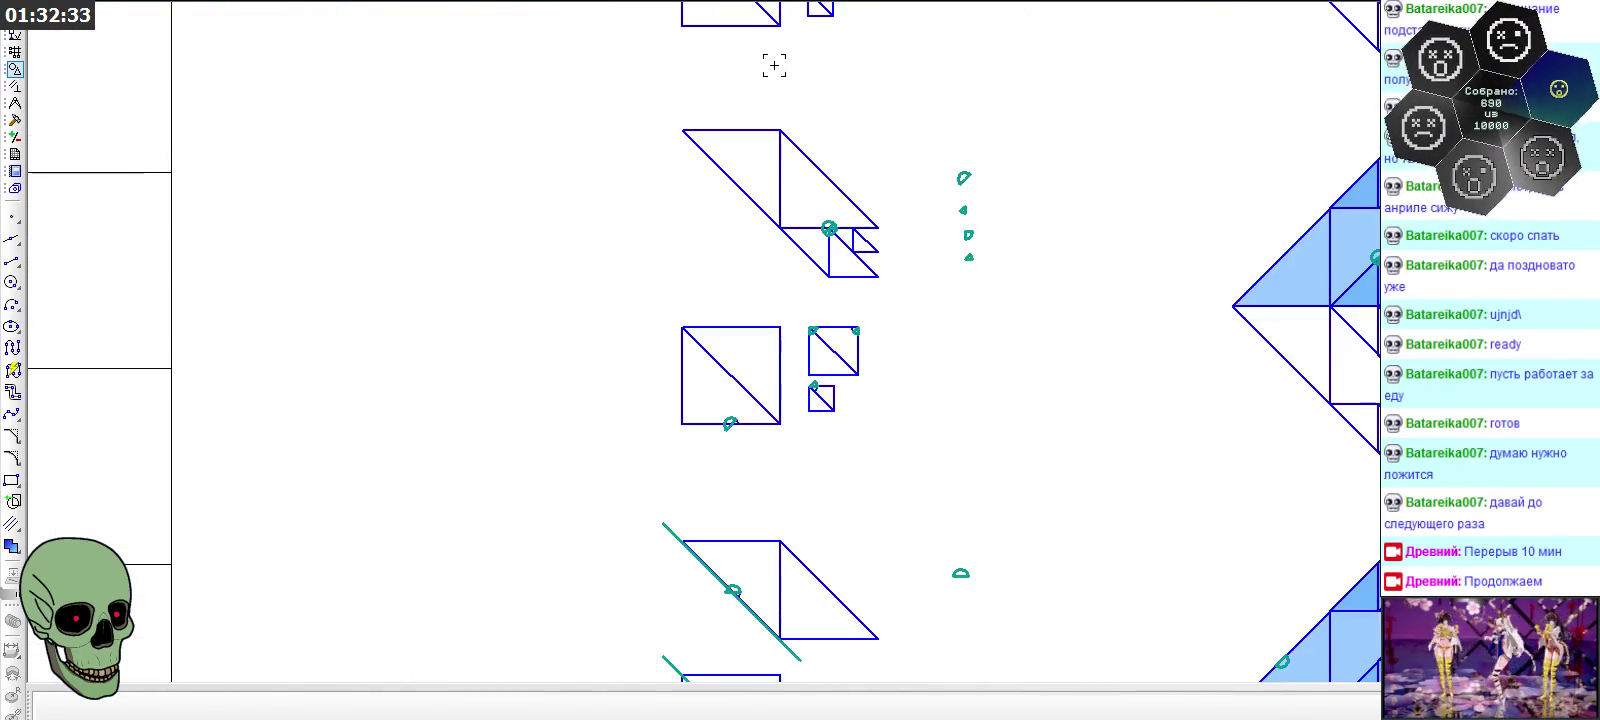
scroll(768, 61, down, 2)
scroll(768, 107, down, 1)
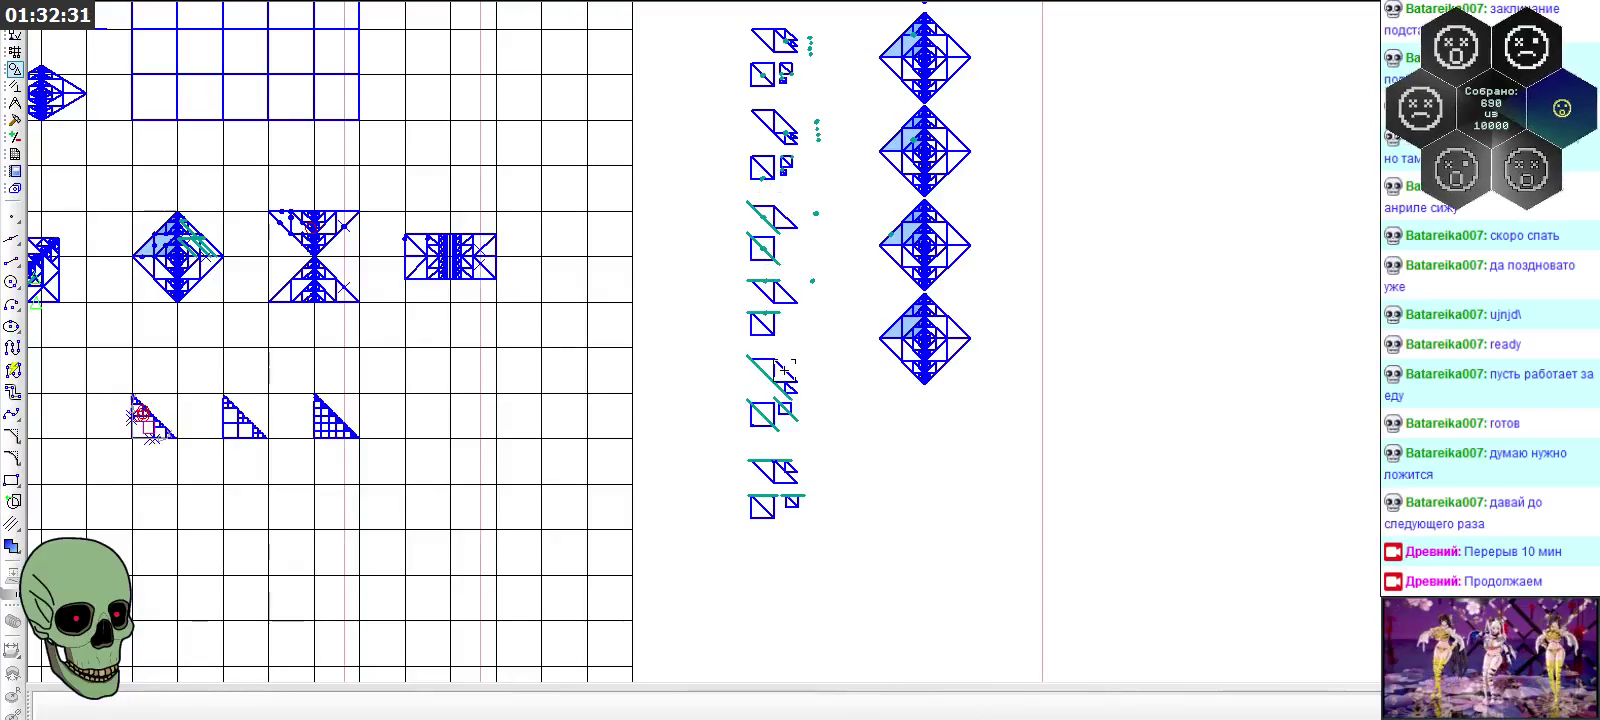
scroll(782, 370, down, 1)
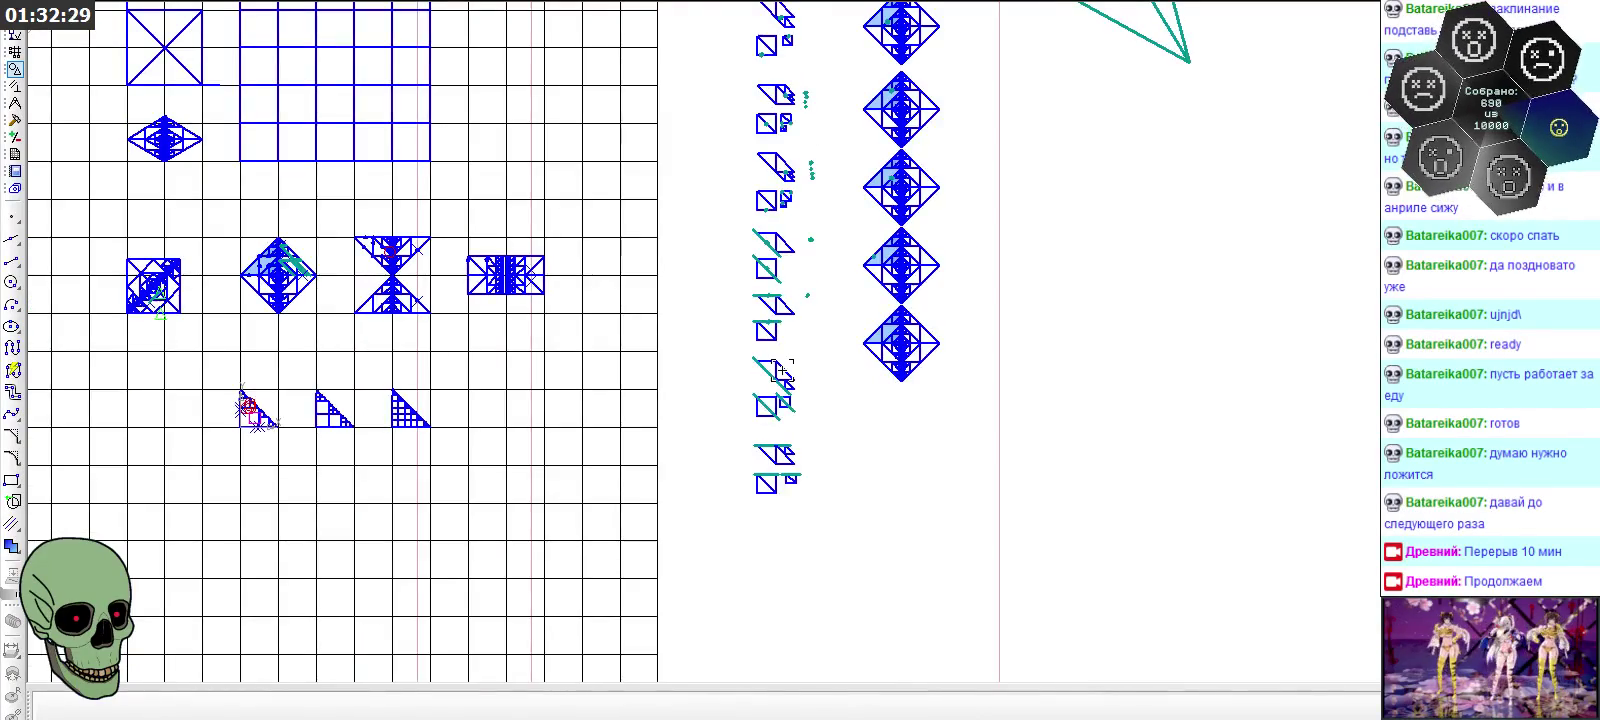
scroll(782, 370, up, 3)
scroll(782, 370, up, 2)
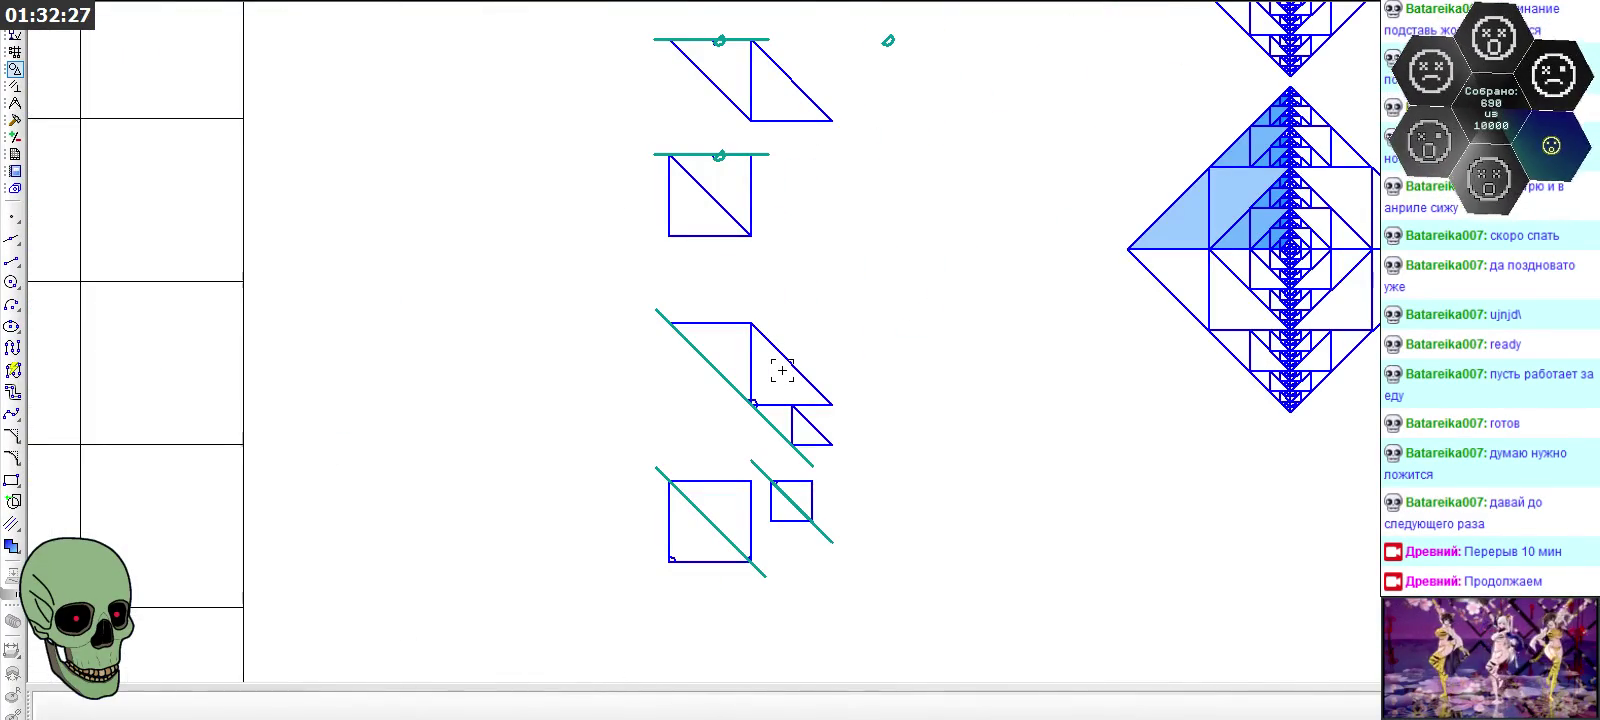
scroll(782, 370, down, 3)
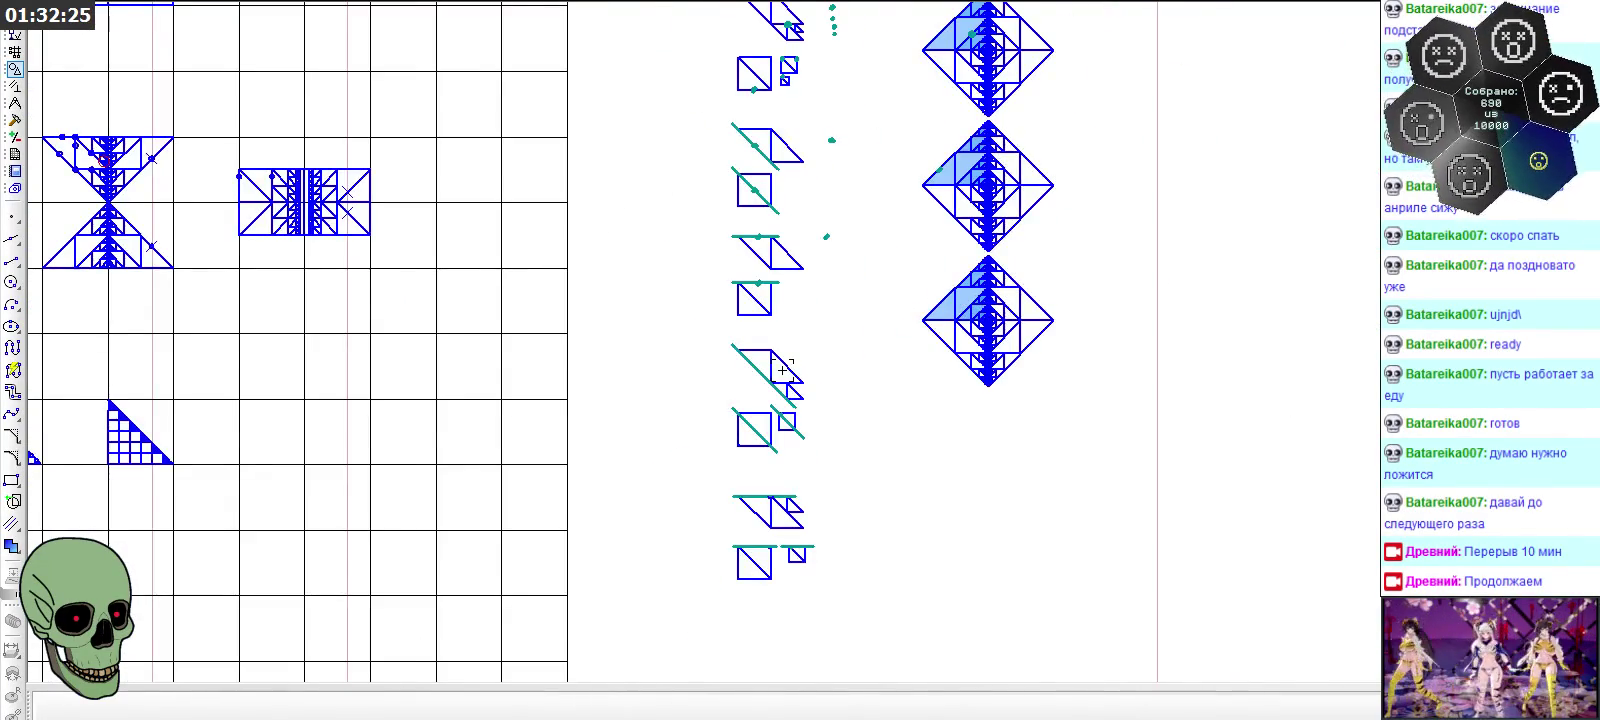
scroll(782, 370, down, 2)
scroll(775, 150, up, 4)
scroll(773, 107, up, 2)
scroll(773, 107, down, 5)
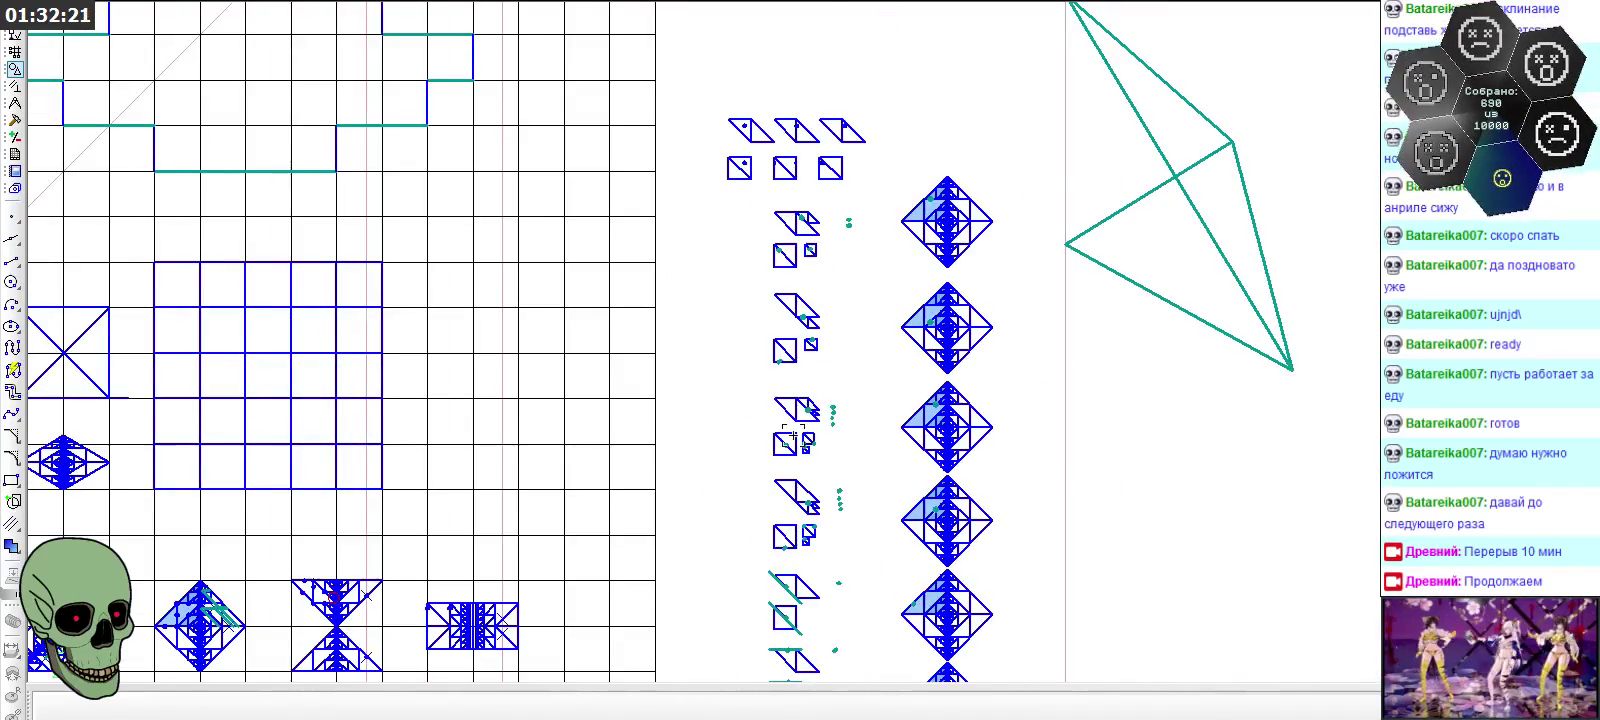
scroll(793, 436, up, 1)
scroll(793, 436, up, 3)
scroll(865, 274, up, 2)
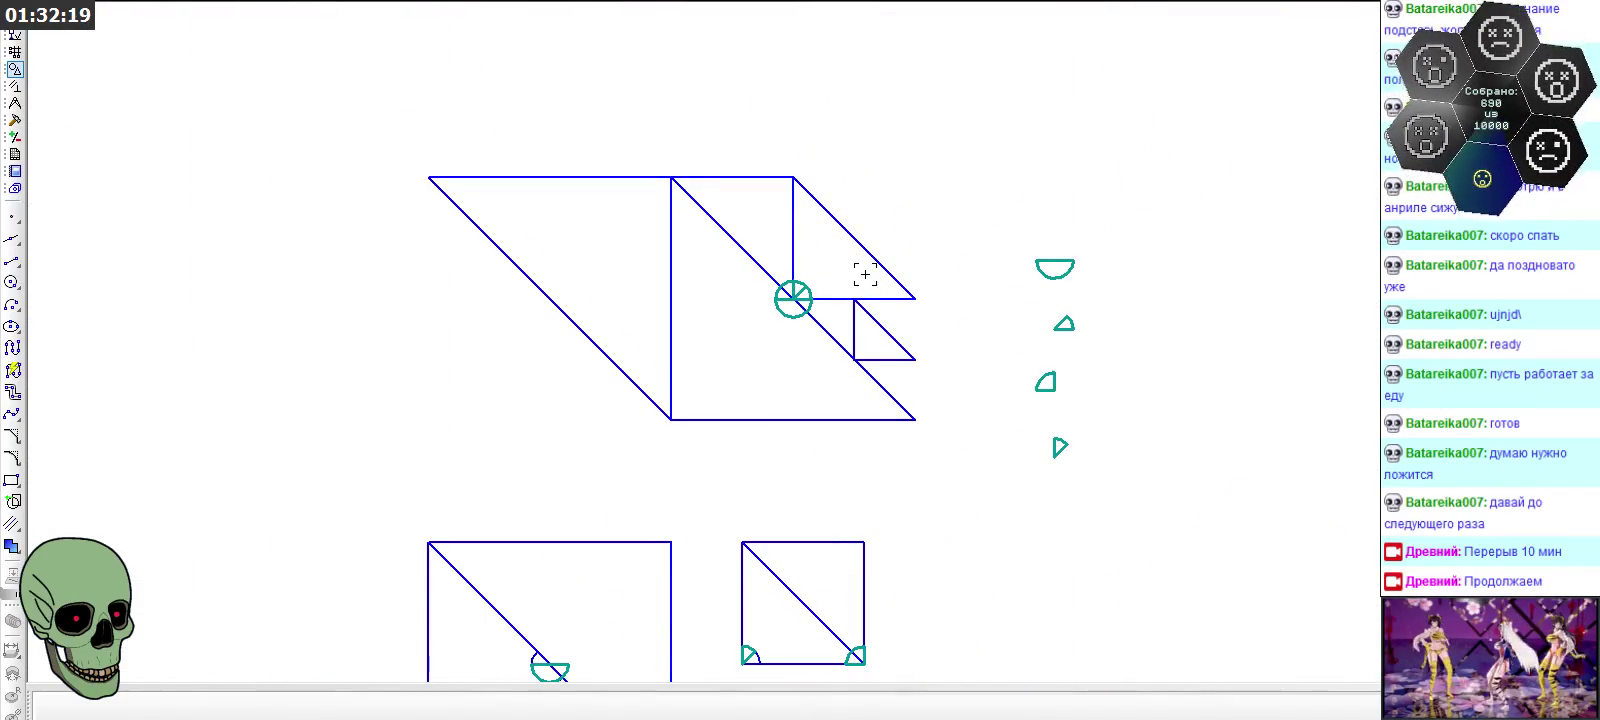
scroll(811, 137, down, 1)
scroll(811, 139, down, 1)
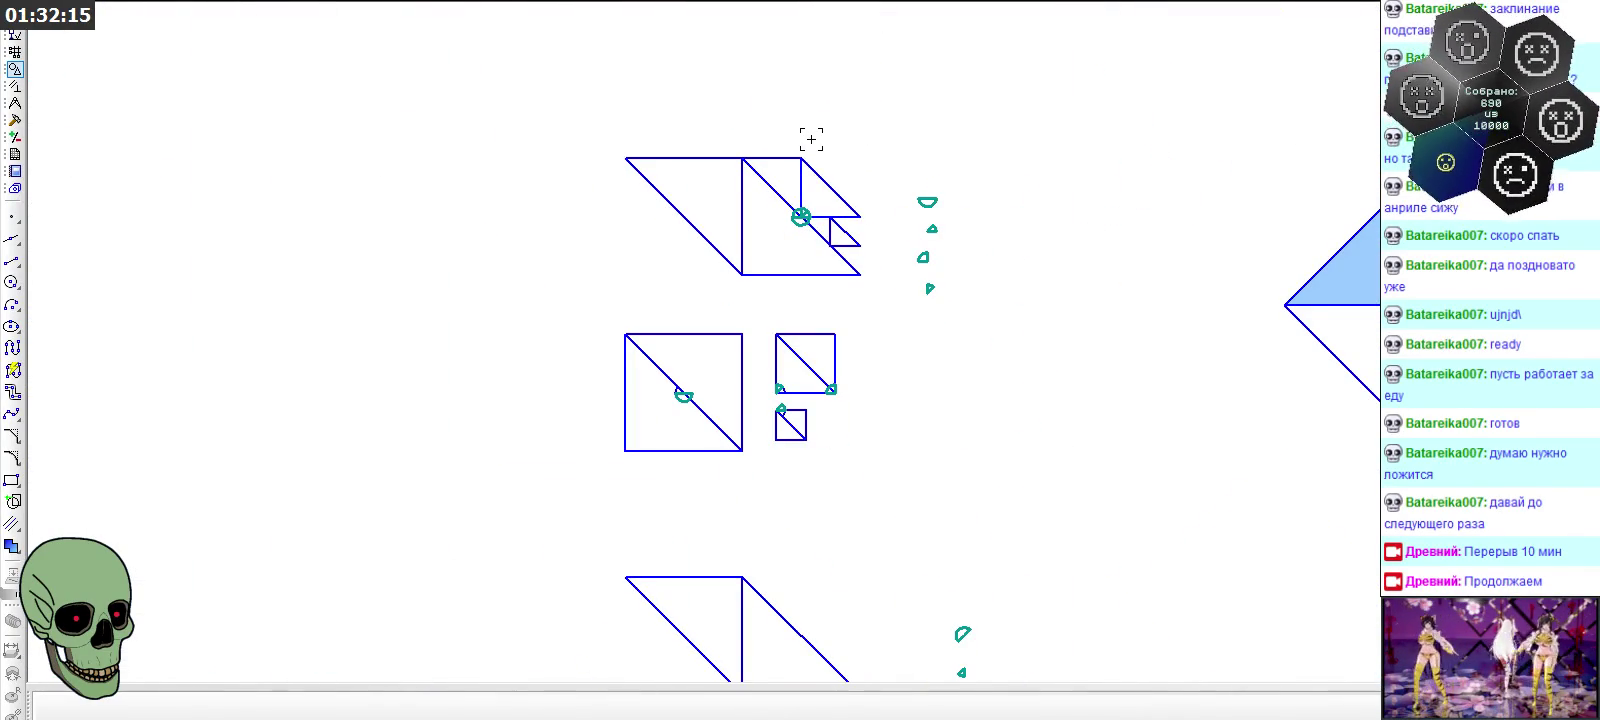
scroll(808, 212, up, 2)
scroll(813, 215, up, 2)
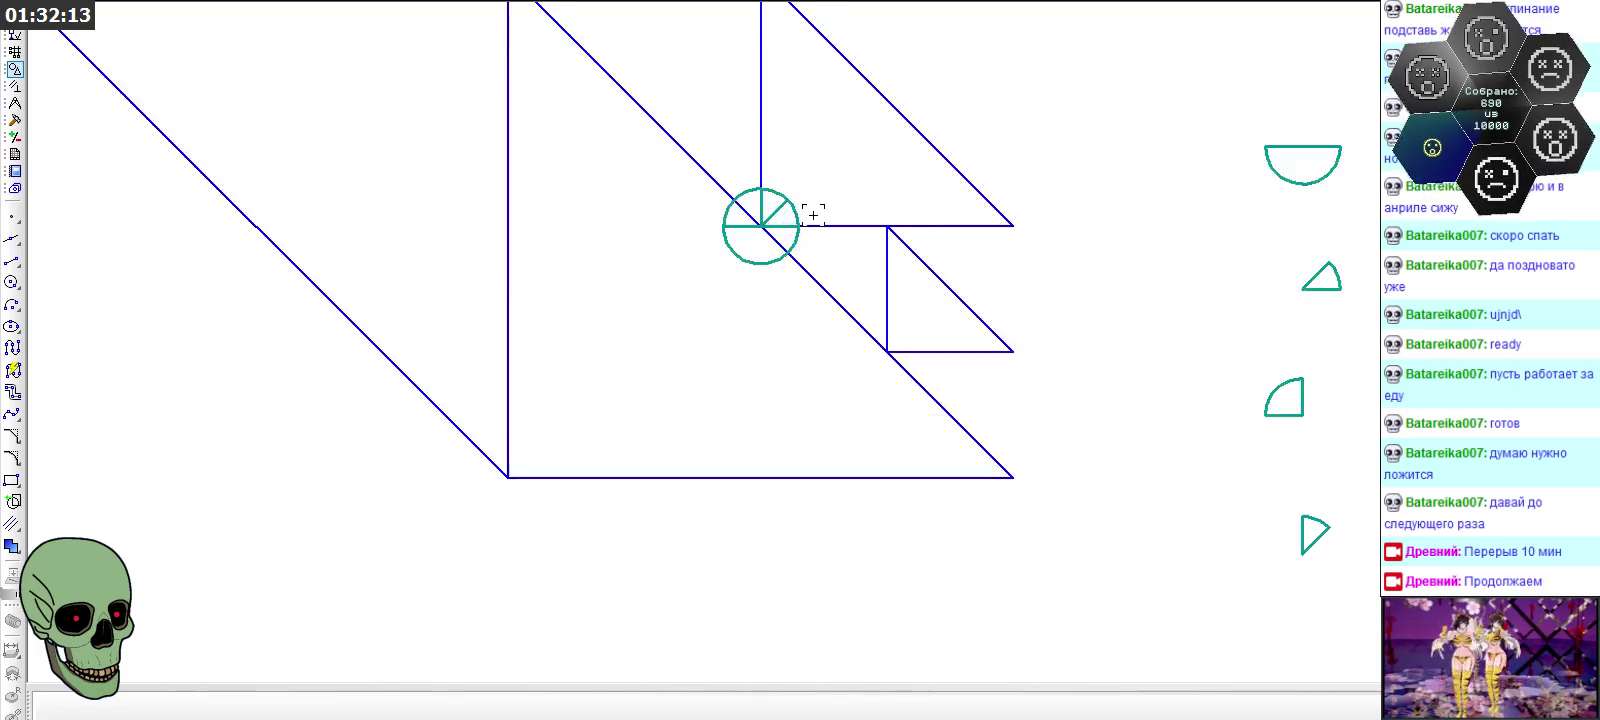
scroll(764, 103, down, 5)
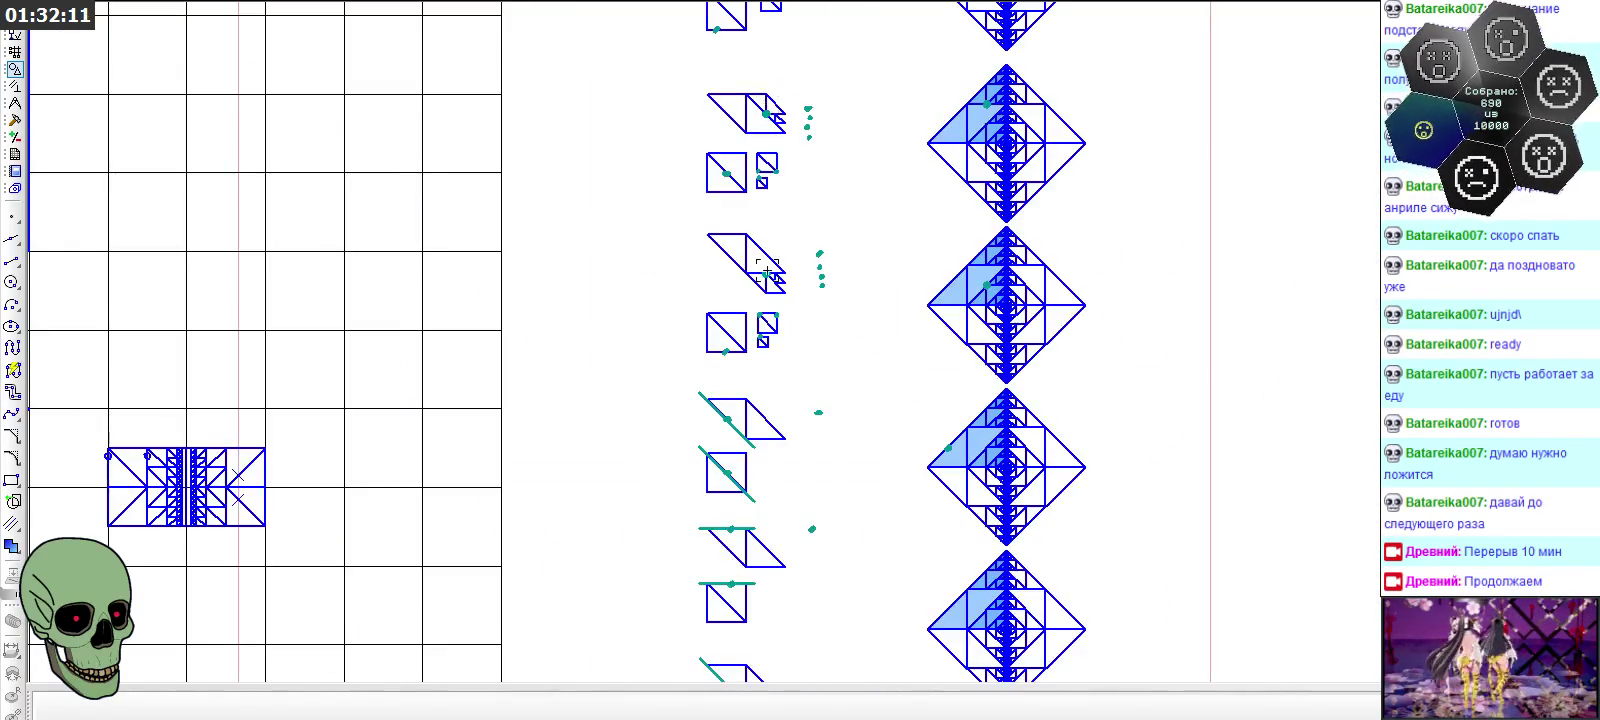
scroll(782, 275, down, 1)
scroll(957, 536, up, 1)
scroll(861, 539, up, 2)
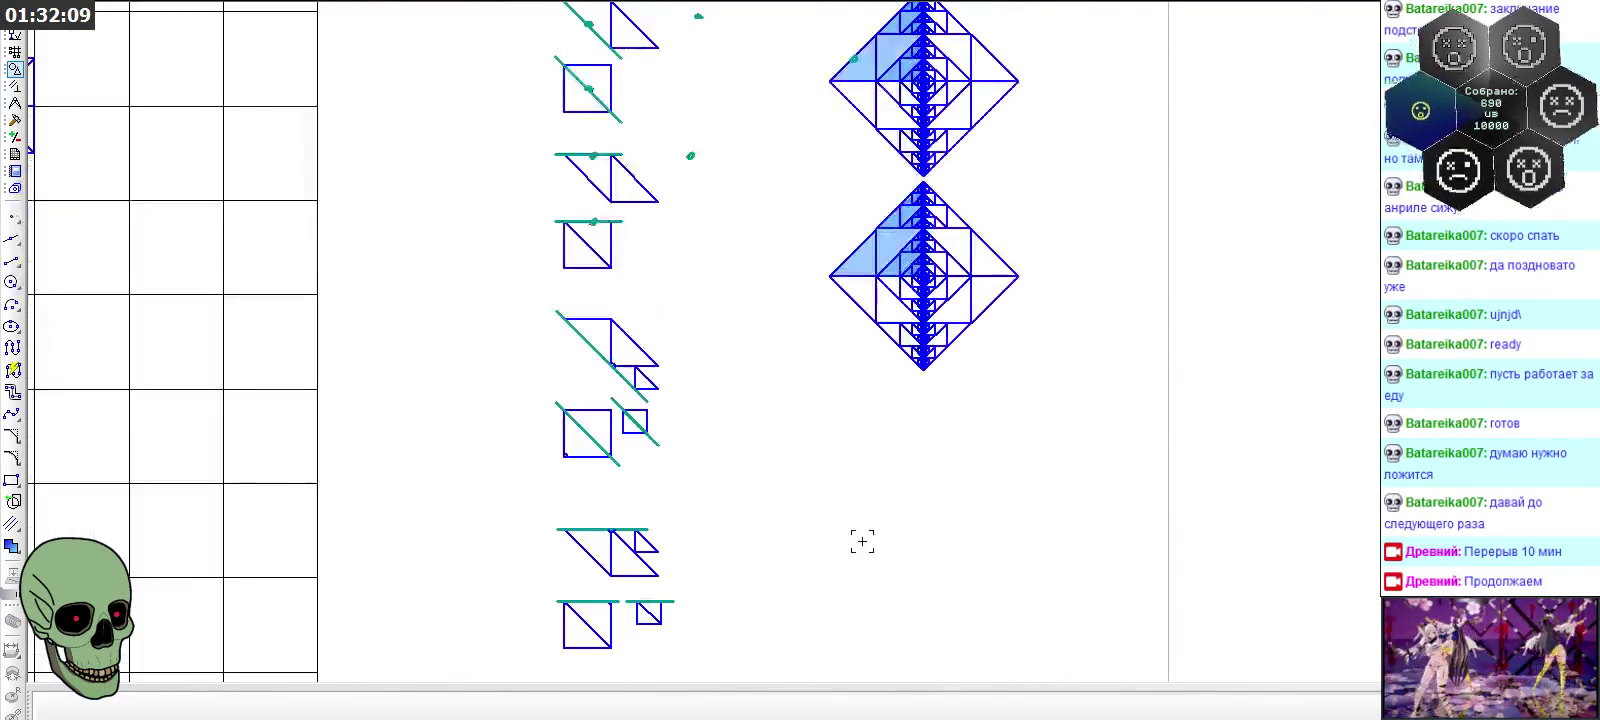
scroll(912, 188, up, 3)
drag(709, 158, 1208, 598)
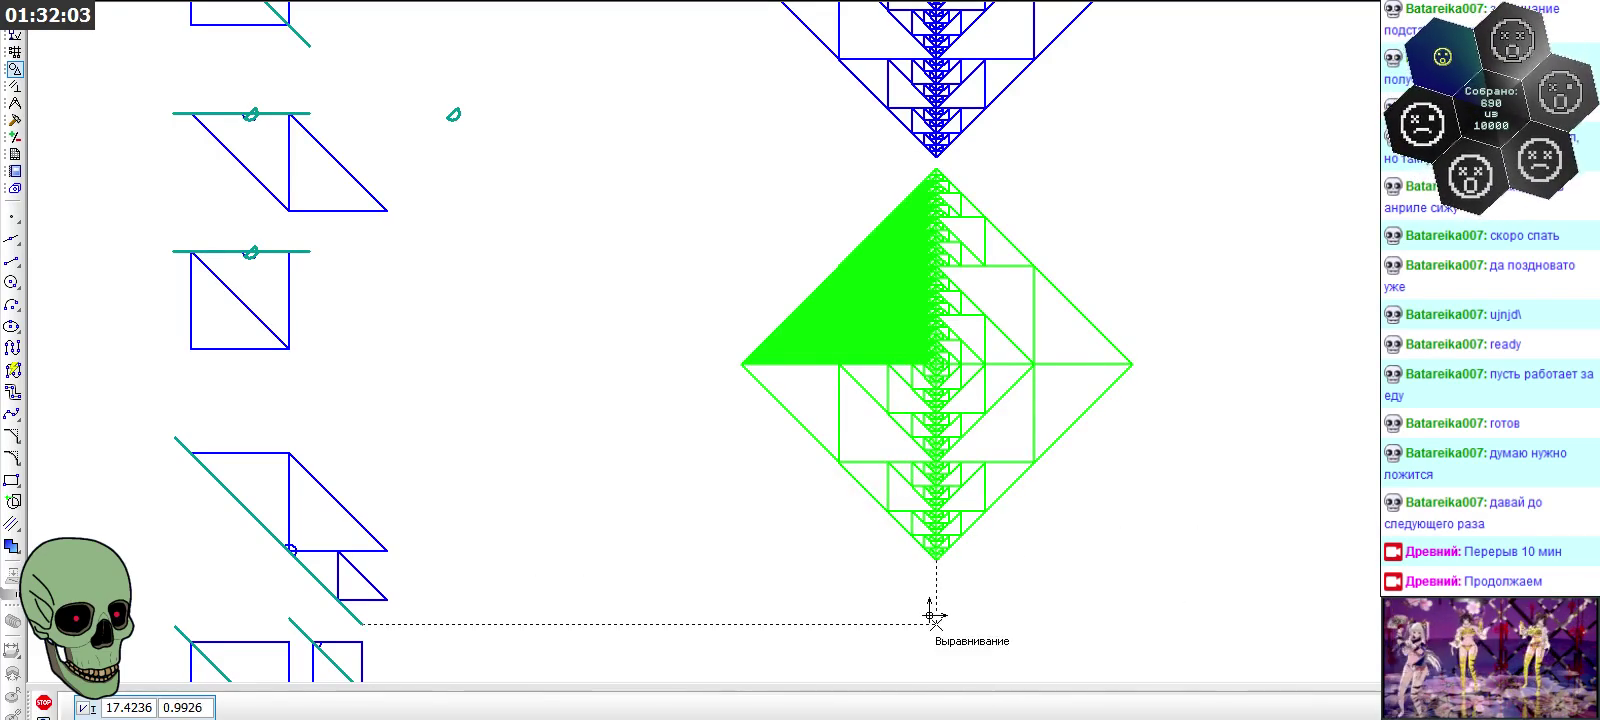
Copy the diamond using its bottom tip as base point and place it below the stack
scroll(945, 555, up, 2)
scroll(965, 450, down, 3)
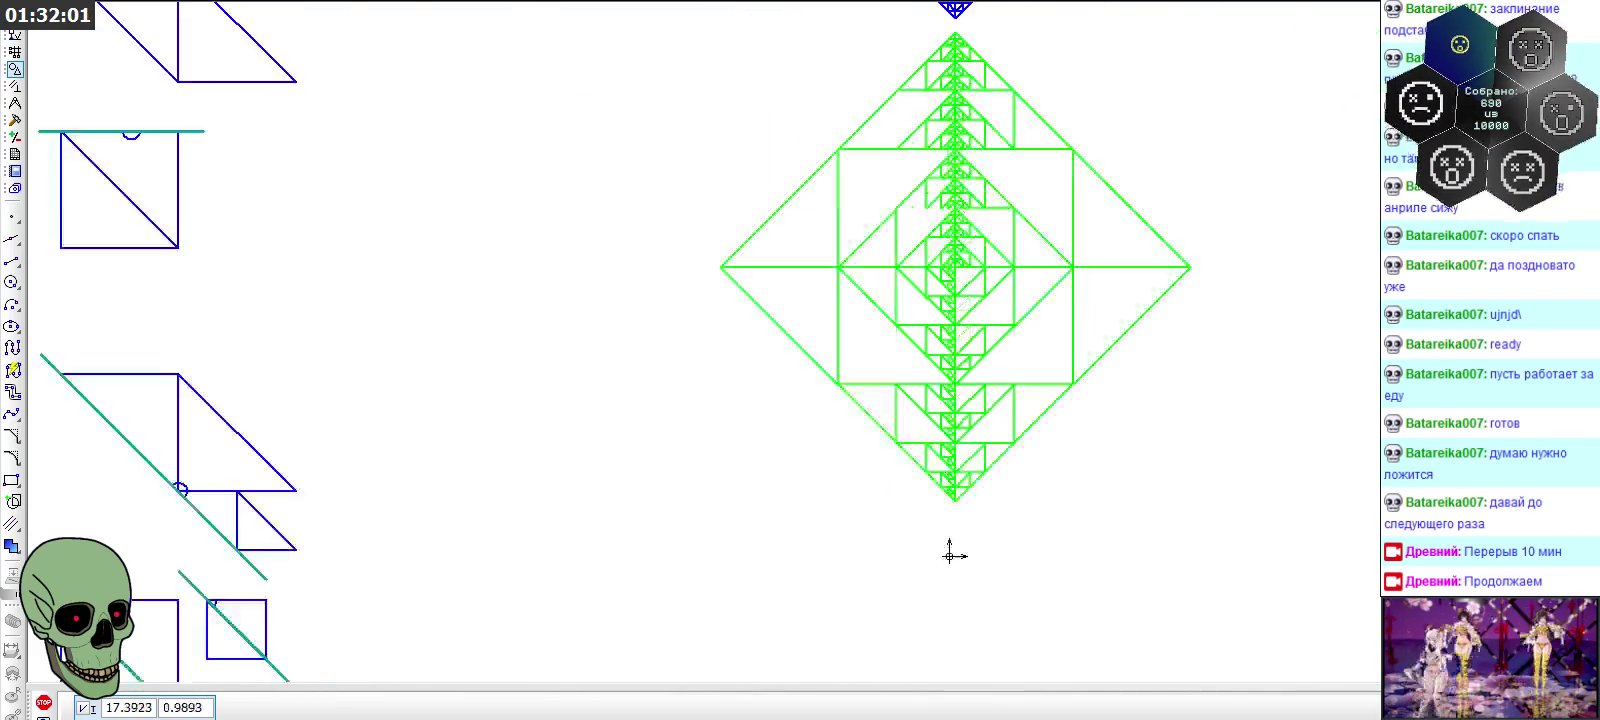
scroll(953, 221, up, 3)
click(950, 207)
scroll(950, 207, down, 2)
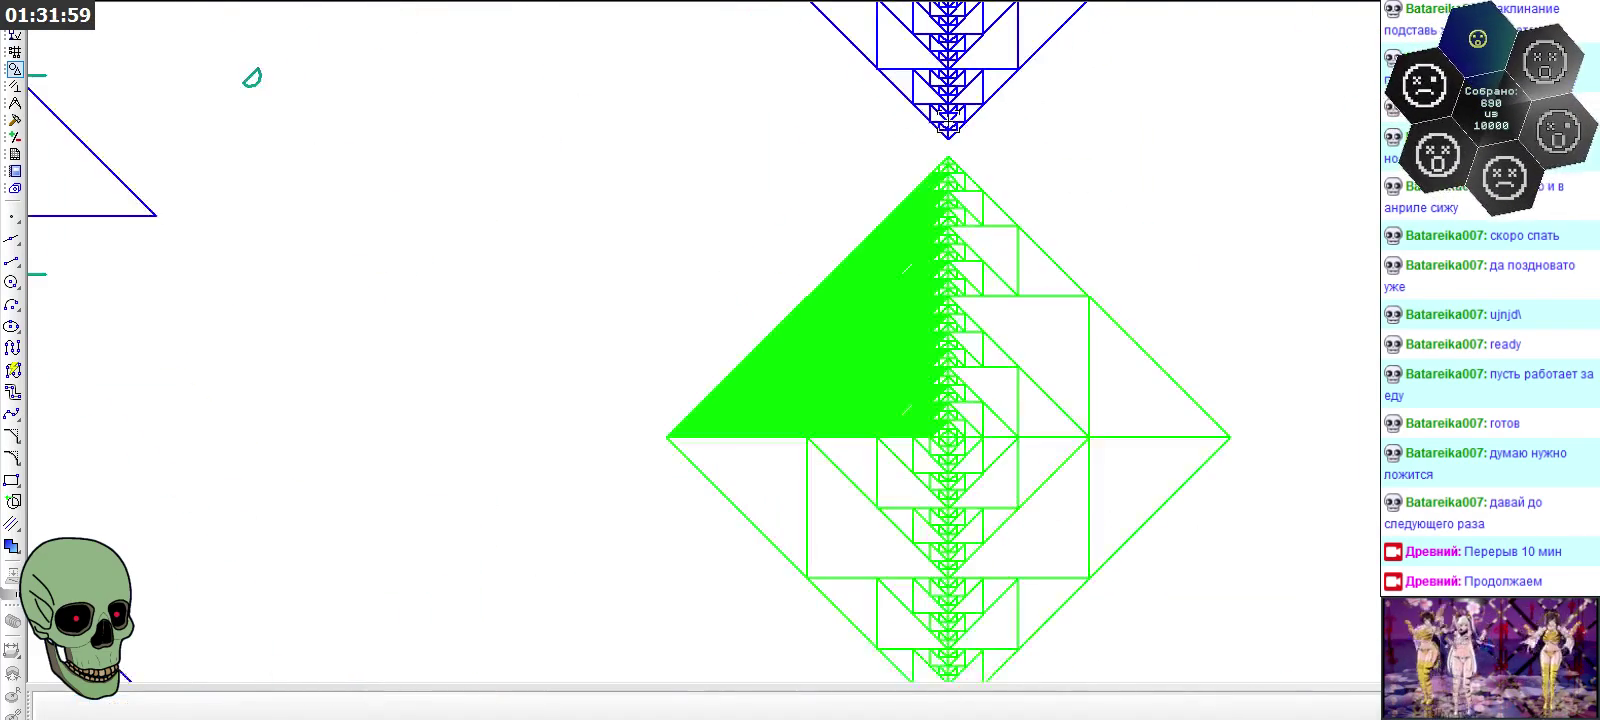
scroll(953, 524, up, 5)
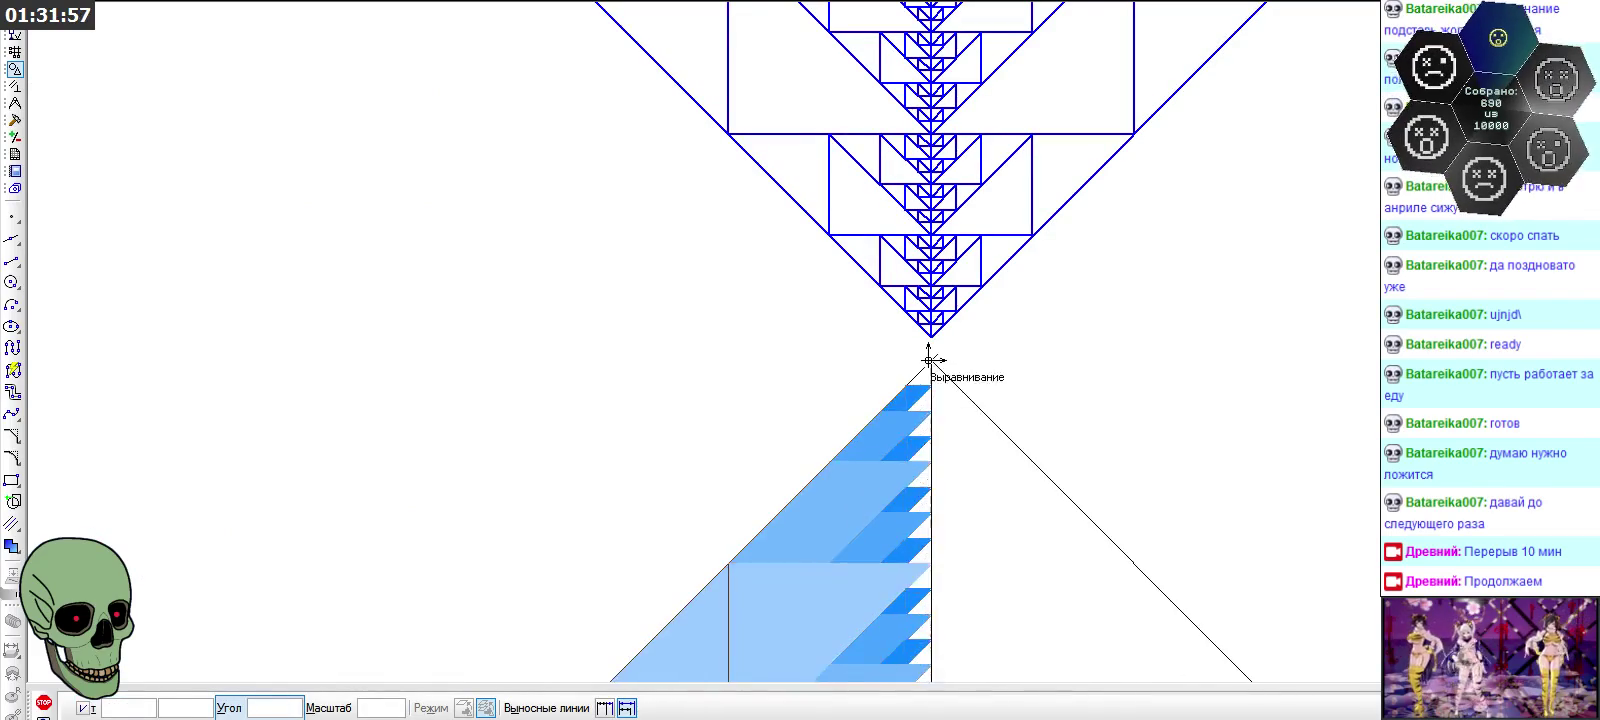
scroll(913, 197, down, 2)
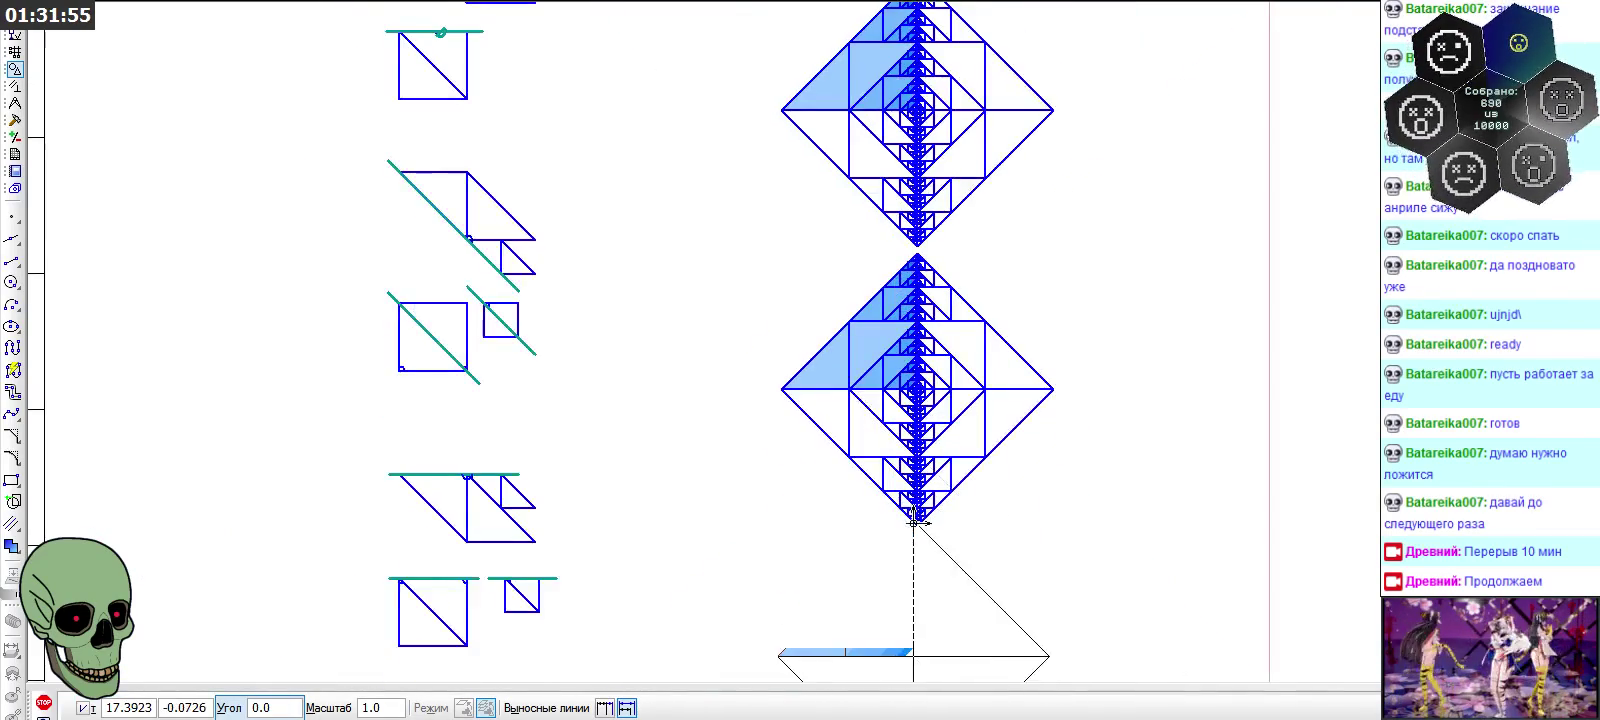
scroll(920, 545, up, 2)
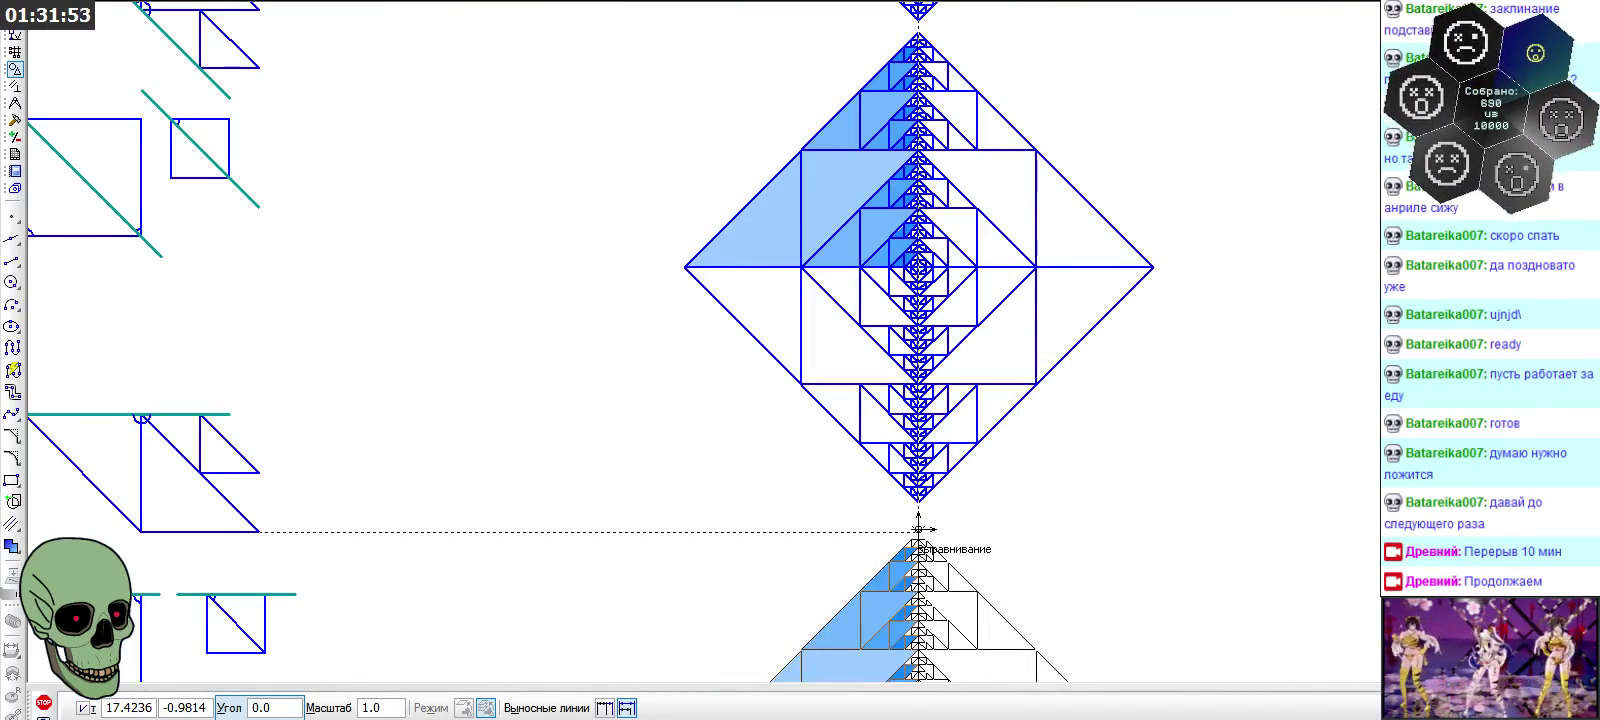
click(43, 703)
scroll(818, 502, down, 3)
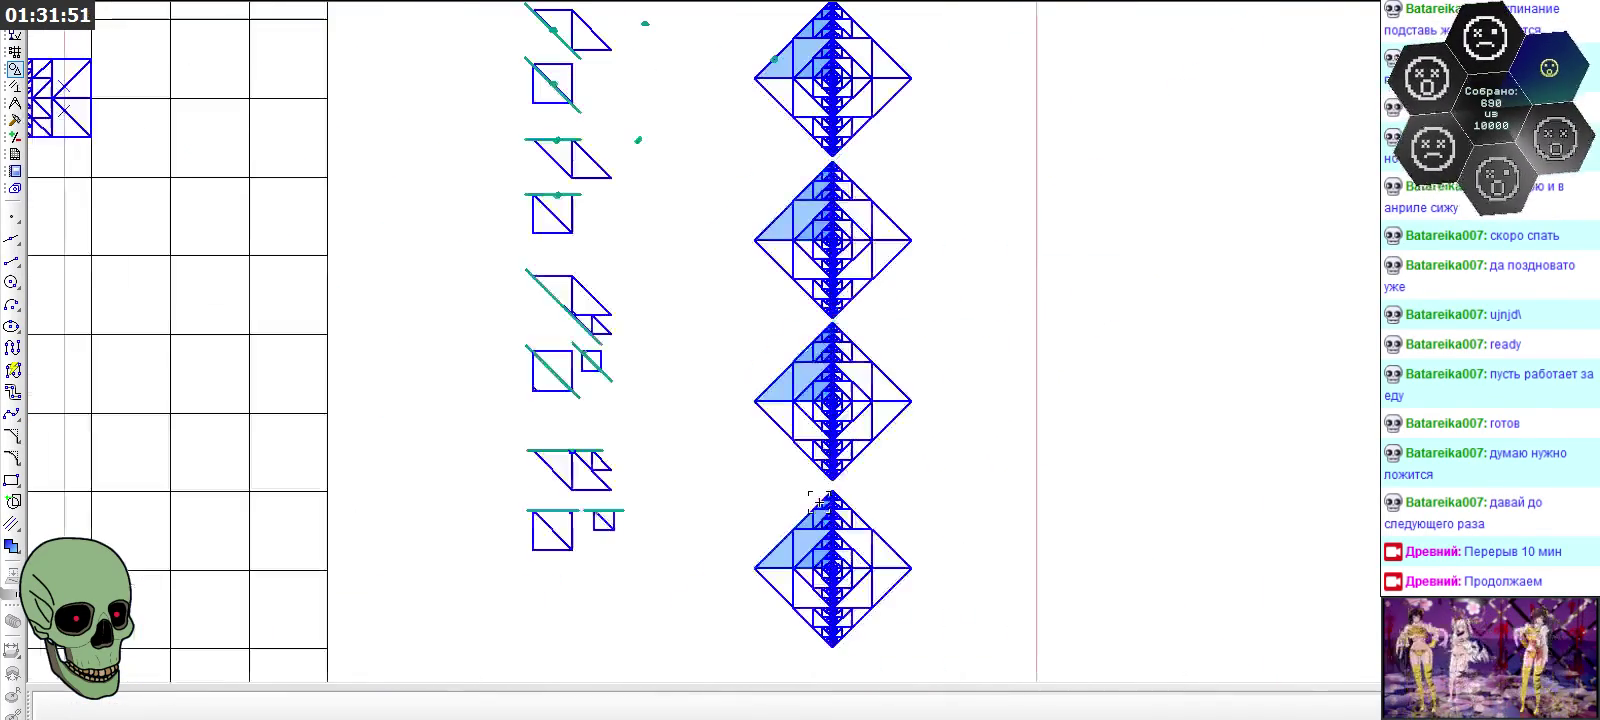
scroll(818, 502, down, 1)
scroll(607, 564, up, 1)
scroll(666, 487, up, 1)
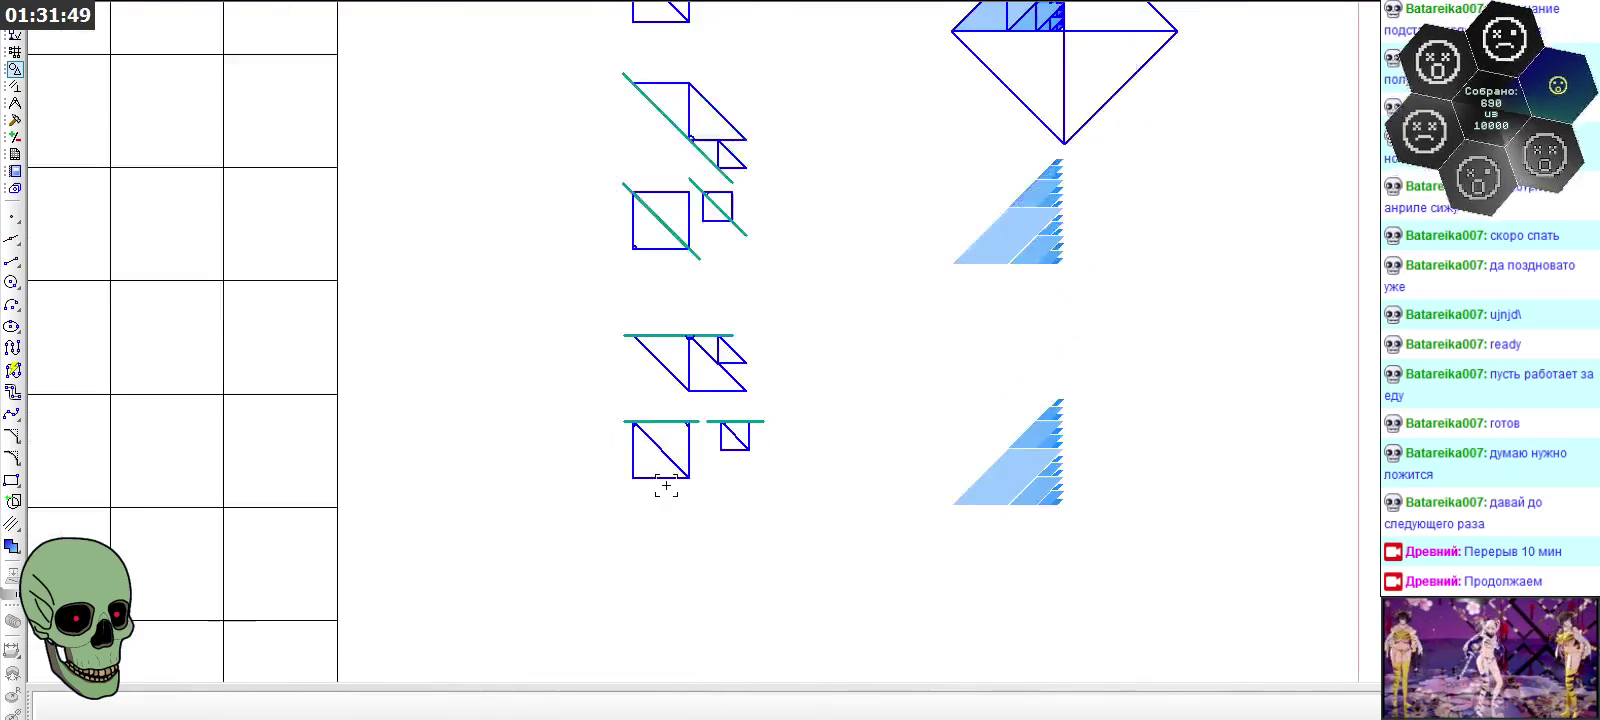
Copy the lower triangle-and-square diagrams from their top-left corner and paste them beneath the originals
drag(570, 305, 785, 515)
scroll(692, 513, up, 2)
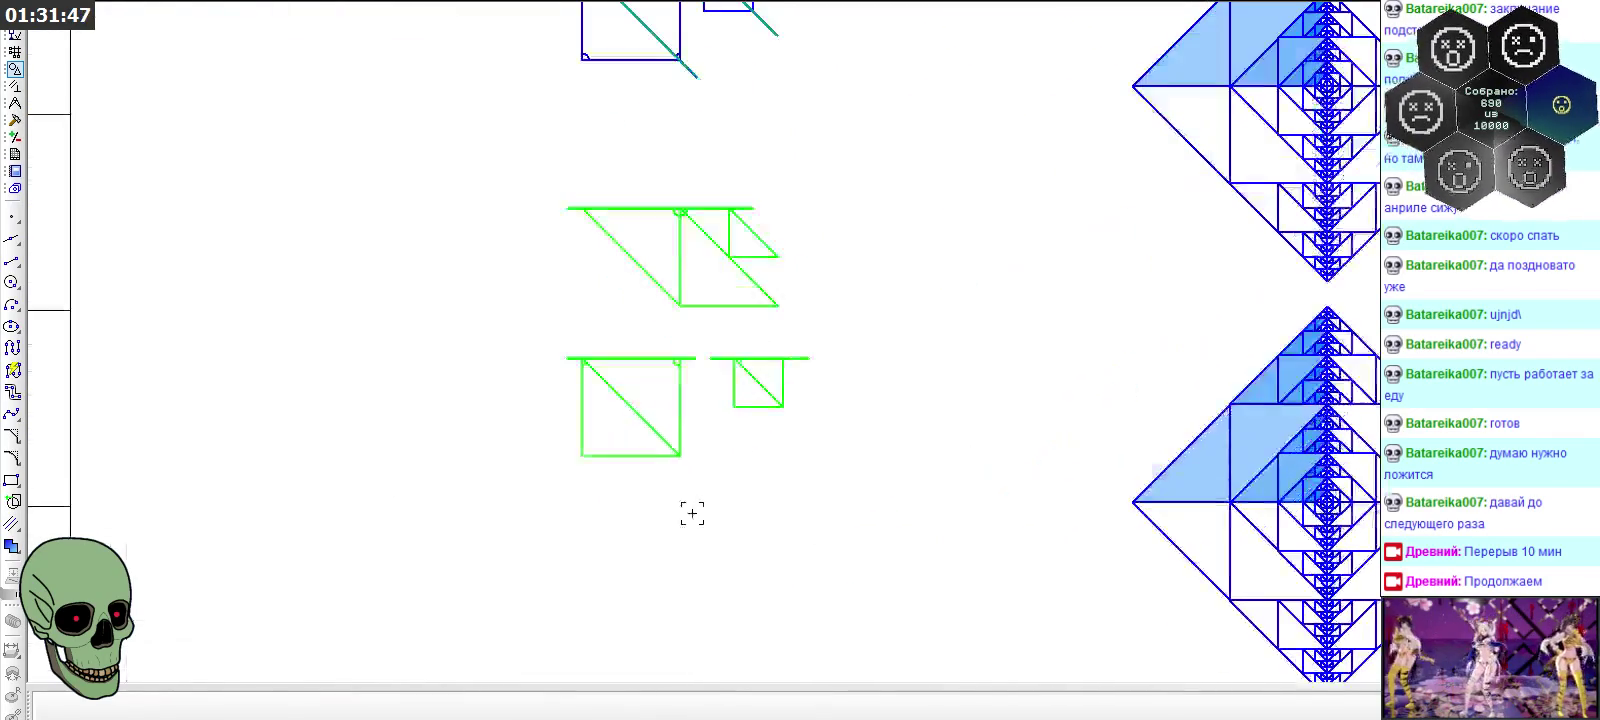
key(ctrl+c)
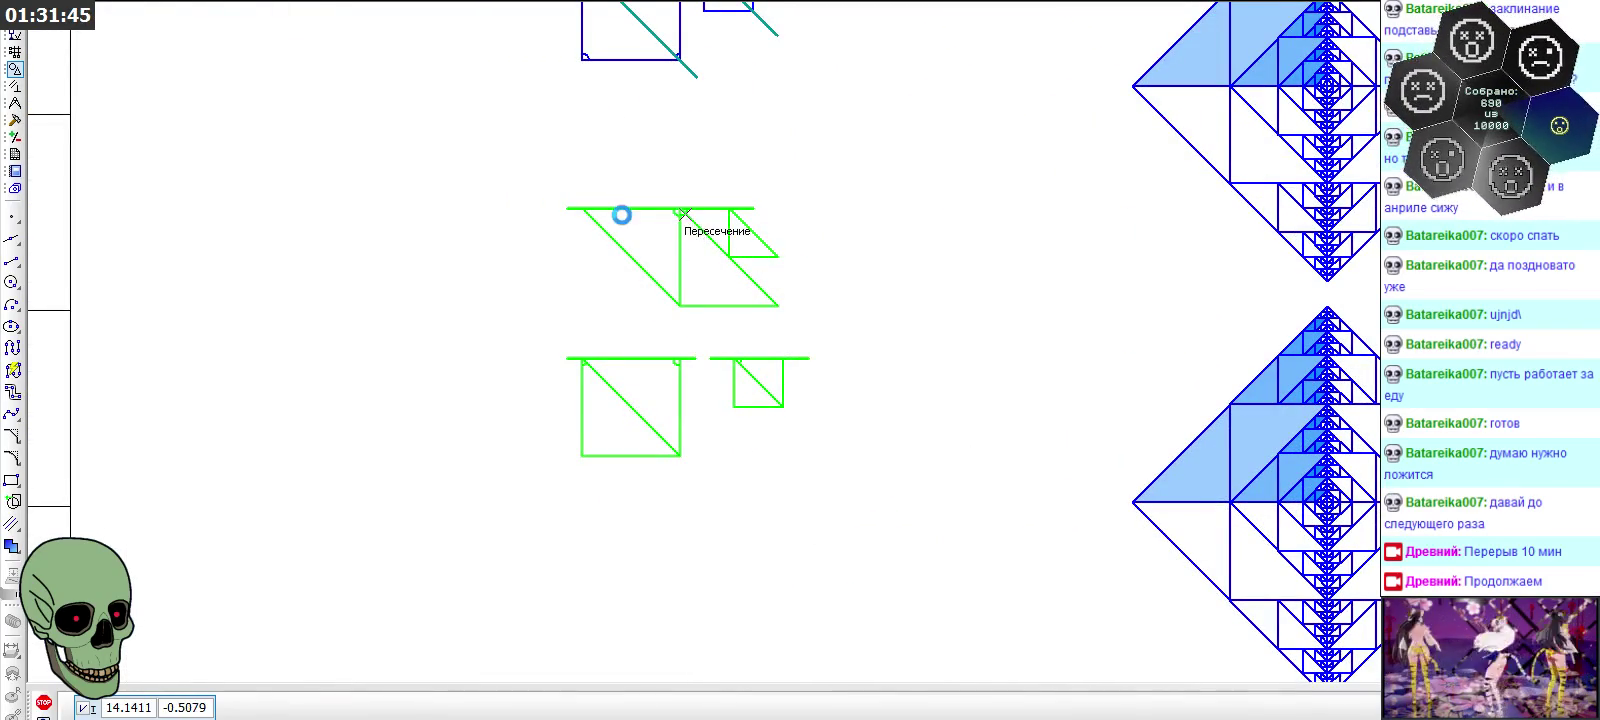
scroll(590, 207, up, 1)
click(582, 209)
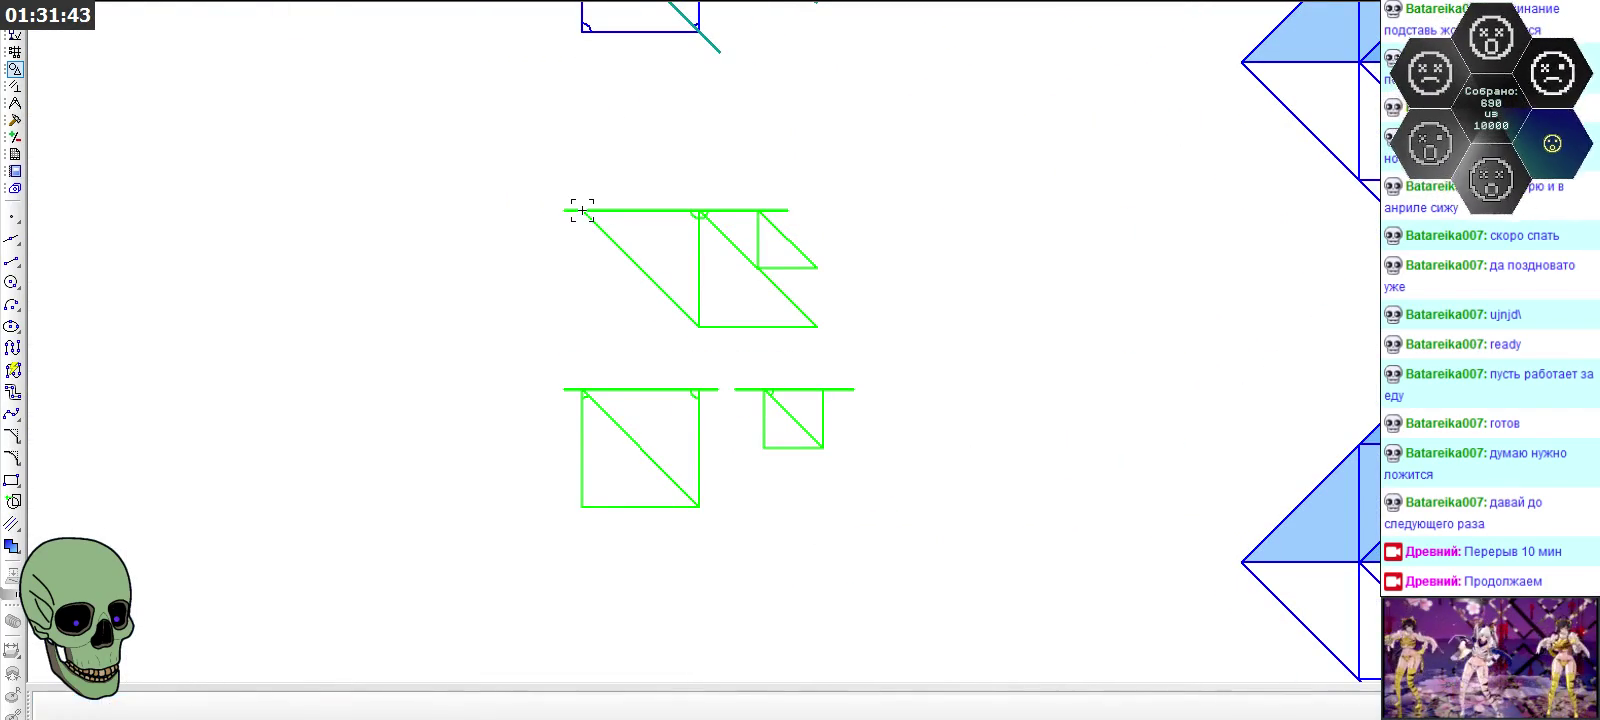
key(ctrl+v)
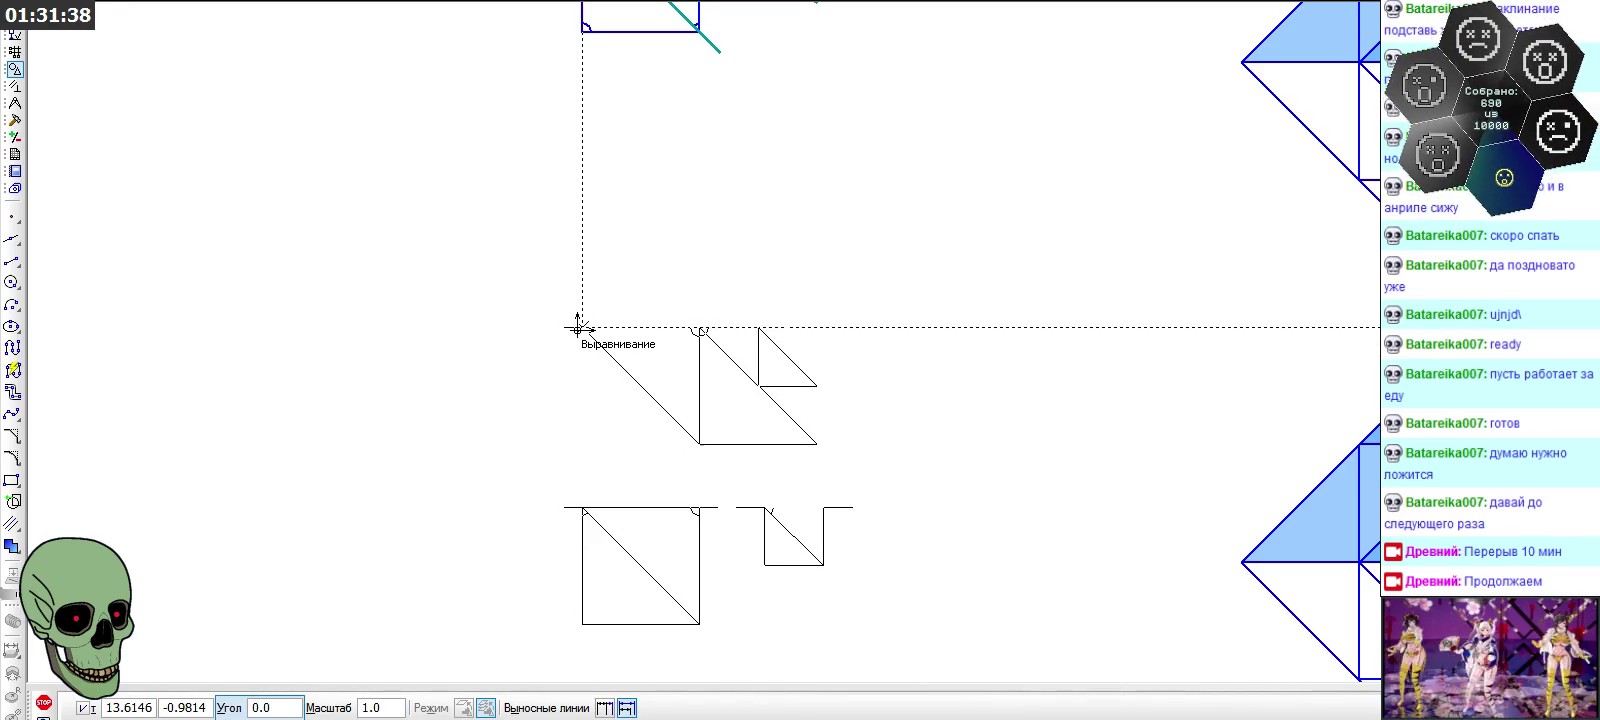
click(577, 327)
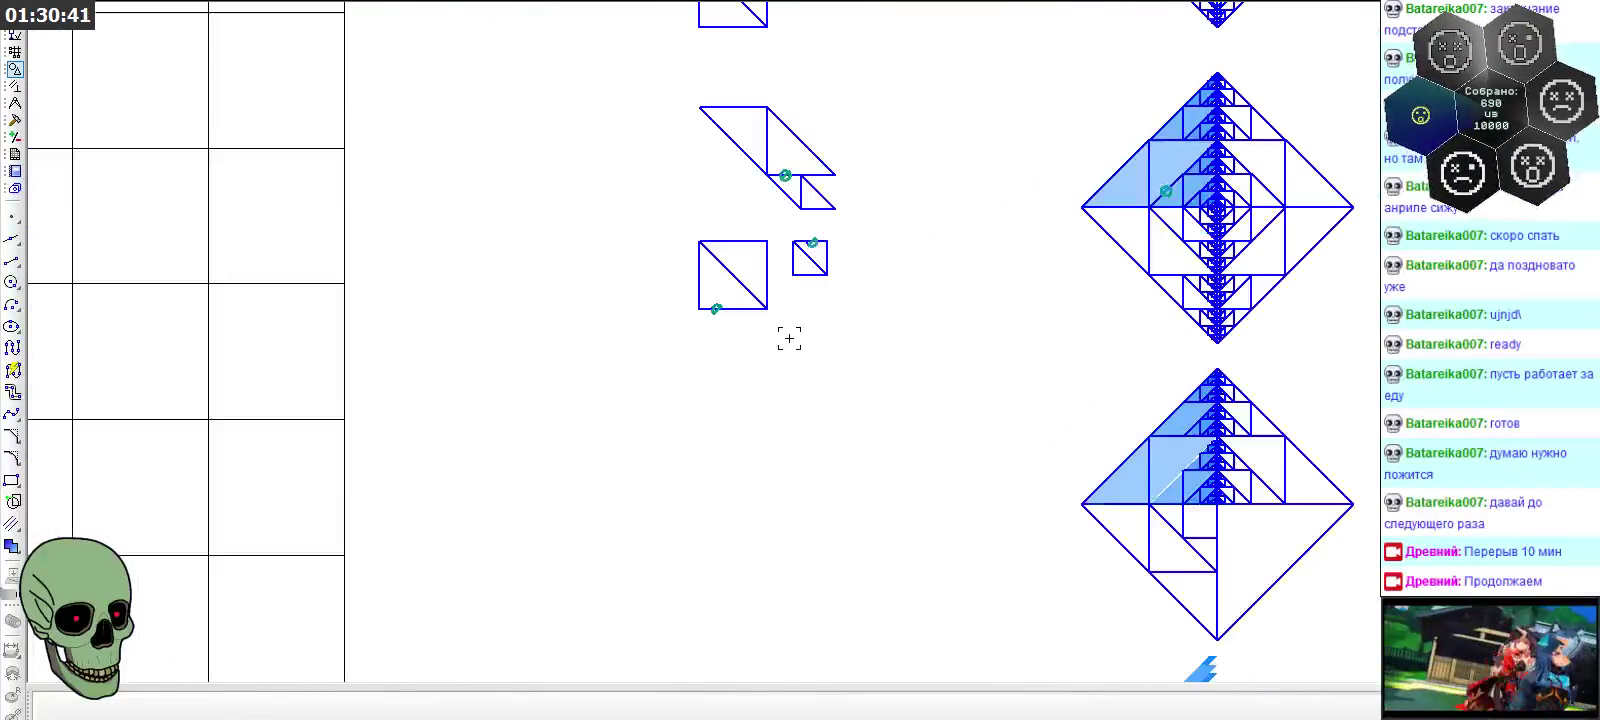
Copy the upper step diagrams with their semicircle symbols into the column beside the diamonds
drag(658, 93, 957, 342)
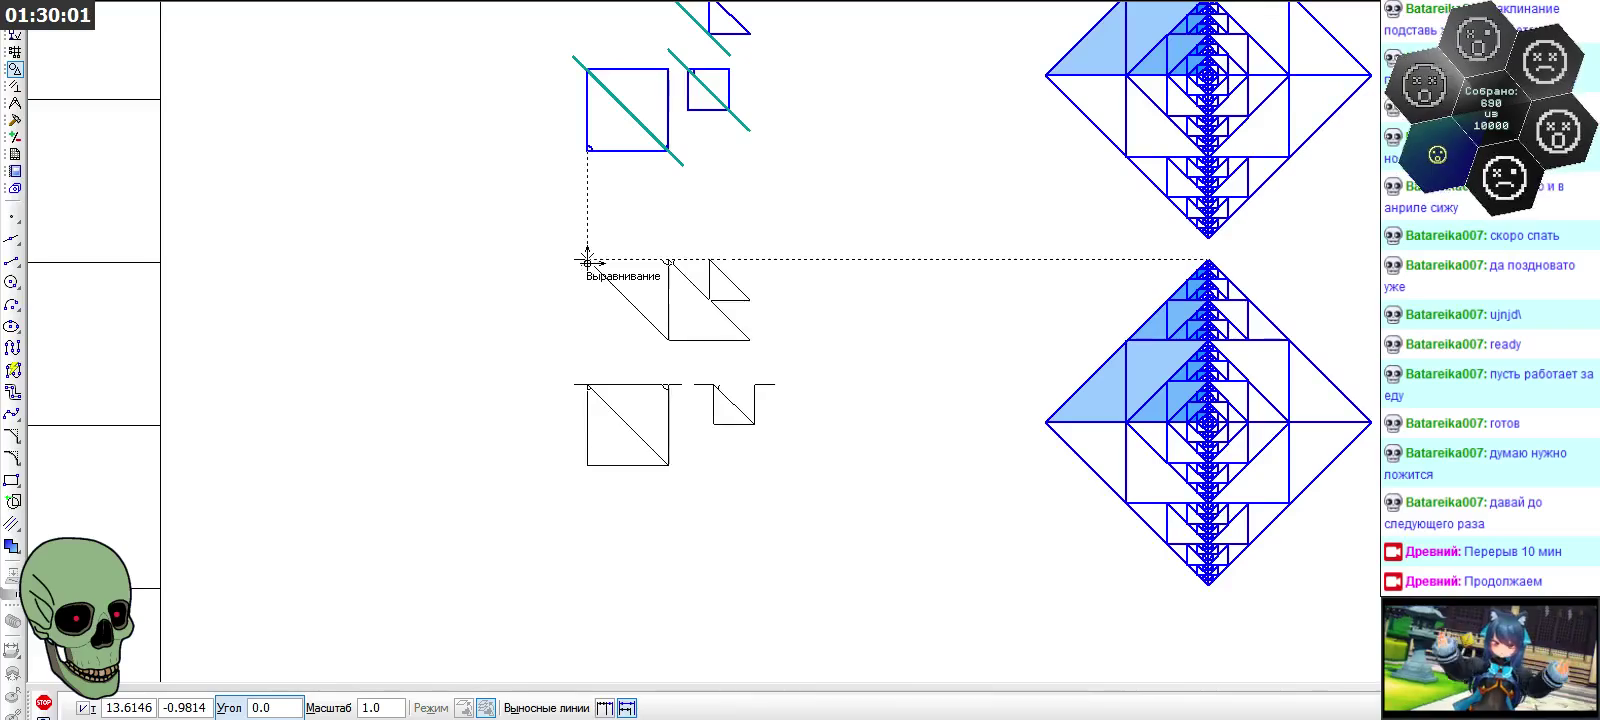
click(44, 704)
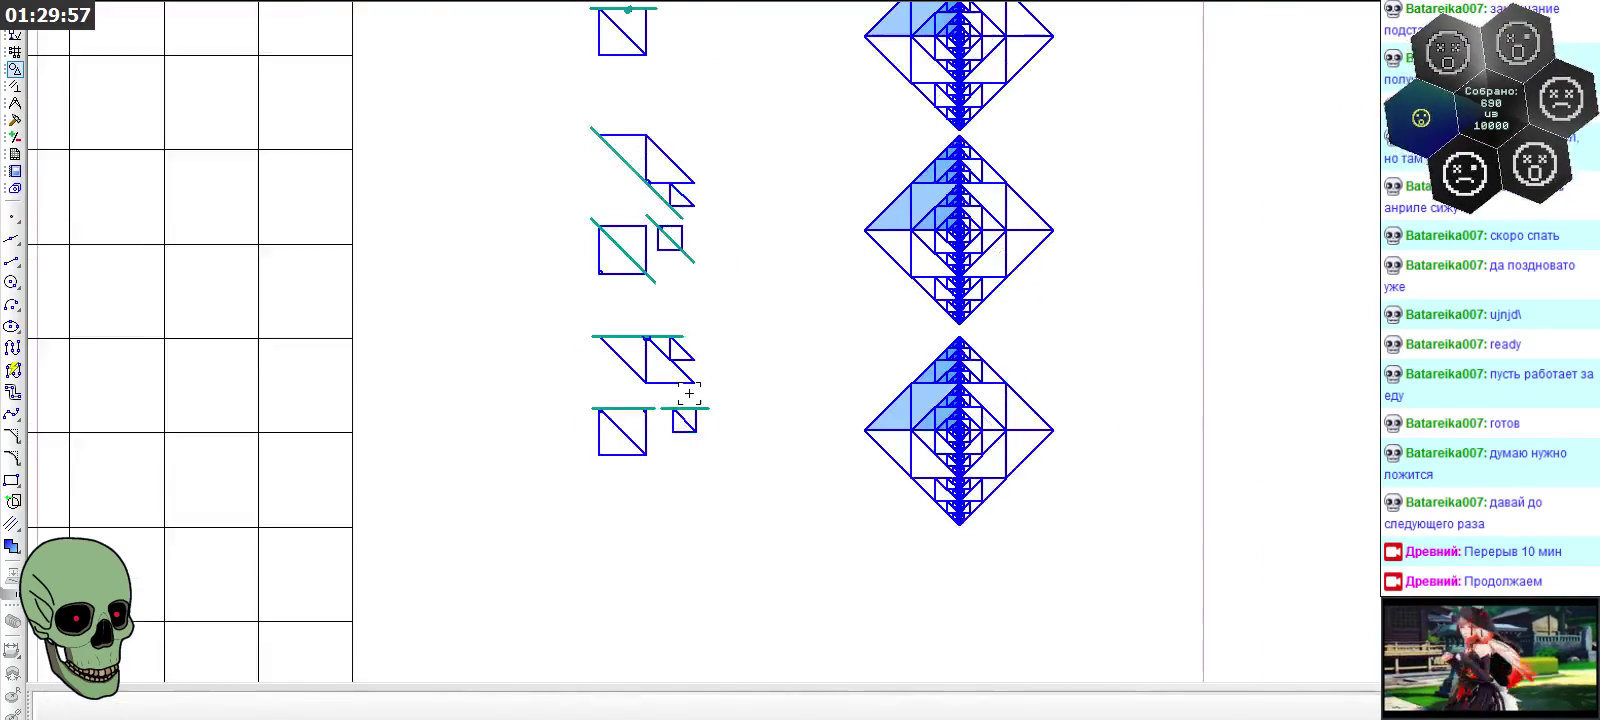
scroll(710, 185, up, 5)
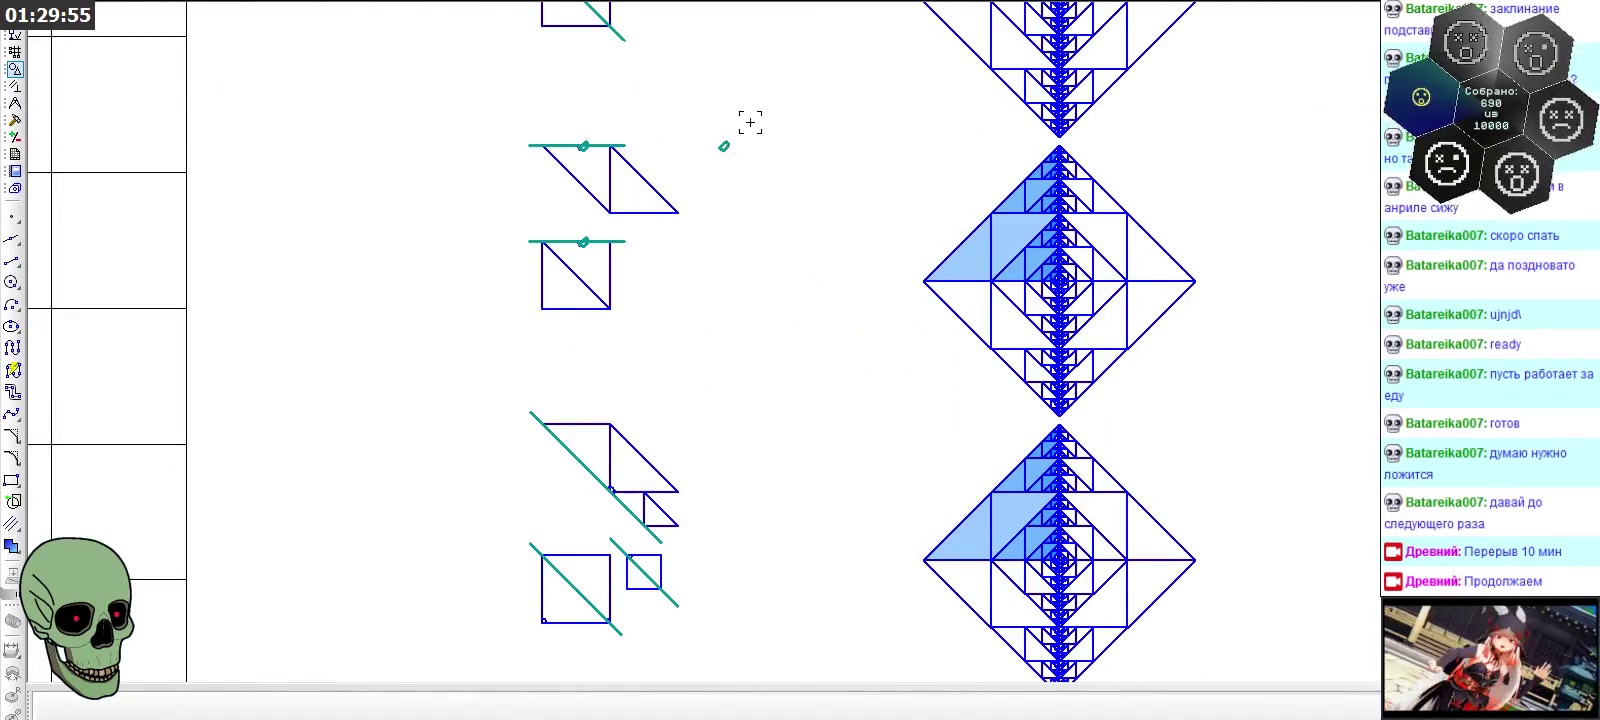
scroll(775, 340, down, 4)
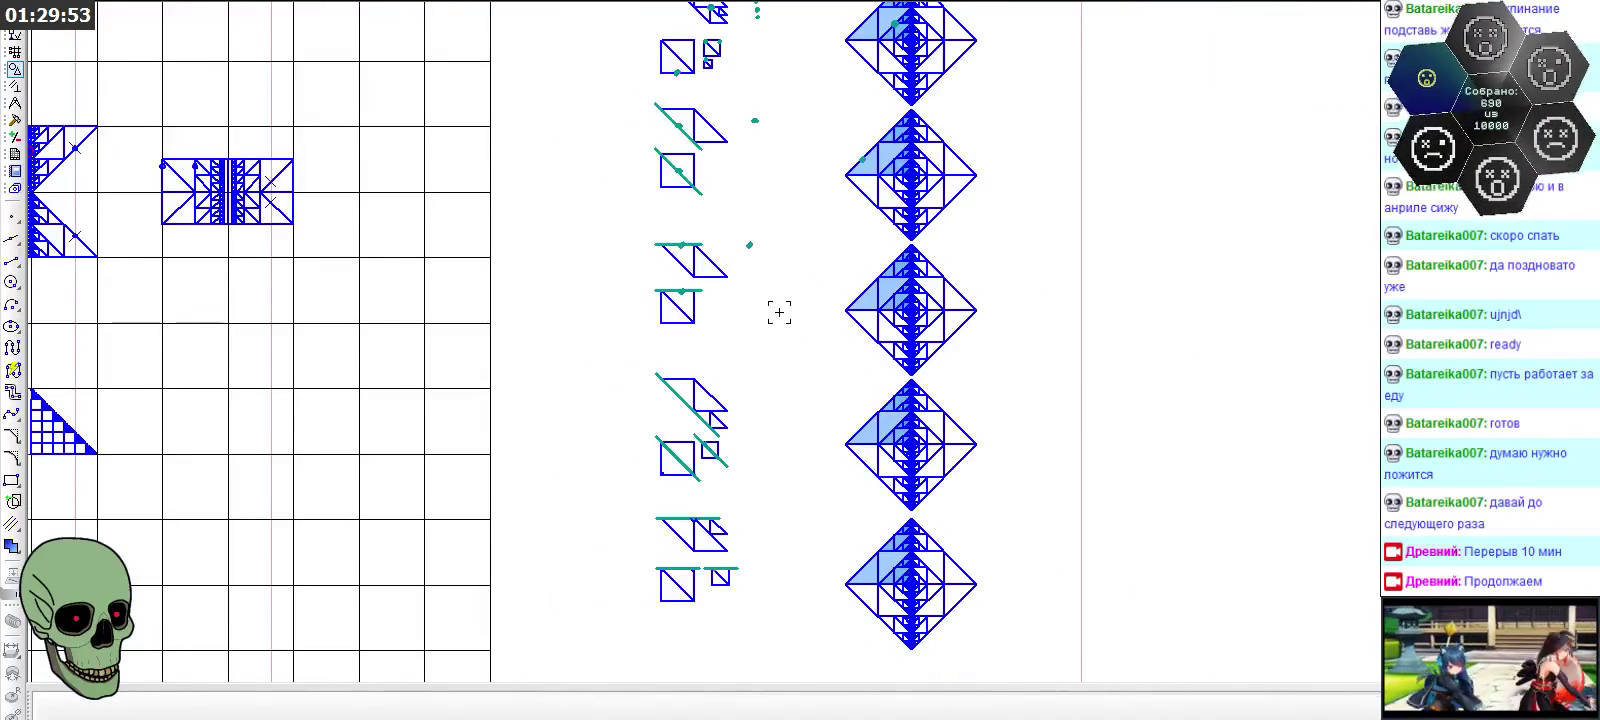
scroll(767, 117, up, 5)
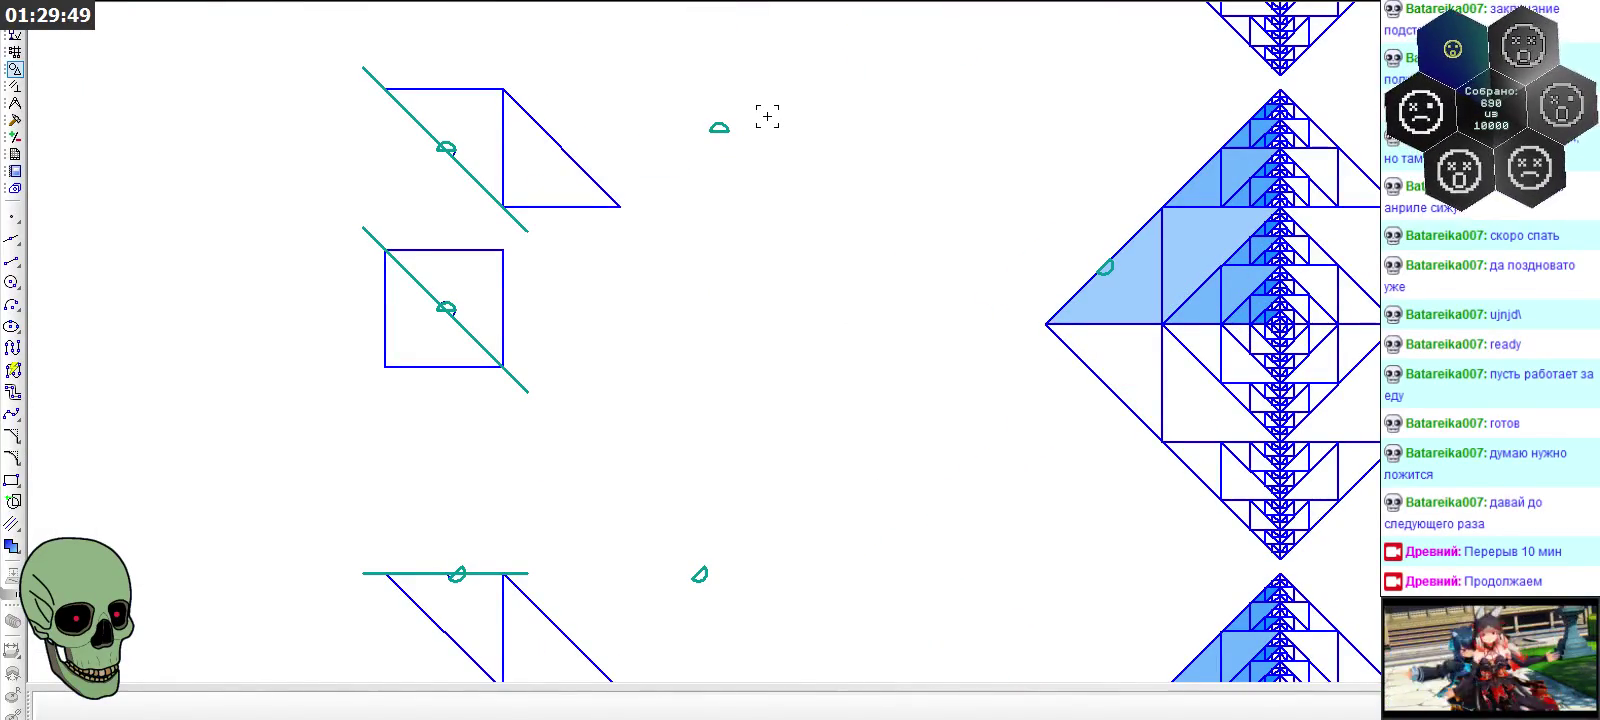
scroll(776, 420, down, 3)
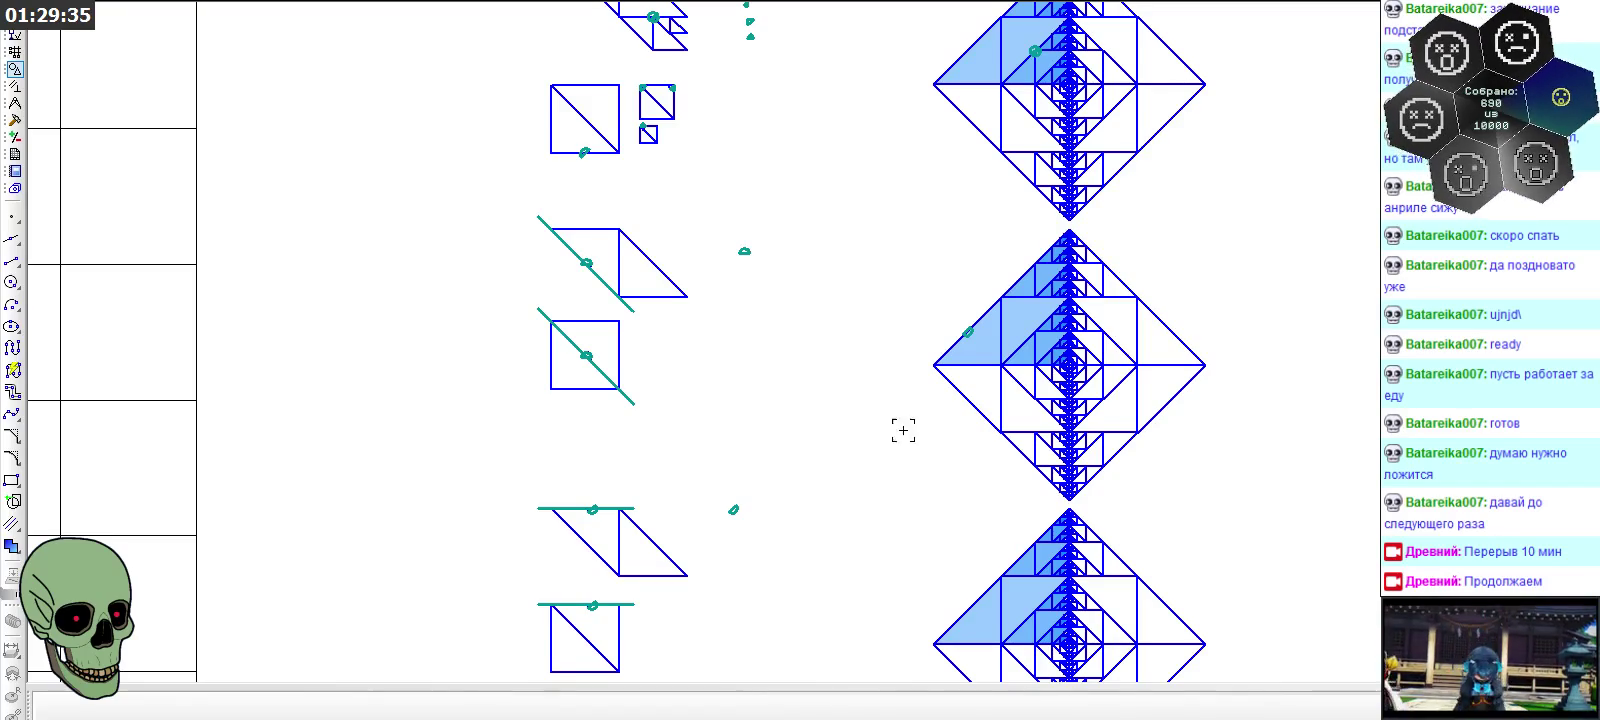
Reposition the teal circle near the diamond's upper edge
scroll(903, 430, up, 2)
scroll(936, 368, up, 2)
scroll(1032, 346, up, 2)
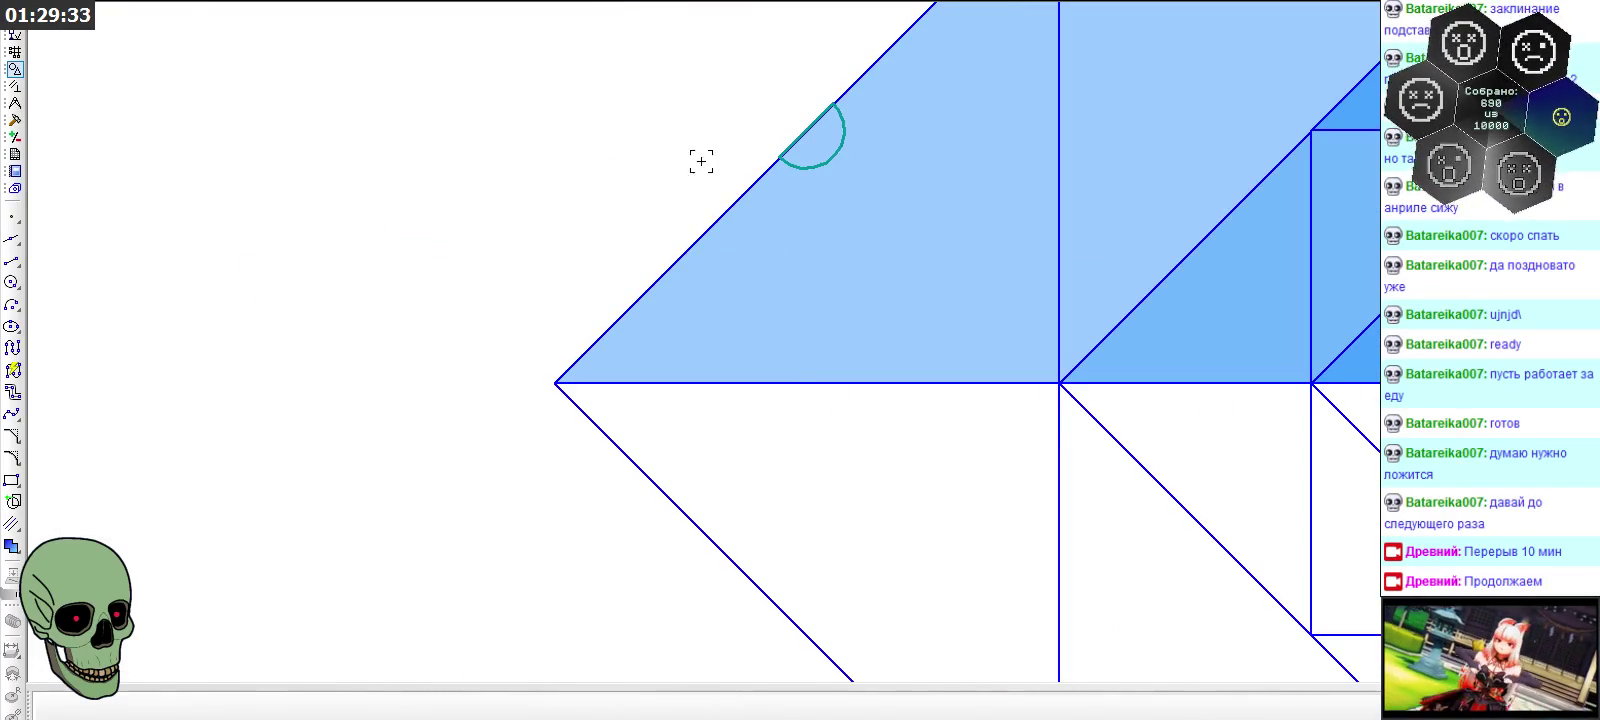
scroll(829, 495, down, 2)
scroll(869, 428, down, 2)
scroll(904, 108, up, 5)
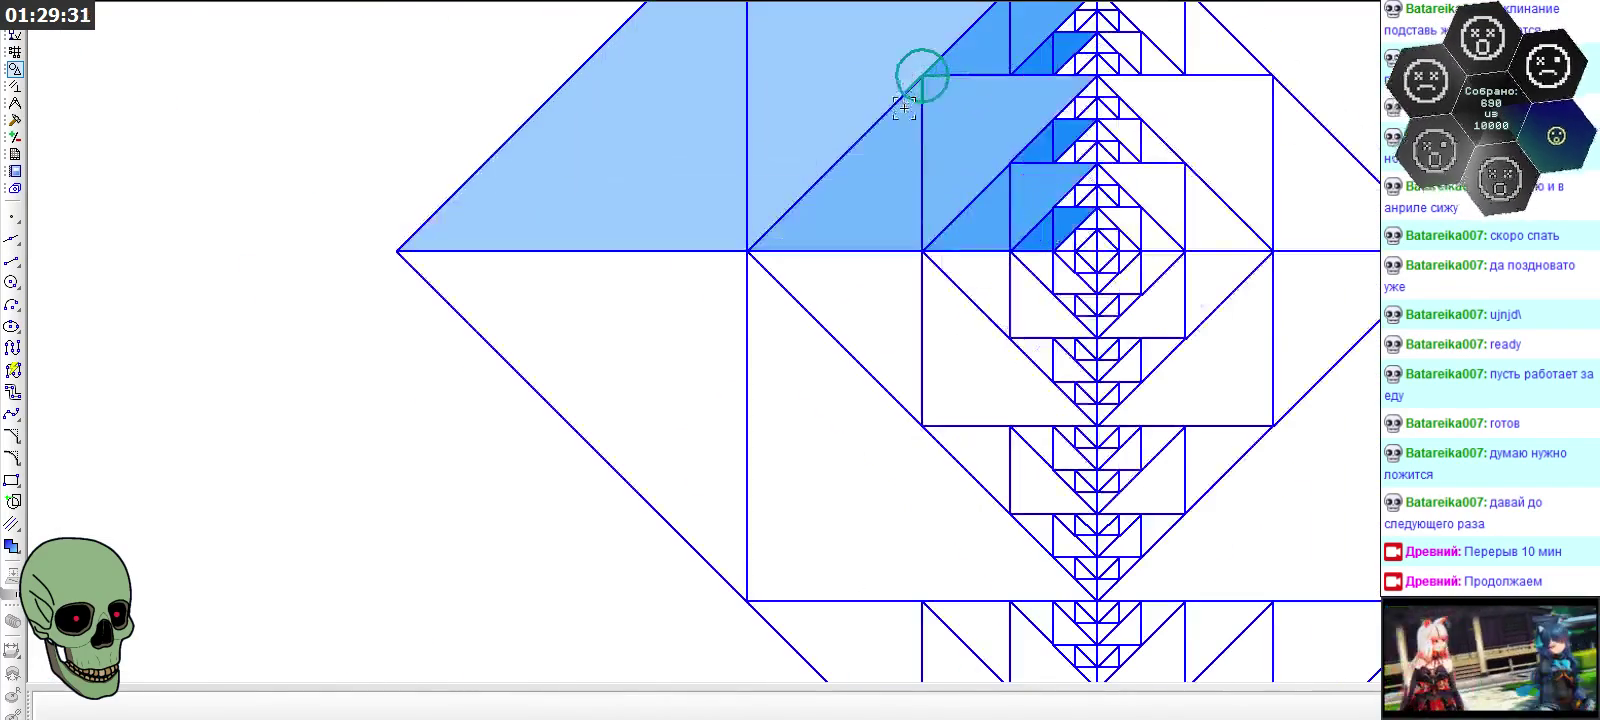
double_click(898, 80)
click(923, 73)
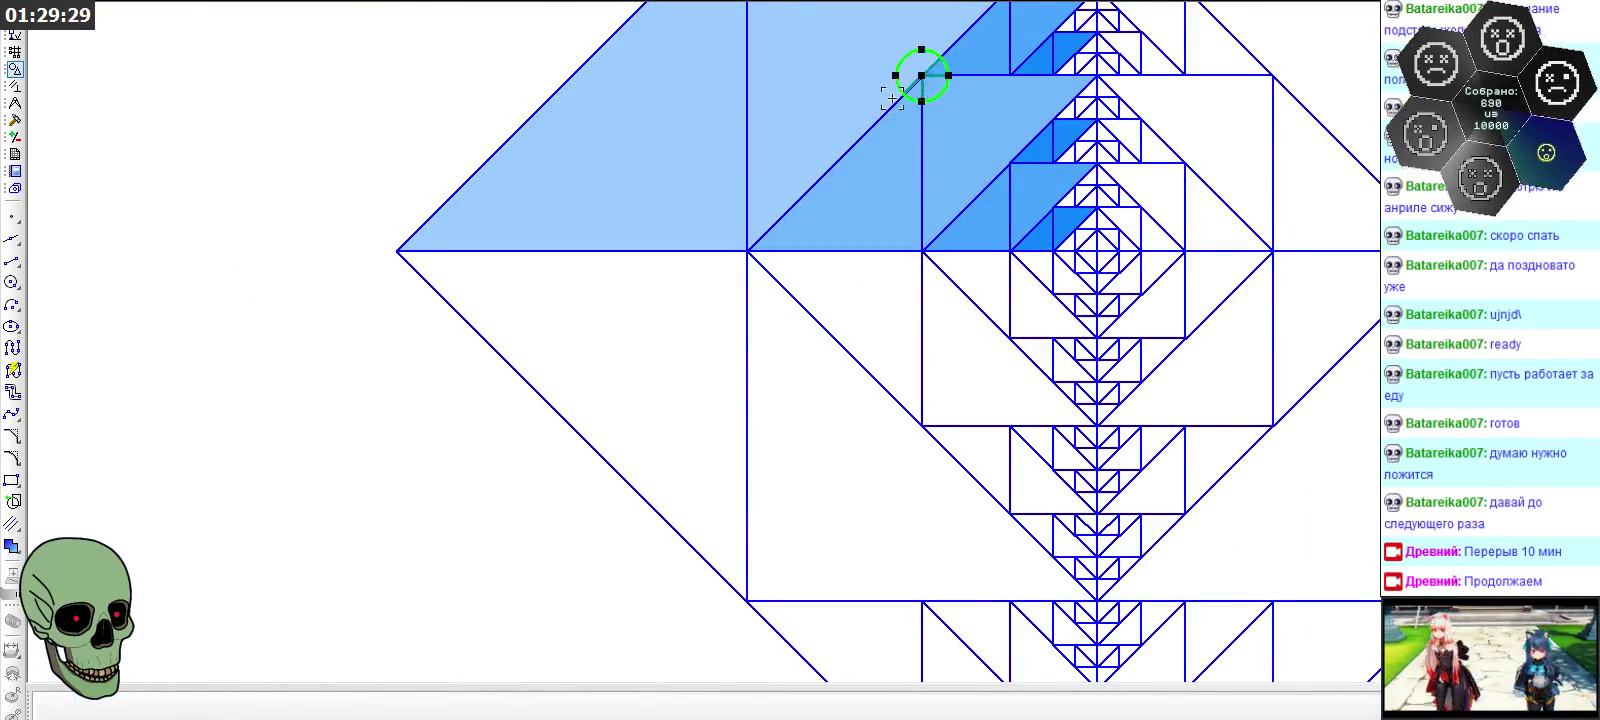
Place the circle on the diamond's middle line and remove the teal arc from the upper edge
scroll(877, 112, down, 3)
scroll(823, 430, up, 4)
scroll(826, 405, up, 2)
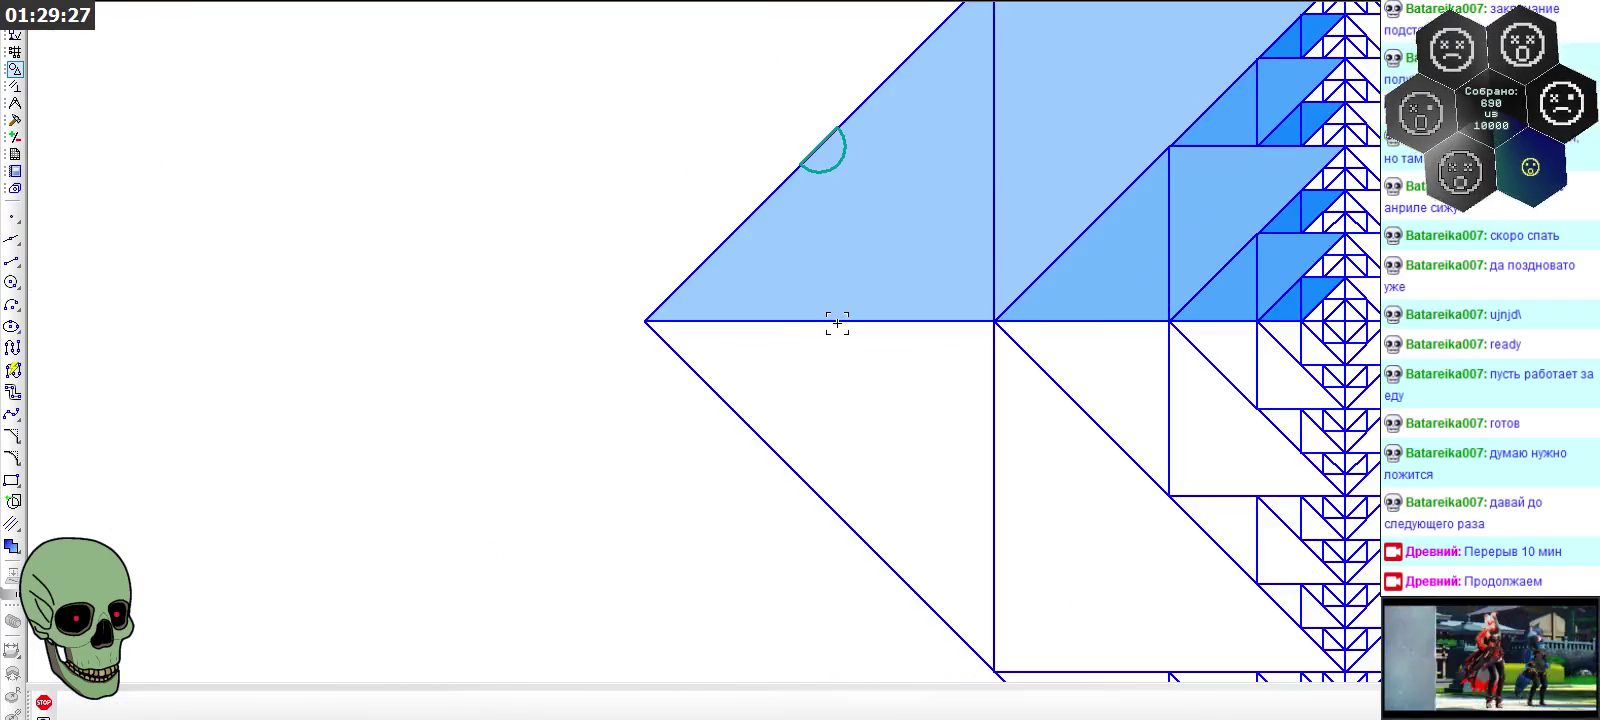
click(43, 704)
click(822, 143)
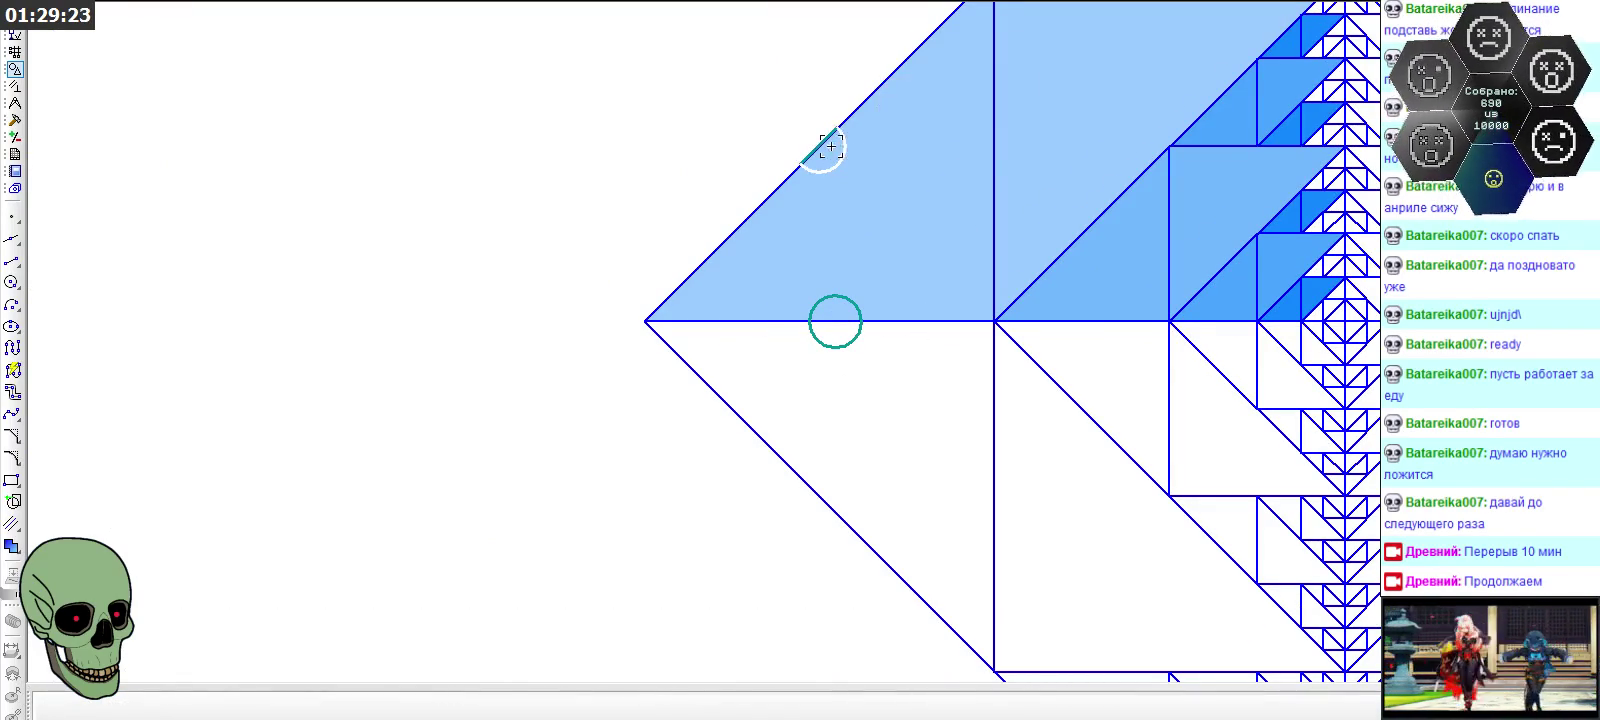
click(815, 152)
scroll(838, 309, up, 2)
Draw a straight segment across the circle from its left side to its right side
click(15, 259)
click(817, 319)
click(891, 319)
click(15, 121)
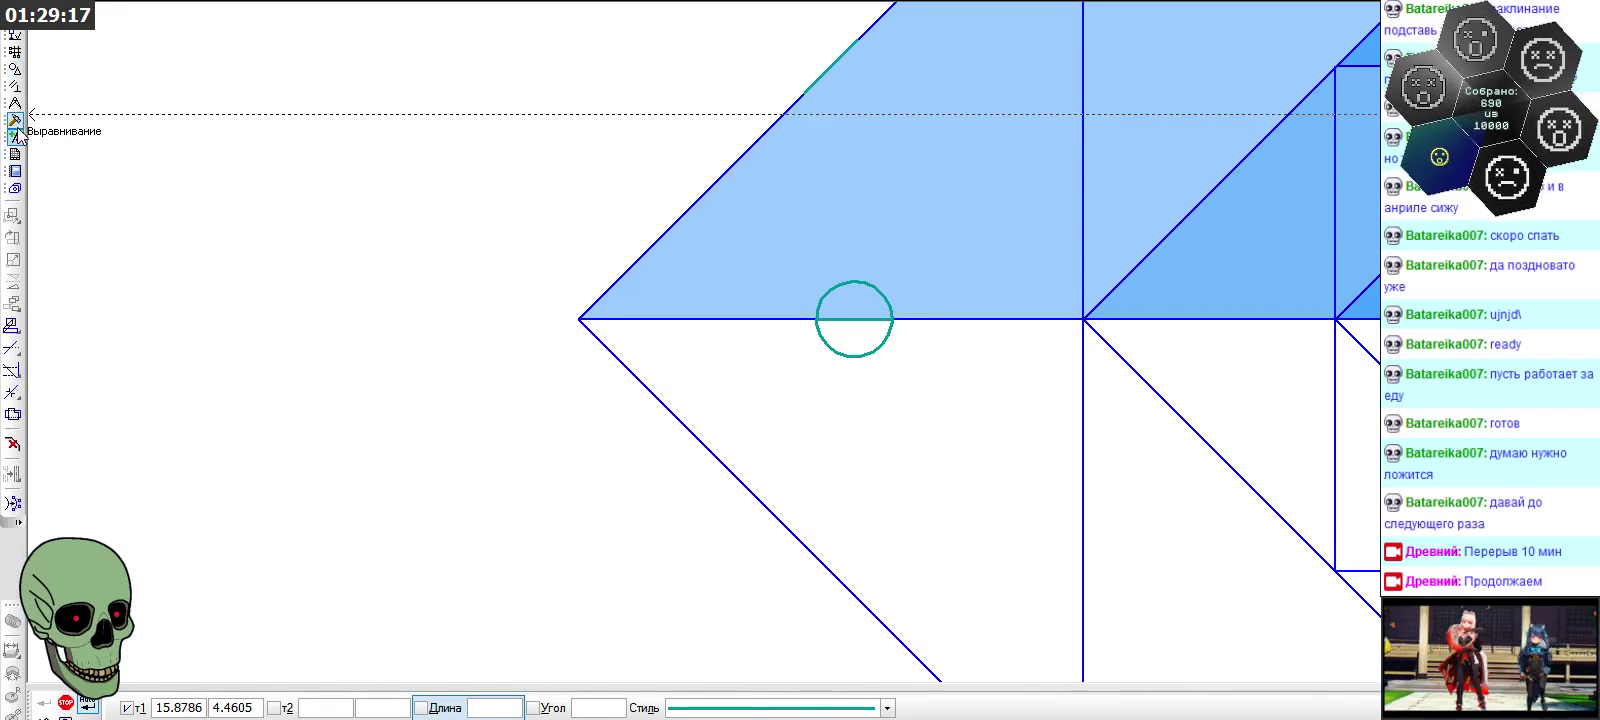
Pick Trim Curve, then leave it and begin copying the teal semicircle symbol
click(13, 347)
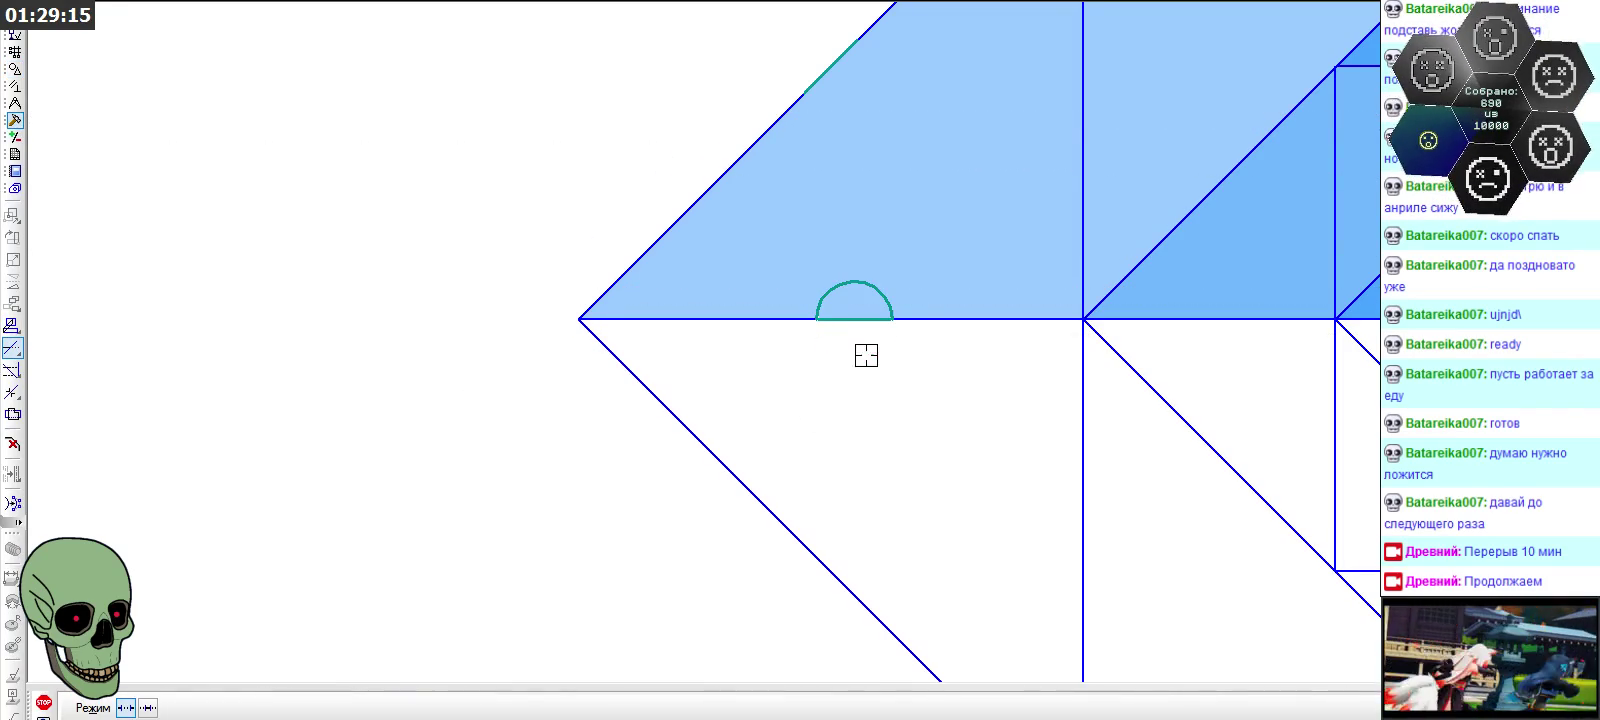
click(44, 702)
scroll(692, 247, down, 1)
key(ctrl+c)
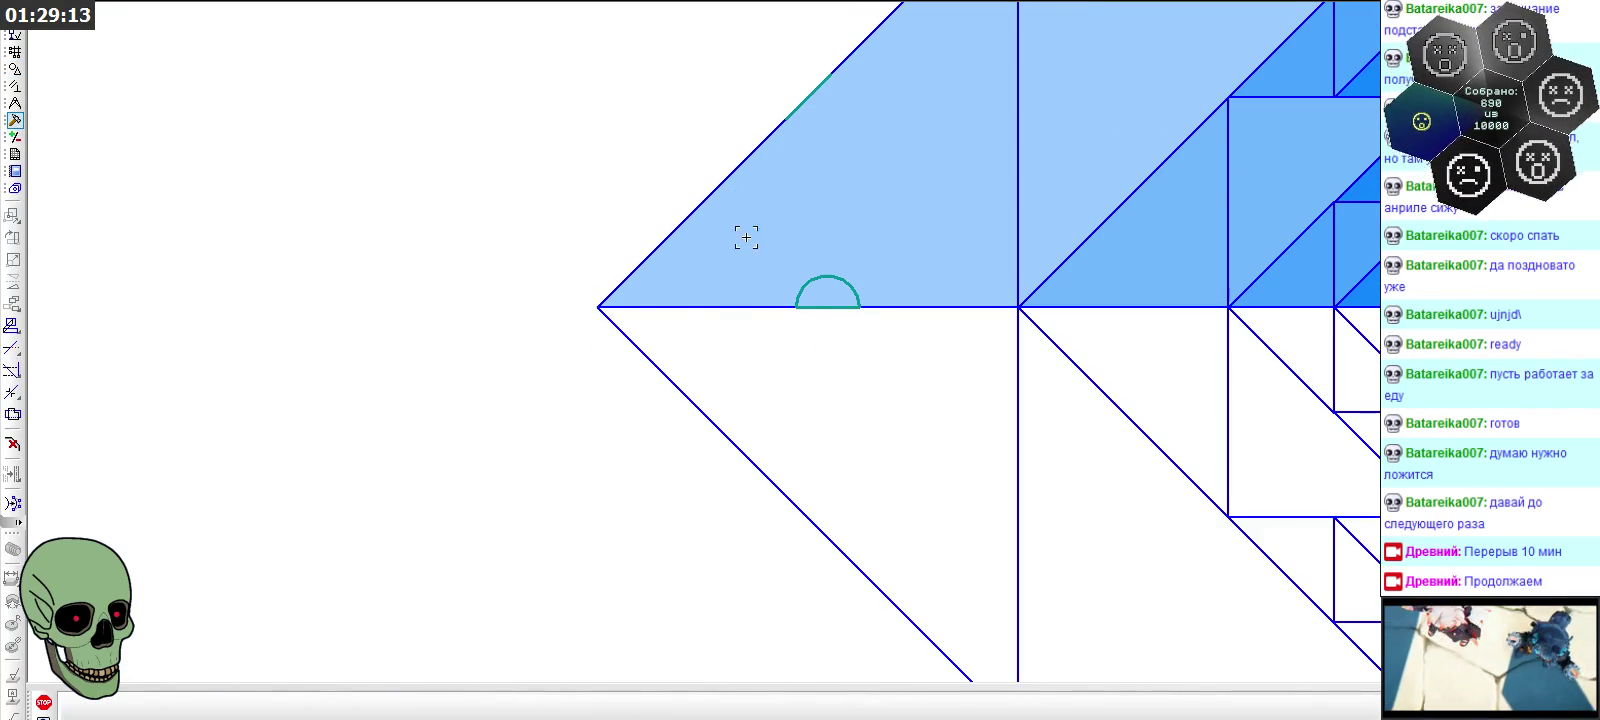
scroll(537, 327, down, 3)
scroll(725, 60, down, 2)
scroll(721, 275, down, 2)
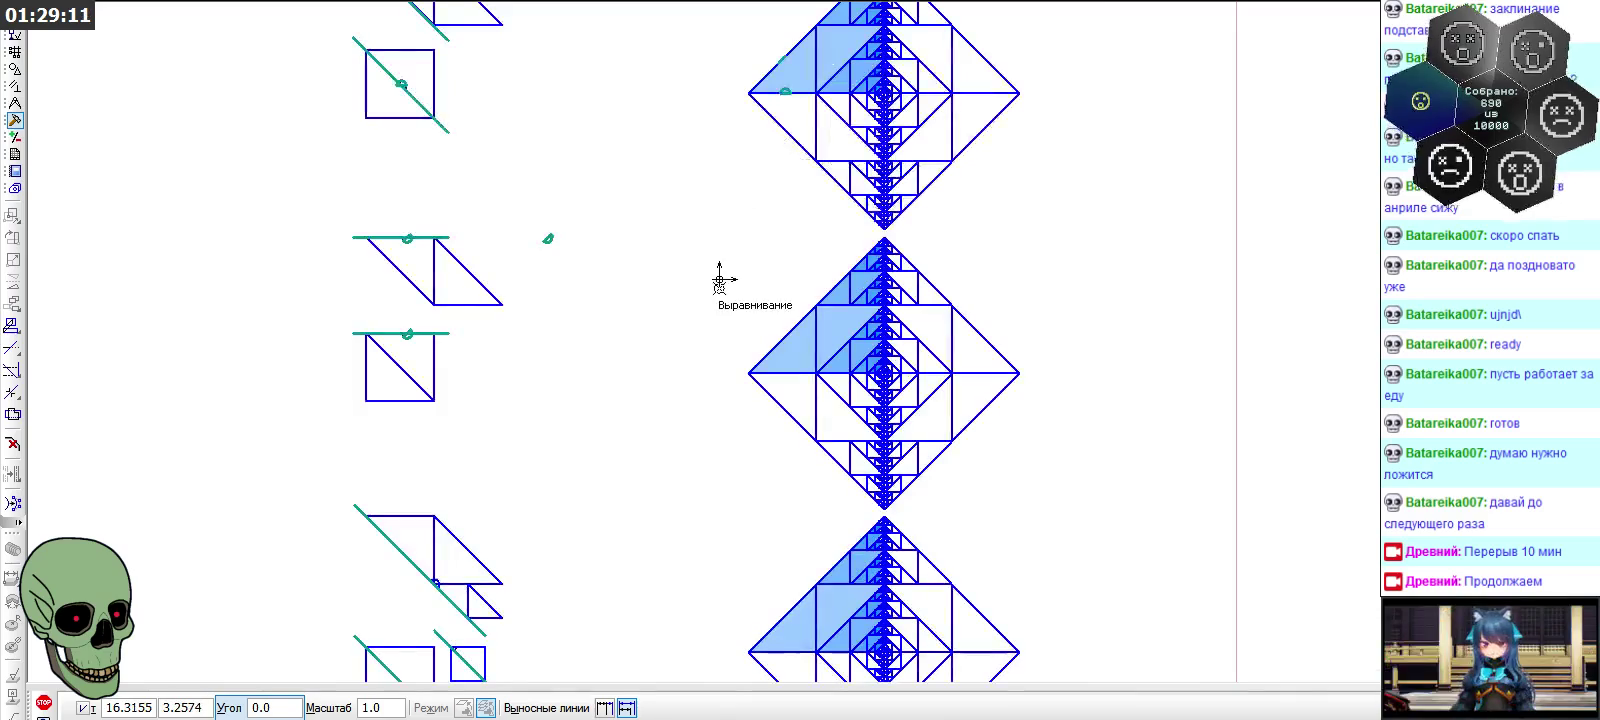
scroll(746, 365, up, 3)
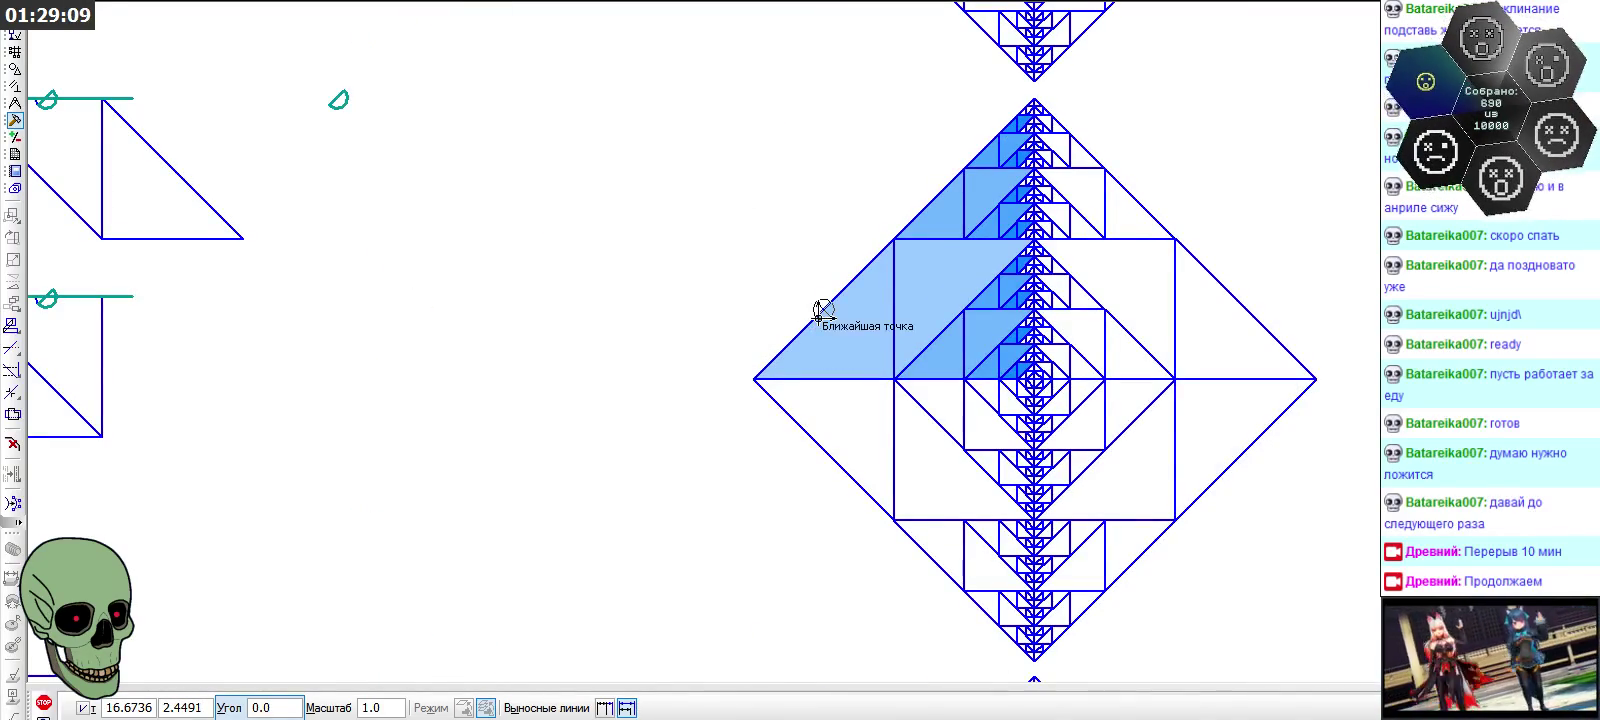
scroll(770, 235, down, 2)
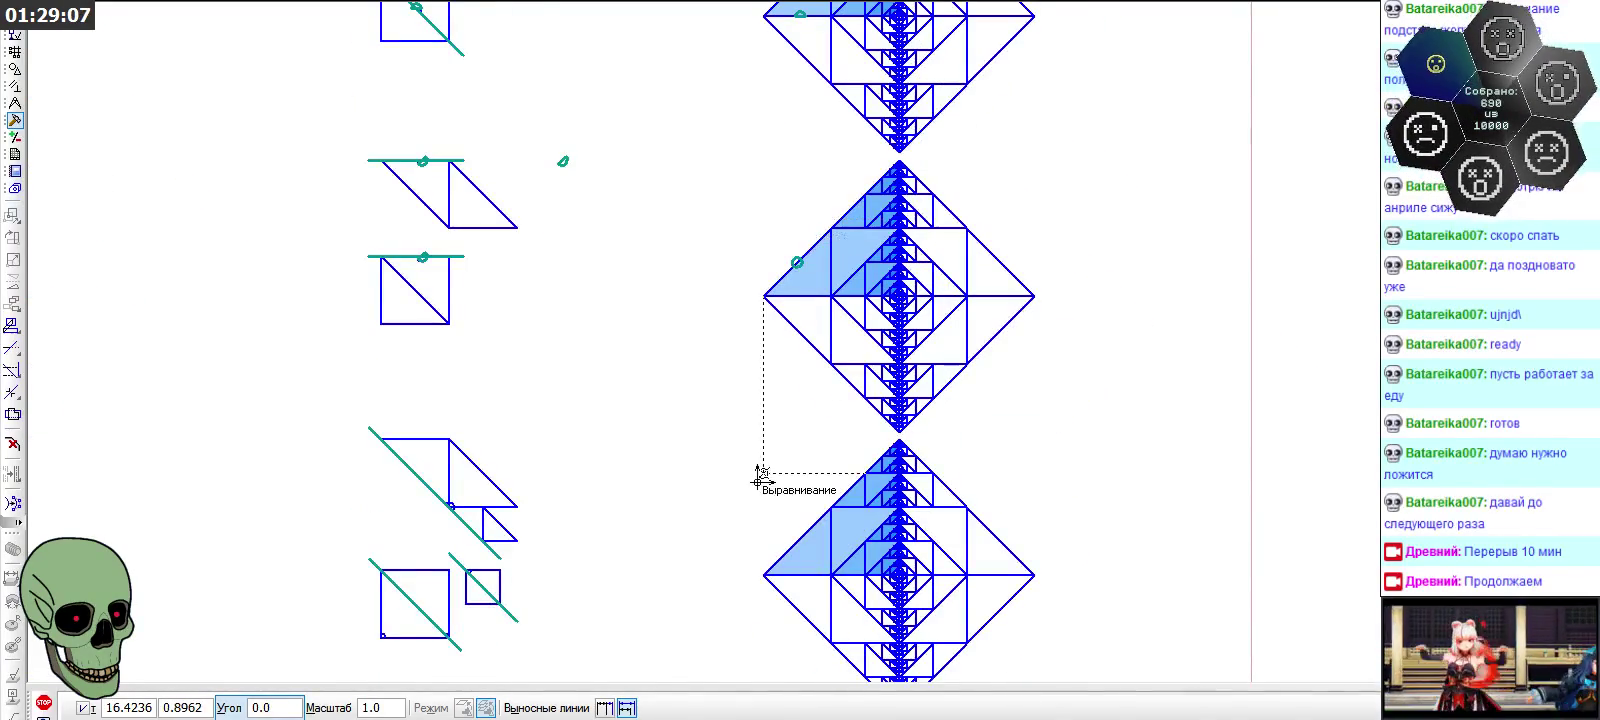
scroll(757, 368, down, 1)
scroll(756, 520, up, 3)
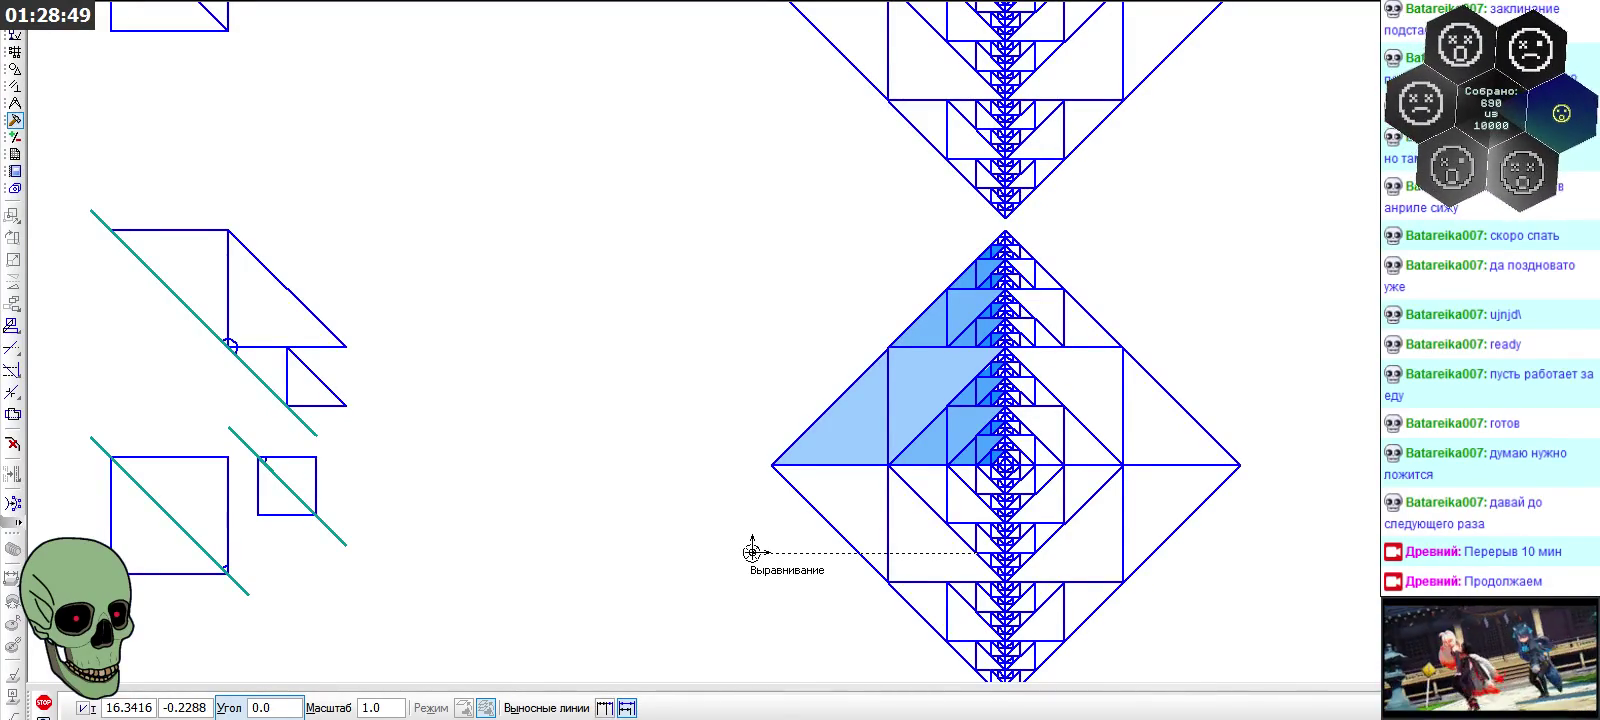
scroll(904, 259, down, 3)
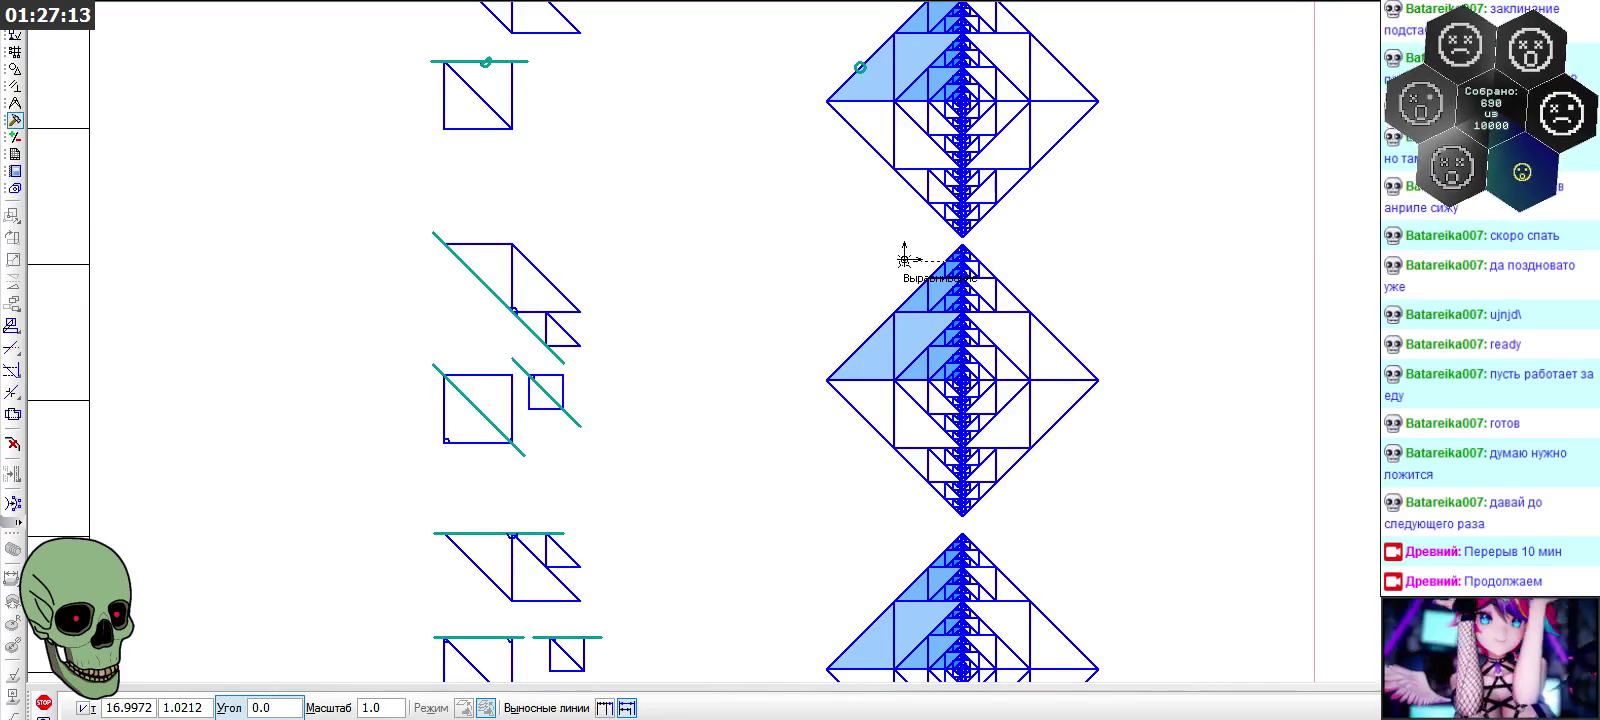
scroll(831, 474, down, 1)
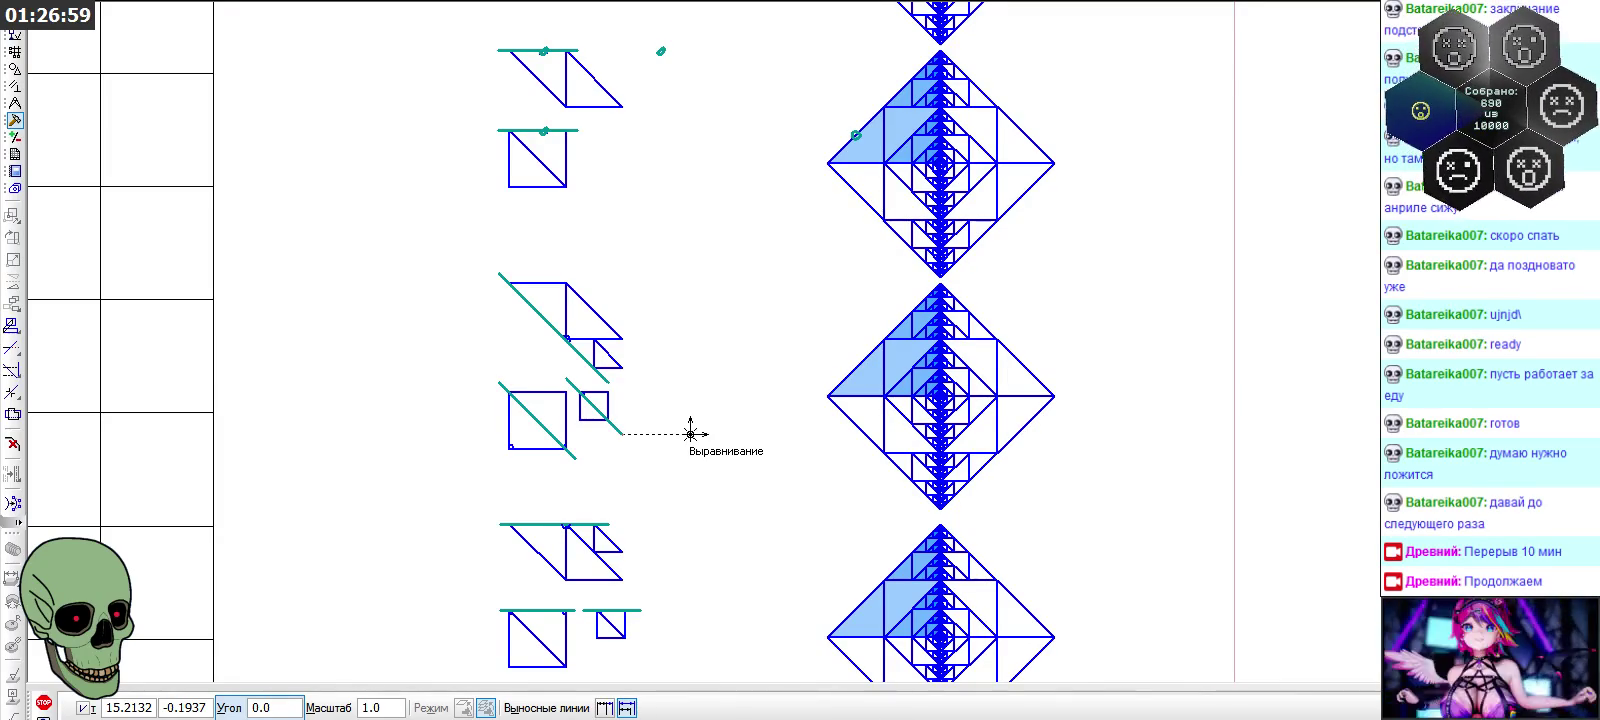
scroll(826, 405, up, 3)
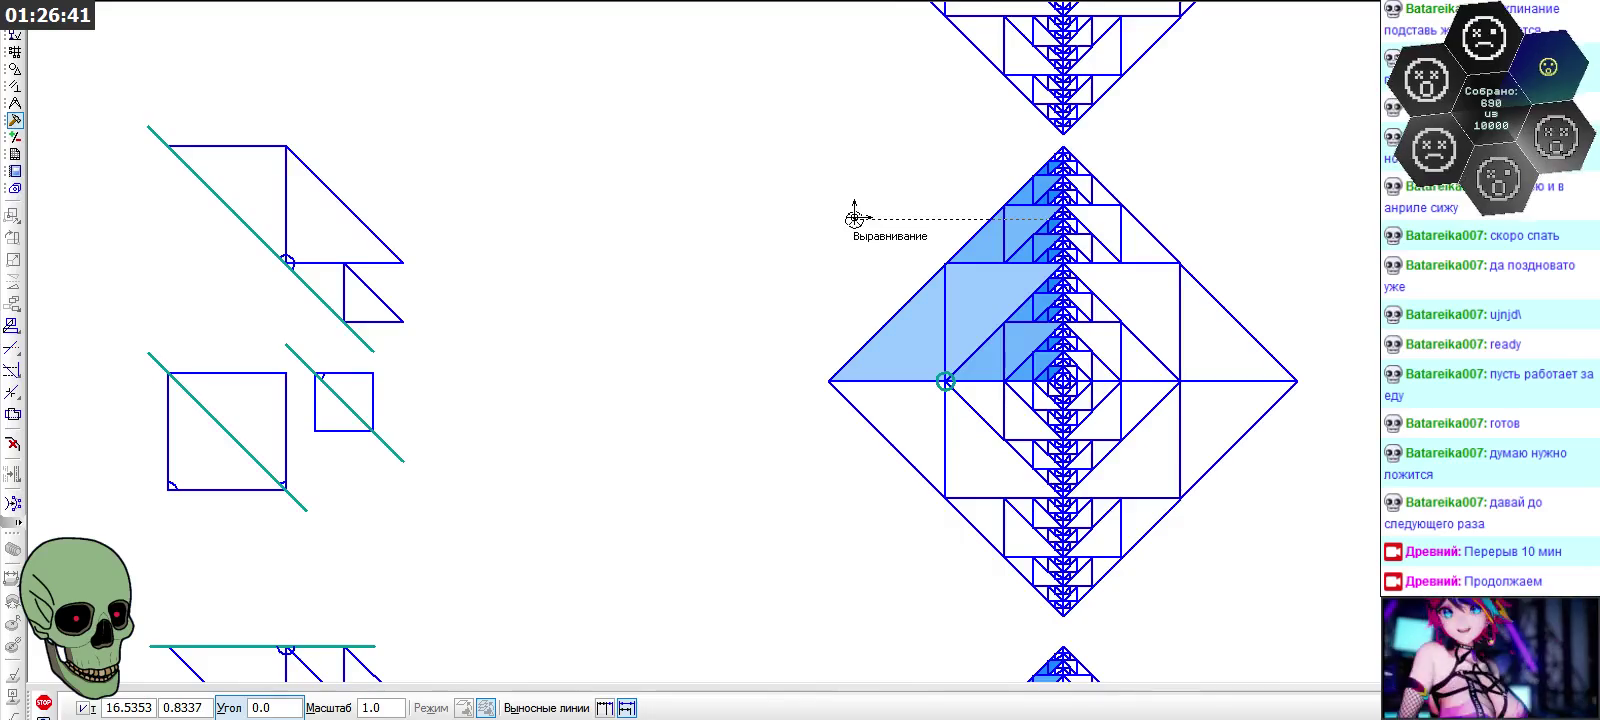
scroll(855, 216, down, 3)
scroll(855, 216, down, 1)
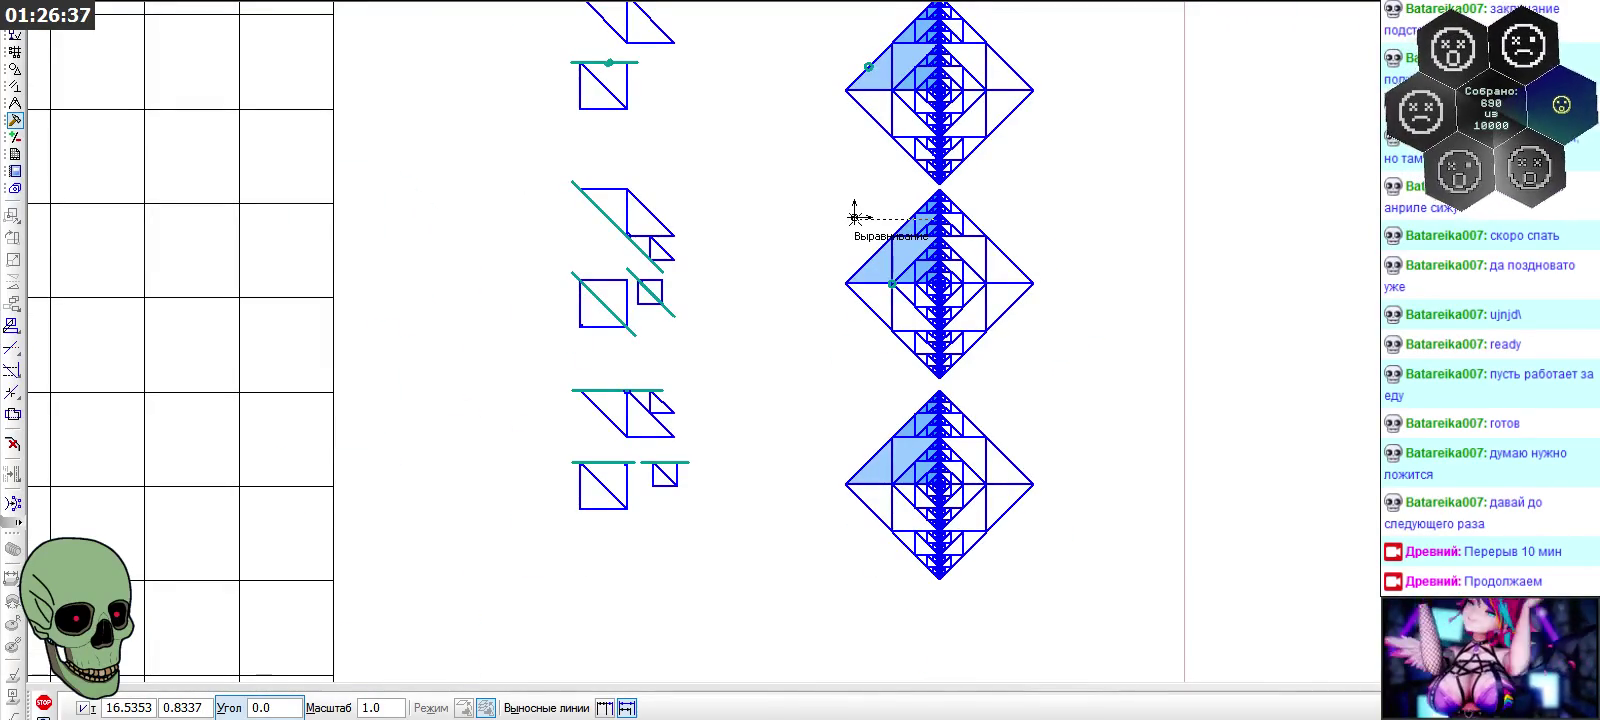
scroll(855, 216, down, 1)
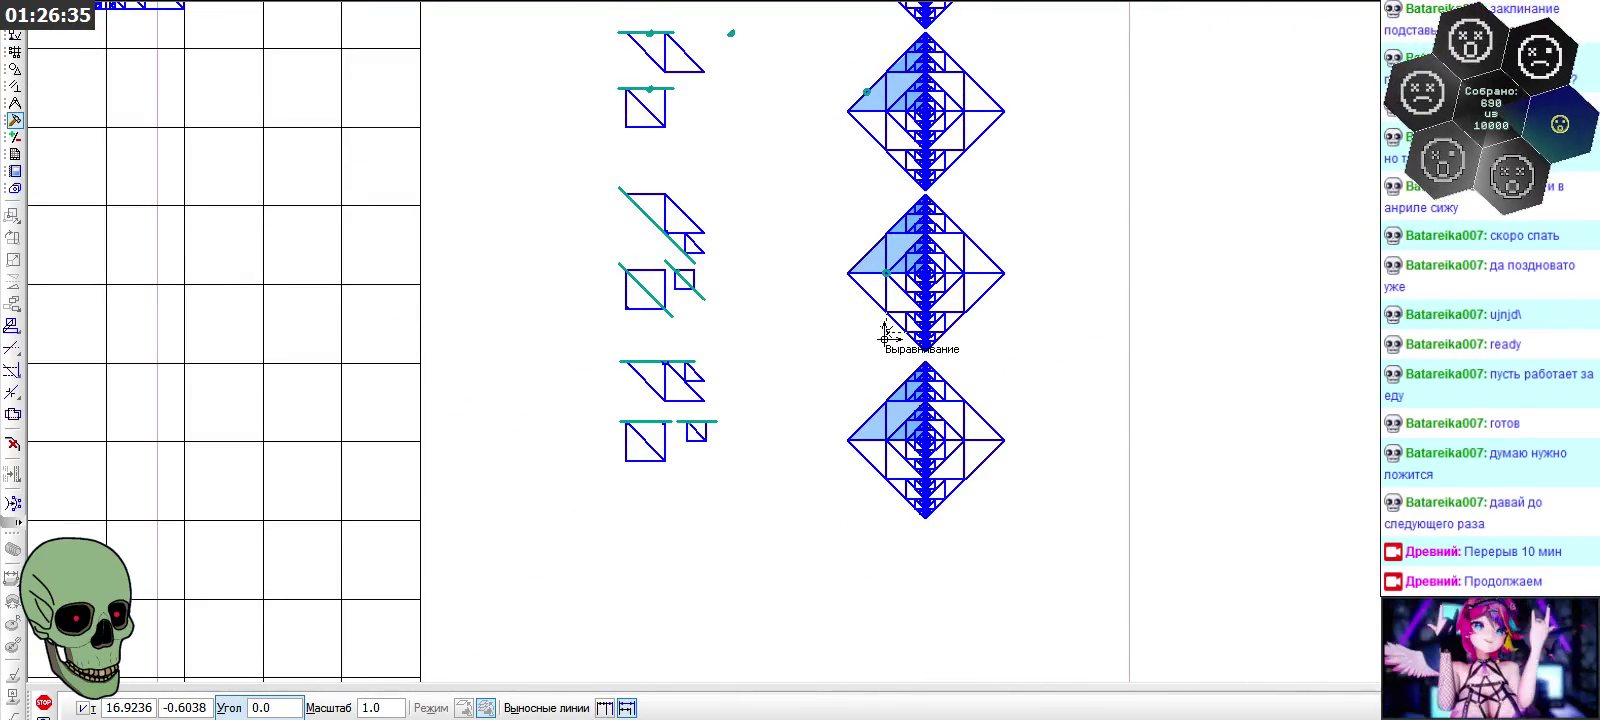
scroll(939, 445, up, 1)
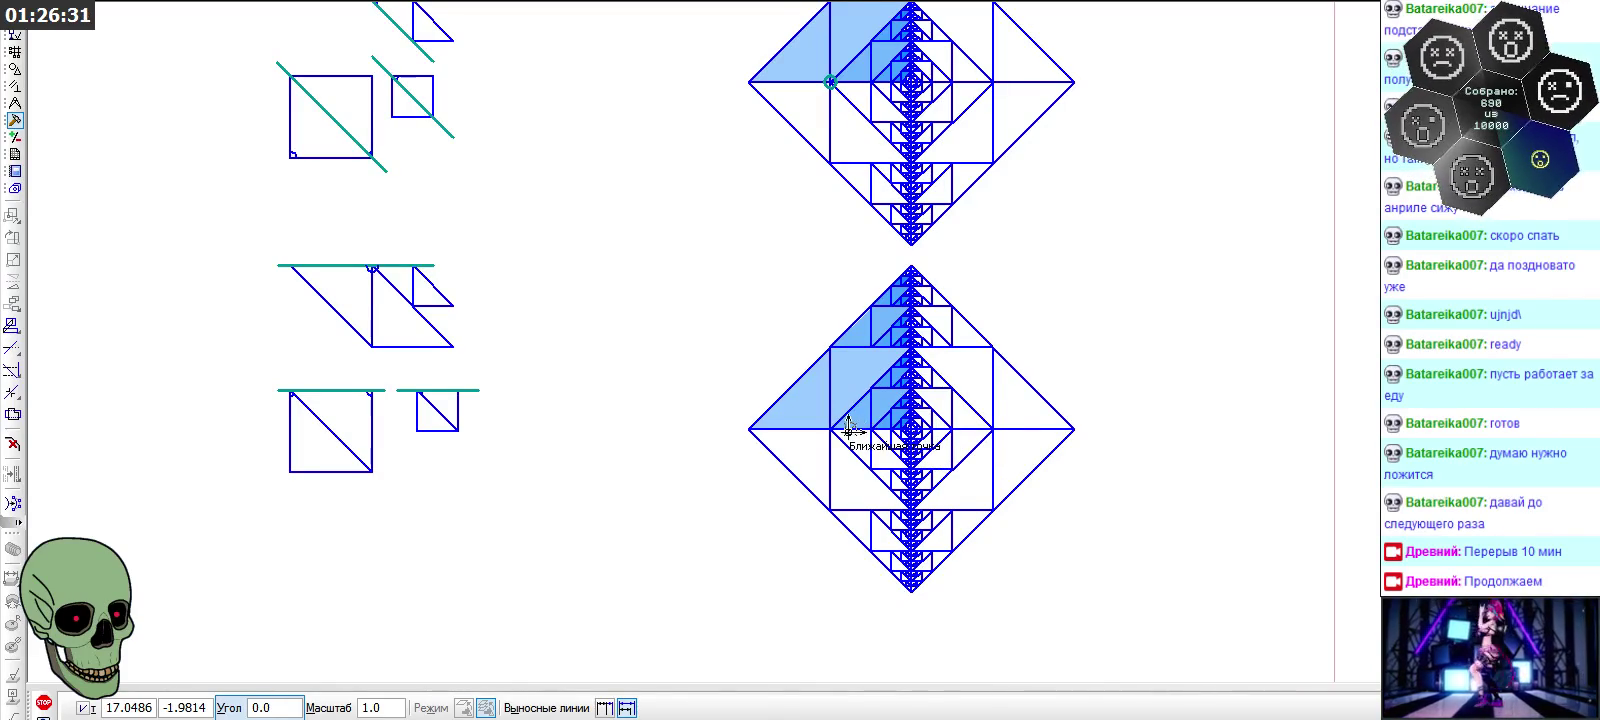
Drop the symbol copy on the diamond's upper-left edge and choose Trim Curve
scroll(843, 420, up, 1)
click(819, 296)
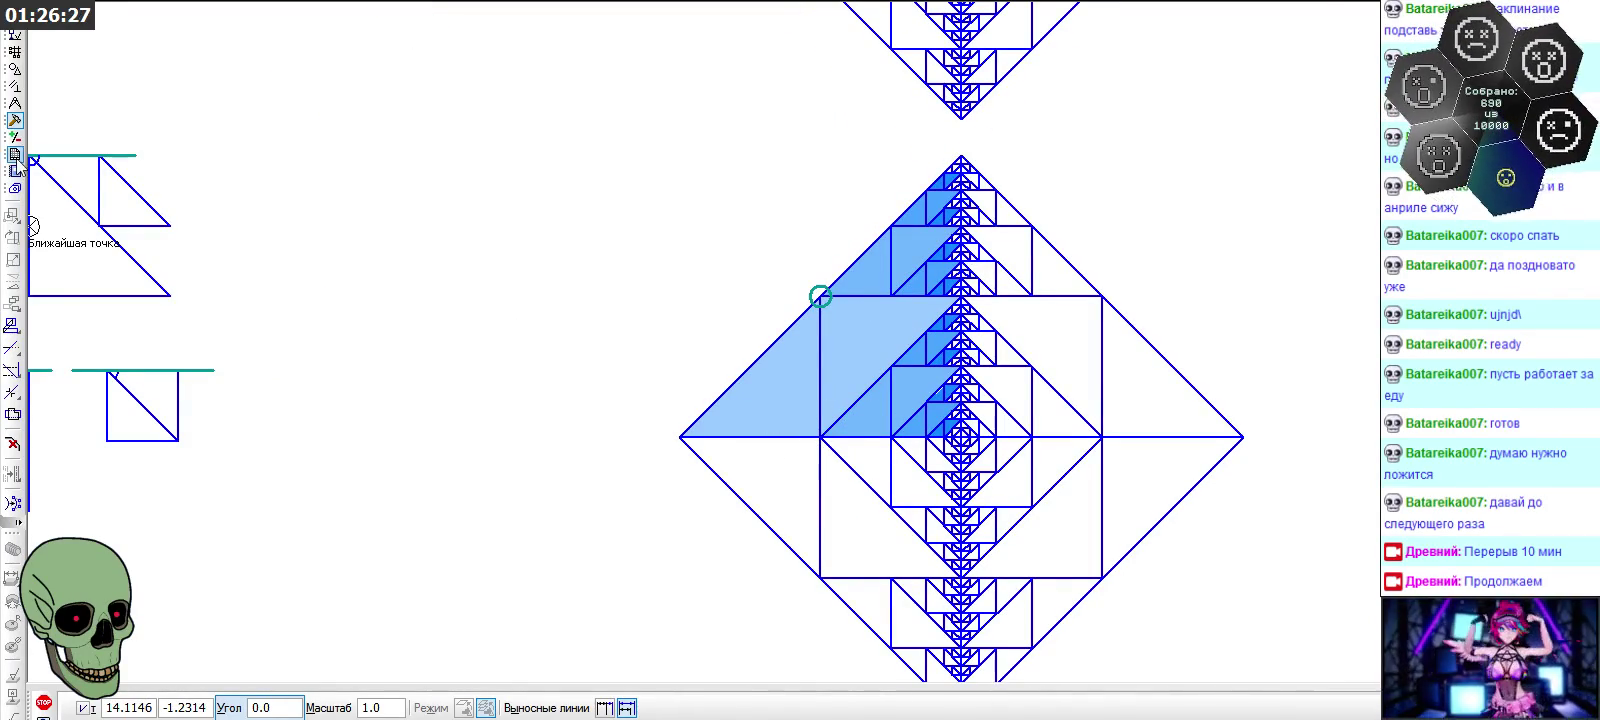
click(13, 347)
Zoom around the diamond to inspect the placed teal arc
scroll(921, 339, up, 1)
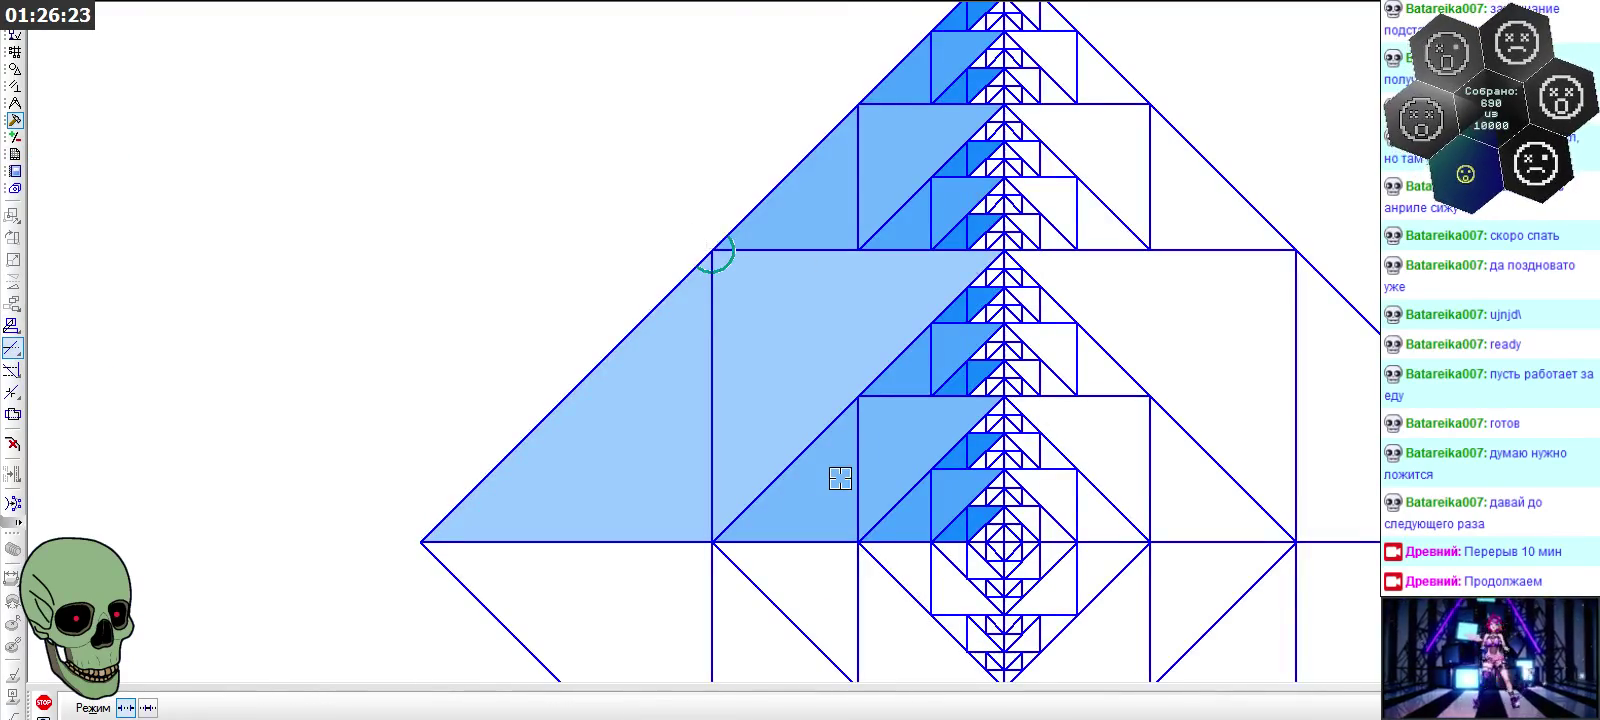
scroll(840, 478, down, 1)
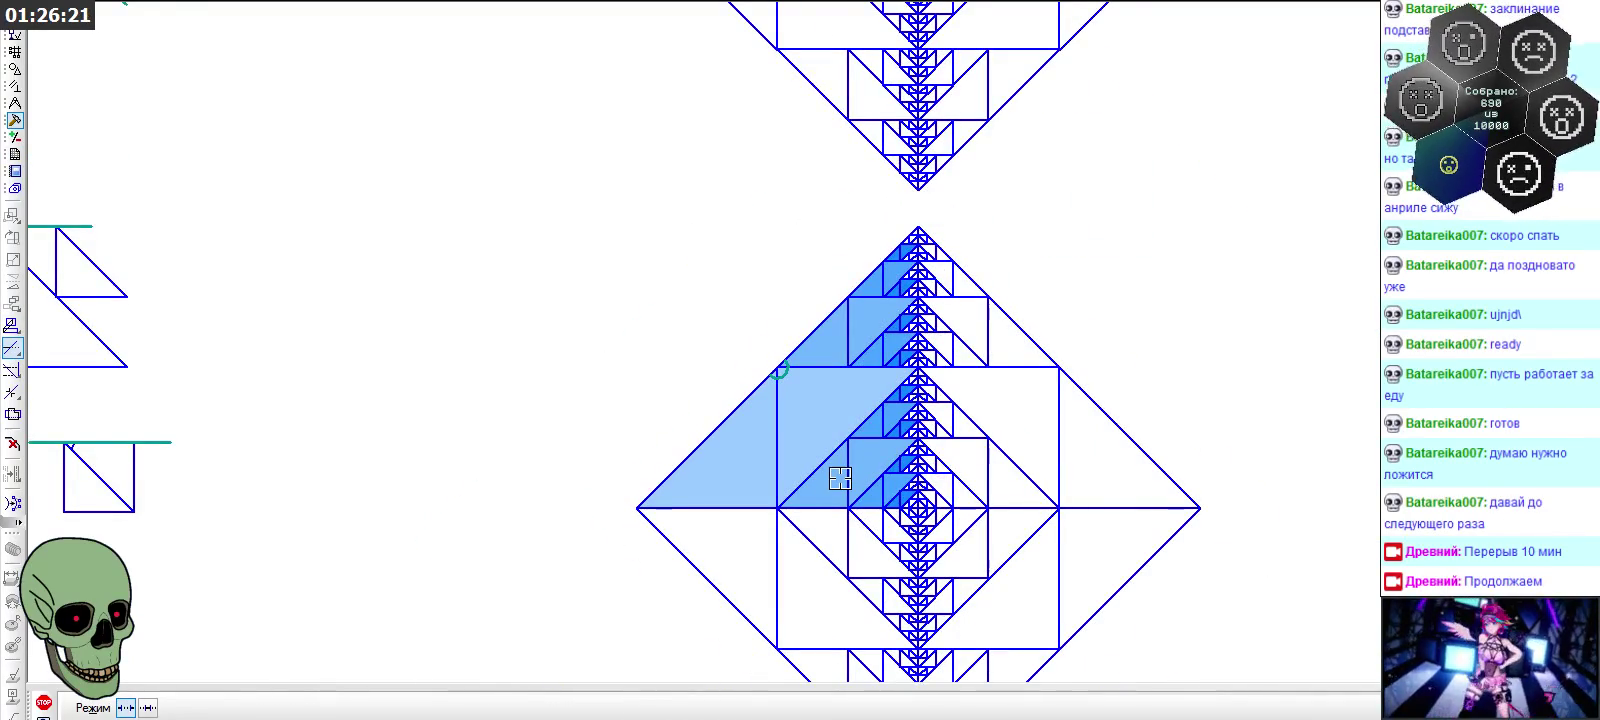
scroll(840, 478, down, 1)
scroll(800, 148, up, 1)
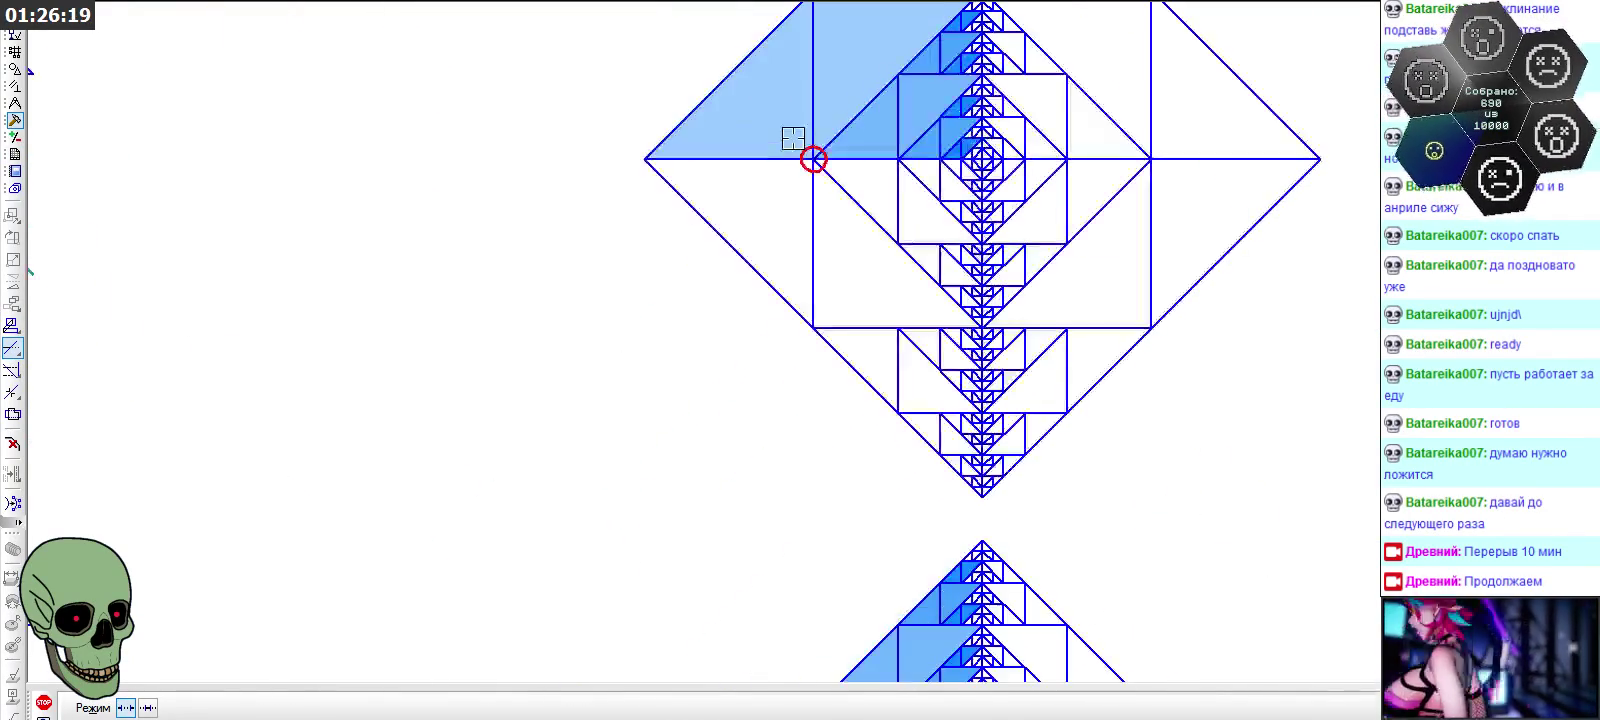
scroll(832, 182, up, 1)
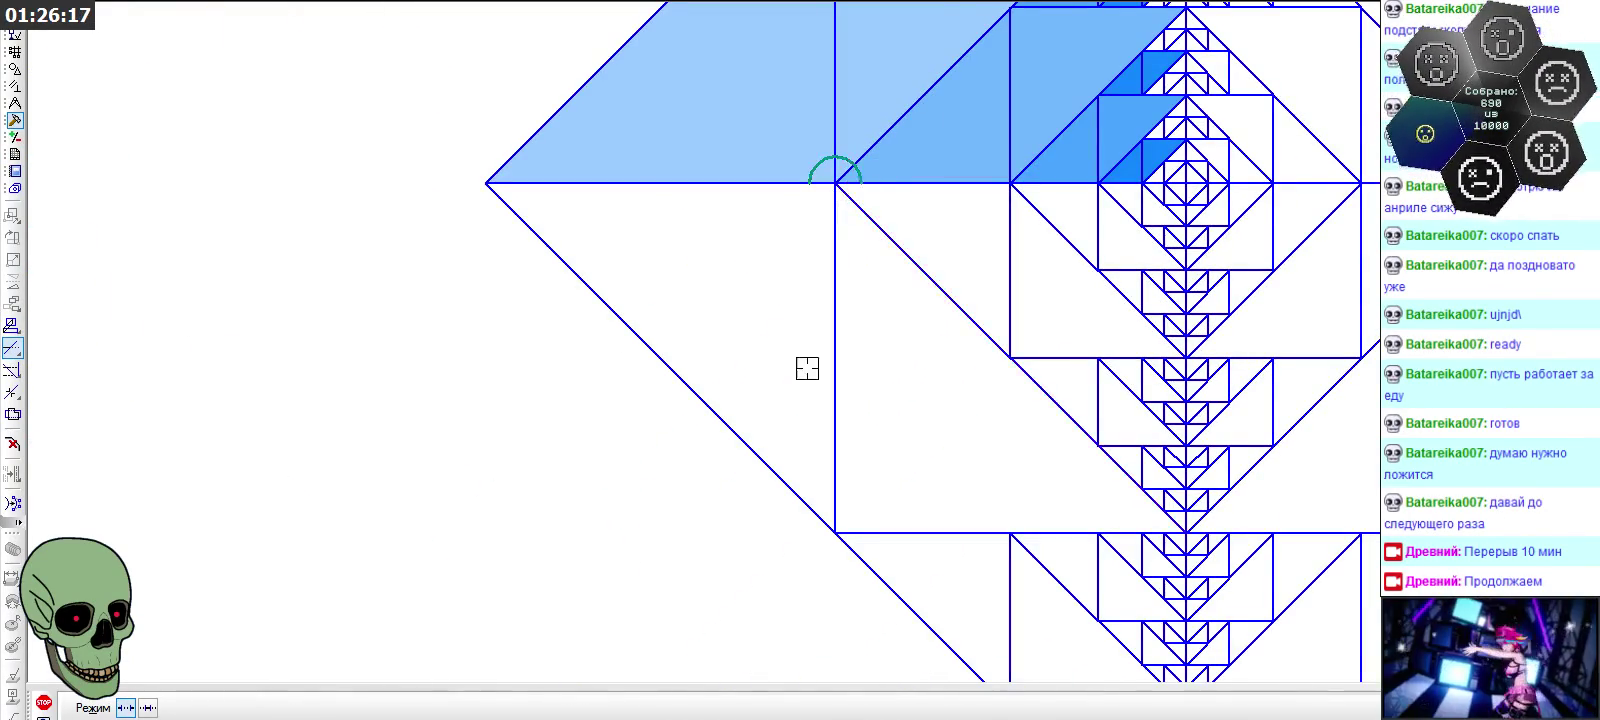
scroll(808, 422, down, 1)
scroll(850, 437, down, 1)
scroll(860, 250, up, 1)
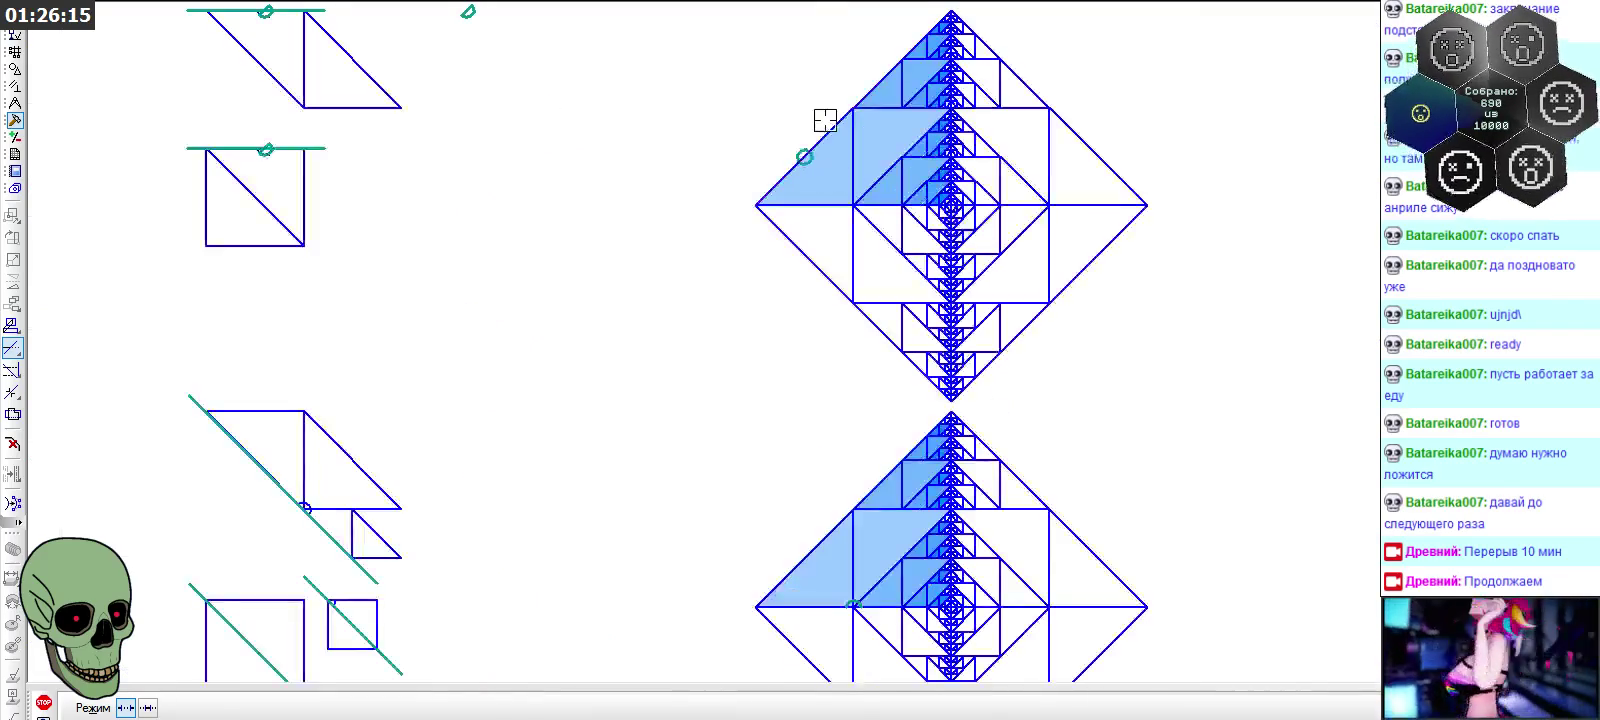
scroll(800, 150, up, 1)
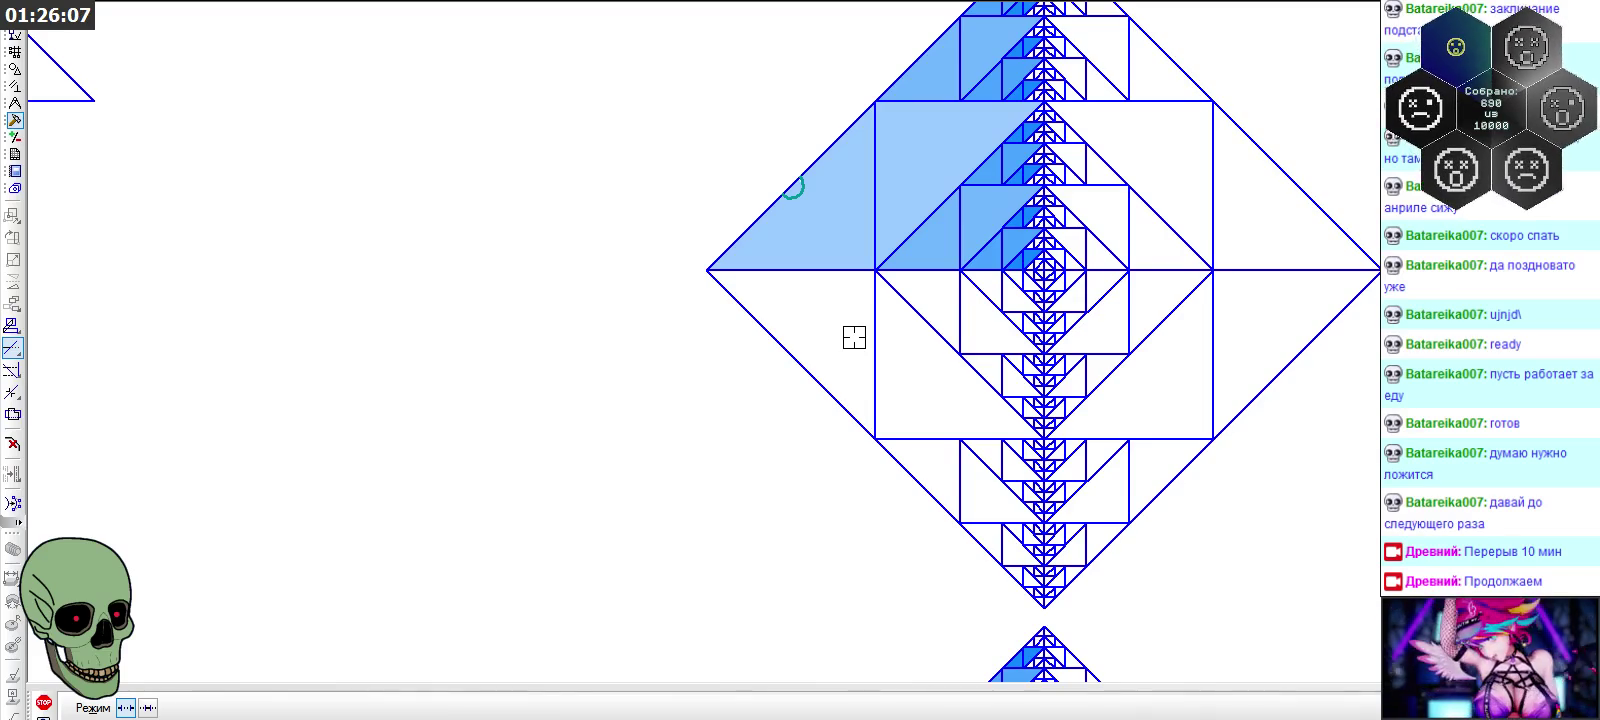
scroll(855, 195, down, 1)
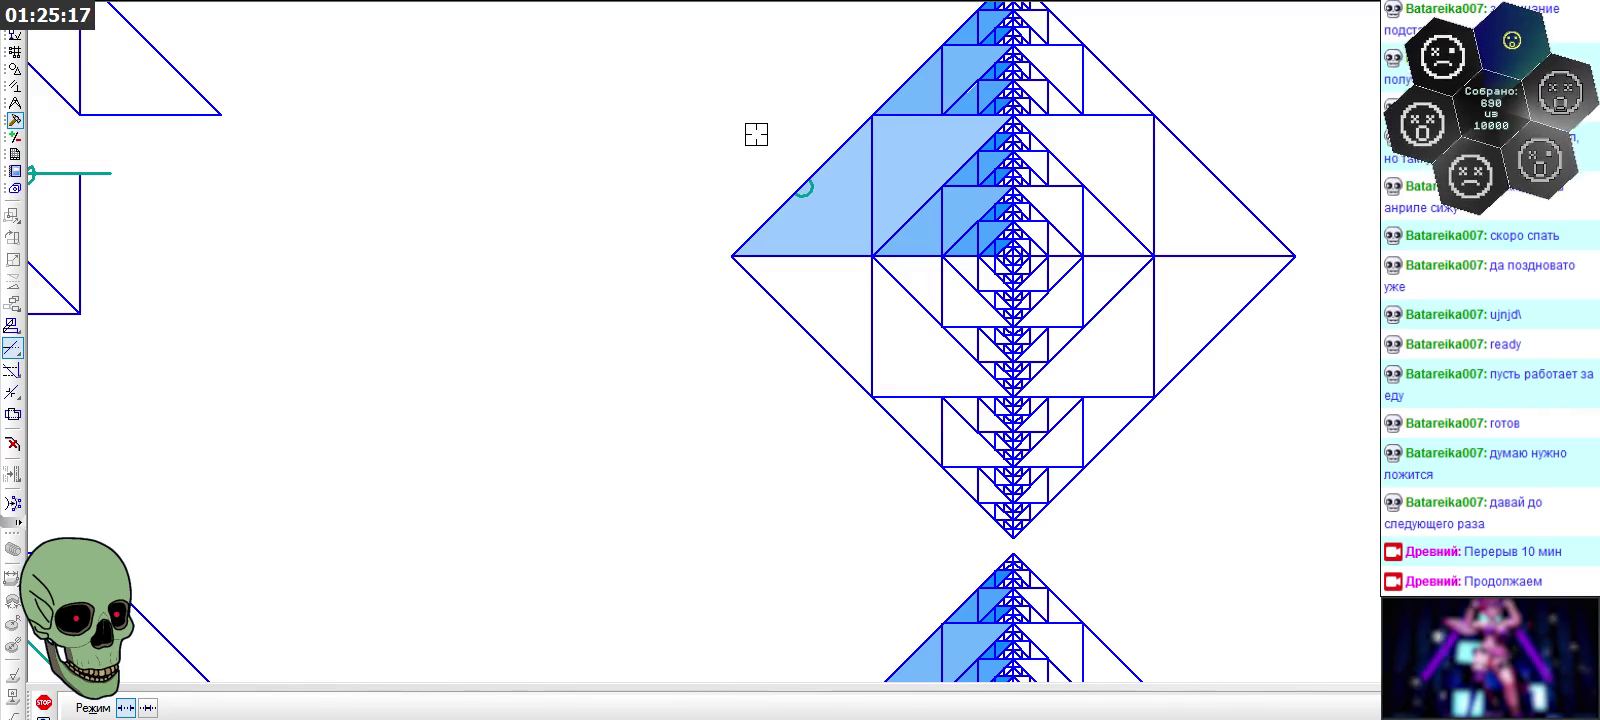
Zoom out over the diamonds and stop the Trim Curve command
scroll(756, 134, down, 4)
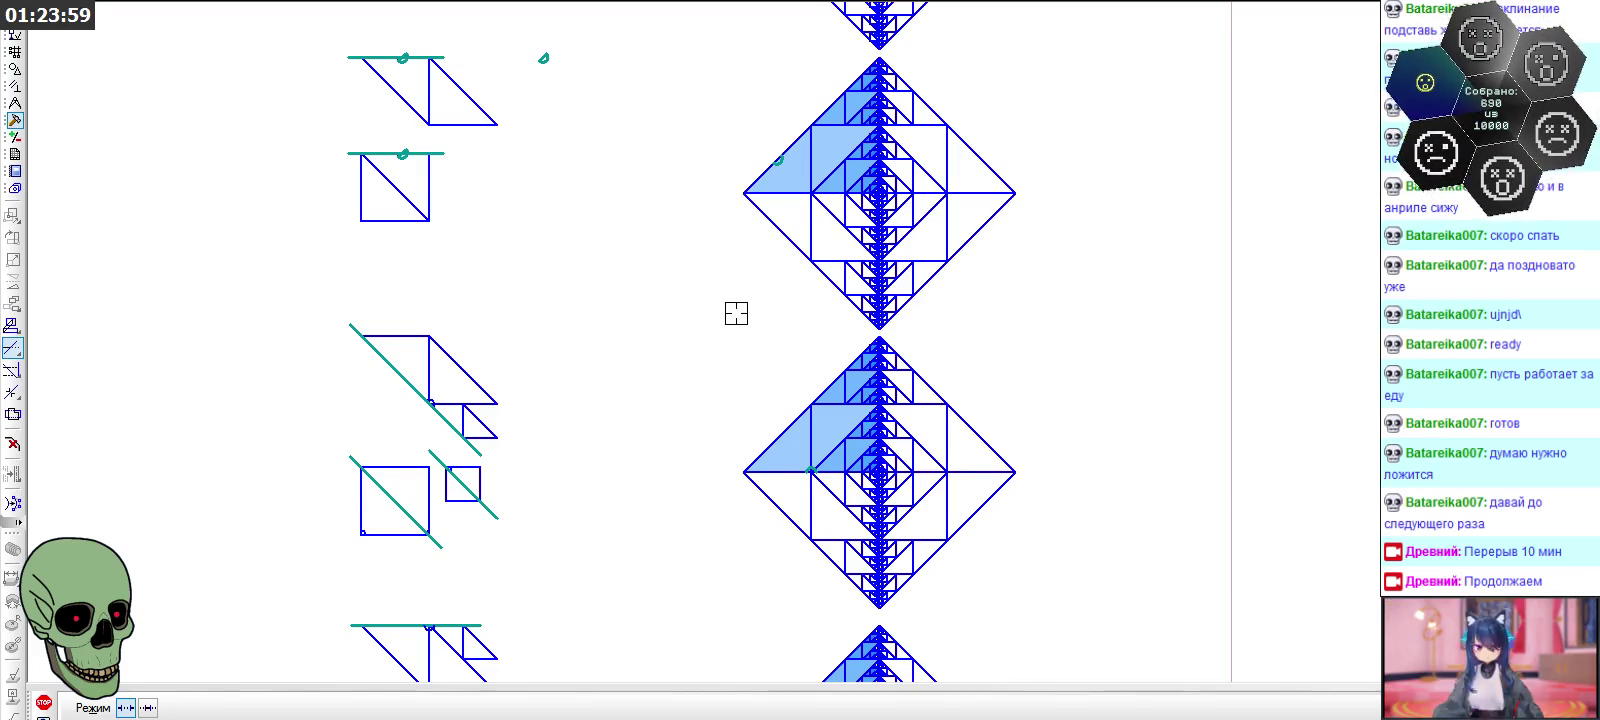
click(50, 700)
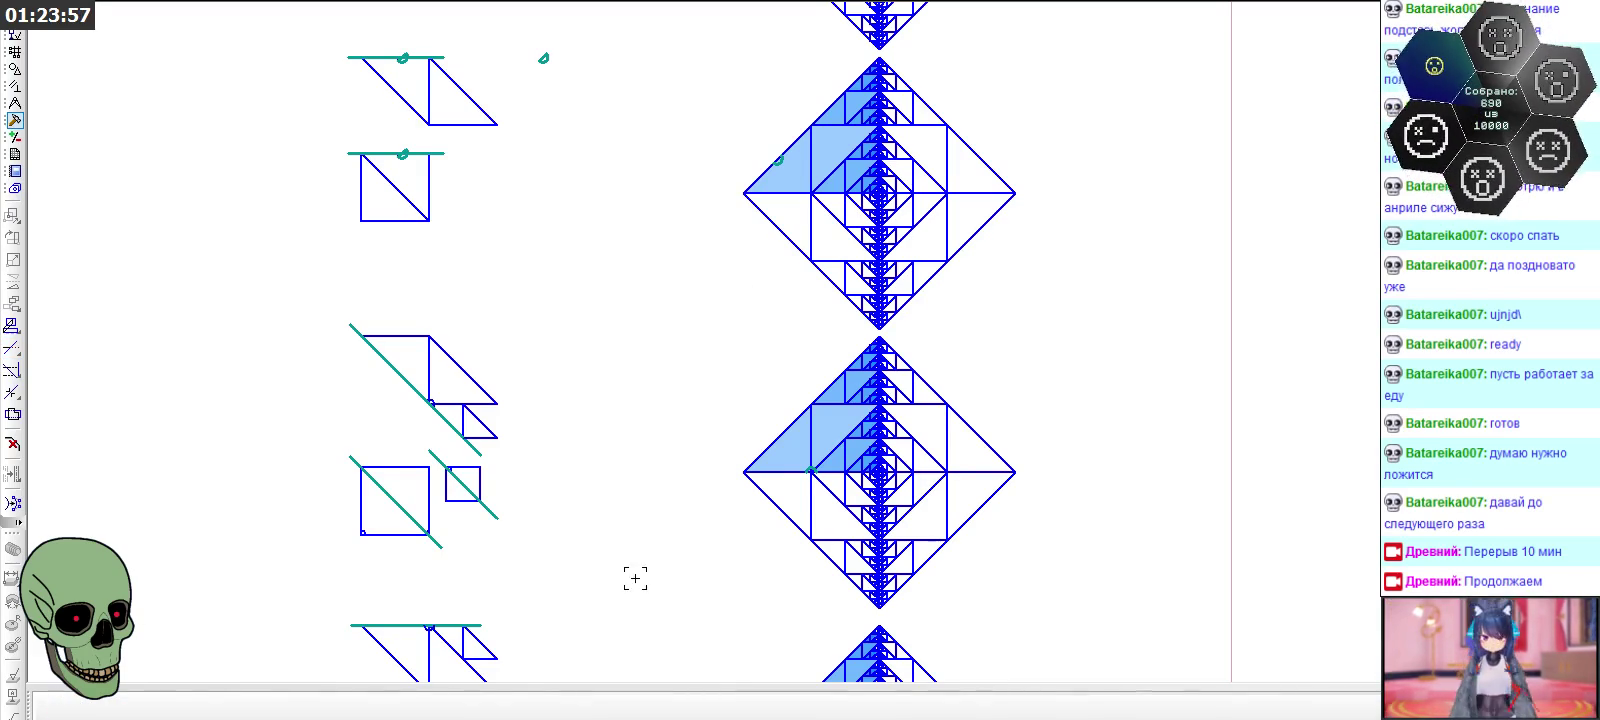
With the Segment tool, draw the semicircle's base from its left end to its right end
scroll(782, 420, down, 3)
scroll(749, 412, up, 4)
scroll(749, 412, up, 1)
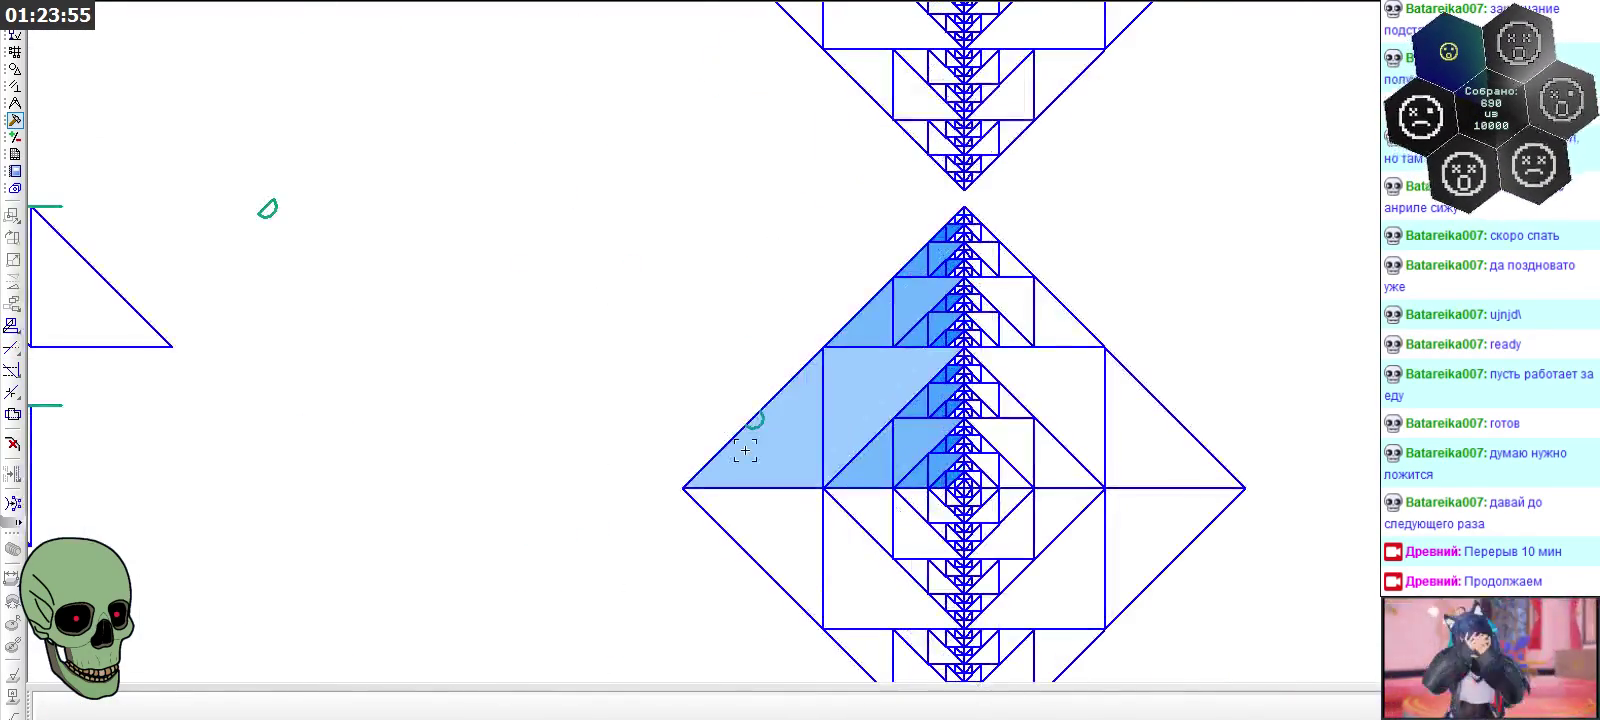
scroll(800, 400, down, 1)
scroll(880, 385, down, 2)
scroll(880, 385, down, 3)
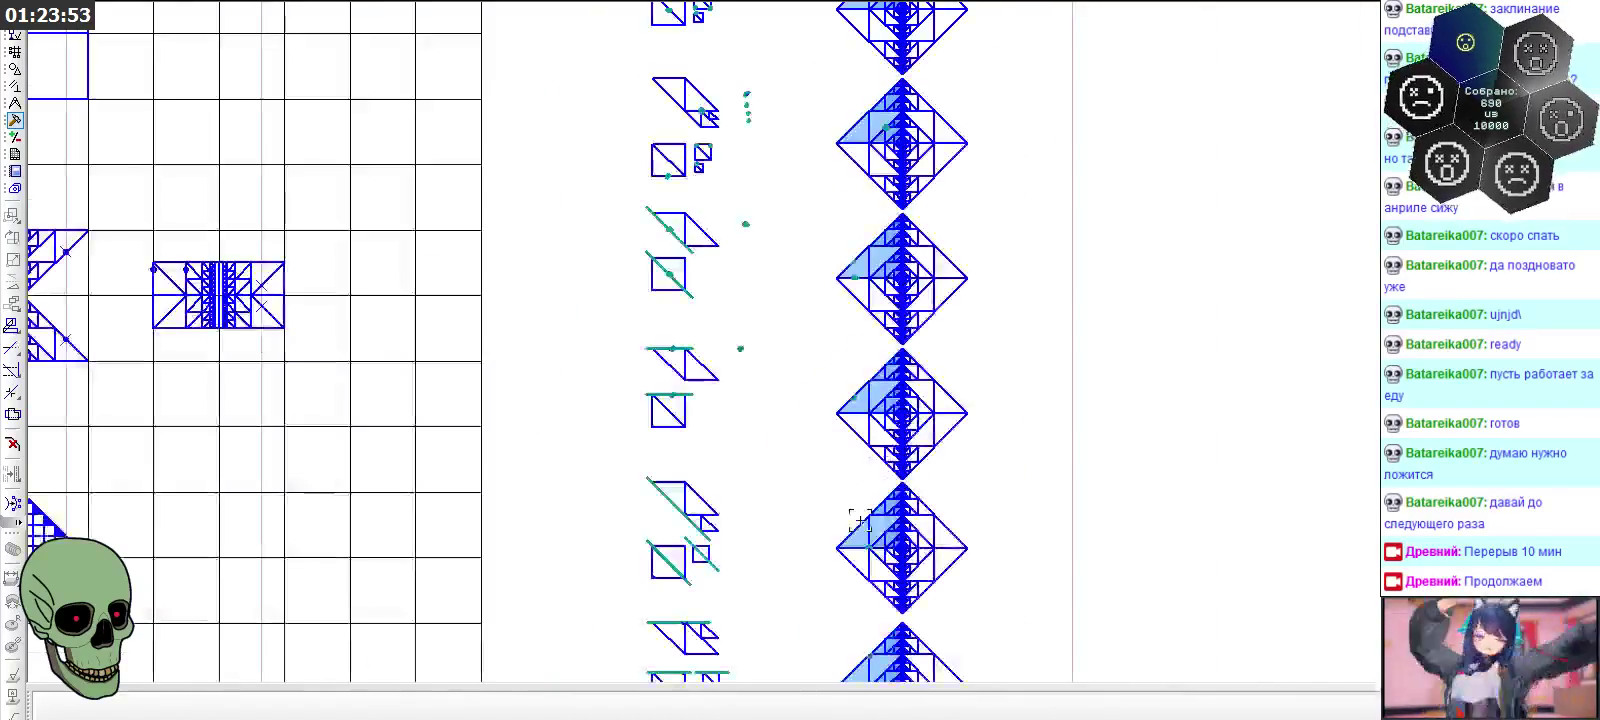
scroll(860, 560, up, 4)
scroll(890, 505, up, 2)
scroll(890, 505, up, 2)
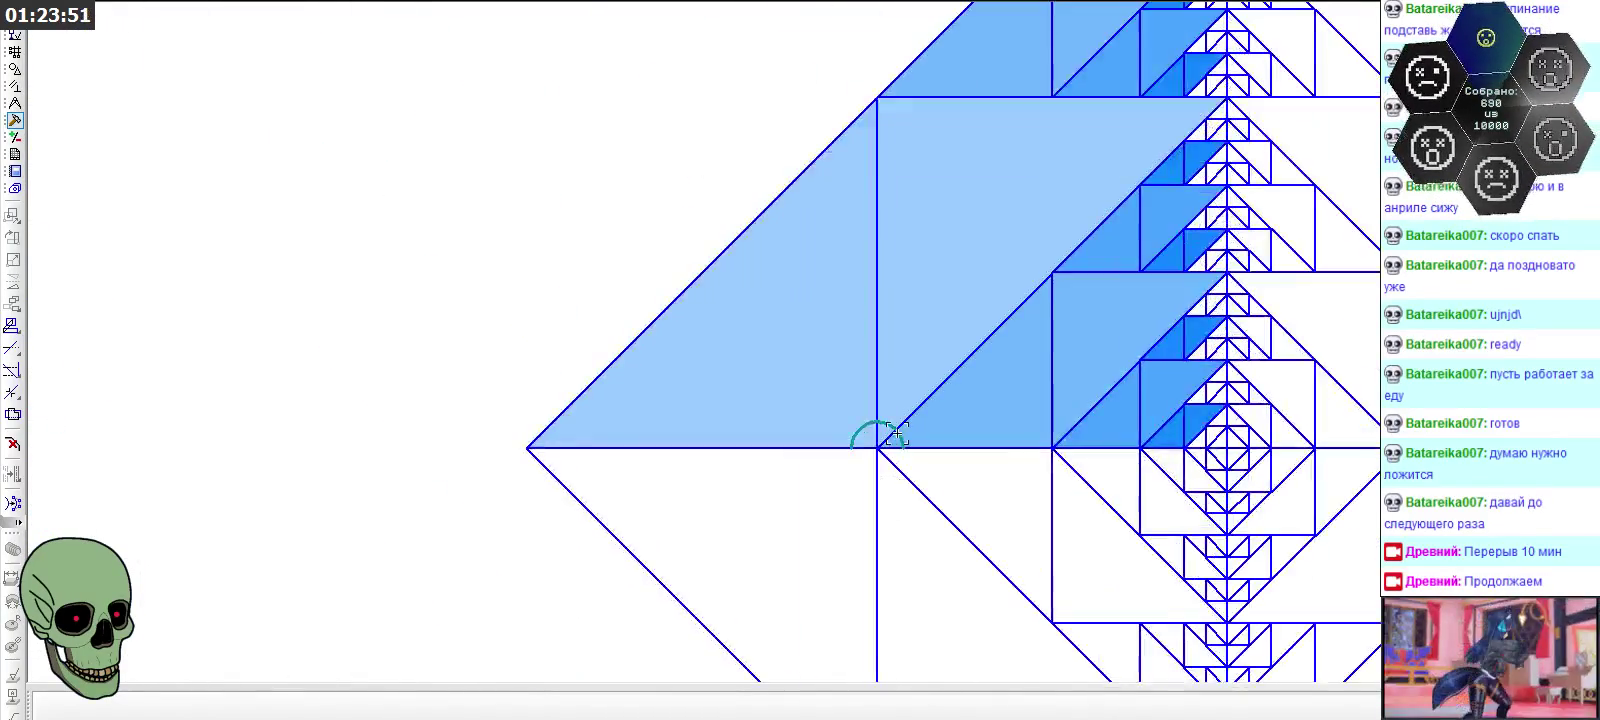
scroll(860, 500, up, 3)
click(15, 69)
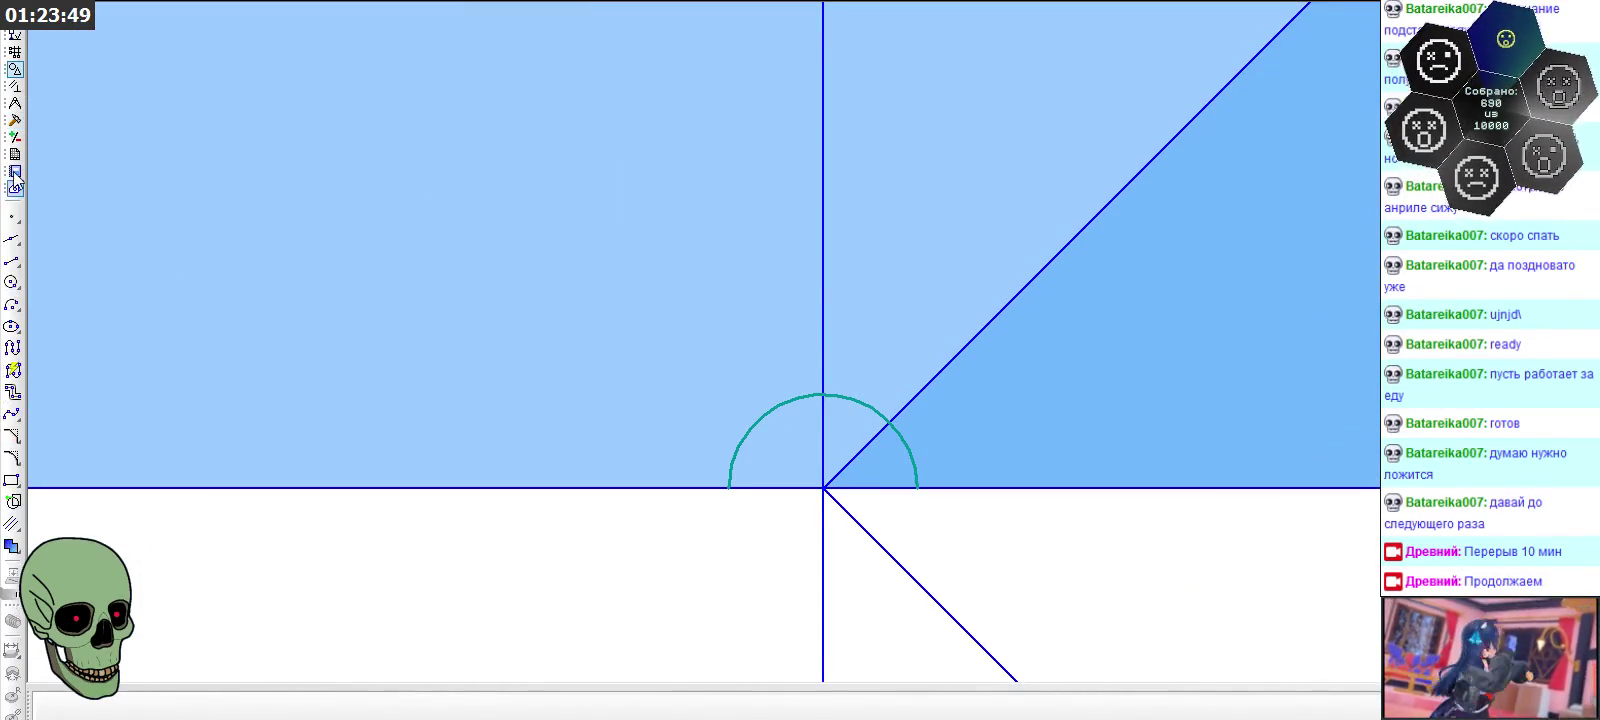
click(12, 260)
scroll(760, 614, up, 1)
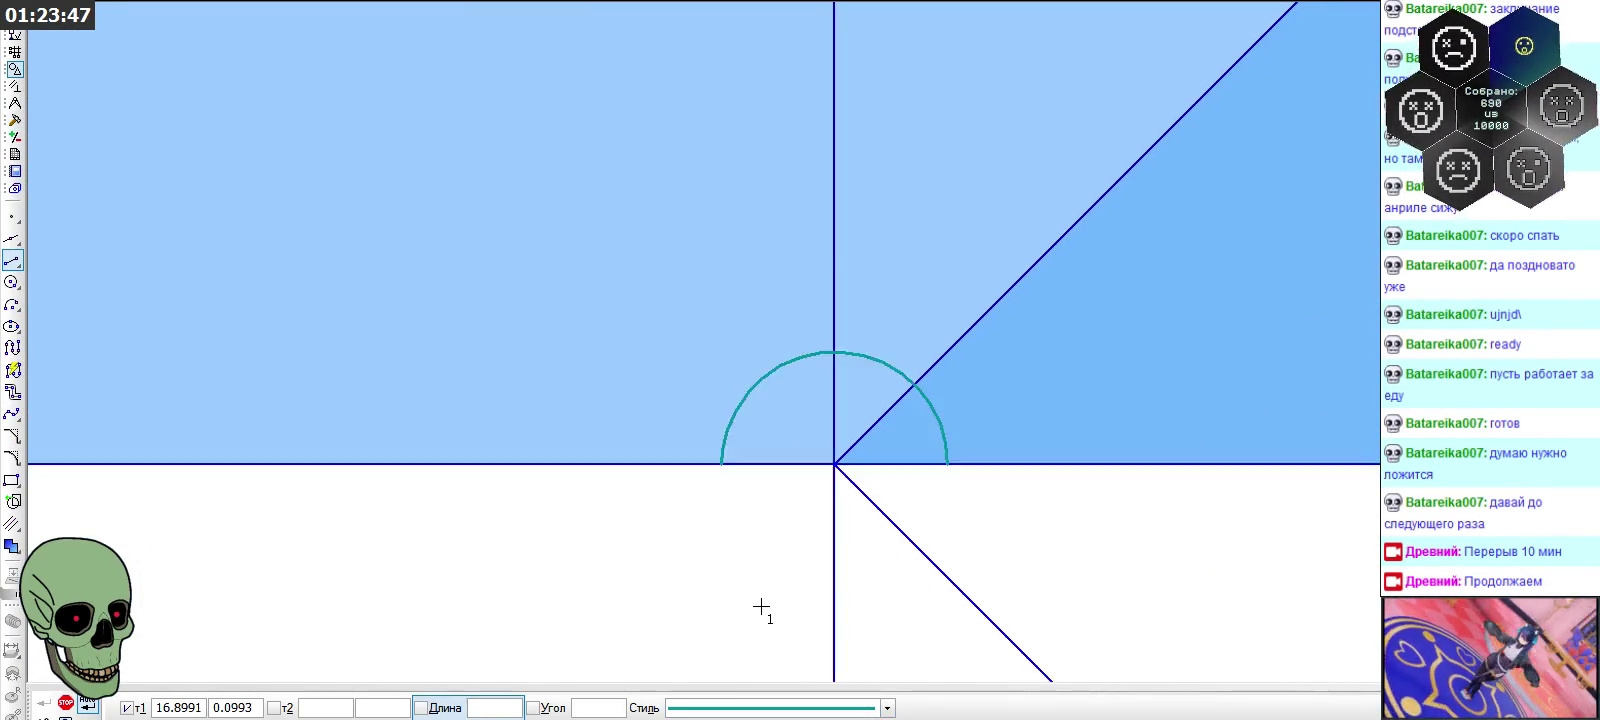
scroll(729, 436, up, 1)
click(703, 403)
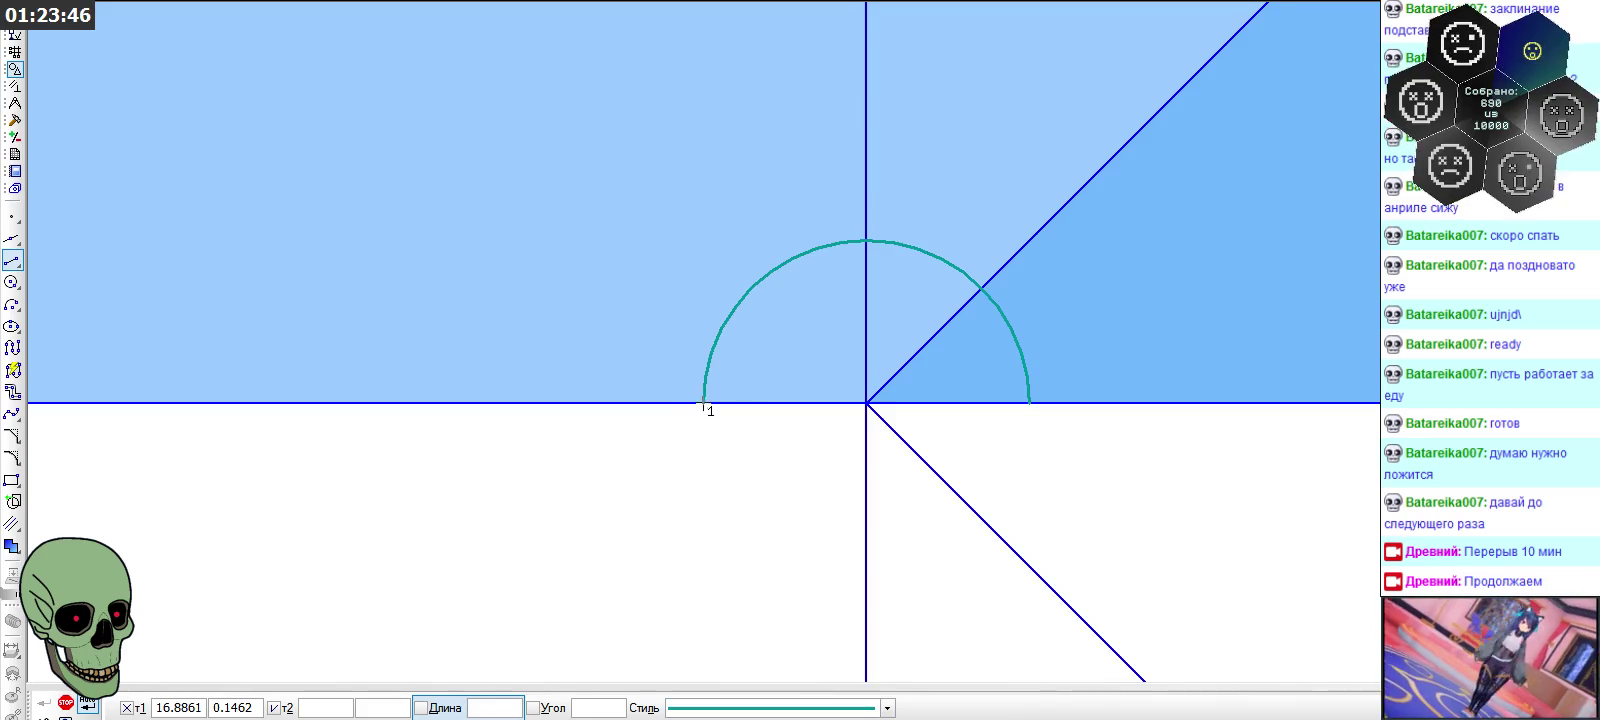
click(1029, 403)
Draw a vertical segment from the arc's top down to its centre
click(866, 240)
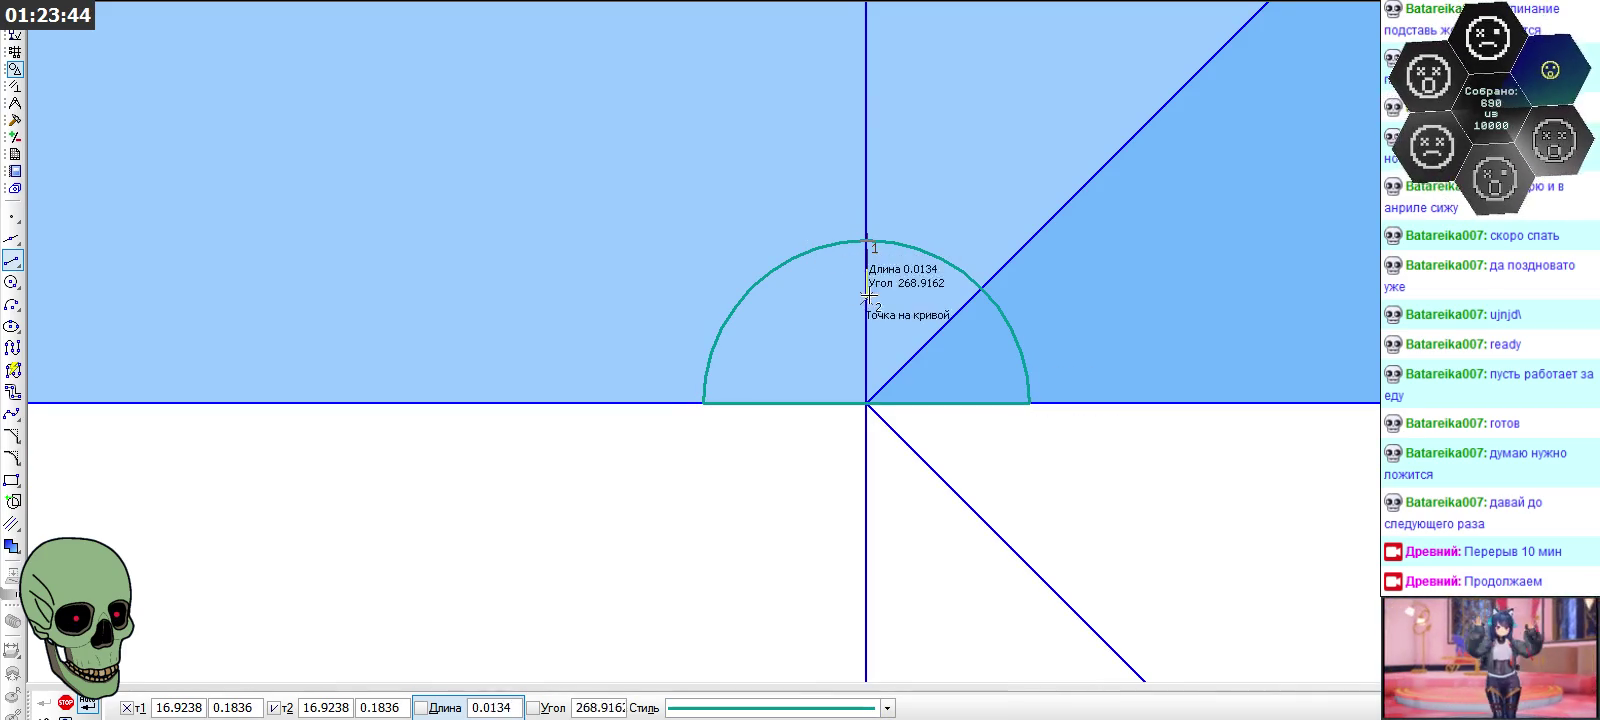
click(866, 403)
click(866, 403)
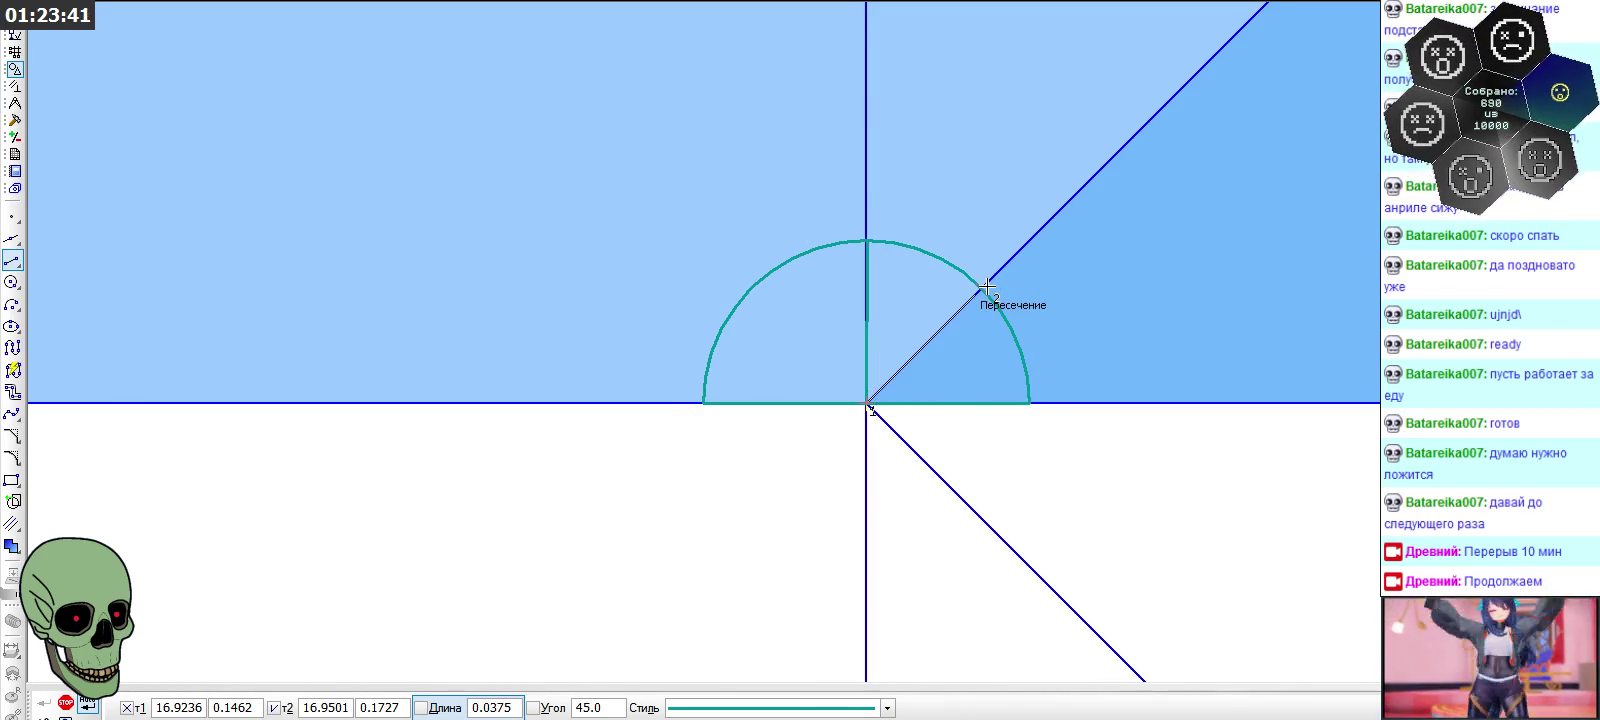
key(Escape)
Trace the diagonal edge from the corner to the arc's end, then start a new segment at the corner
scroll(880, 210, down, 3)
scroll(864, 187, down, 3)
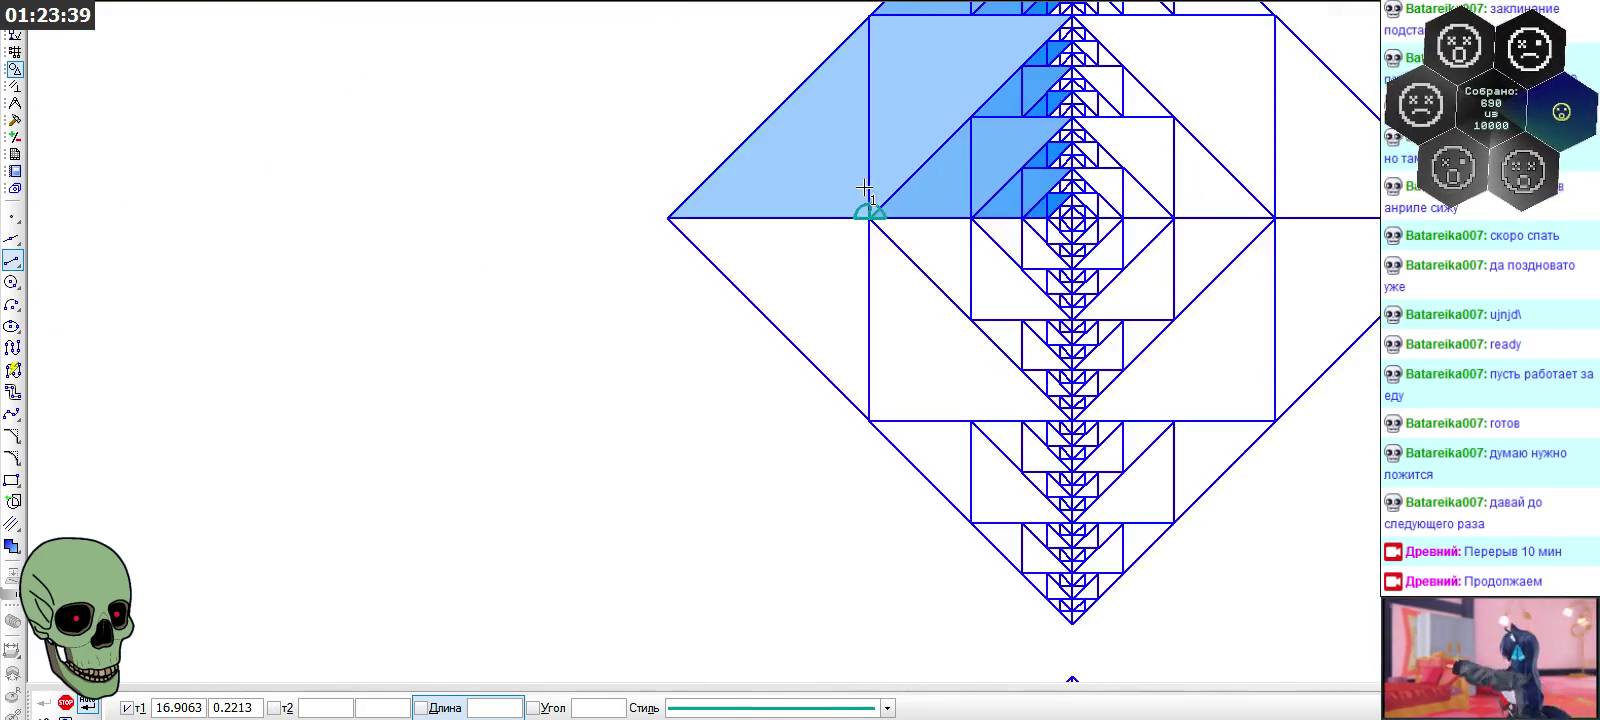
scroll(870, 250, down, 2)
scroll(875, 350, down, 2)
scroll(879, 432, up, 5)
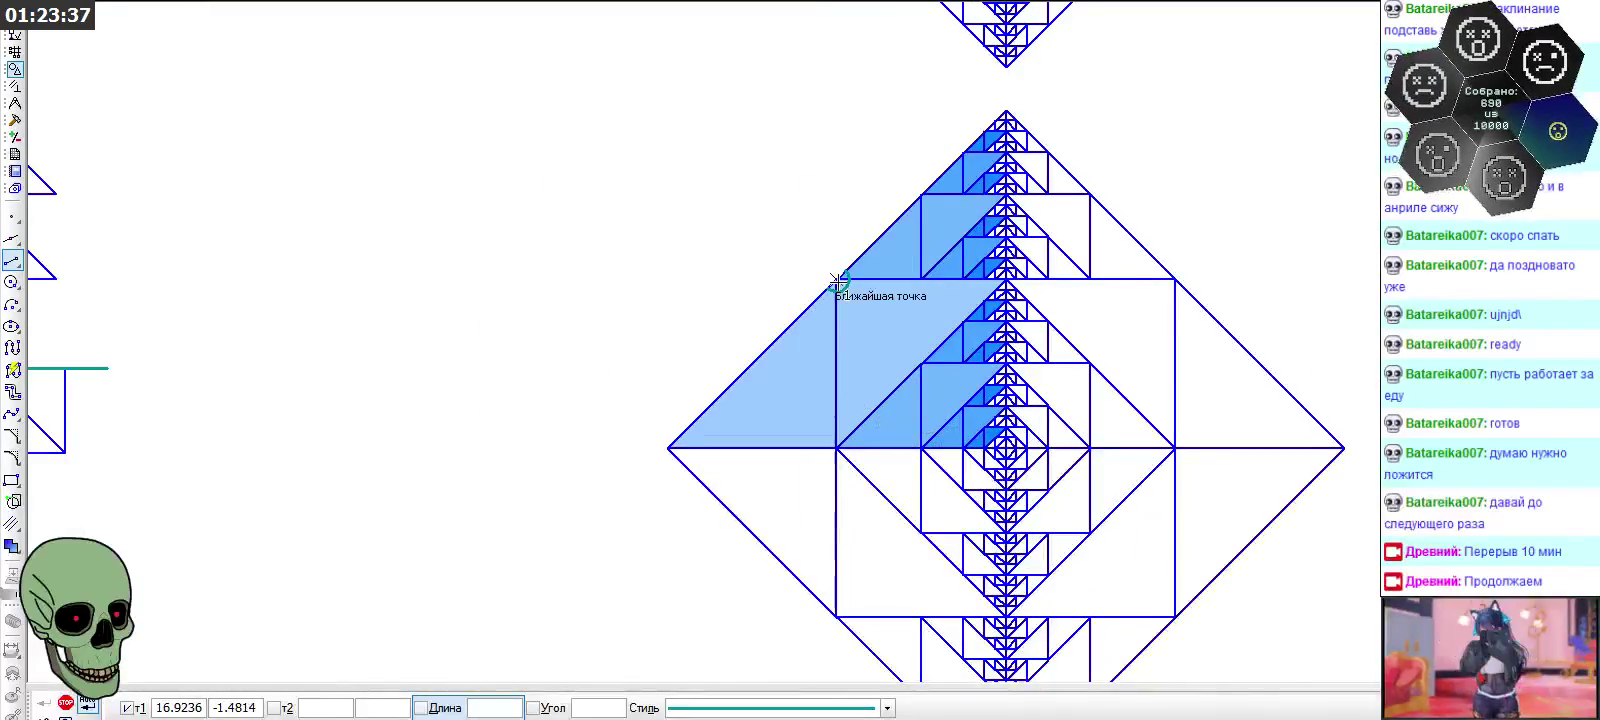
scroll(840, 270, up, 2)
scroll(835, 275, up, 3)
scroll(848, 287, up, 2)
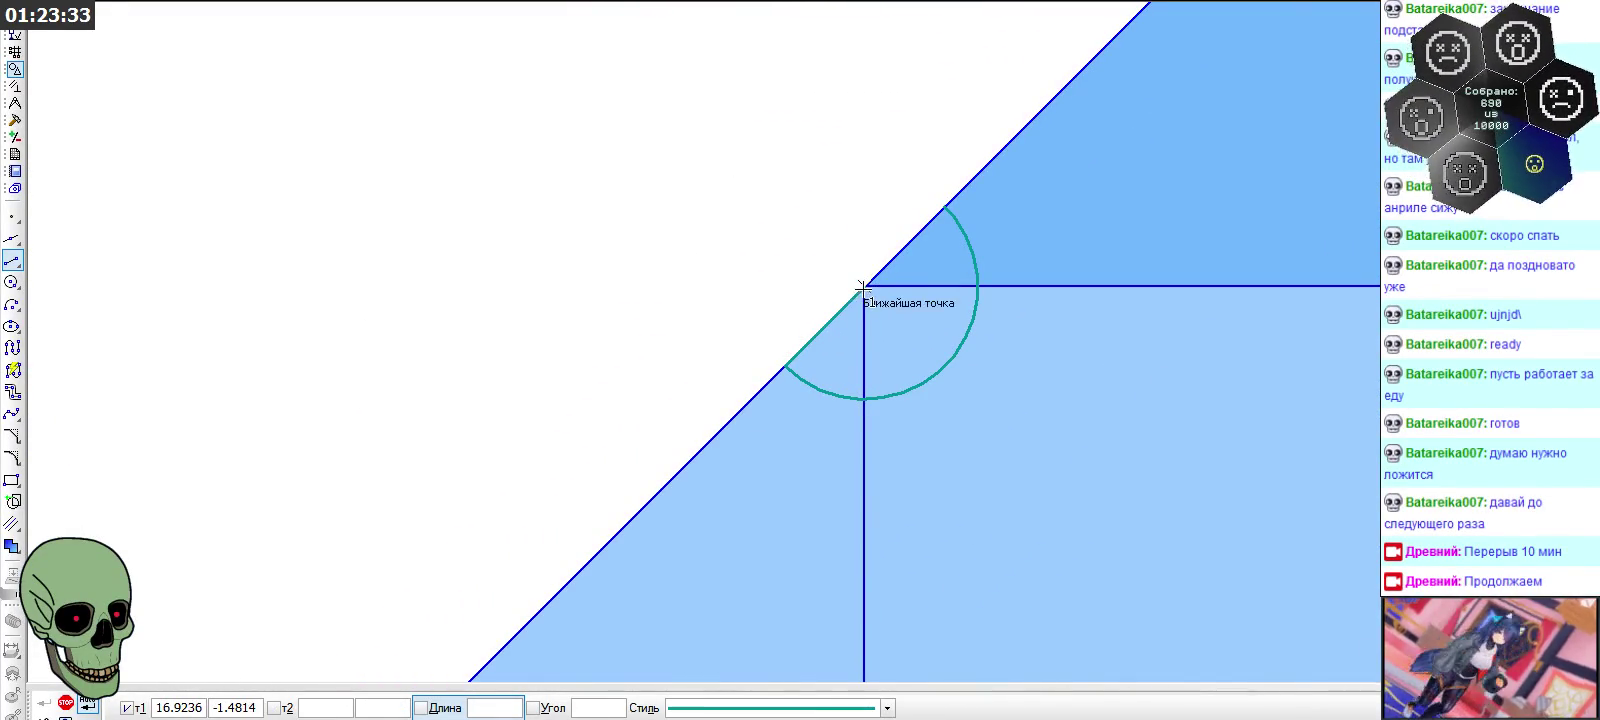
click(864, 286)
click(945, 207)
click(864, 286)
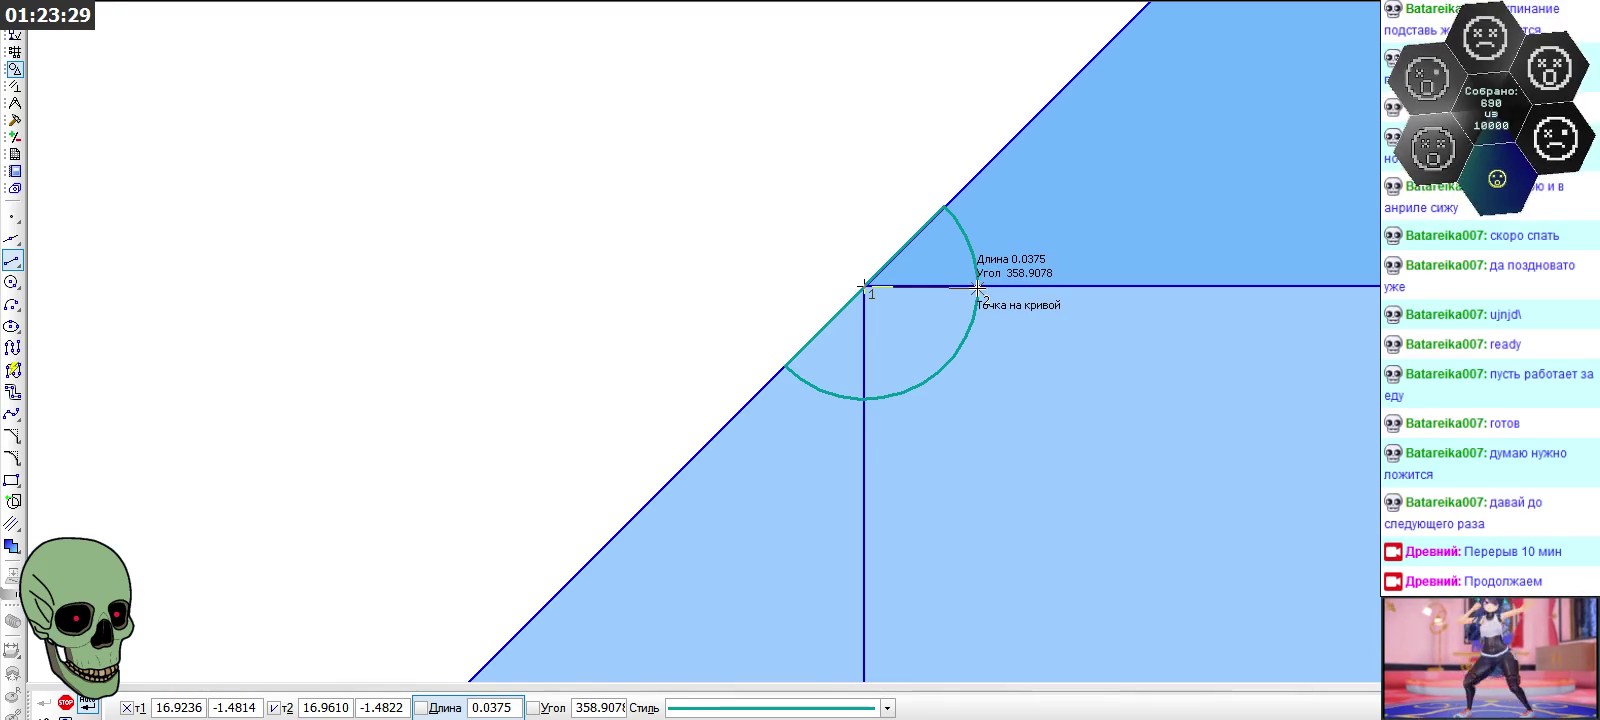
scroll(979, 286, up, 2)
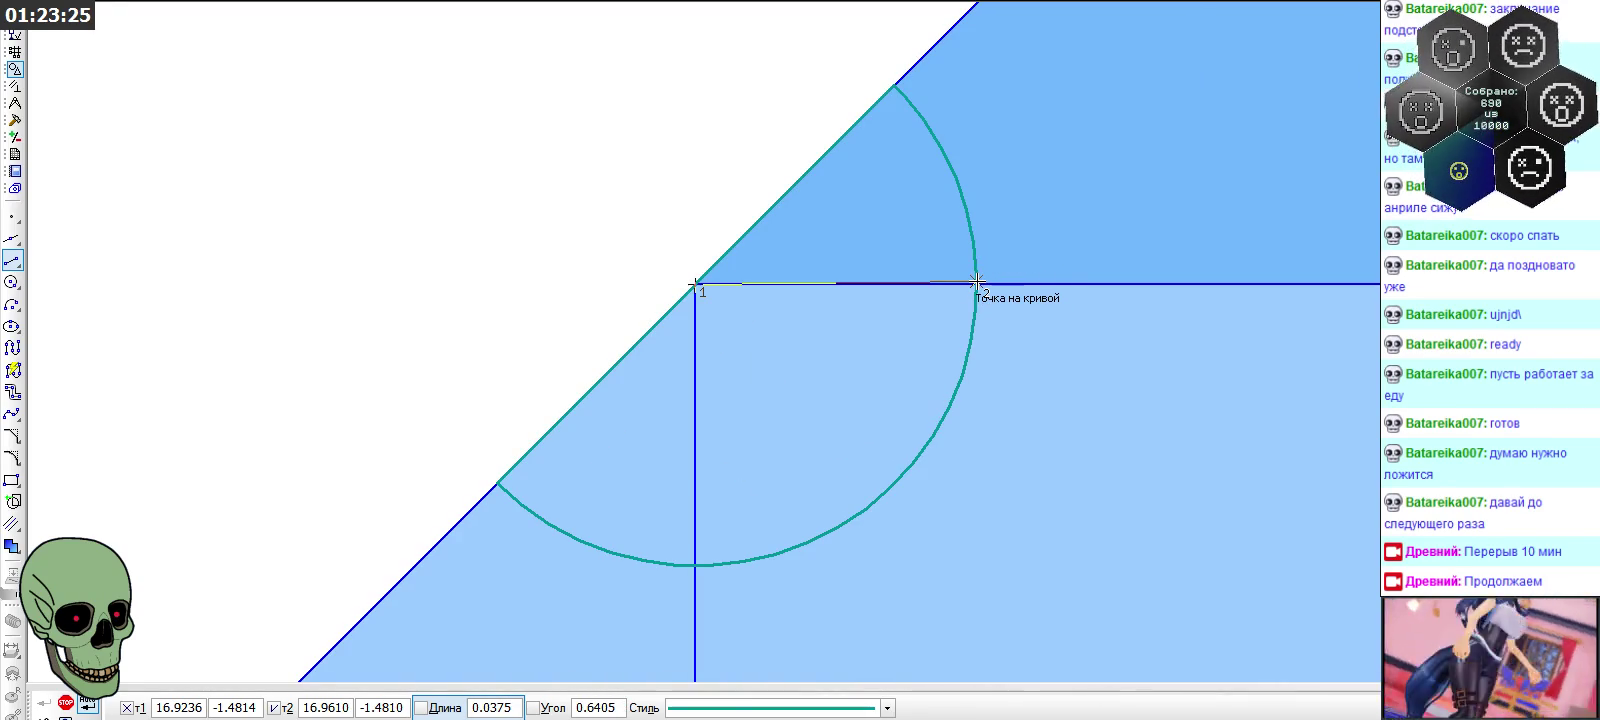
Finish a horizontal segment on the arc and start another at the corner
click(977, 283)
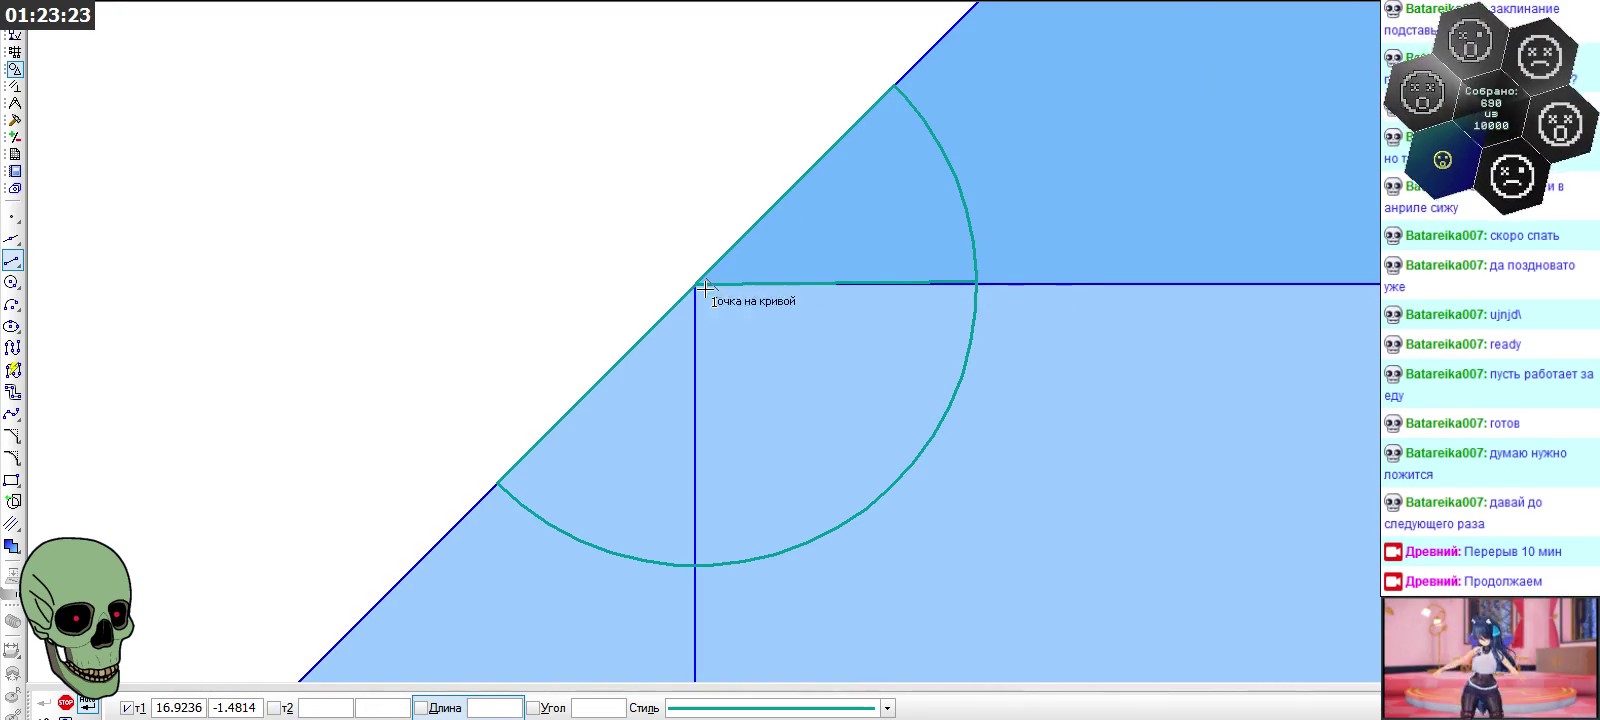
scroll(522, 207, down, 1)
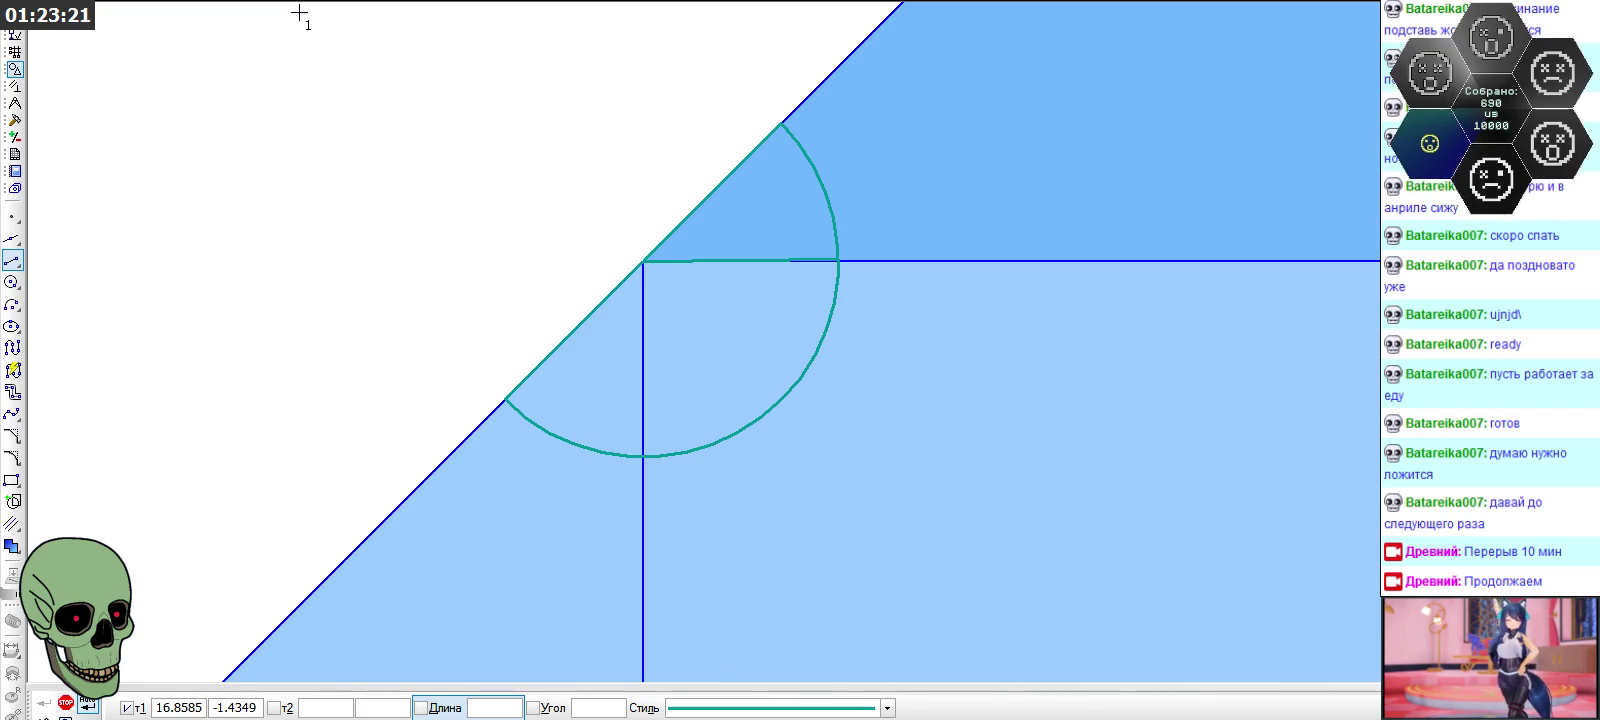
scroll(728, 265, up, 1)
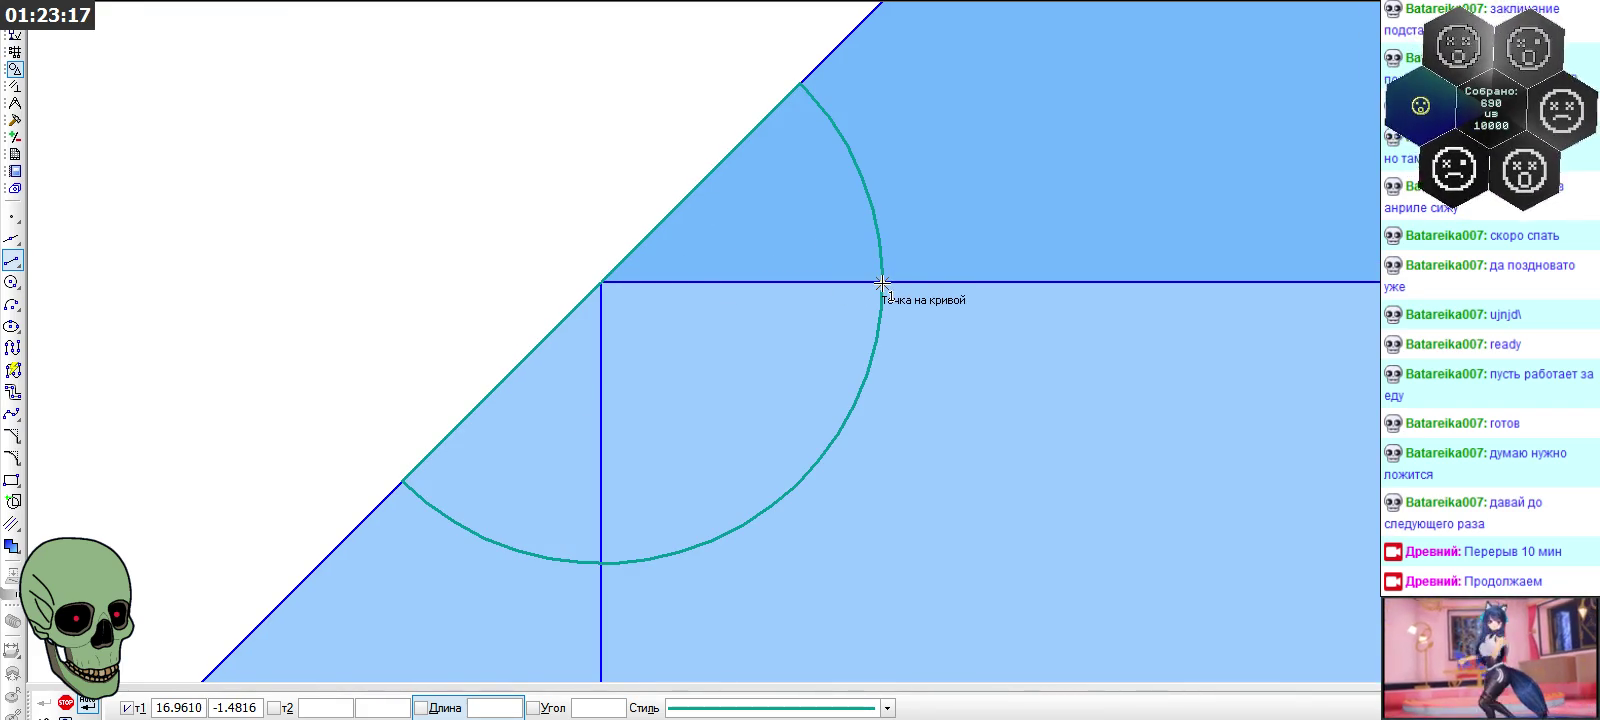
click(601, 282)
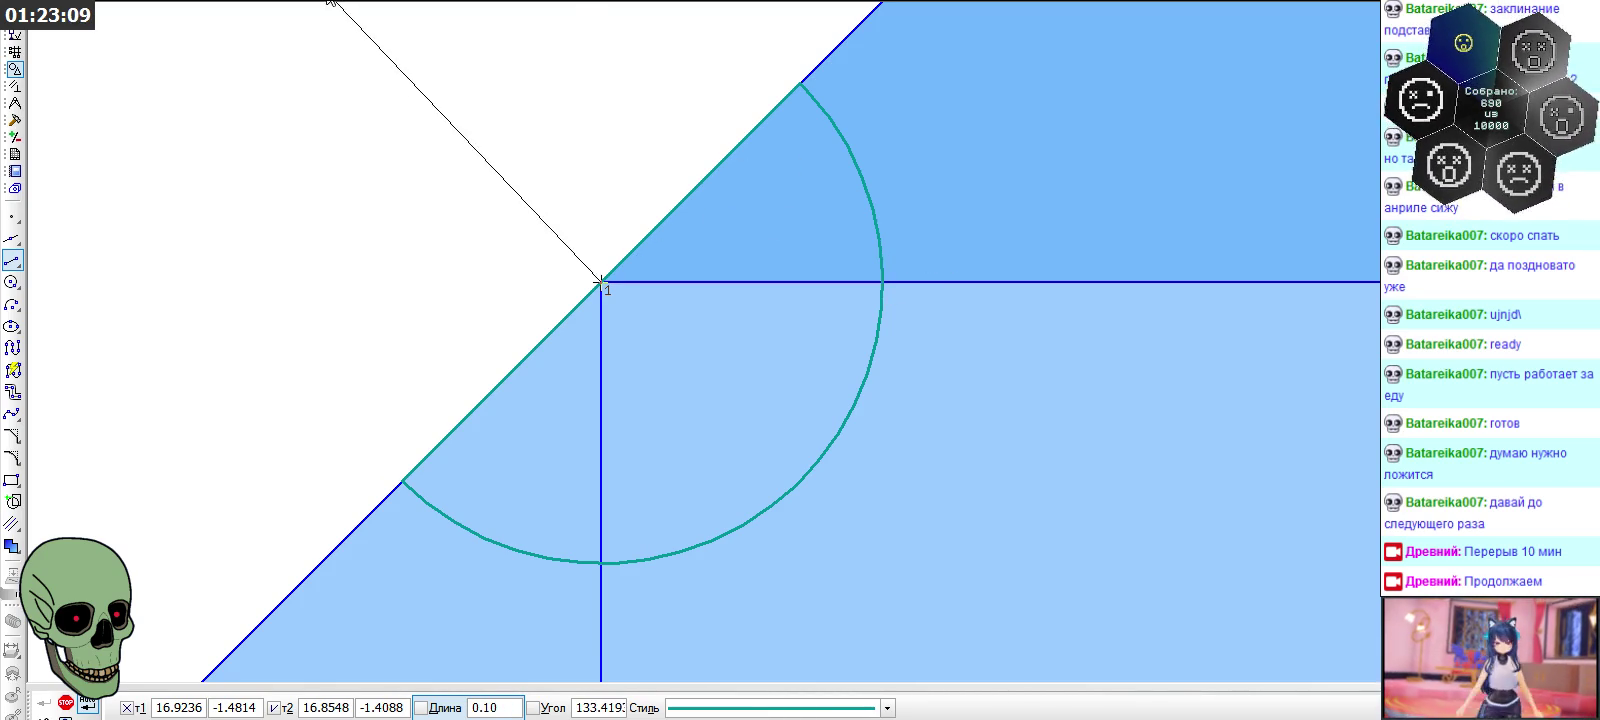
Enable Point on Curve and Nearest Point snapping, cancelling the unfinished segment
right_click(296, 3)
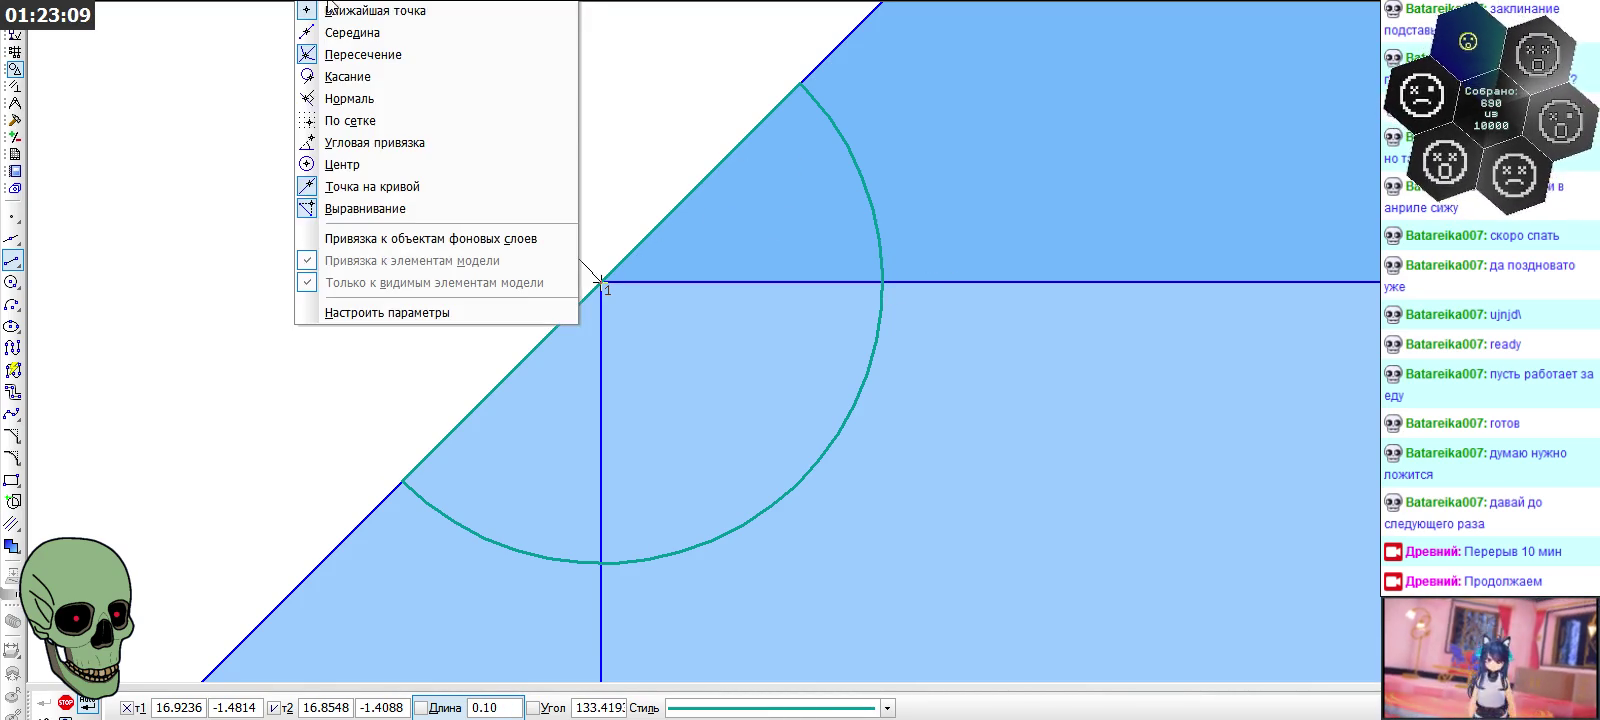
click(421, 186)
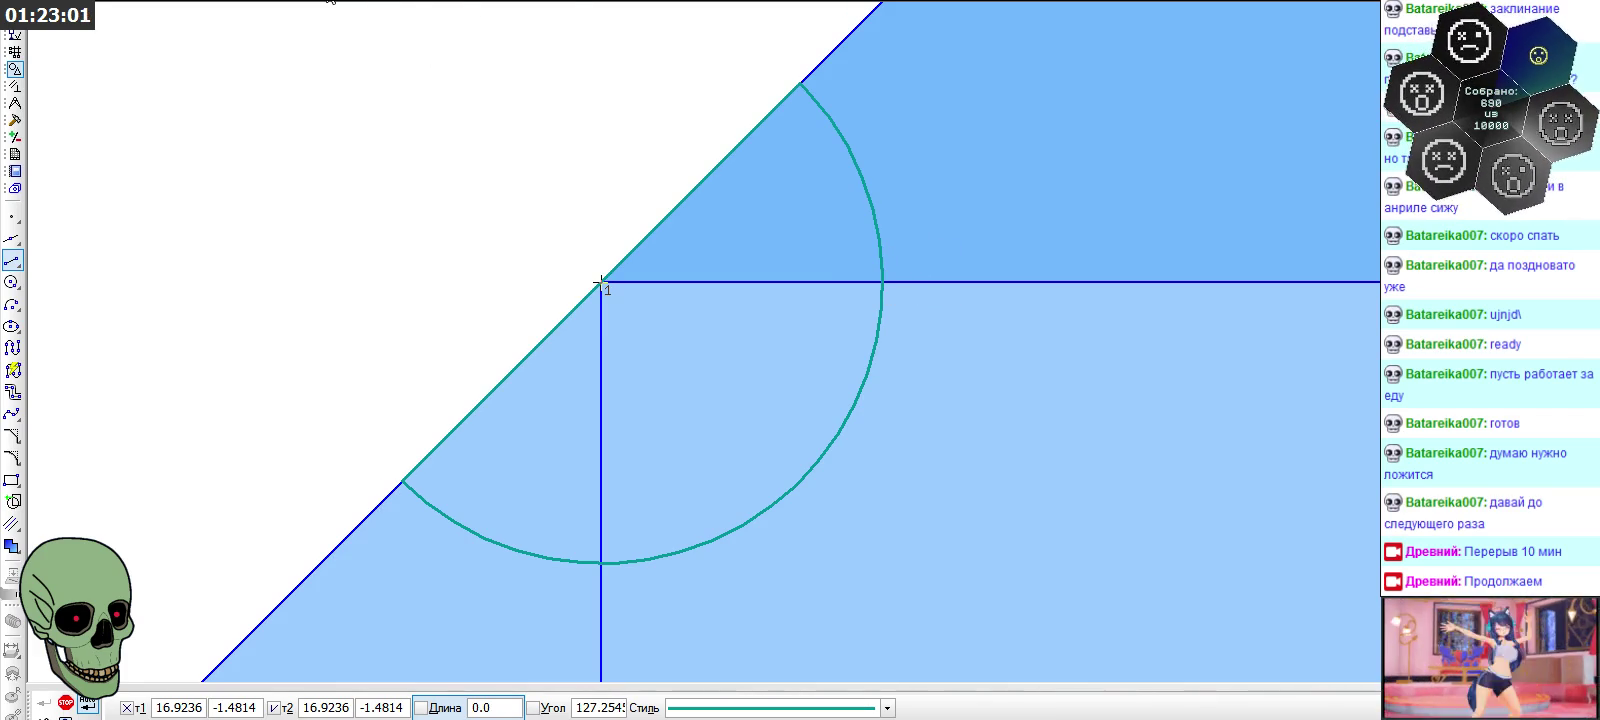
right_click(335, 5)
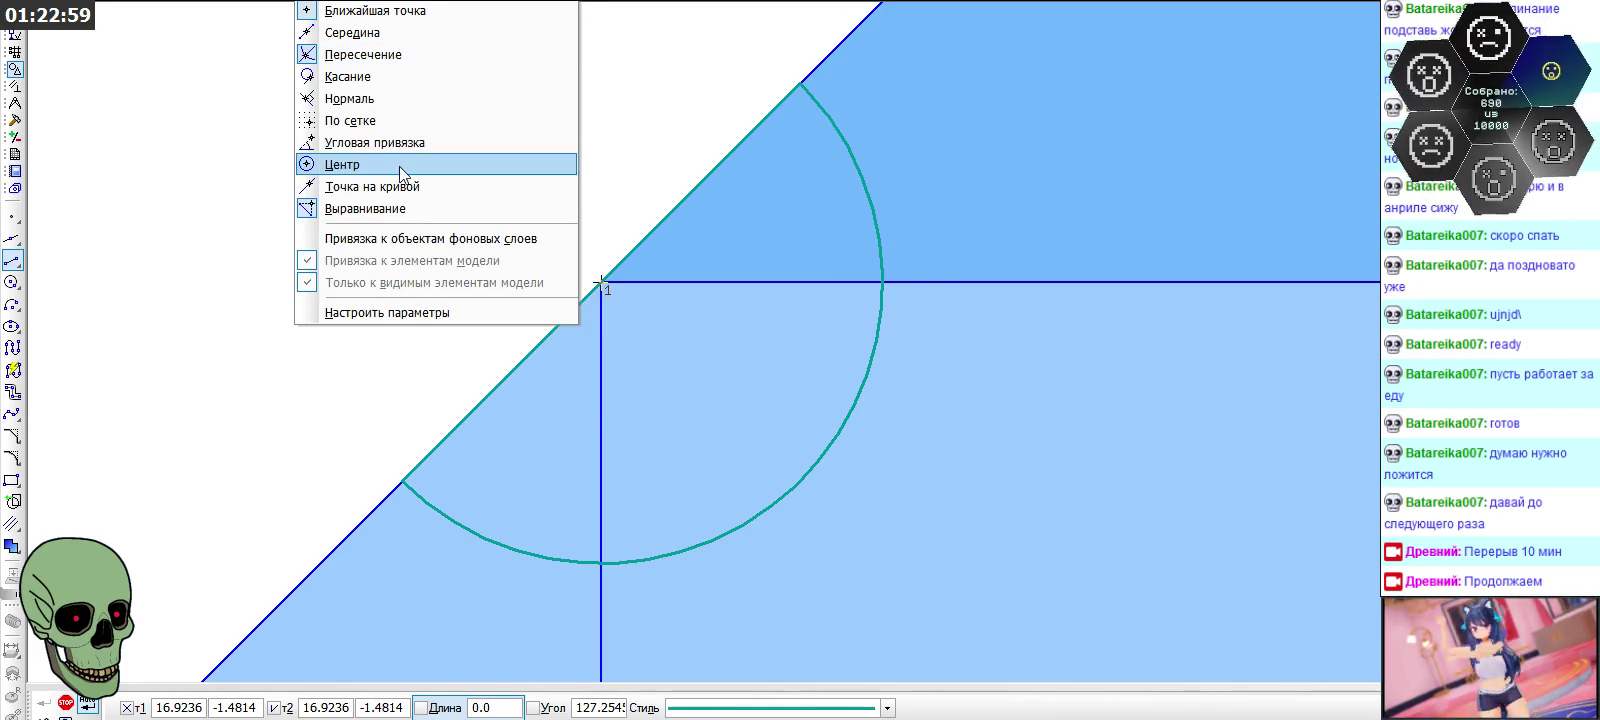
click(420, 208)
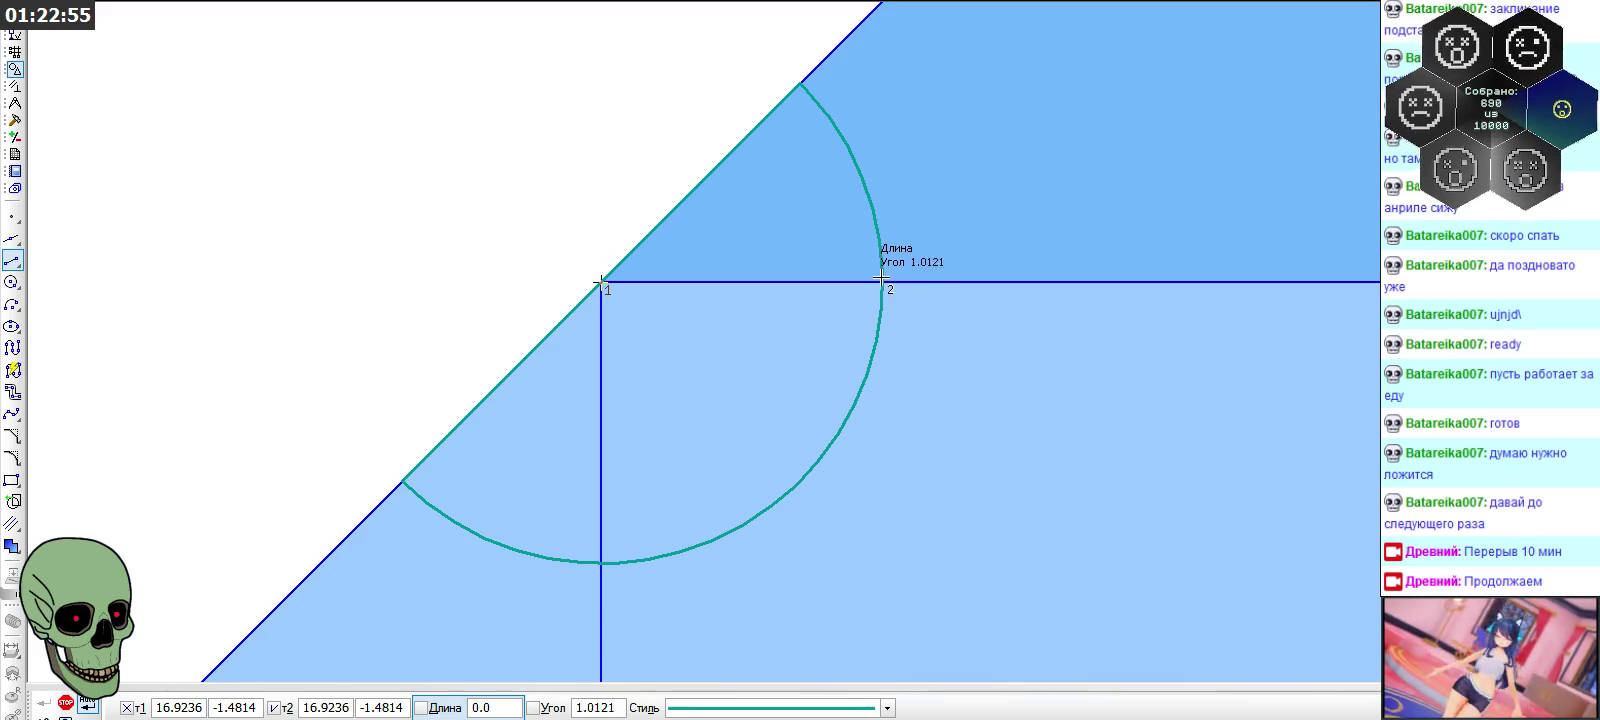
click(64, 702)
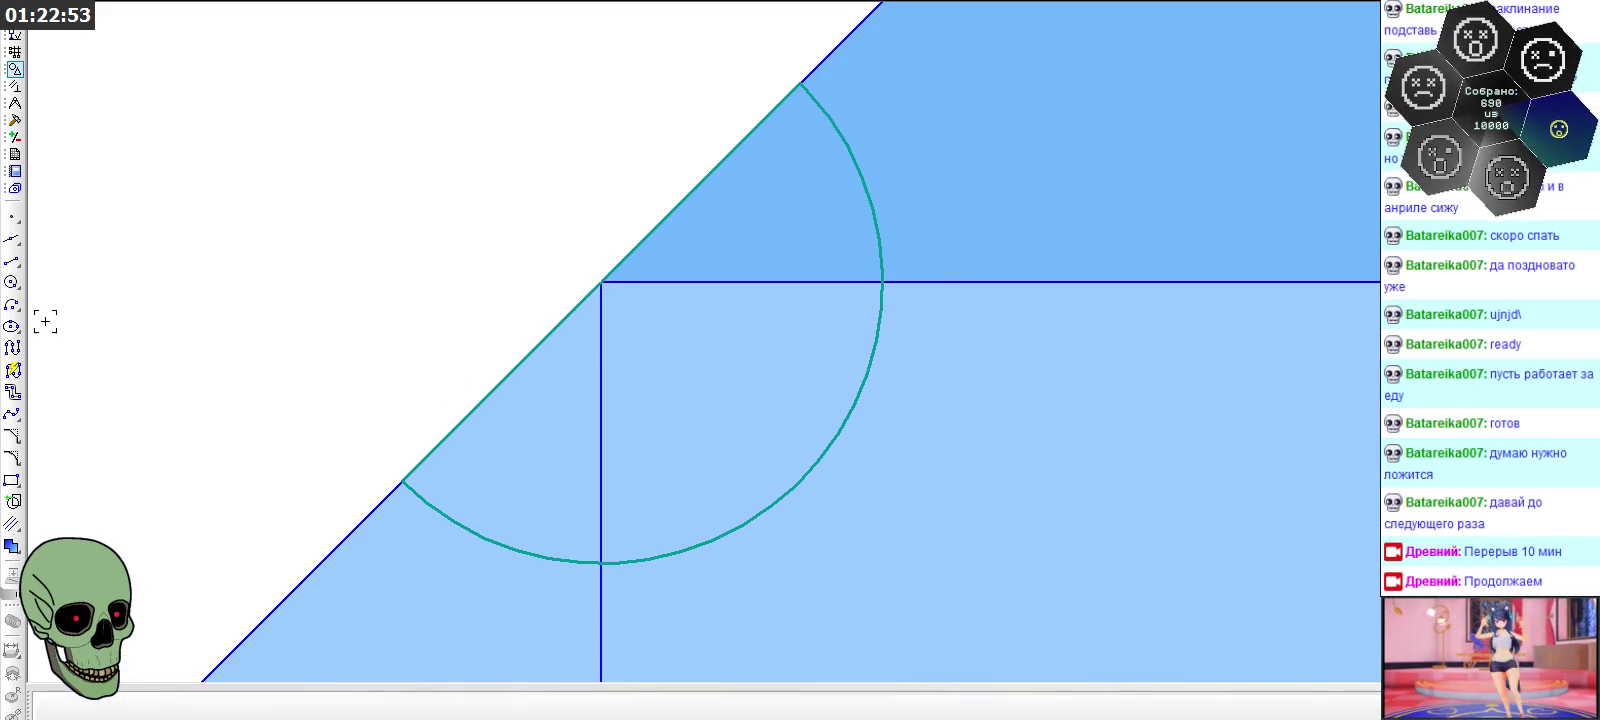
scroll(725, 352, down, 1)
click(338, 2)
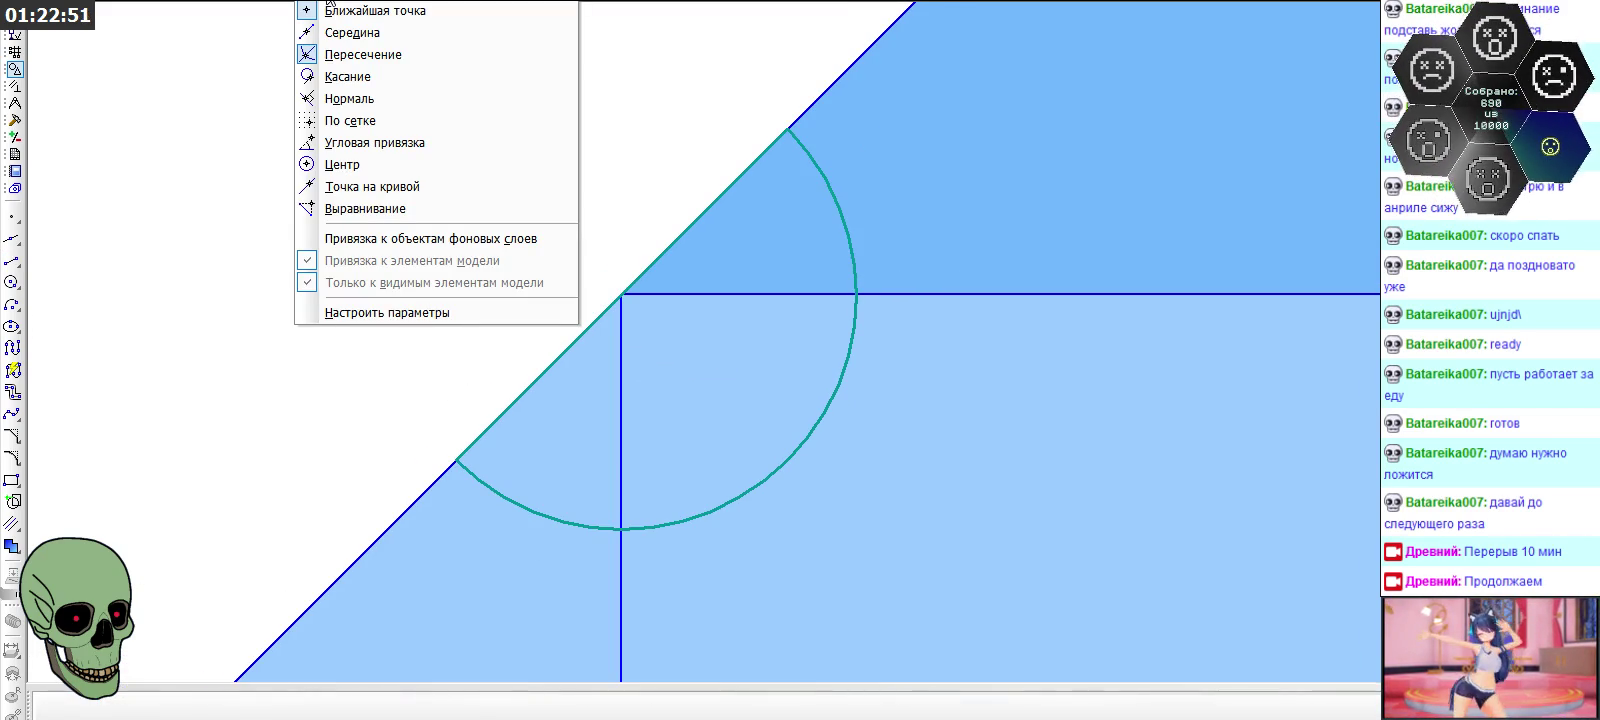
click(375, 10)
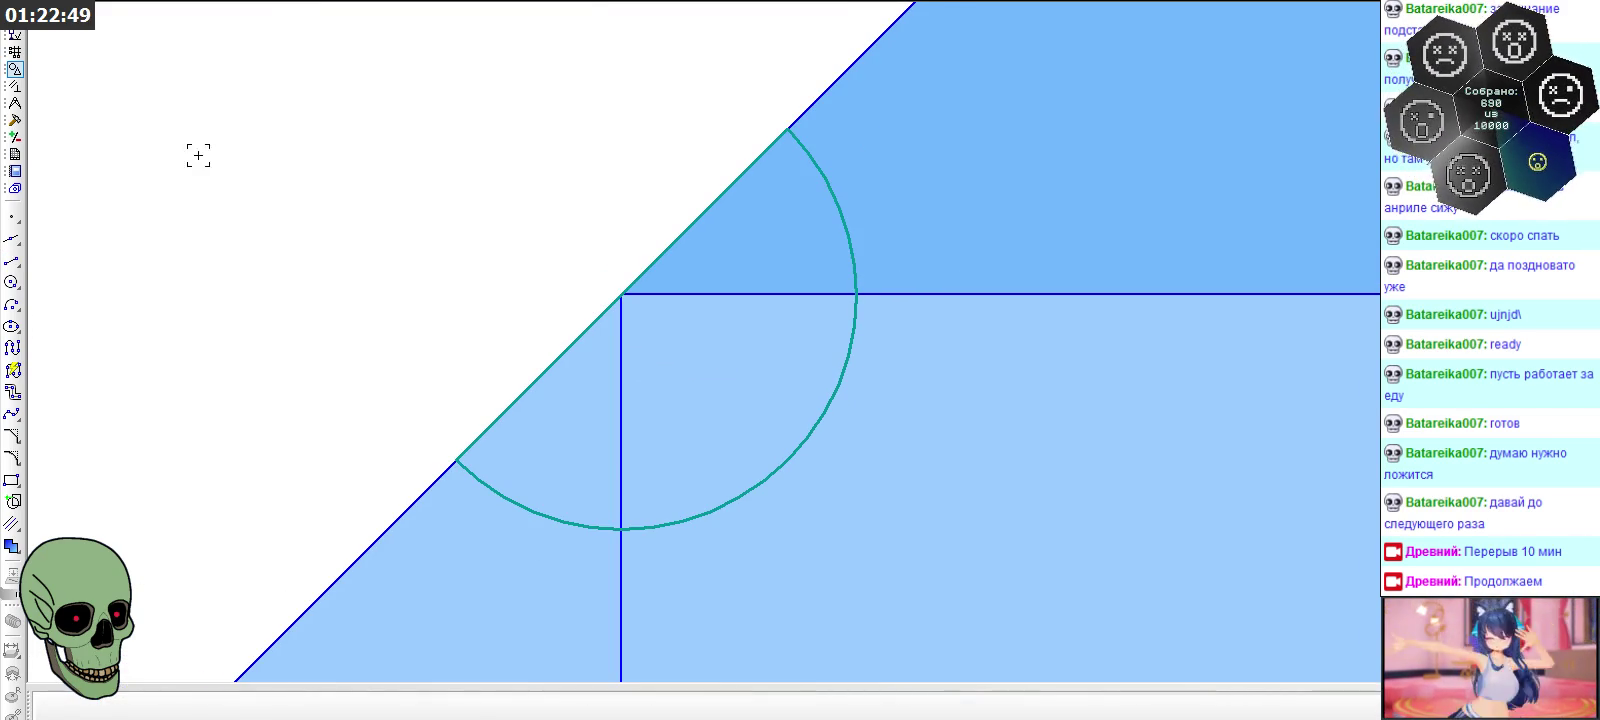
Restart the Segment tool and fine-tune the snapping modes
click(12, 261)
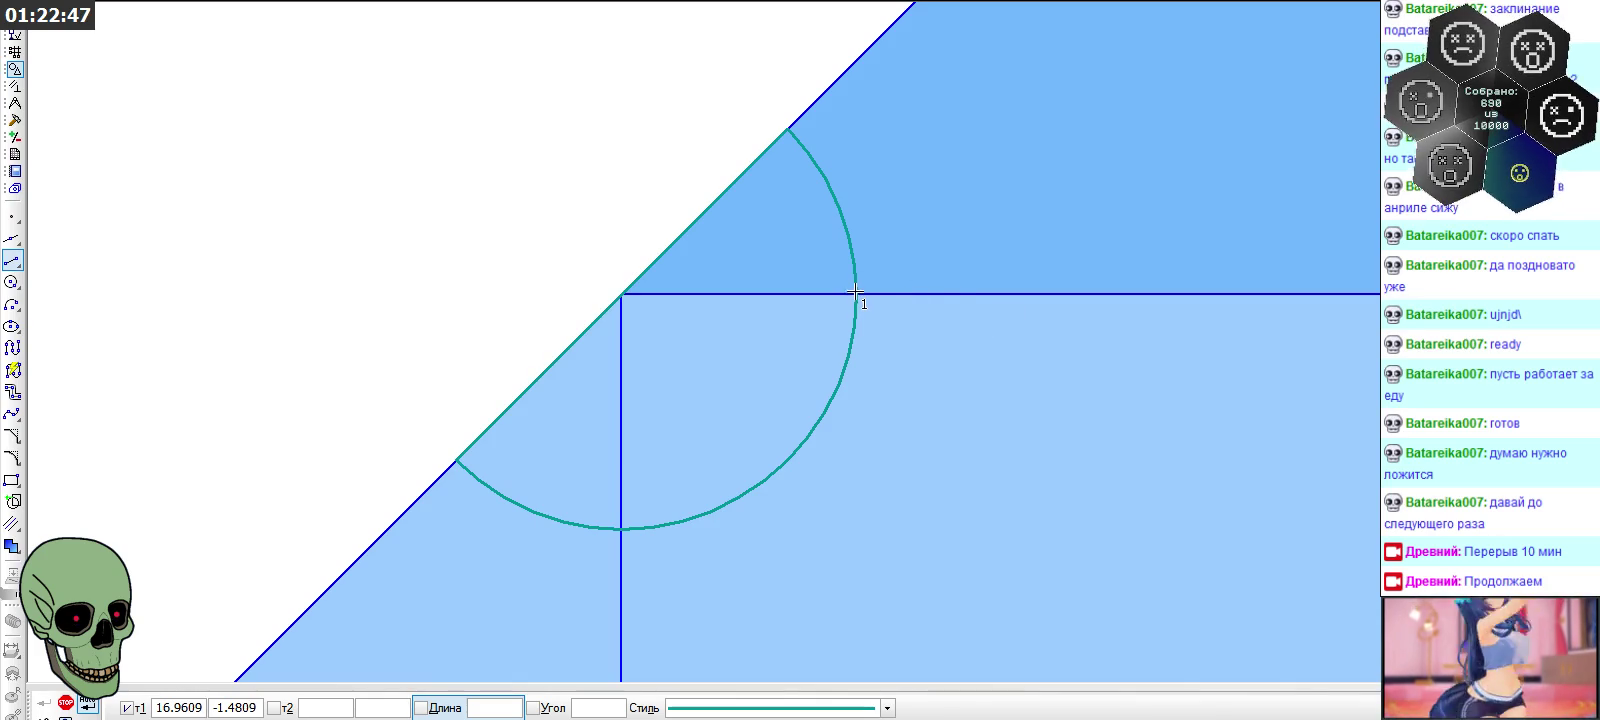
click(856, 294)
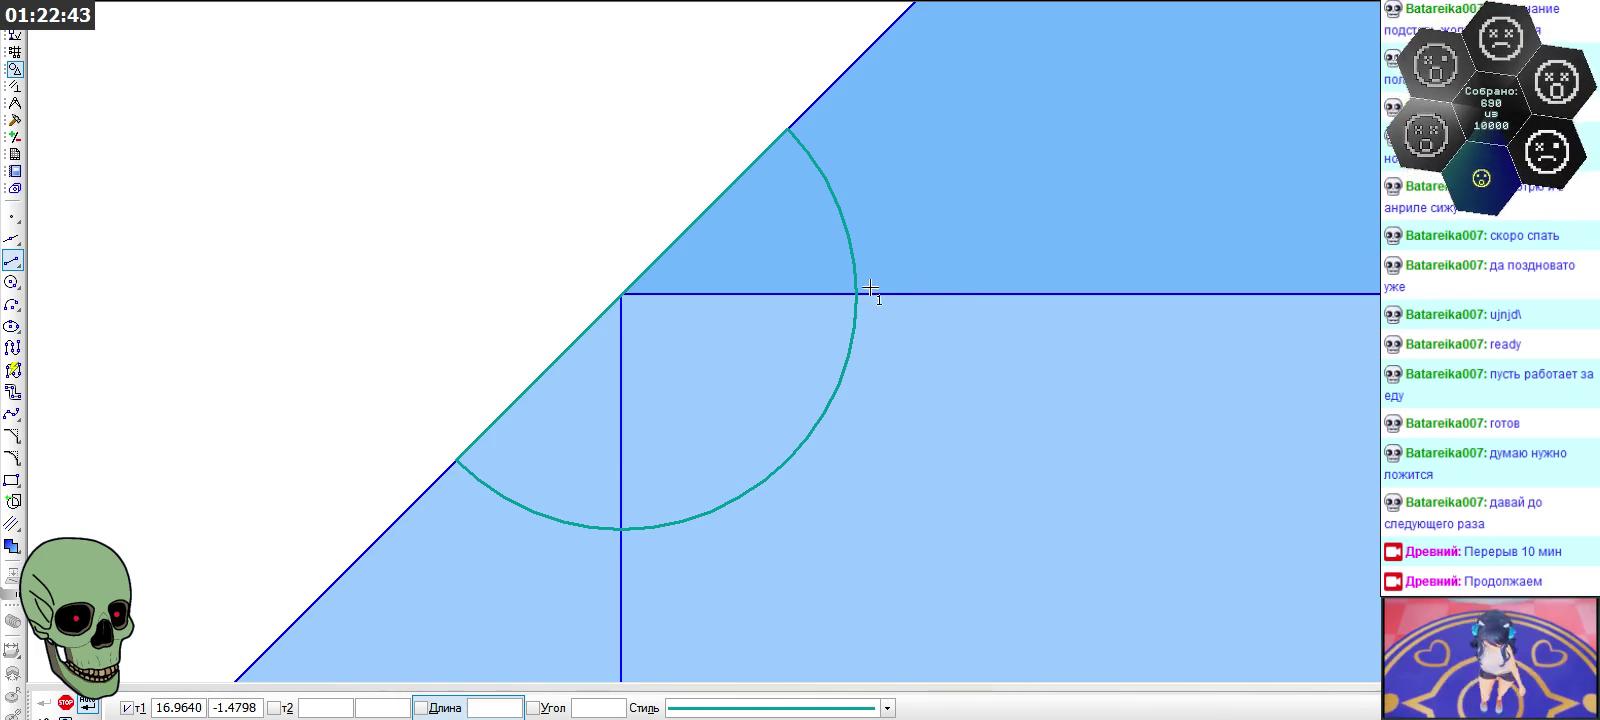
click(321, 1)
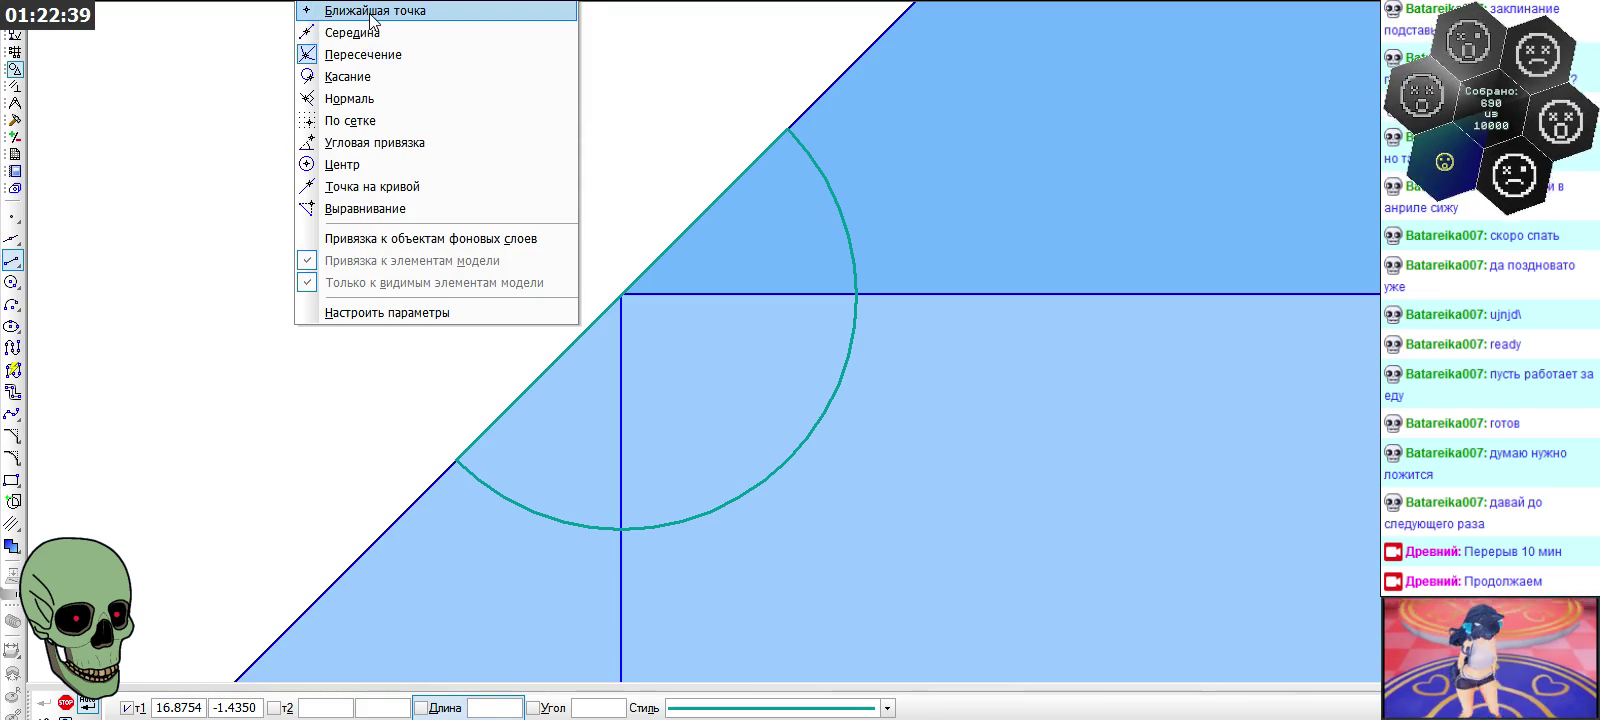
click(332, 8)
click(328, 2)
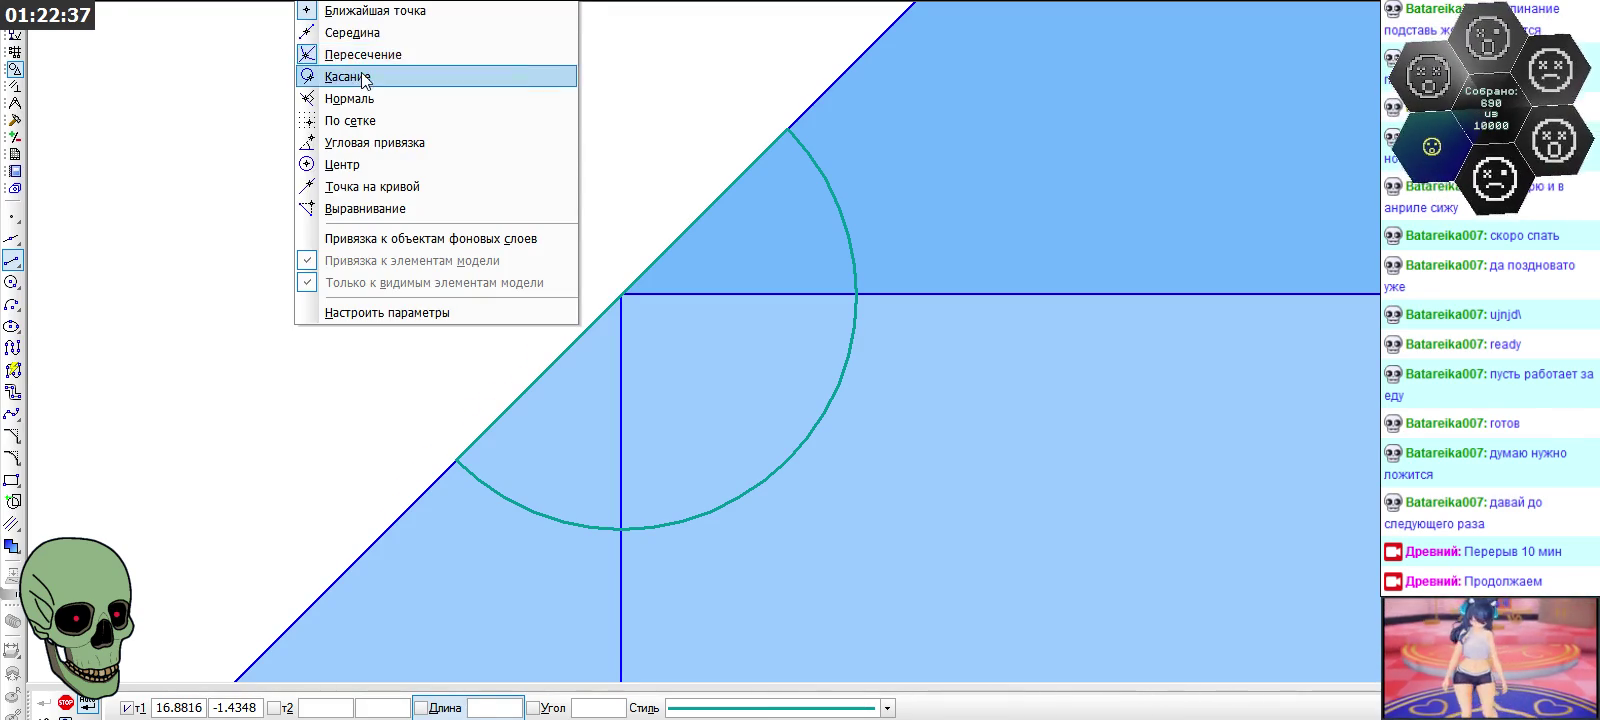
click(383, 210)
click(323, 4)
click(427, 189)
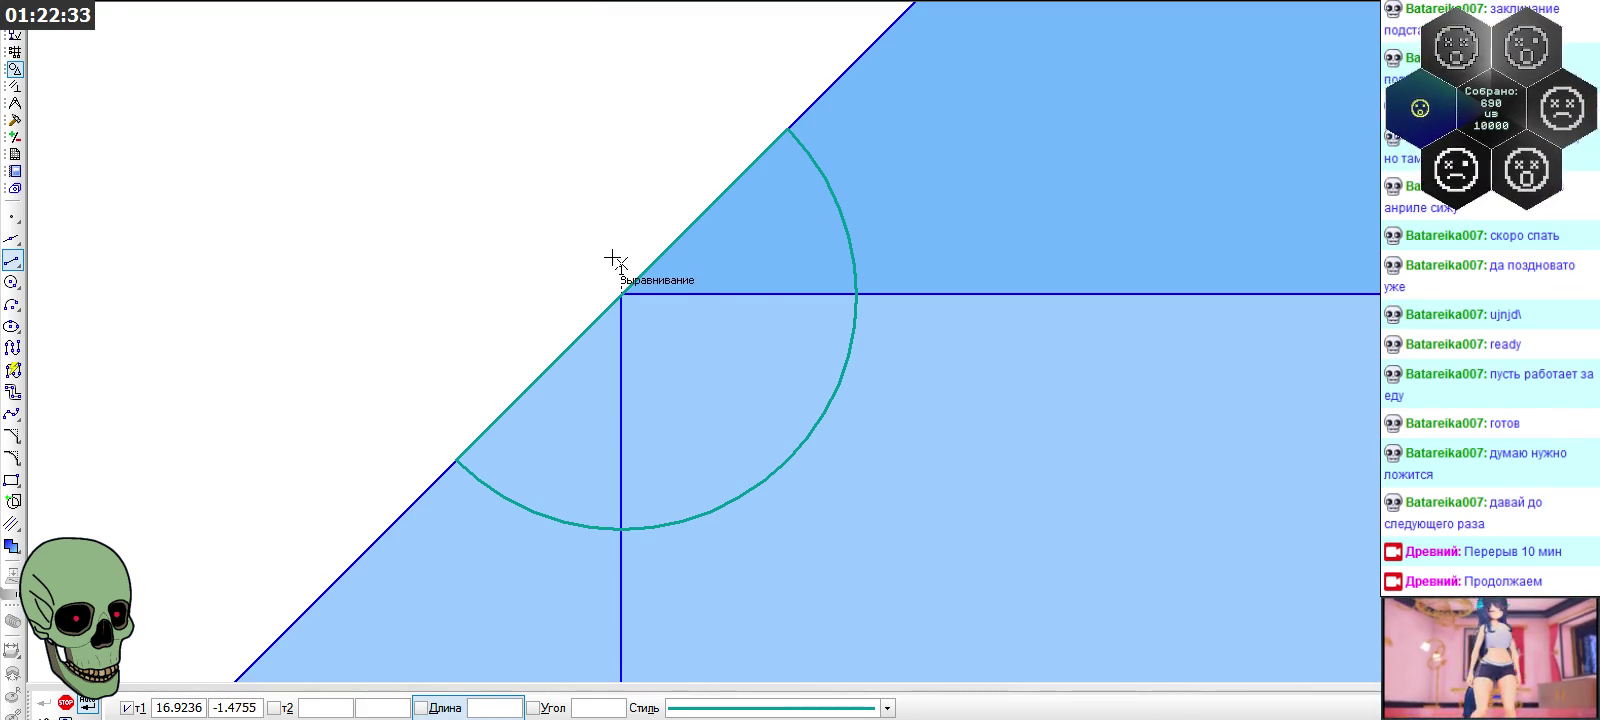
Draw a horizontal segment from the corner to the arc and a vertical one to its bottom
click(620, 294)
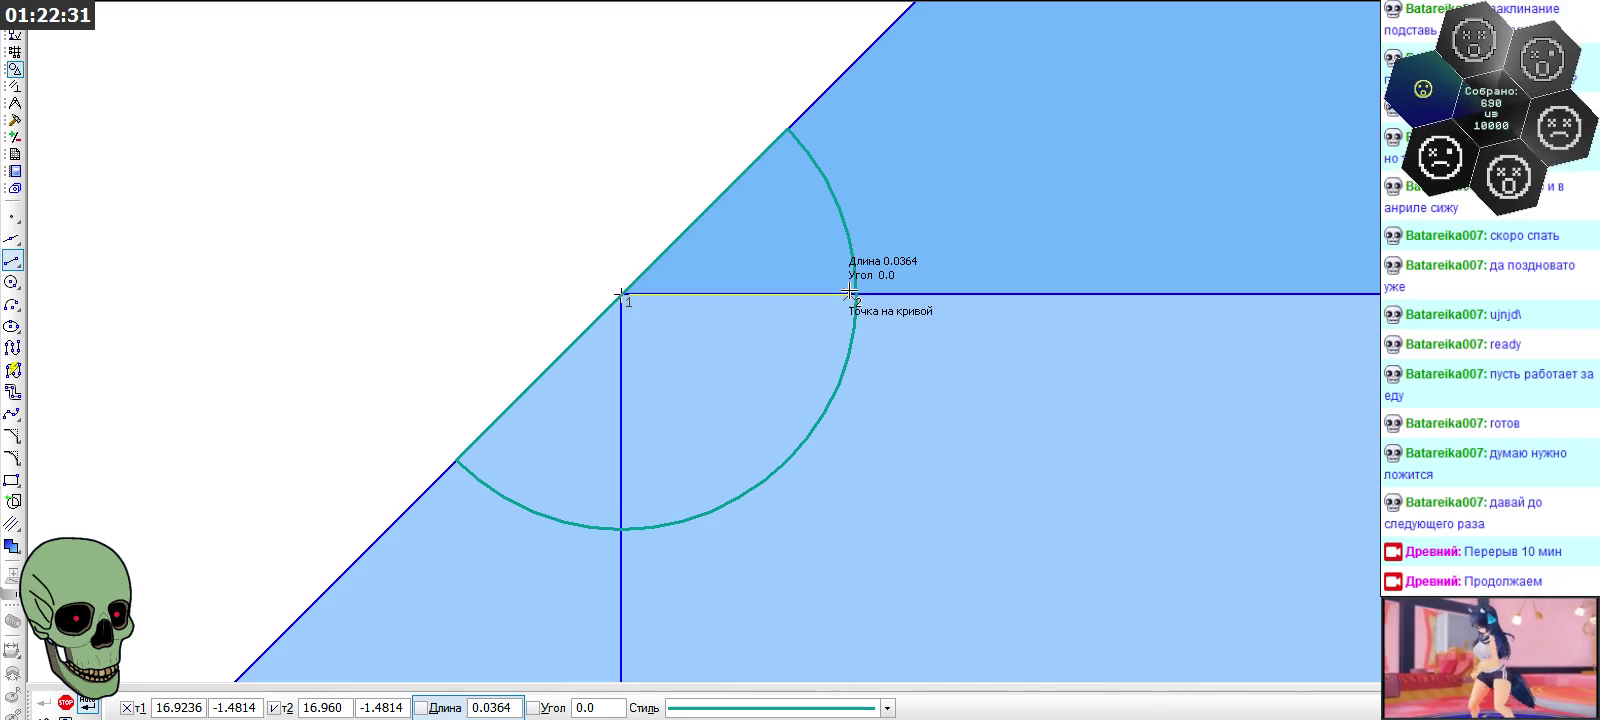
click(848, 293)
click(620, 294)
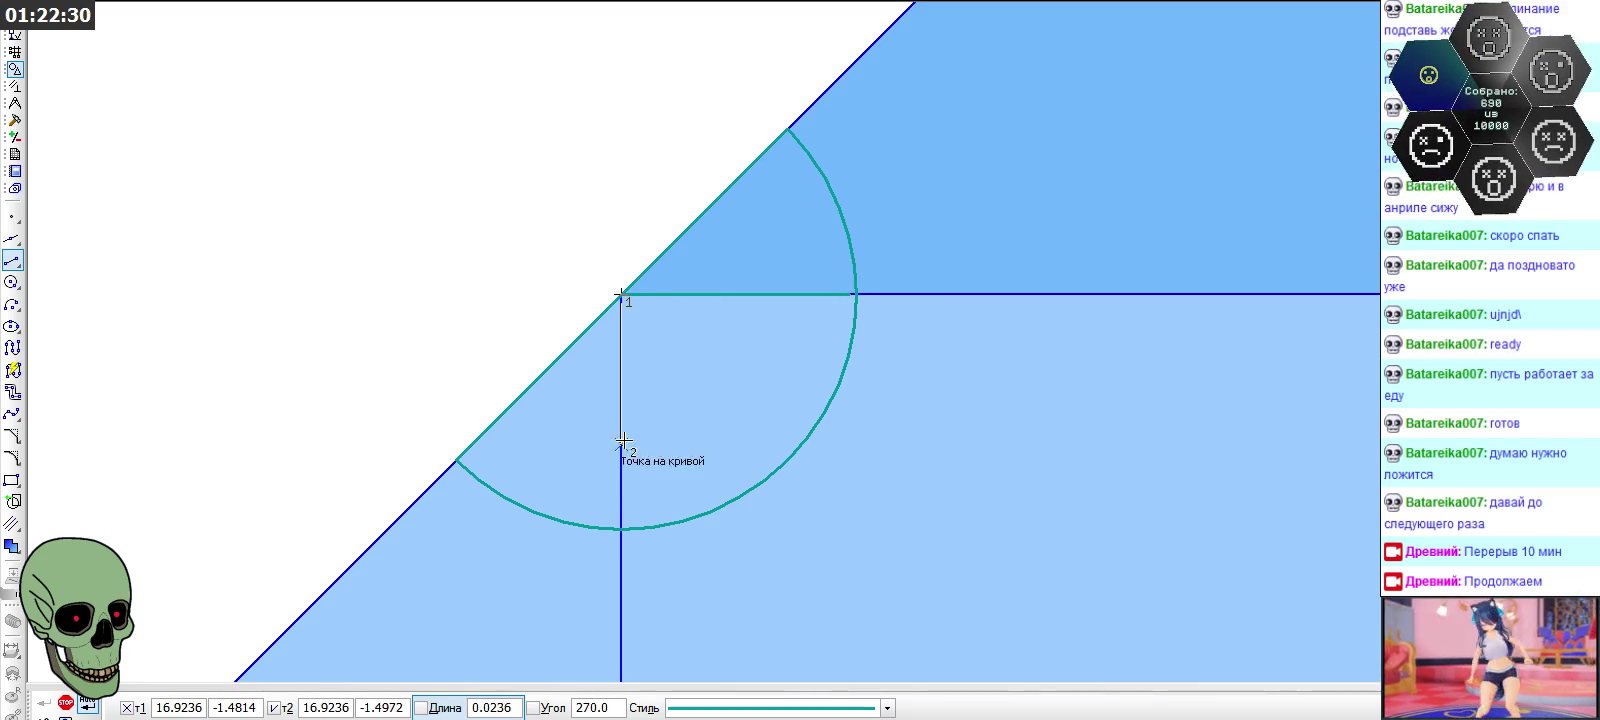
click(620, 528)
scroll(801, 517, down, 2)
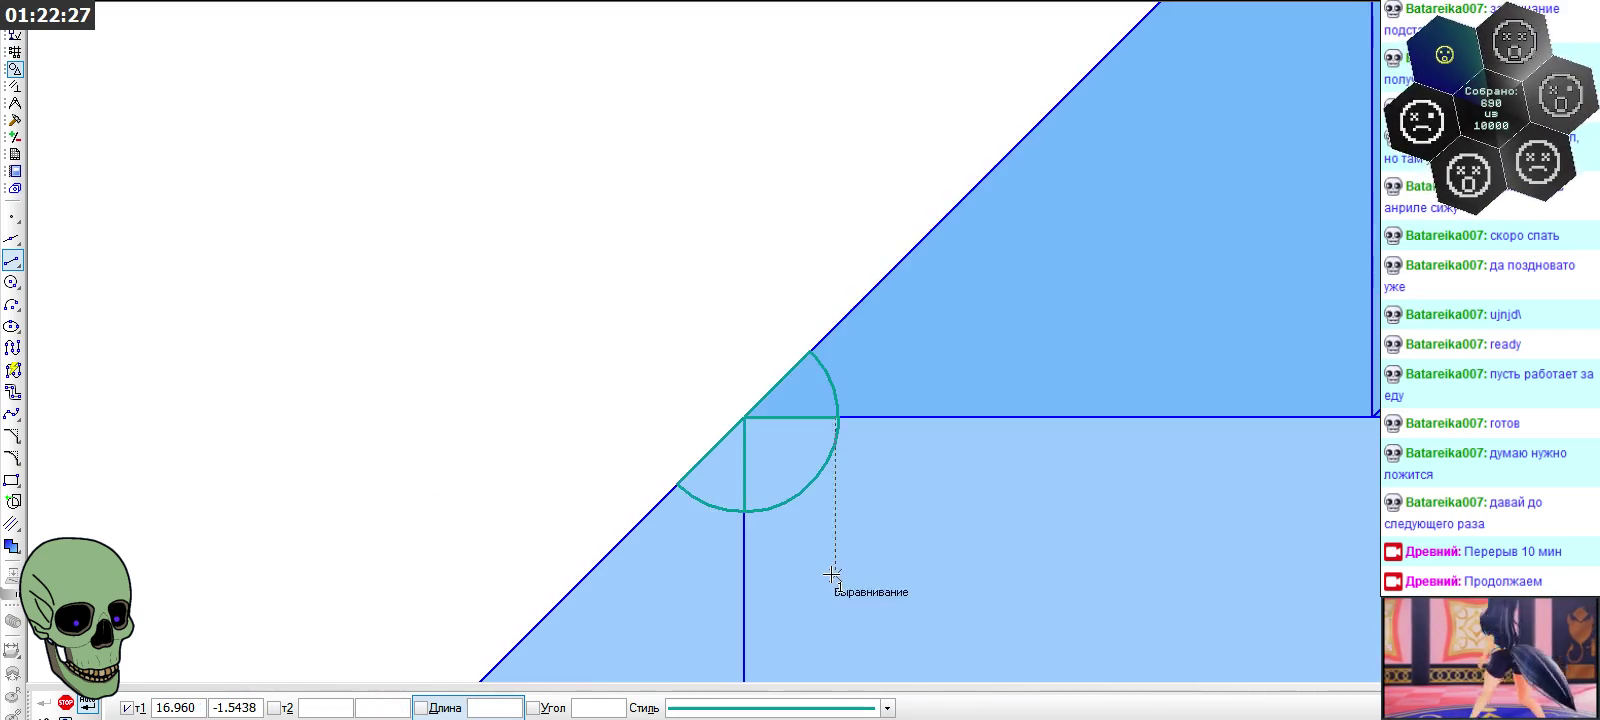
Delete the blue vertical, diagonal and horizontal lines inside the semicircle
scroll(818, 546, down, 3)
scroll(832, 489, down, 2)
scroll(810, 127, up, 5)
scroll(810, 127, down, 2)
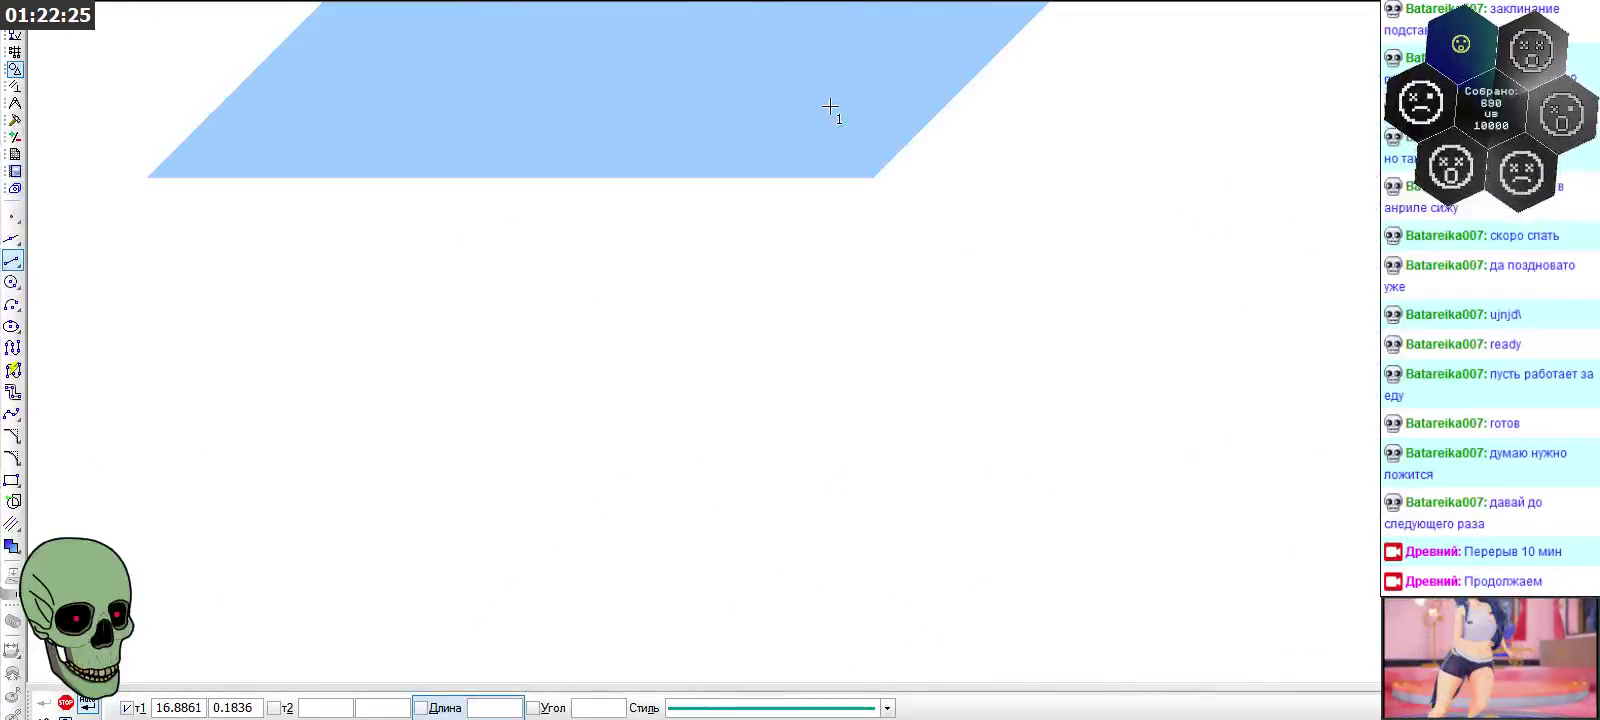
scroll(832, 110, down, 2)
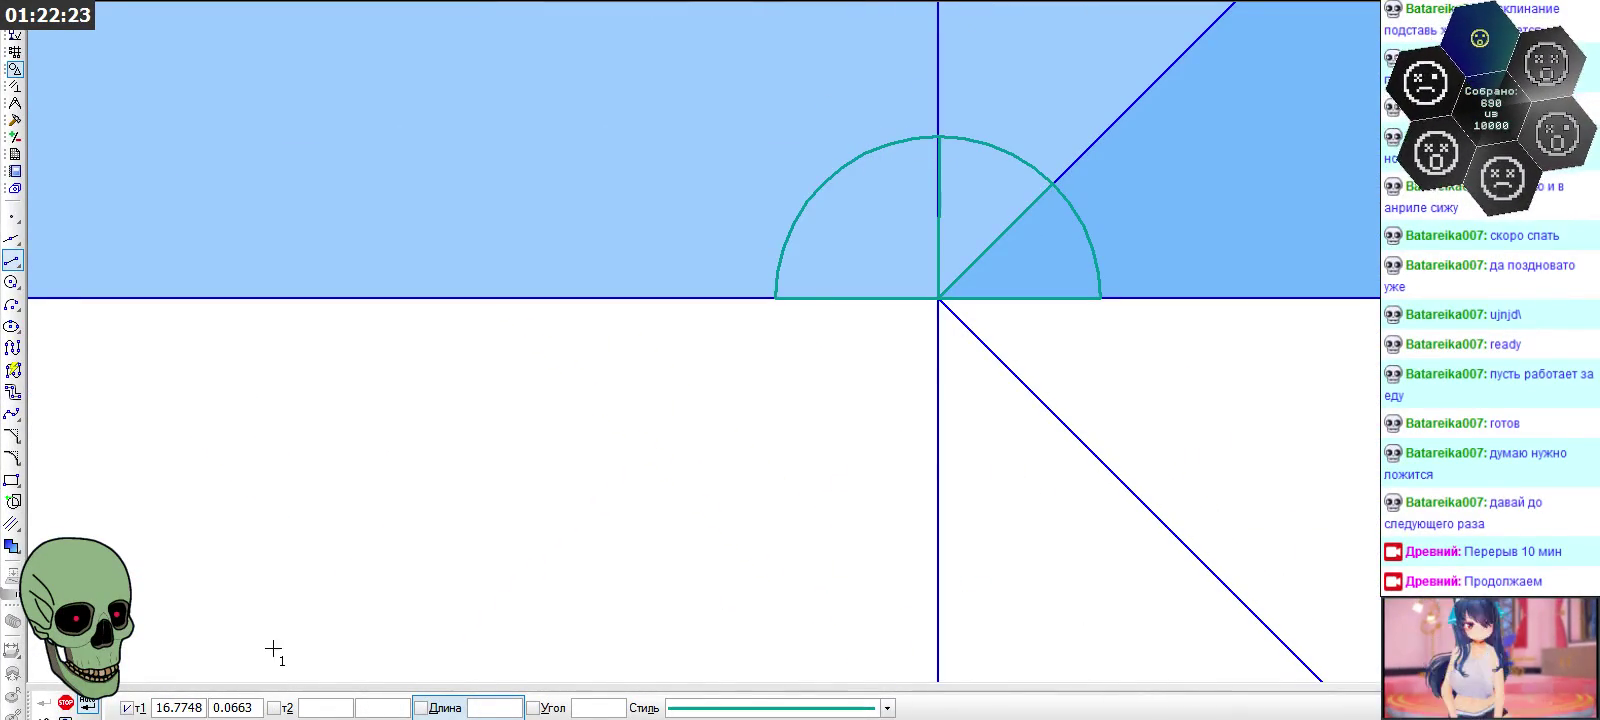
click(65, 703)
click(939, 215)
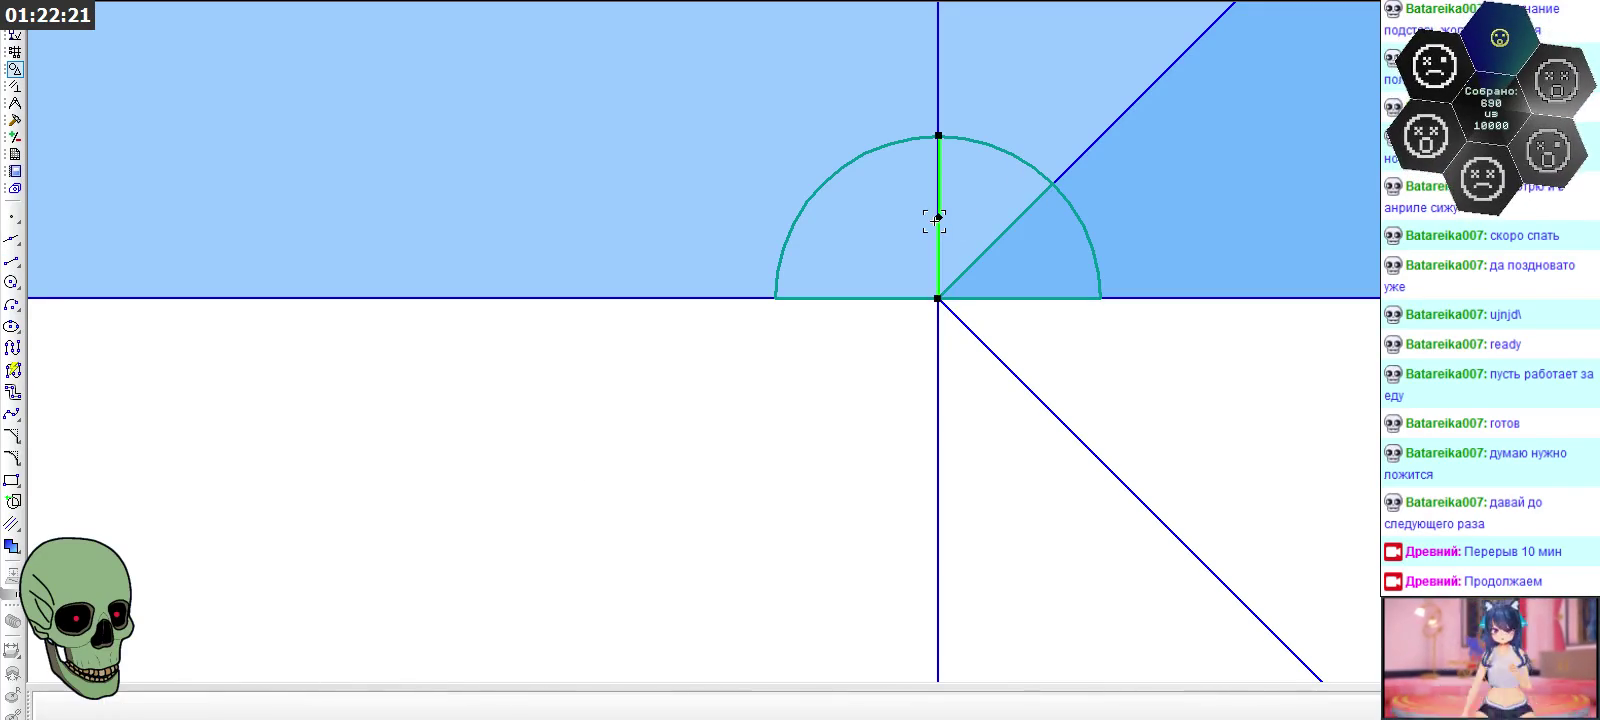
key(Delete)
click(1000, 235)
key(Delete)
click(1025, 297)
key(Delete)
Redraw the semicircle's base as two teal segments meeting at the centre
click(12, 260)
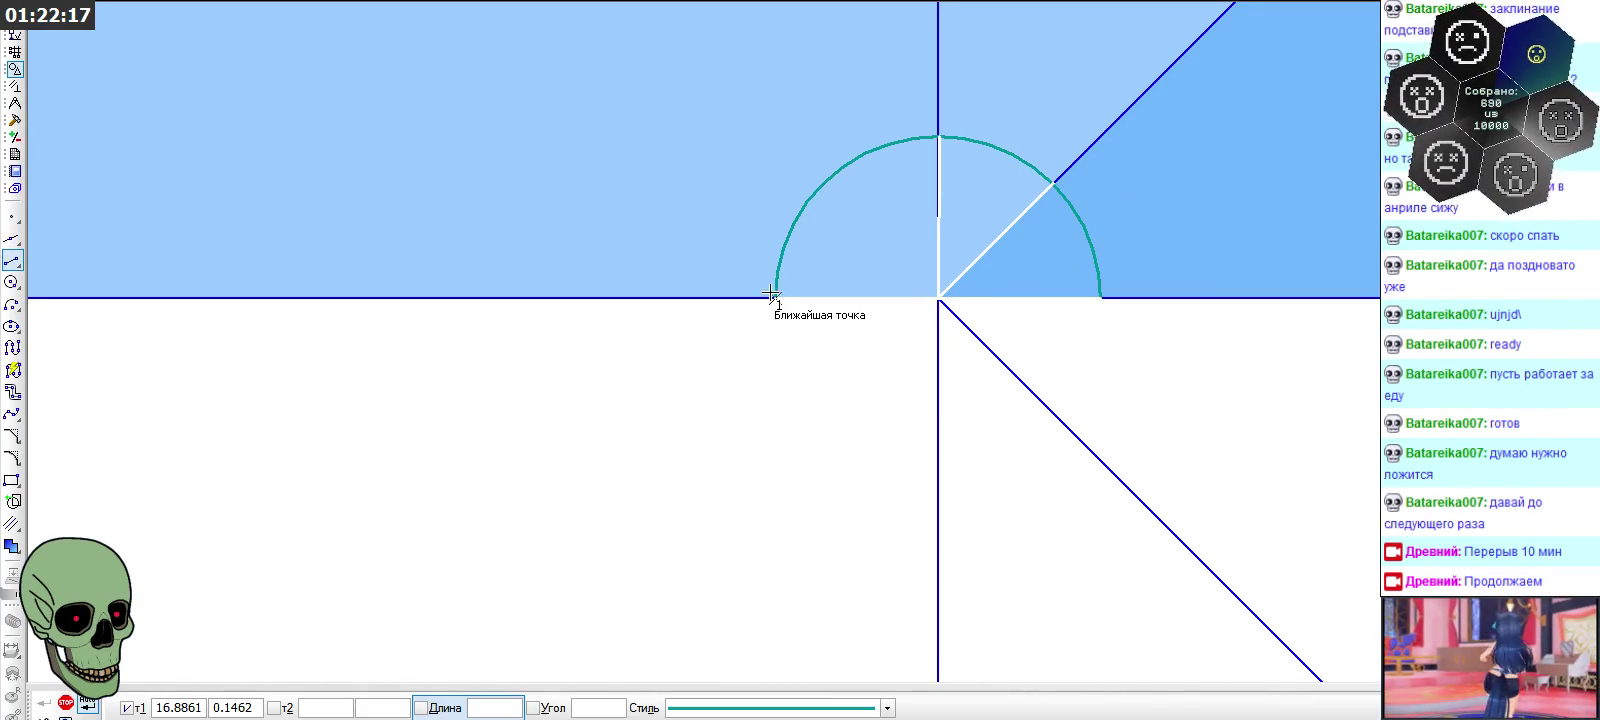
click(776, 298)
click(938, 298)
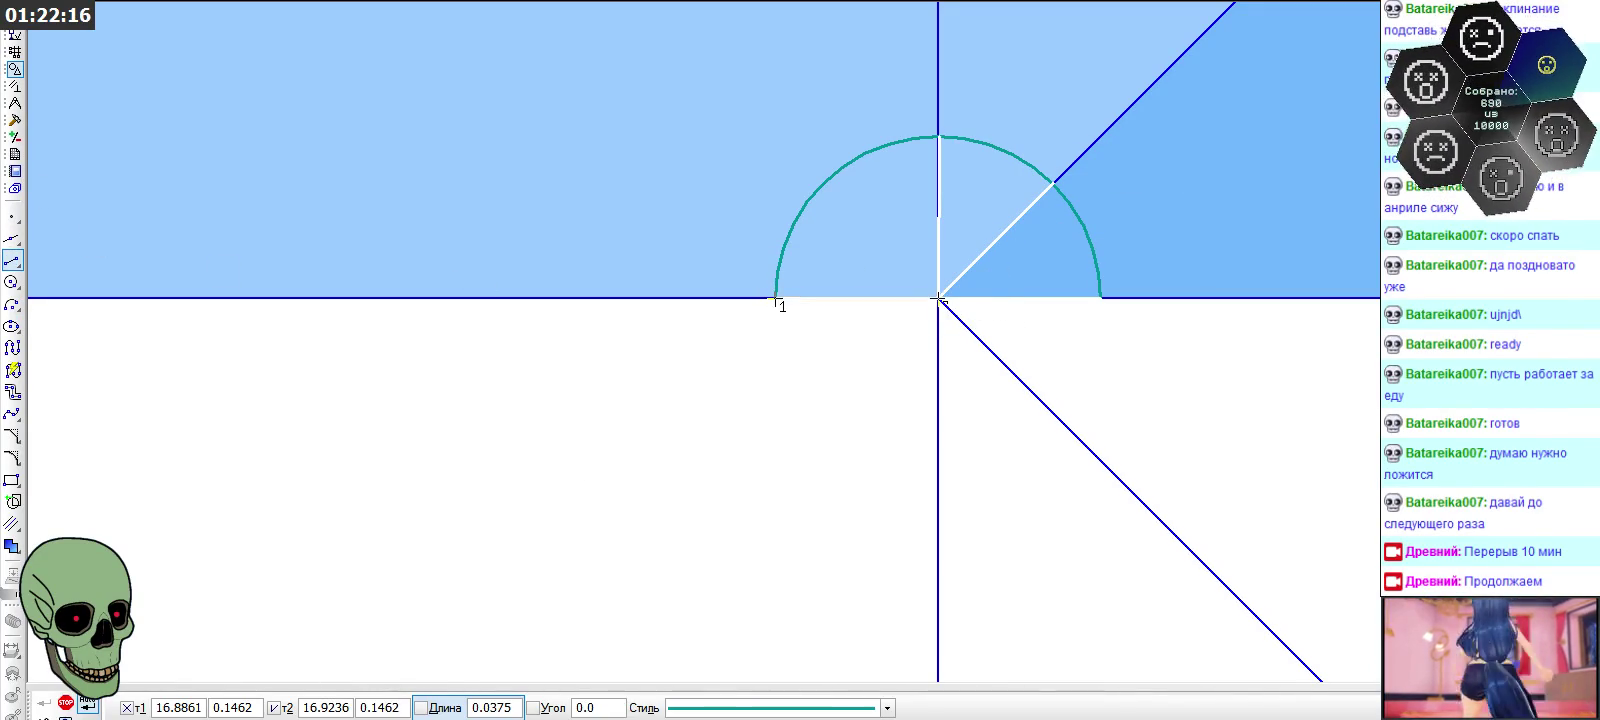
click(1101, 298)
click(946, 297)
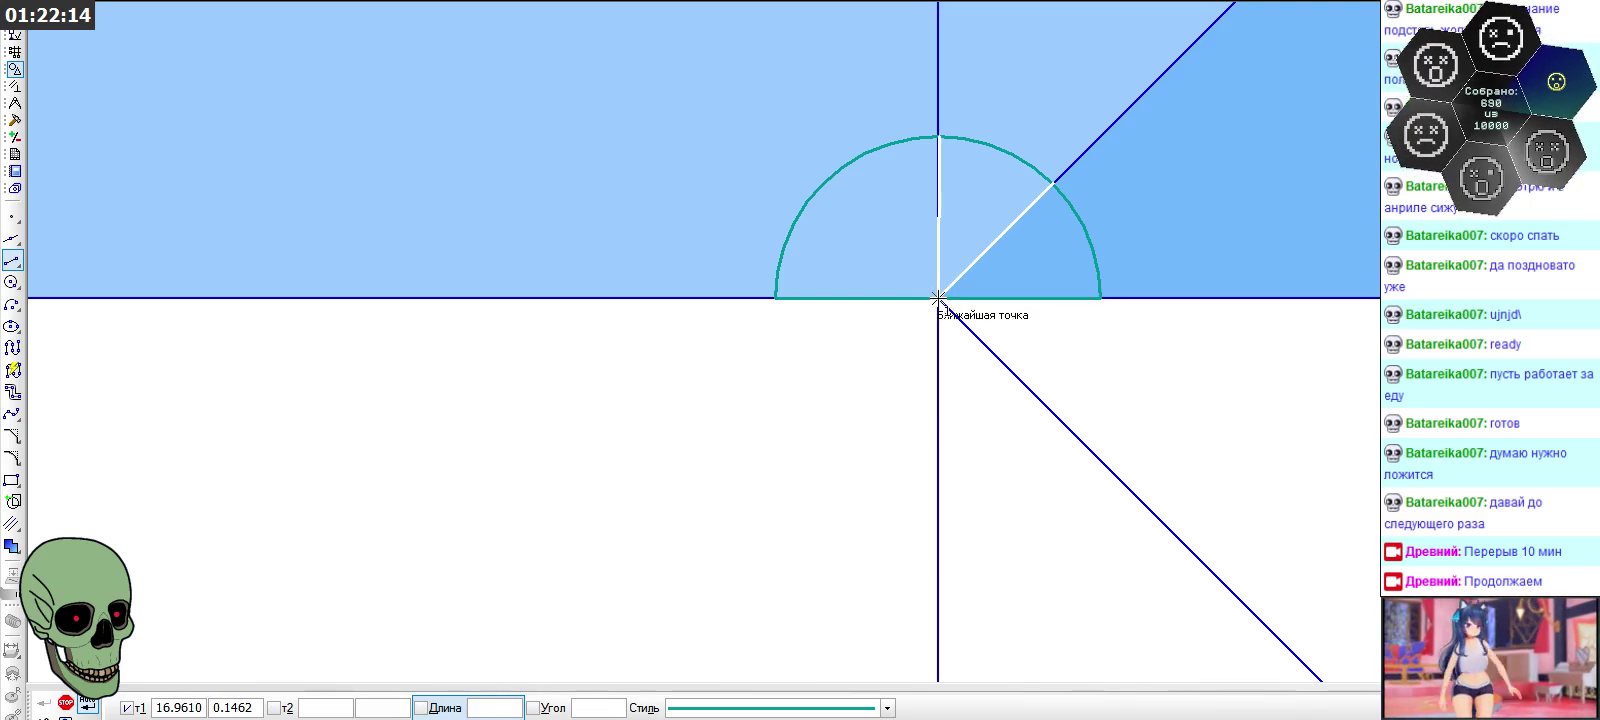
Add the 45° and vertical teal radii from the centre to the arc
click(1055, 185)
click(938, 298)
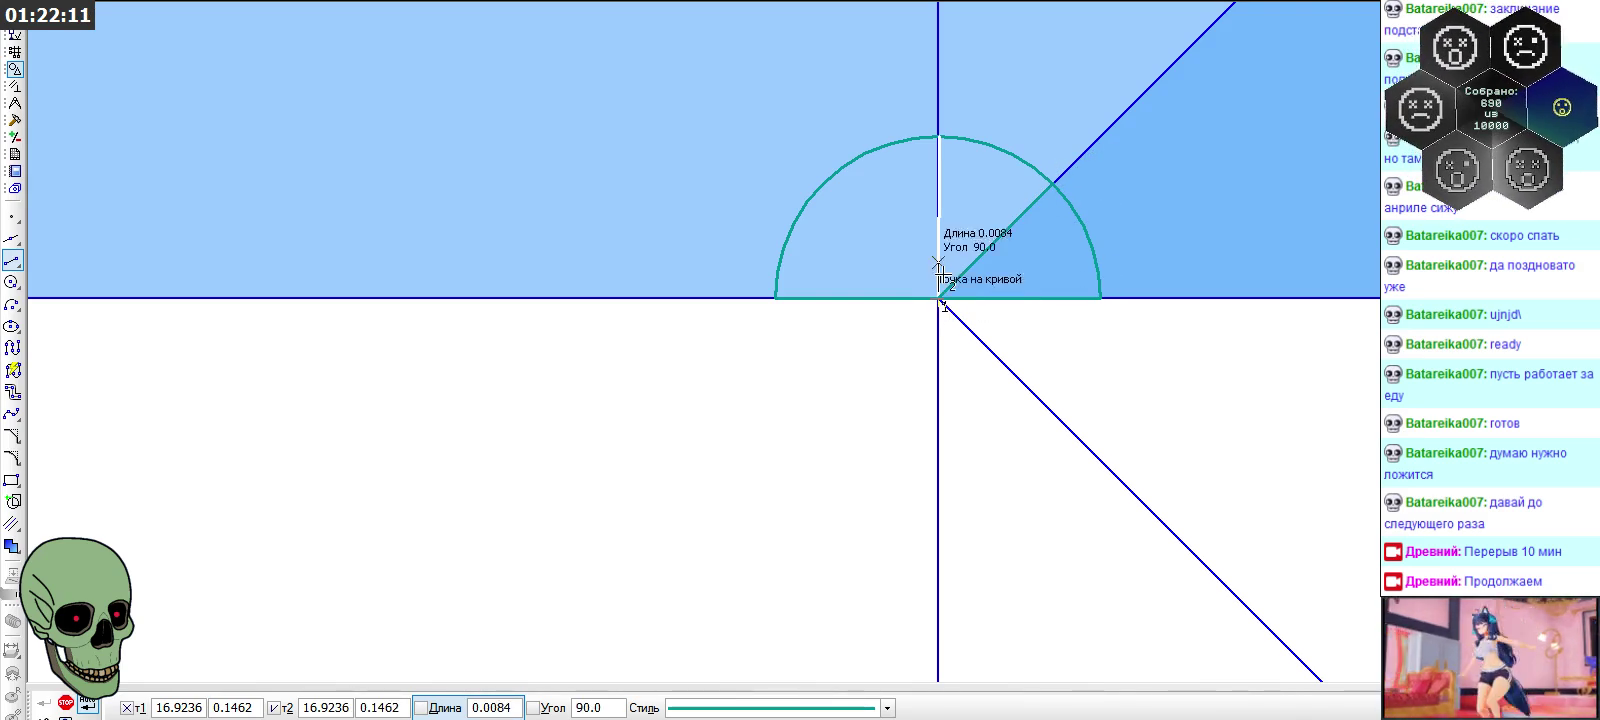
click(937, 141)
scroll(971, 331, up, 3)
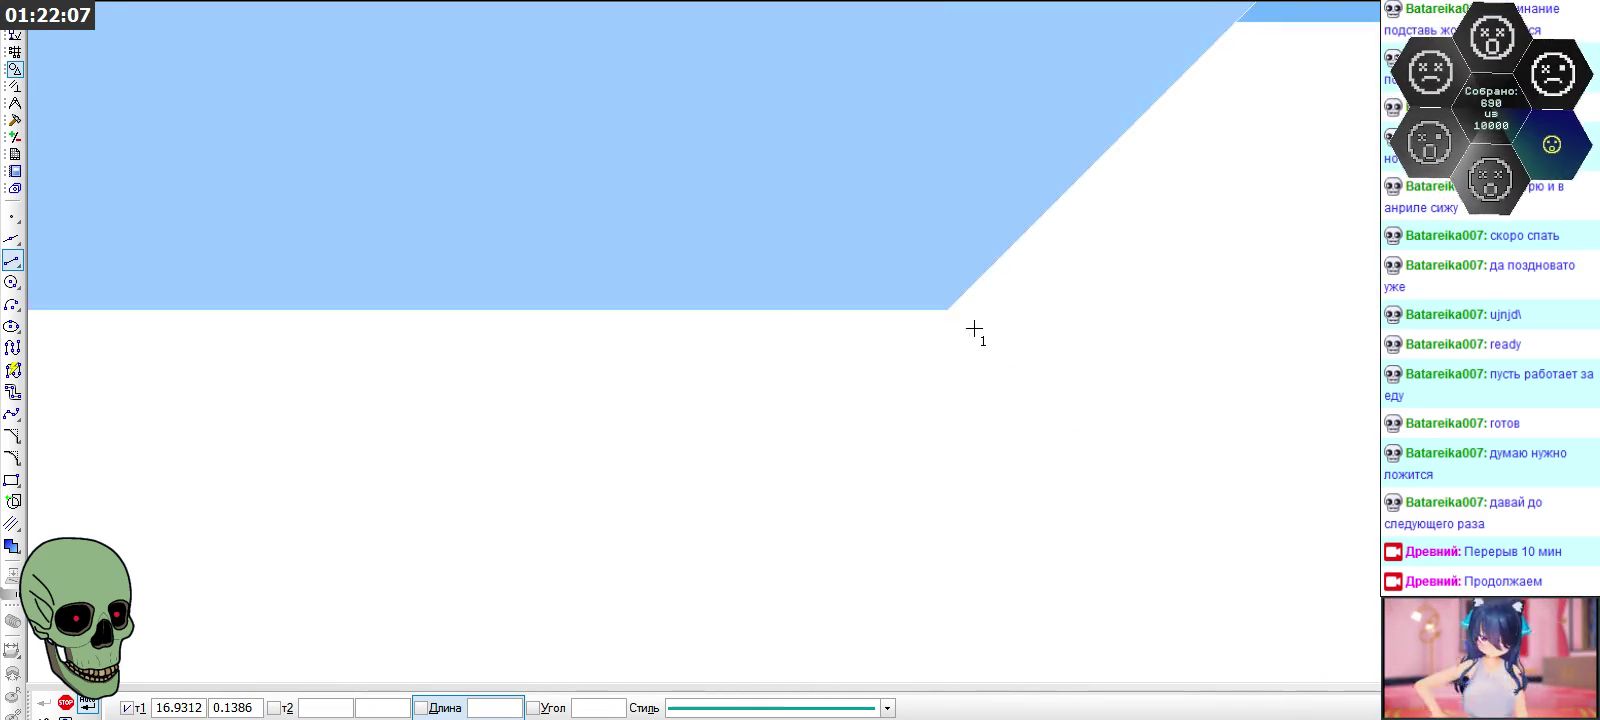
scroll(761, 207, down, 4)
scroll(131, 526, up, 5)
key(Escape)
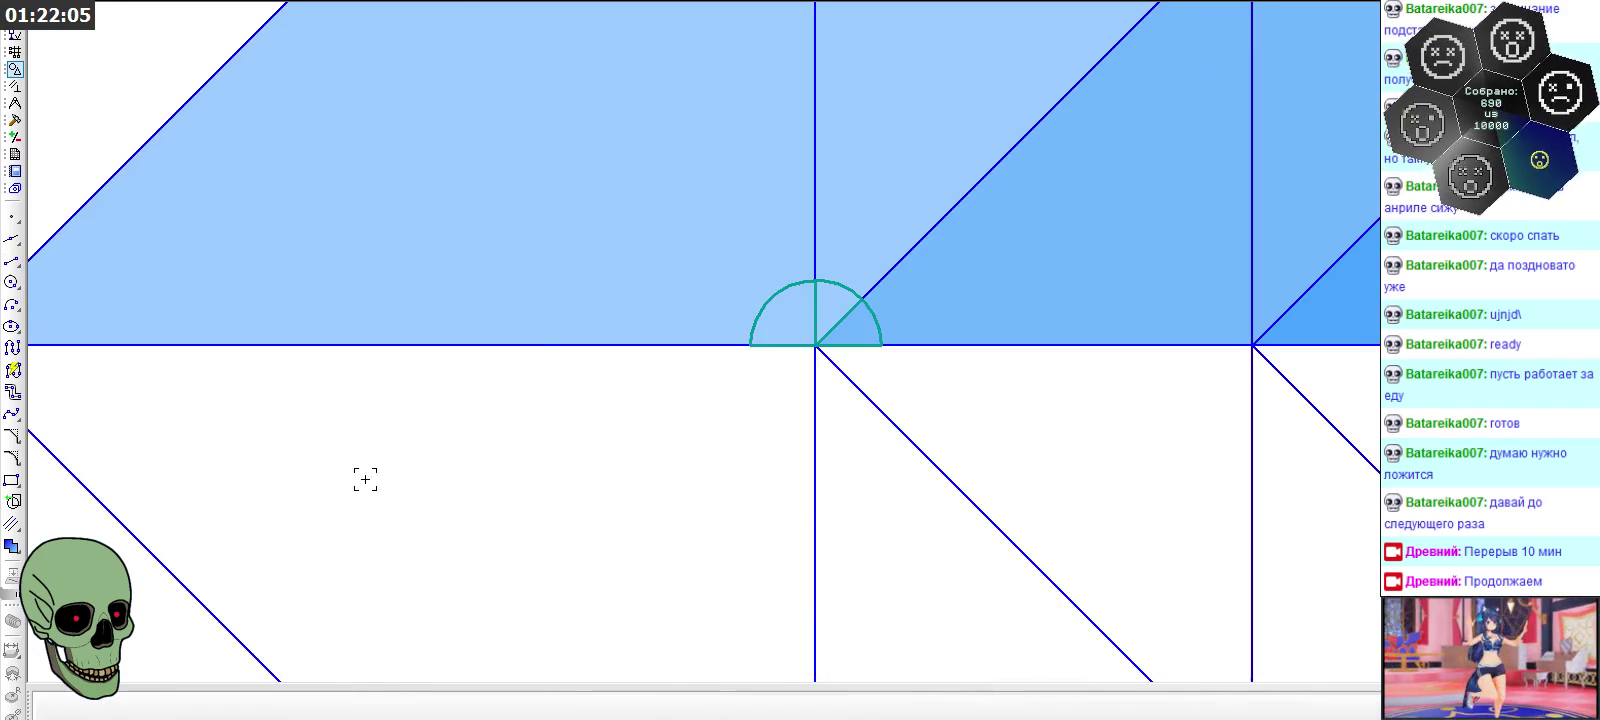
Select the whole teal semicircle symbol and copy it with its centre as base point
scroll(668, 153, down, 3)
scroll(683, 190, down, 5)
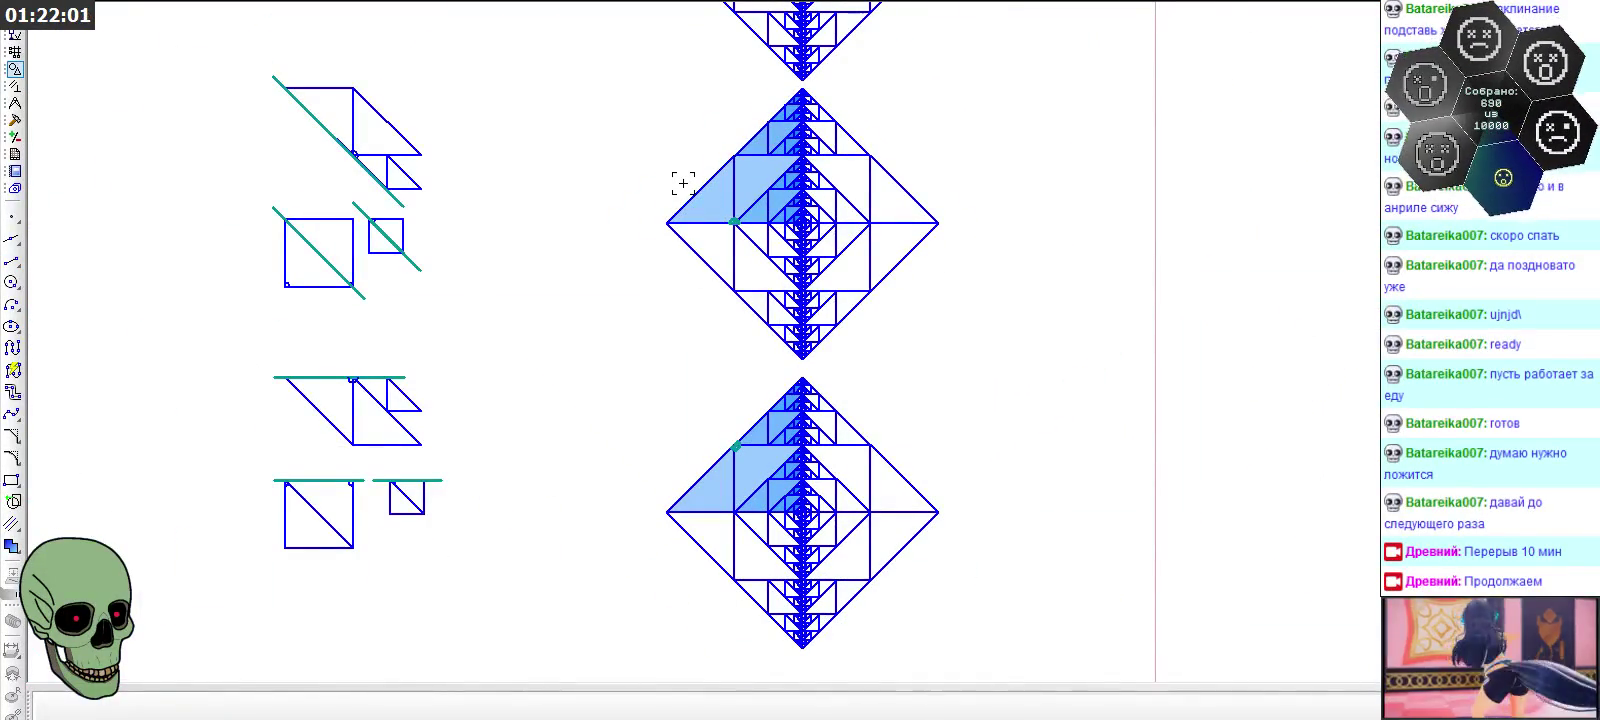
scroll(683, 183, up, 3)
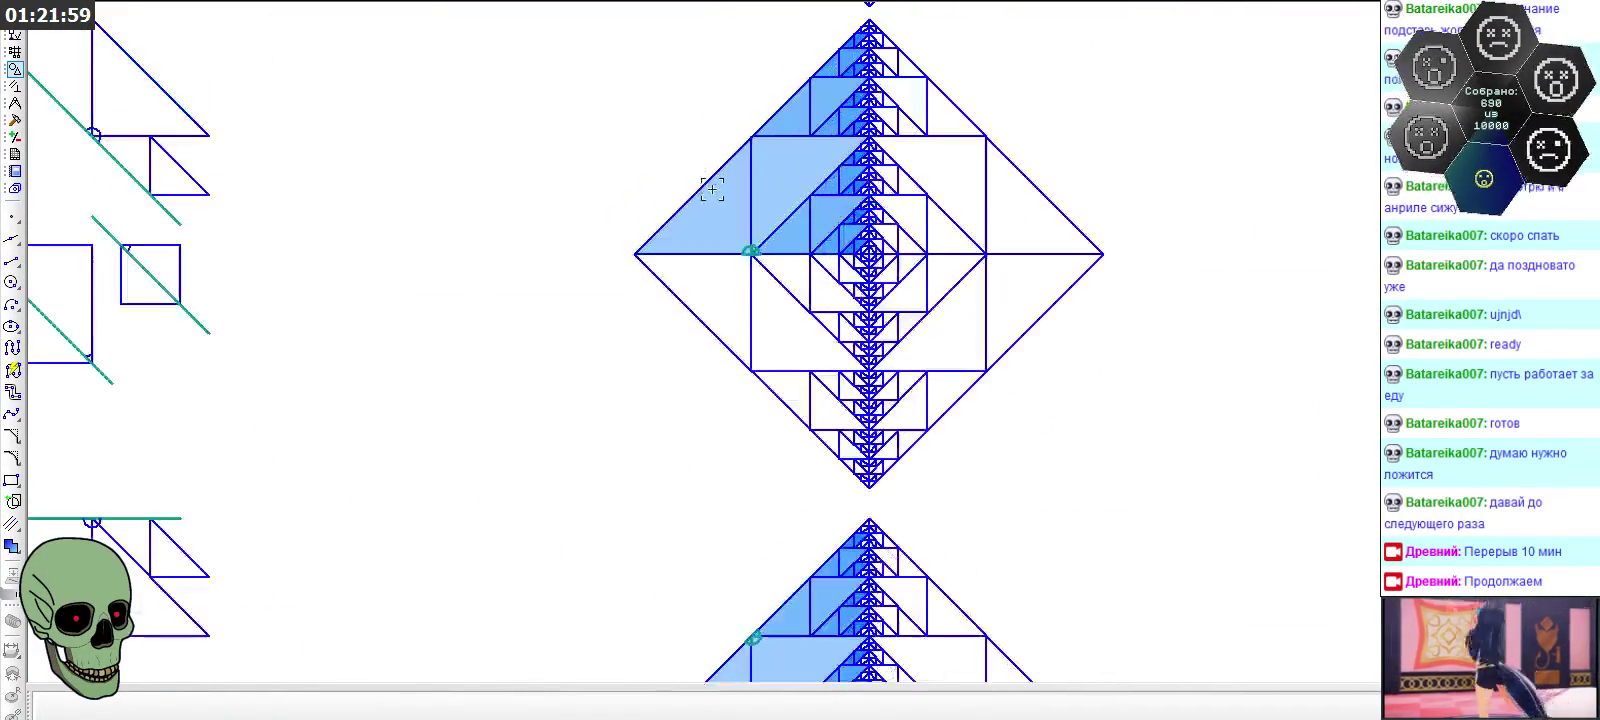
scroll(739, 246, up, 5)
scroll(721, 252, up, 2)
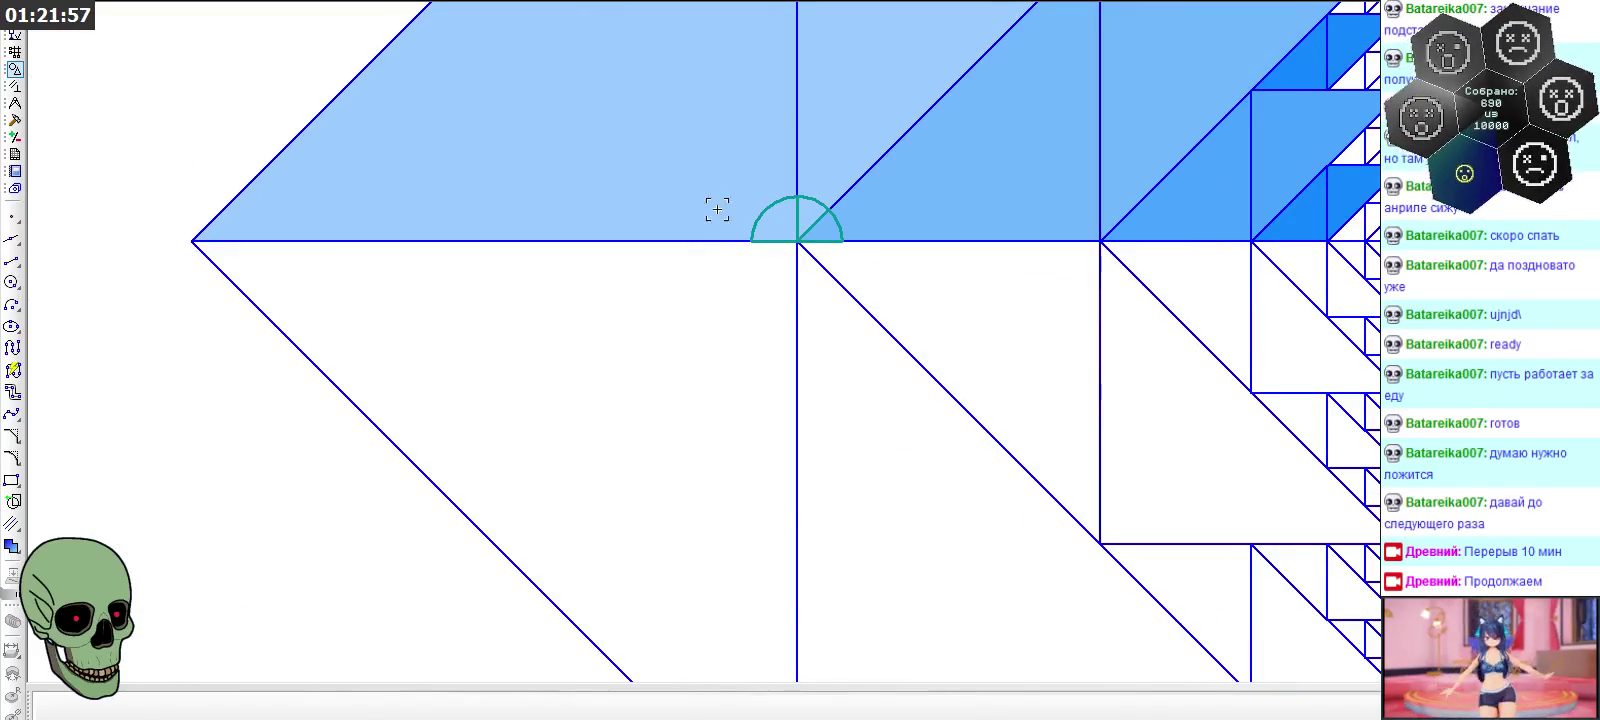
scroll(766, 202, up, 2)
click(768, 204)
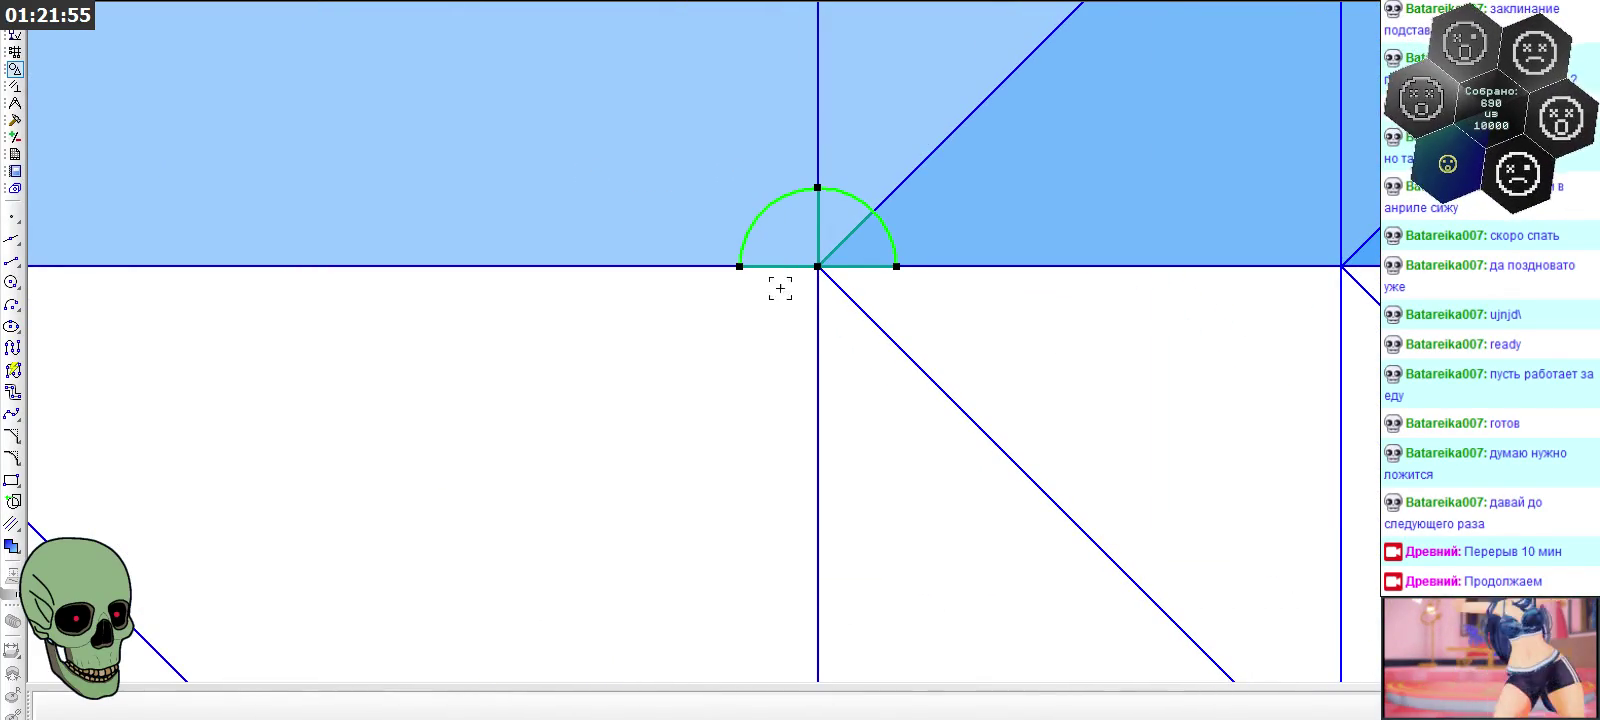
drag(640, 330, 988, 182)
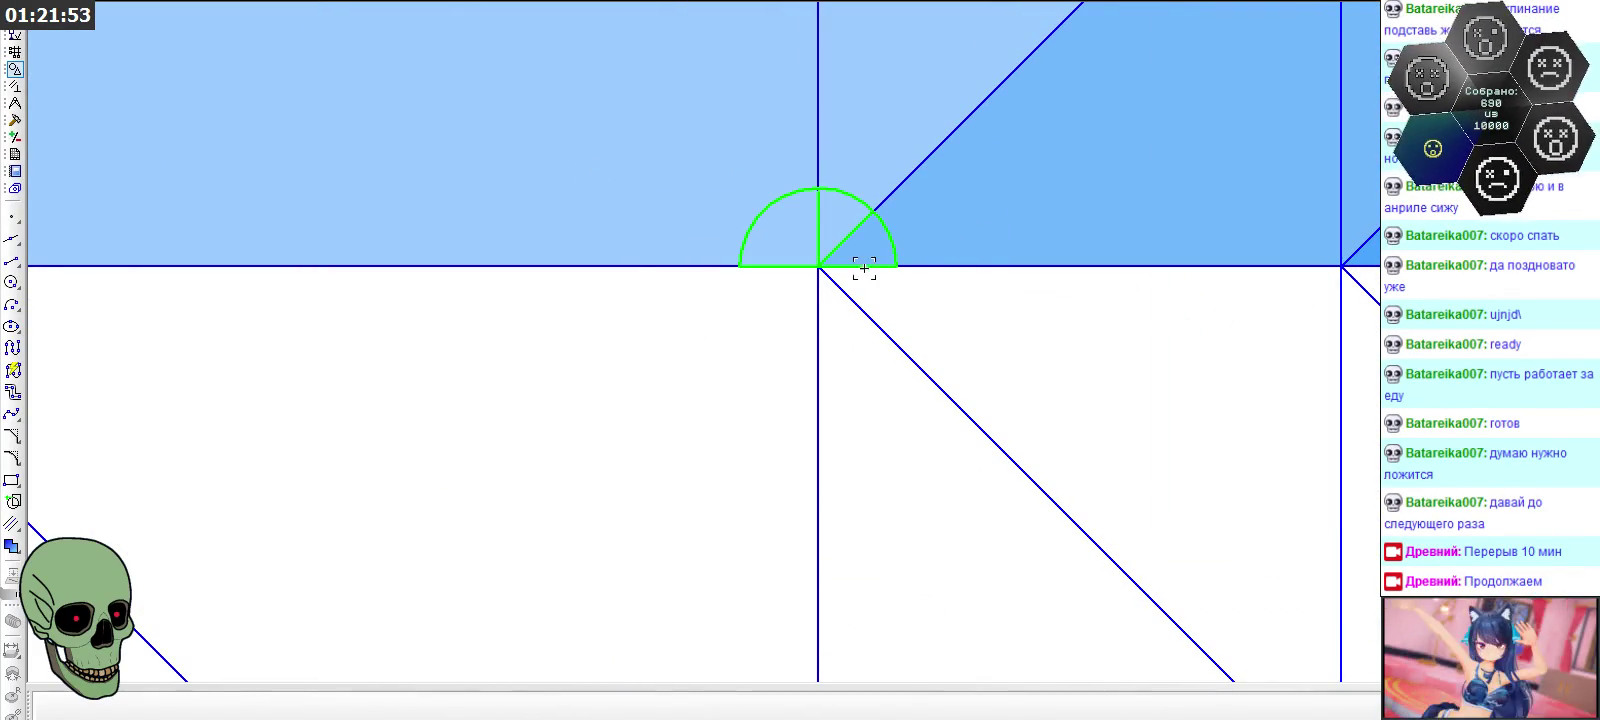
click(820, 265)
Paste the semicircle copy at the corner of the upper step diagram
scroll(1039, 339, down, 5)
scroll(696, 278, down, 1)
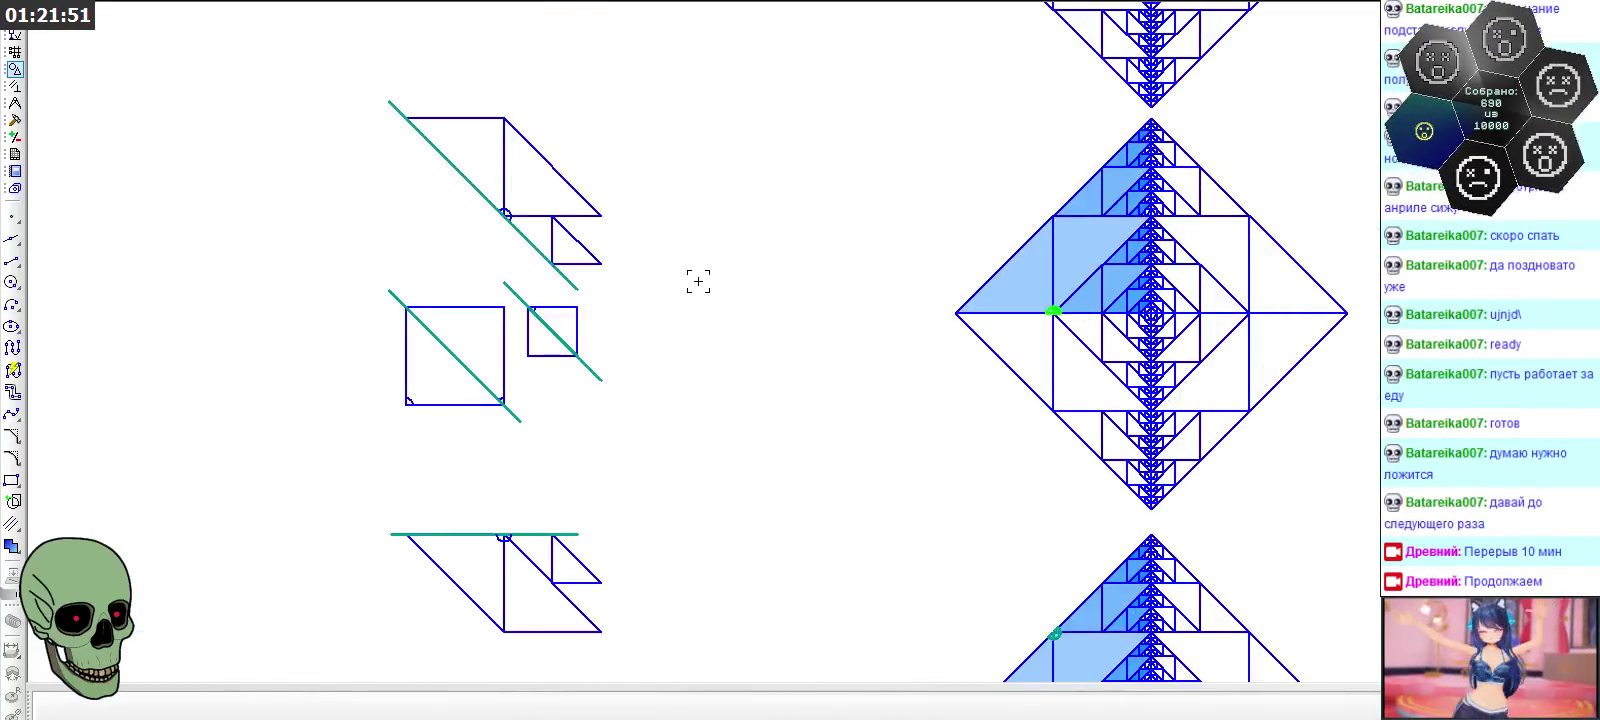
scroll(480, 204, up, 5)
scroll(480, 204, up, 2)
key(ctrl+v)
click(610, 210)
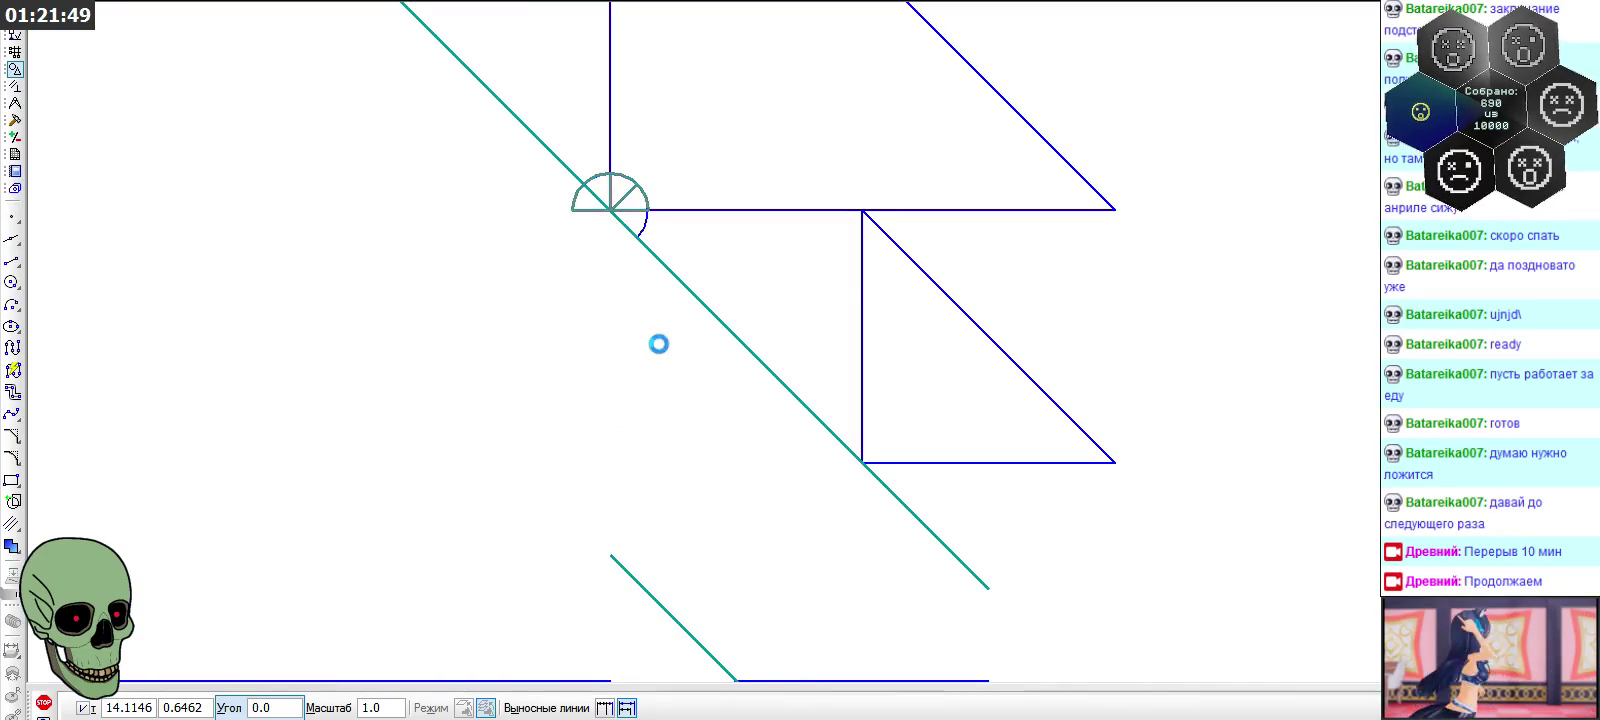
Place three semicircle copies stacked to the right of the upper step diagram
scroll(804, 403, down, 3)
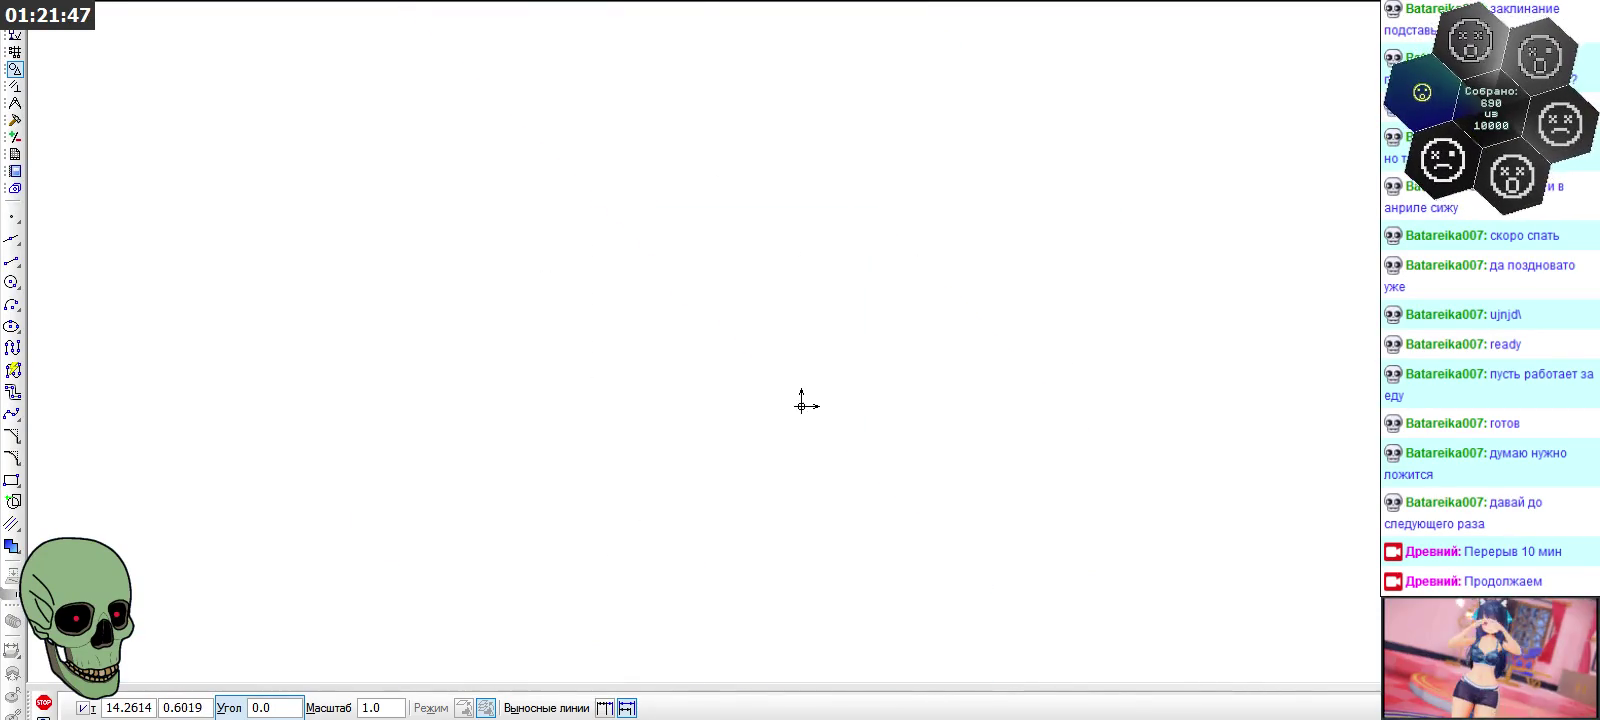
scroll(800, 218, down, 2)
scroll(1078, 200, up, 2)
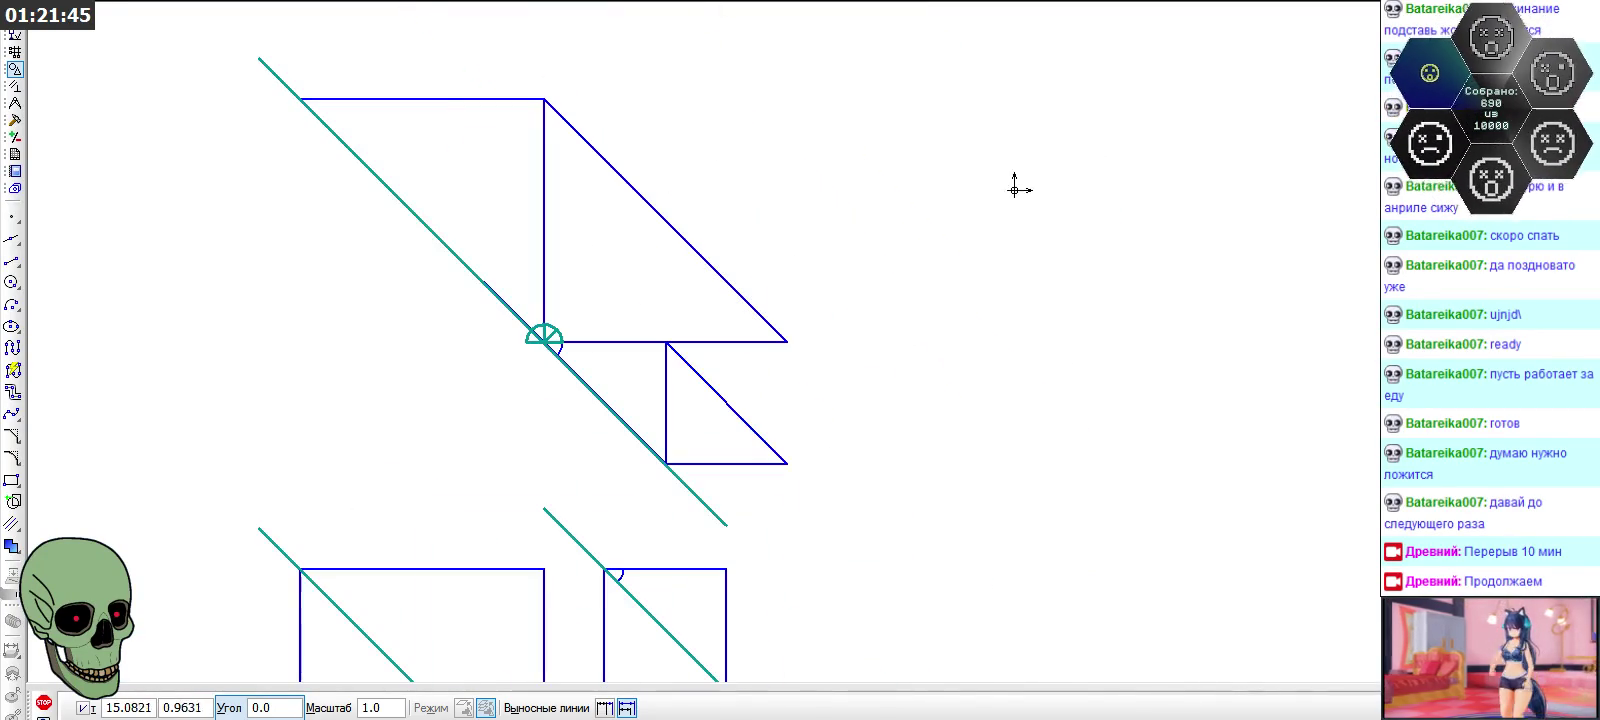
click(999, 199)
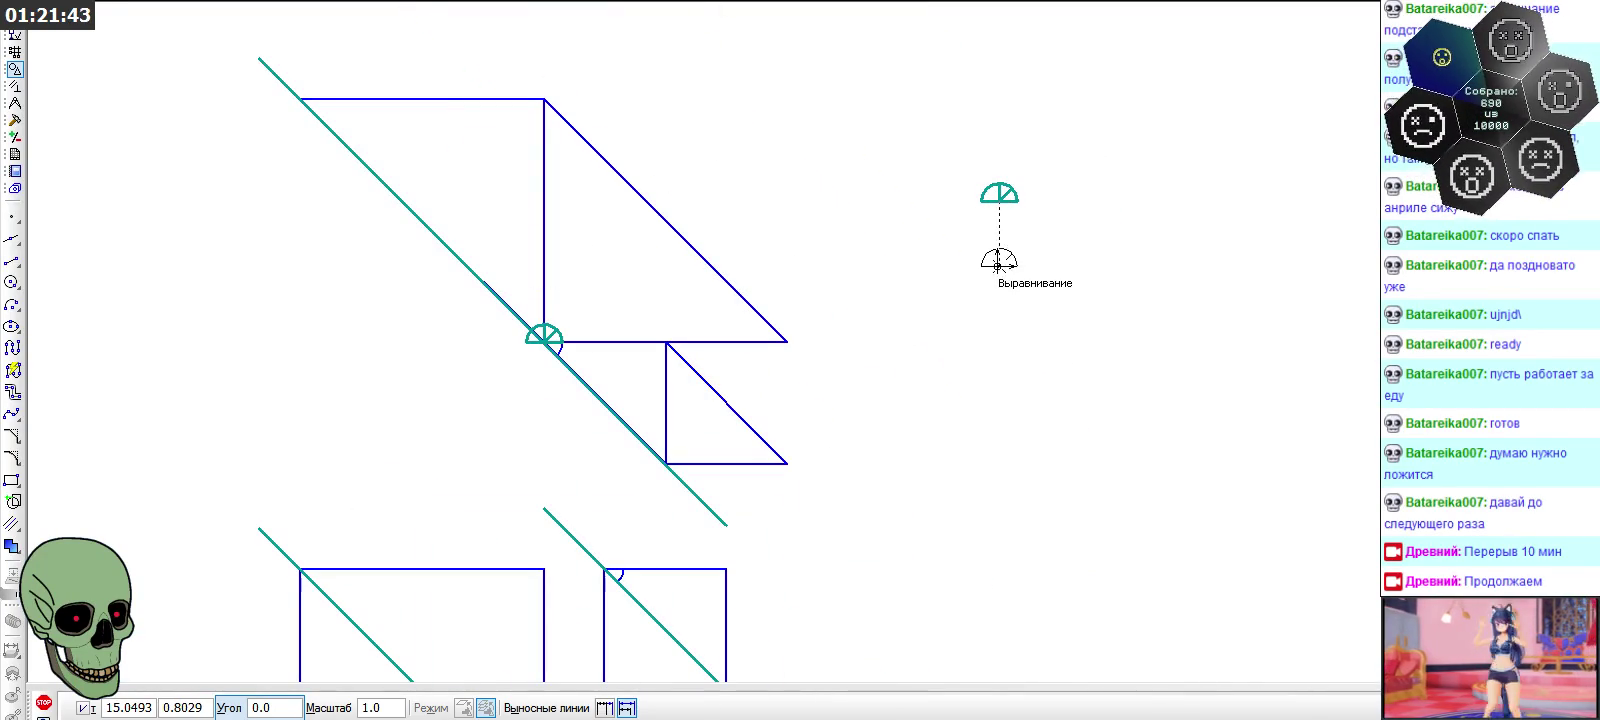
click(998, 264)
click(998, 323)
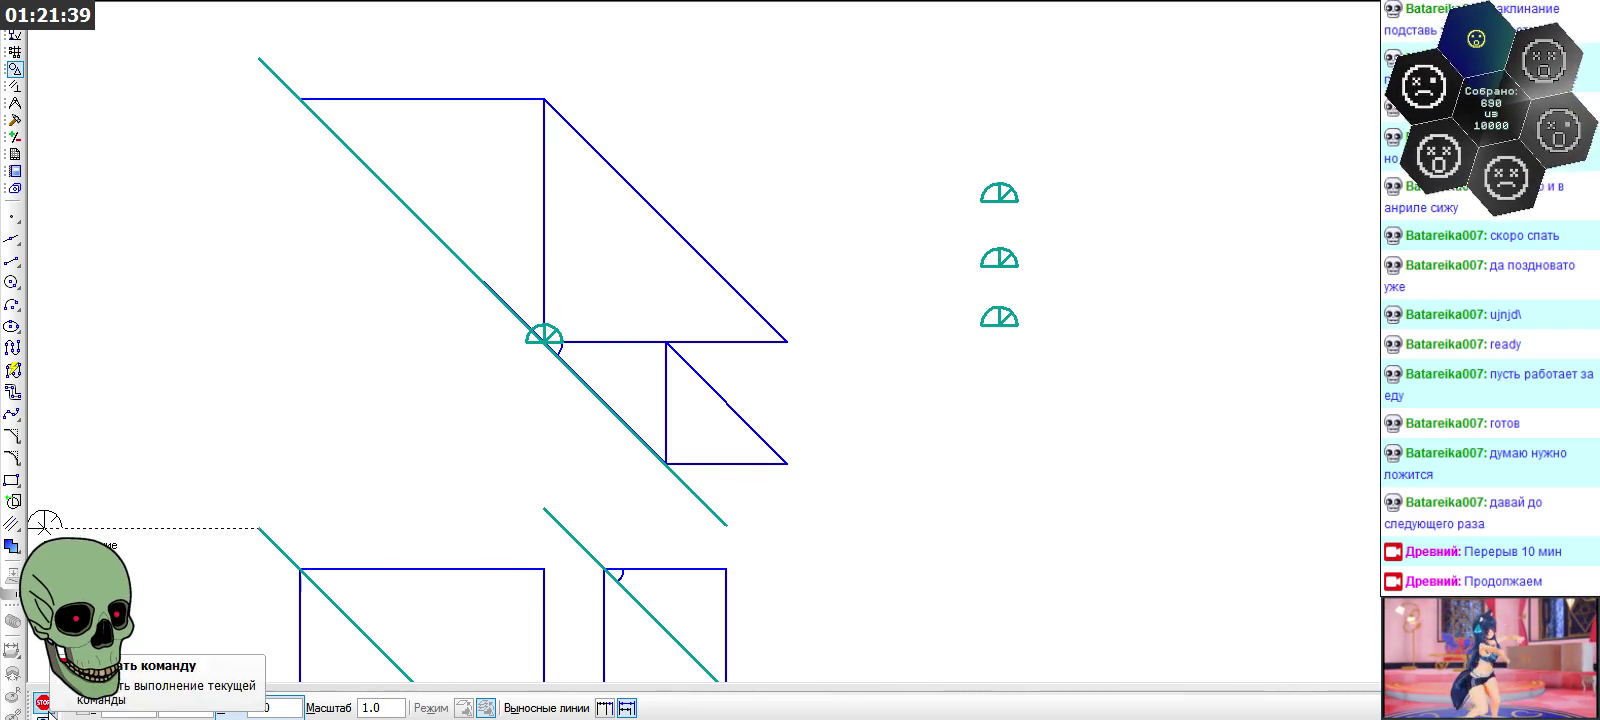
click(43, 702)
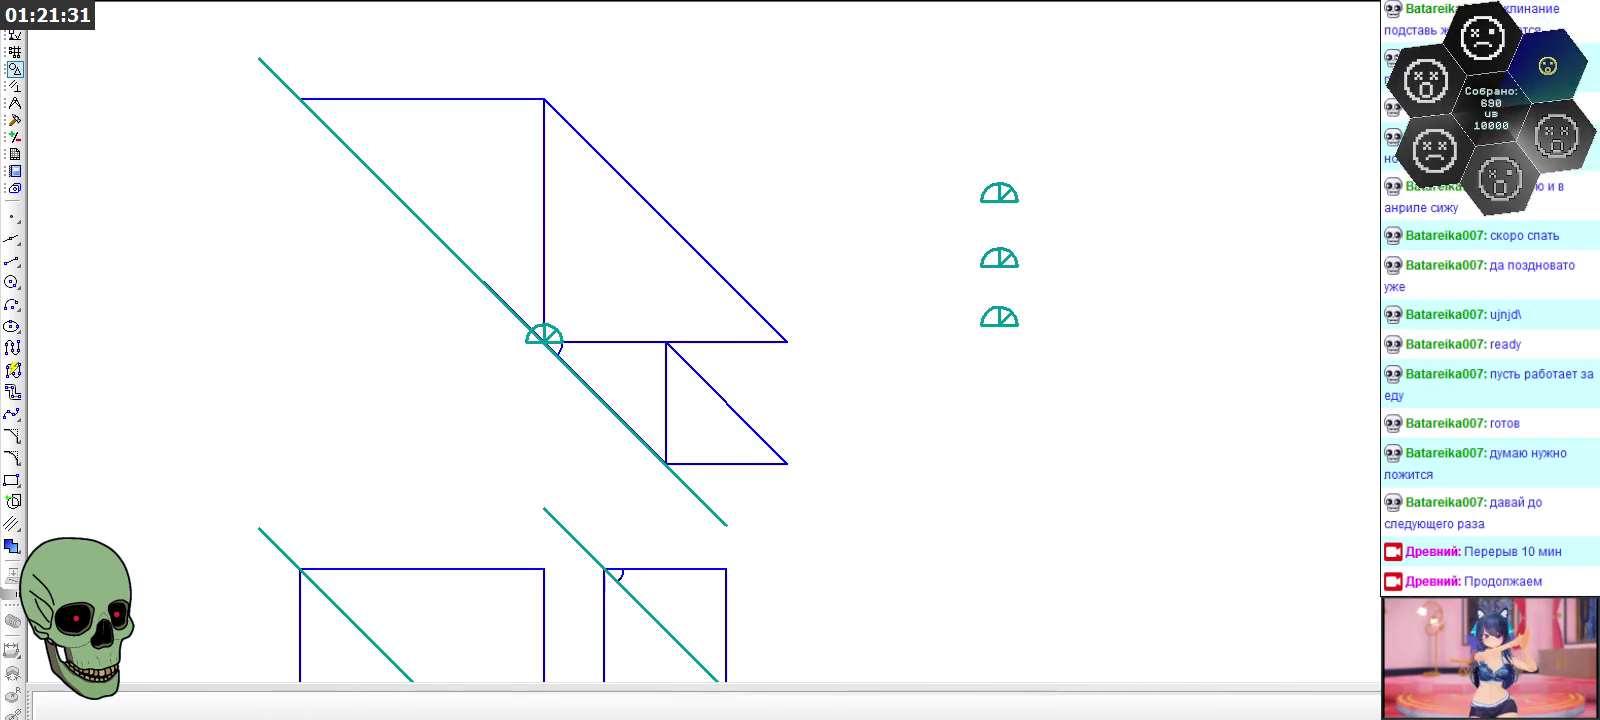
Trim pieces off the top, middle and lower semicircle copies with Trim Curve
click(15, 121)
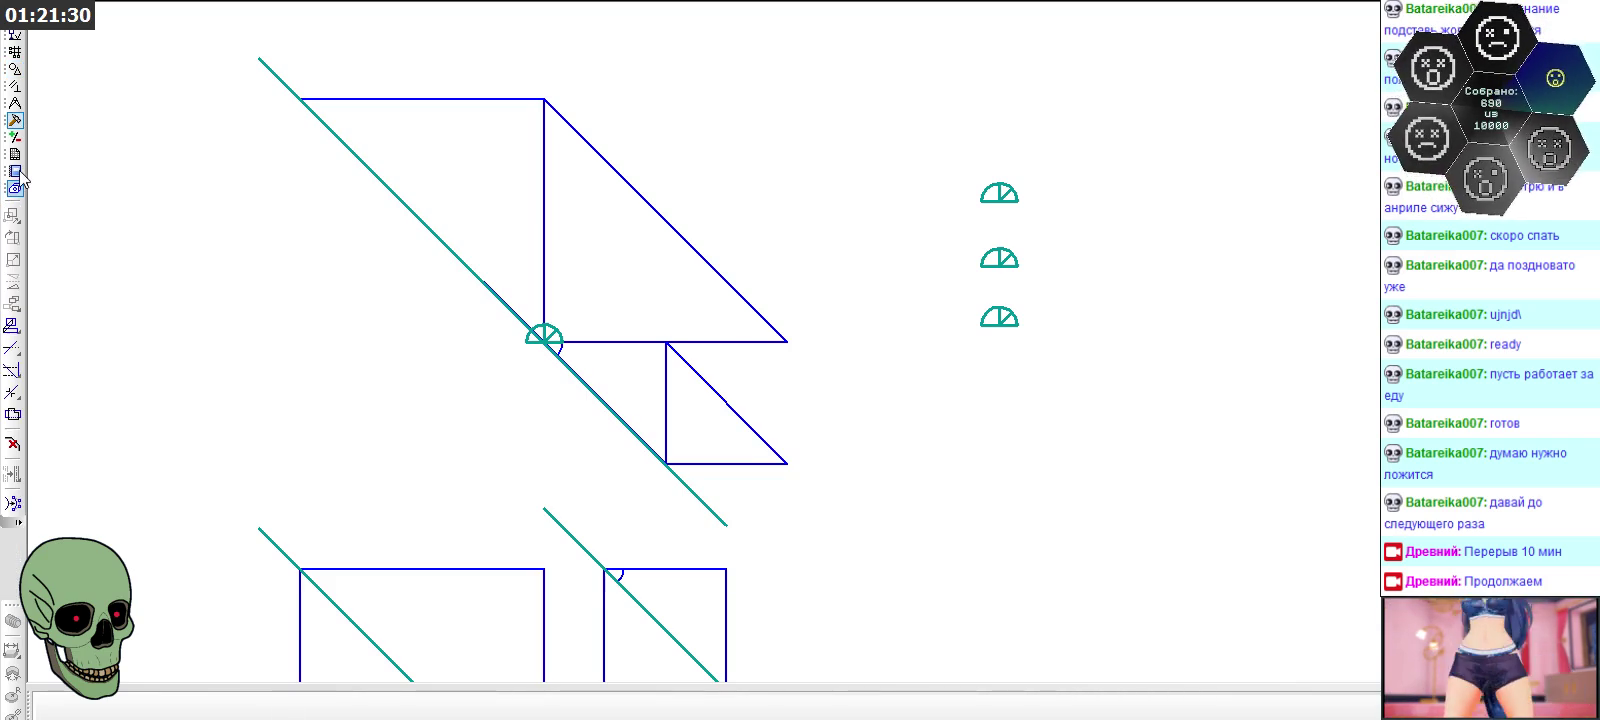
click(12, 347)
scroll(1025, 200, up, 2)
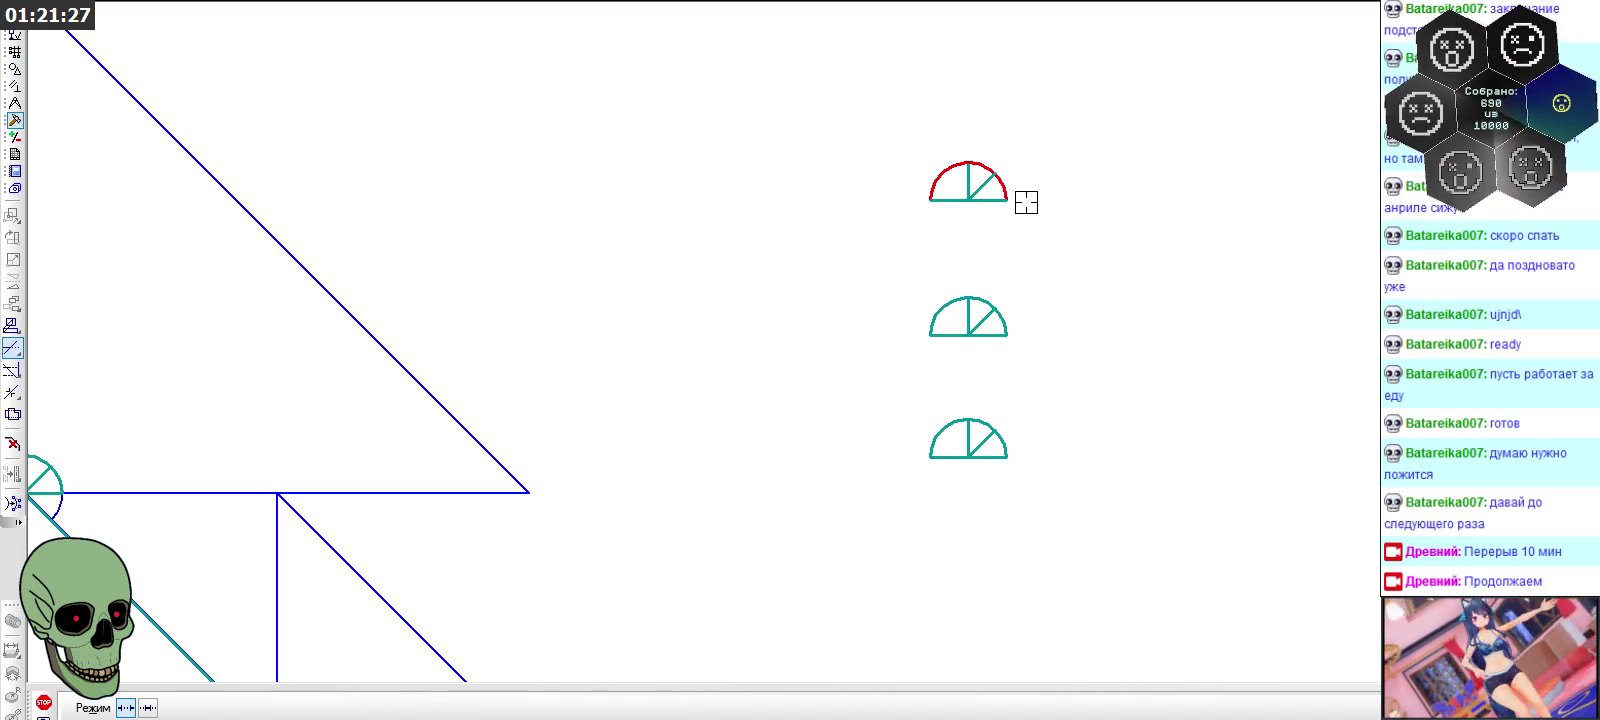
click(985, 183)
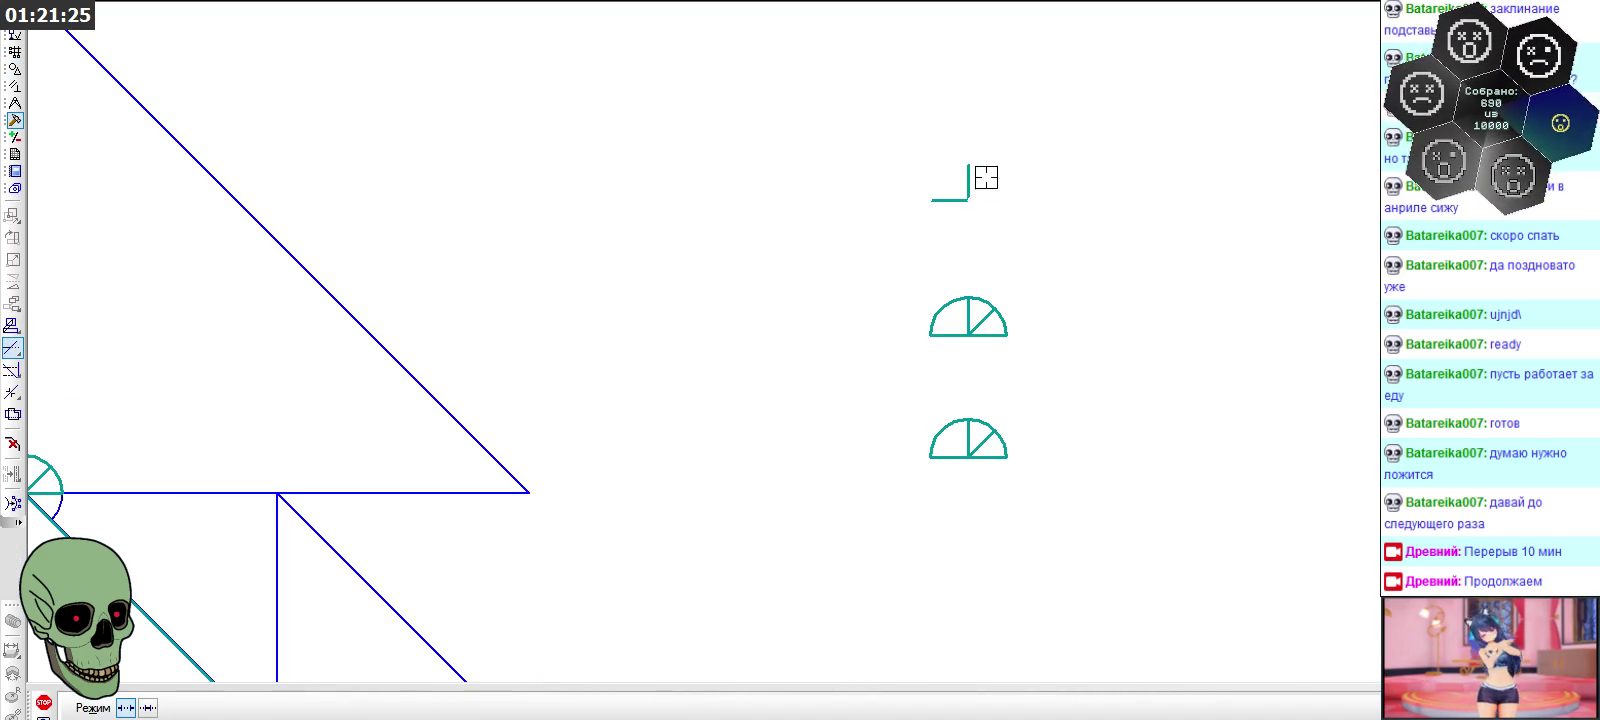
click(950, 333)
click(955, 315)
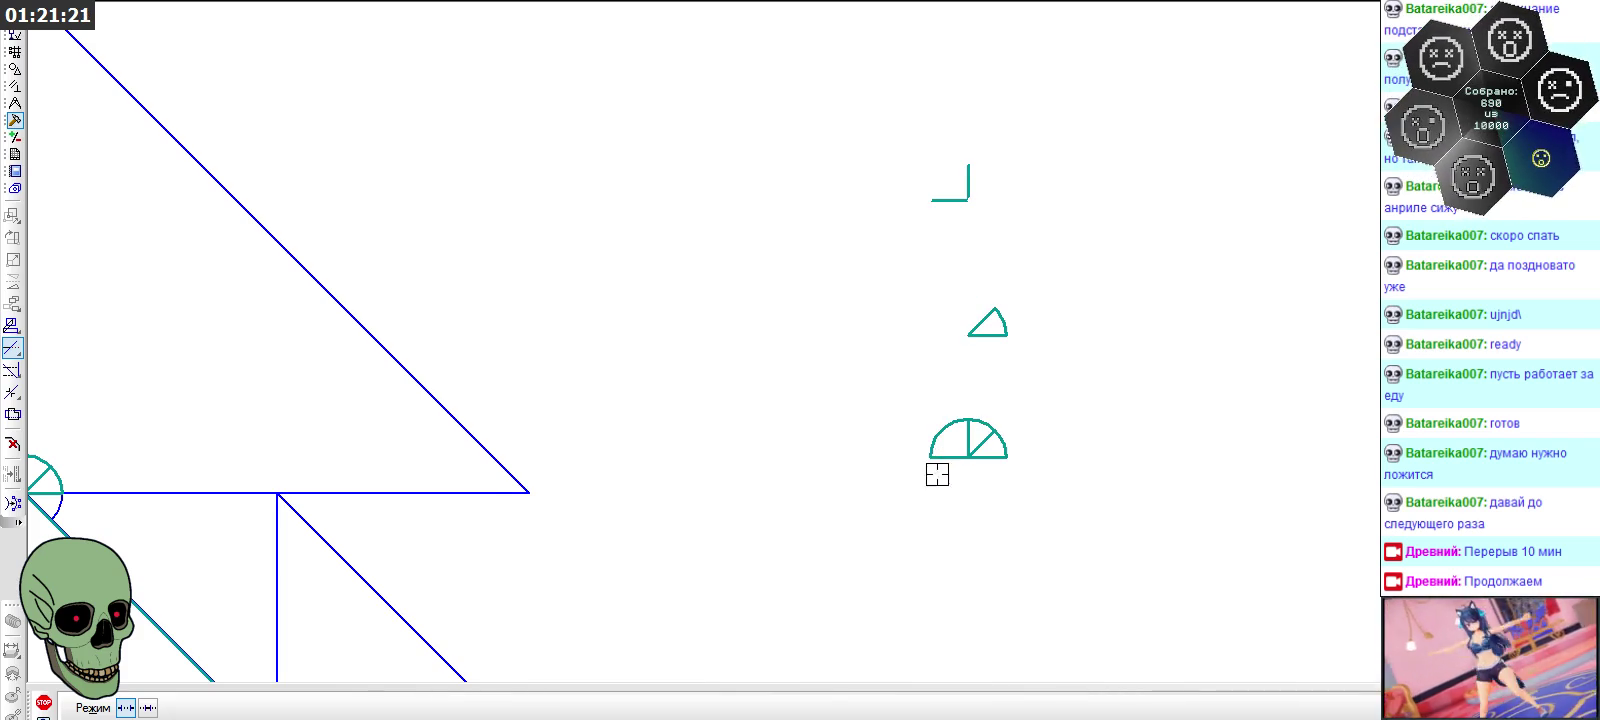
click(930, 440)
click(970, 425)
scroll(1067, 316, down, 3)
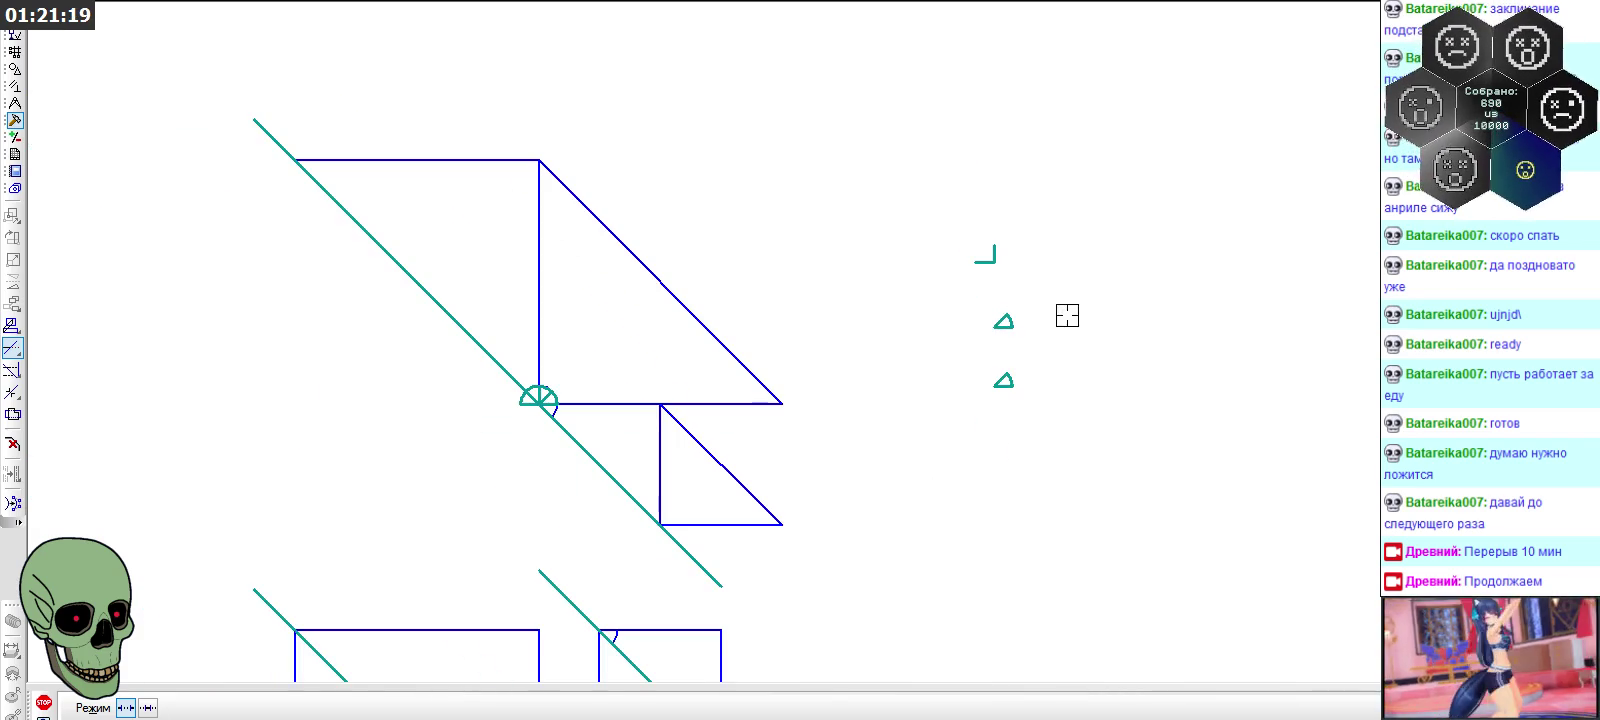
Undo the last trim, then trim the middle semicircle's base and left arc
key(ctrl+z)
key(ctrl+z)
scroll(996, 357, up, 3)
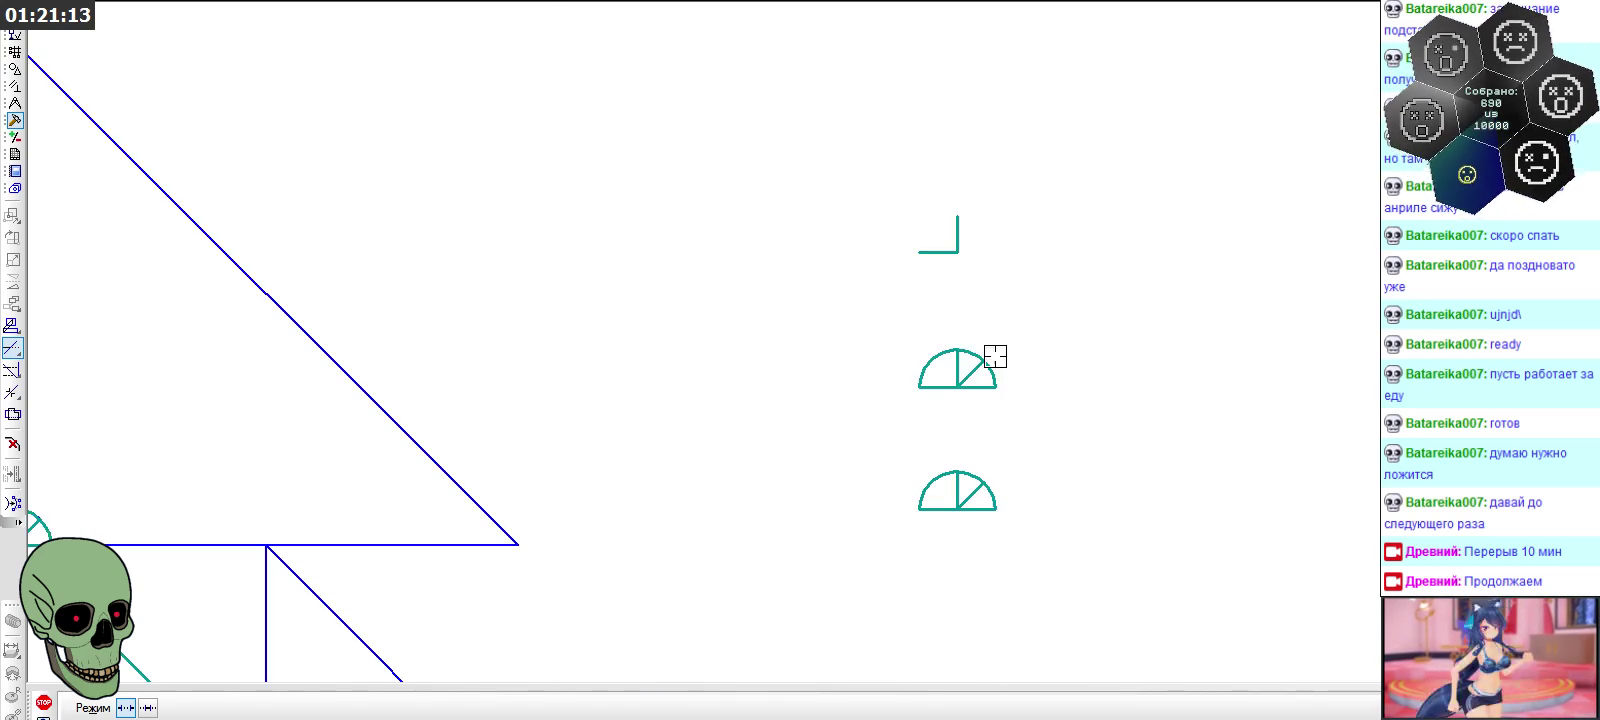
click(988, 386)
click(934, 381)
scroll(932, 331, down, 1)
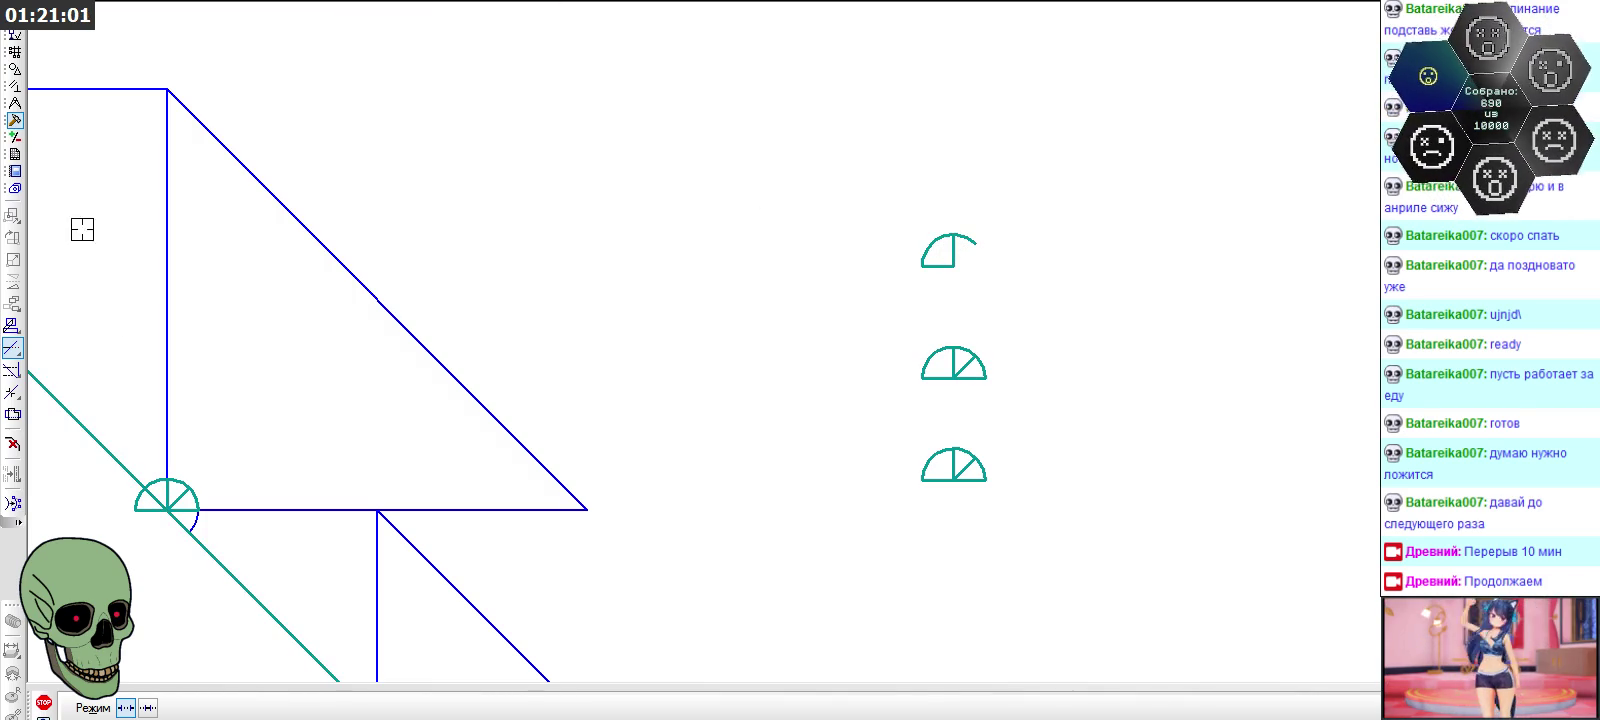
click(43, 702)
Extend the top symbol's vertical radius up past its arc and trim the arc beyond it
scroll(886, 268, up, 3)
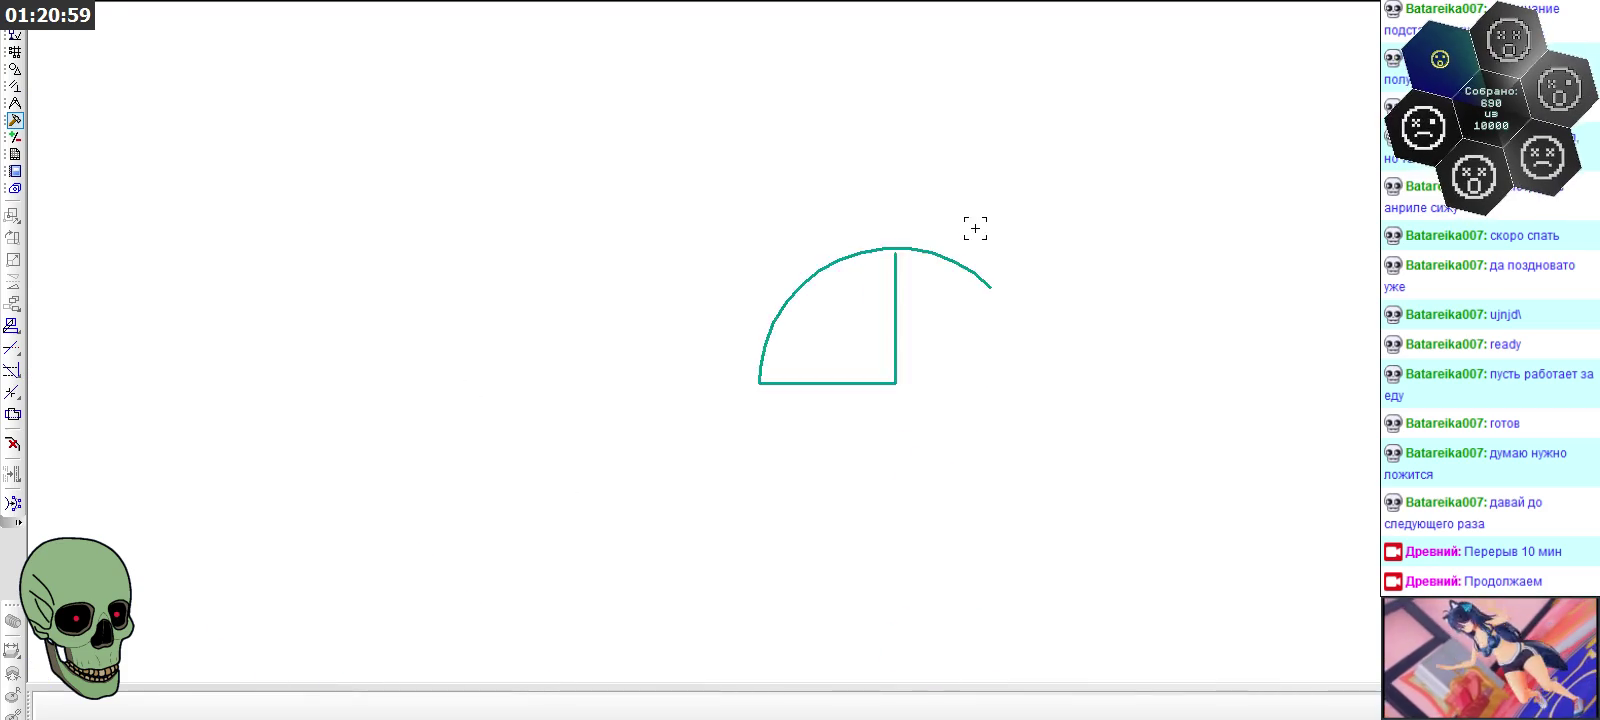
click(857, 290)
scroll(856, 268, up, 2)
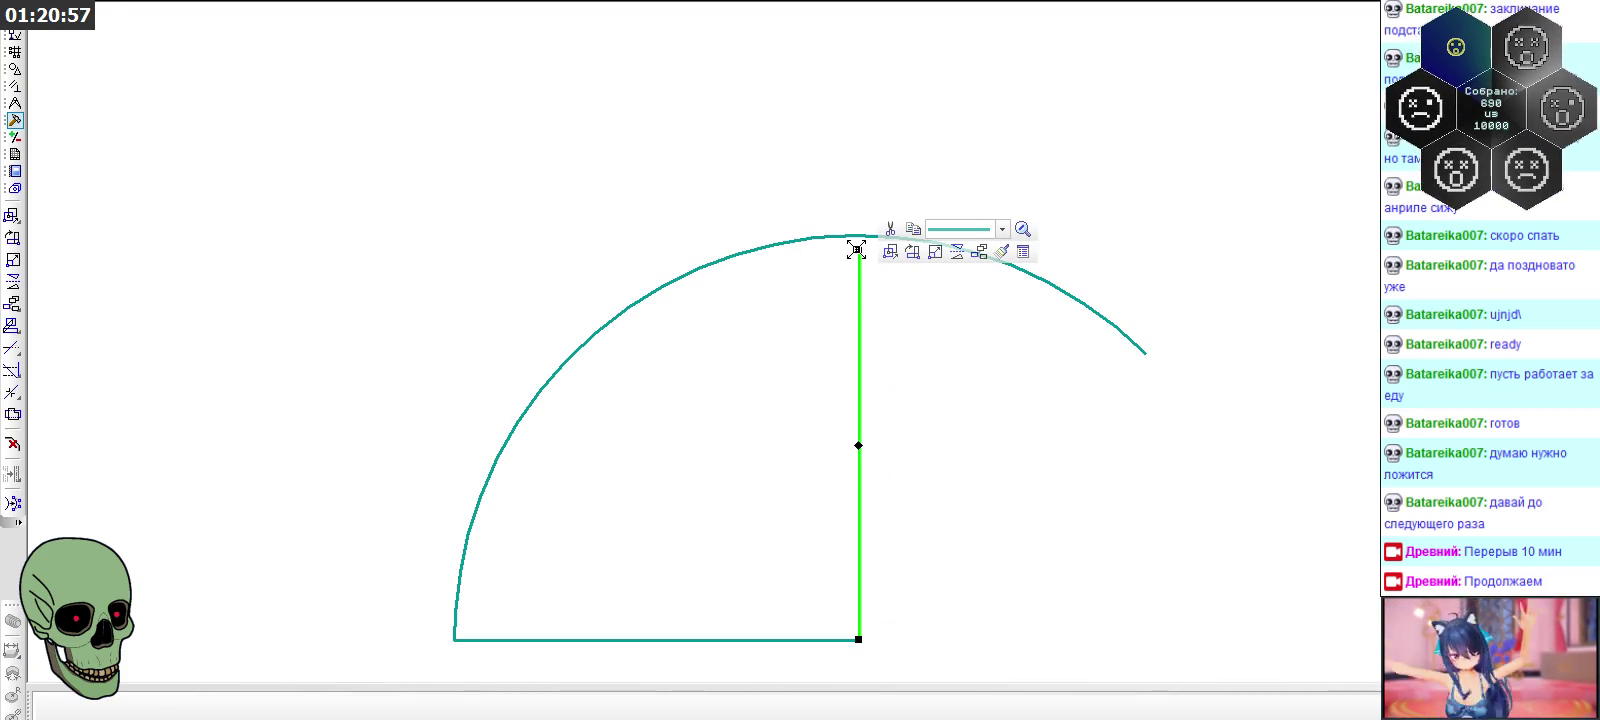
click(856, 250)
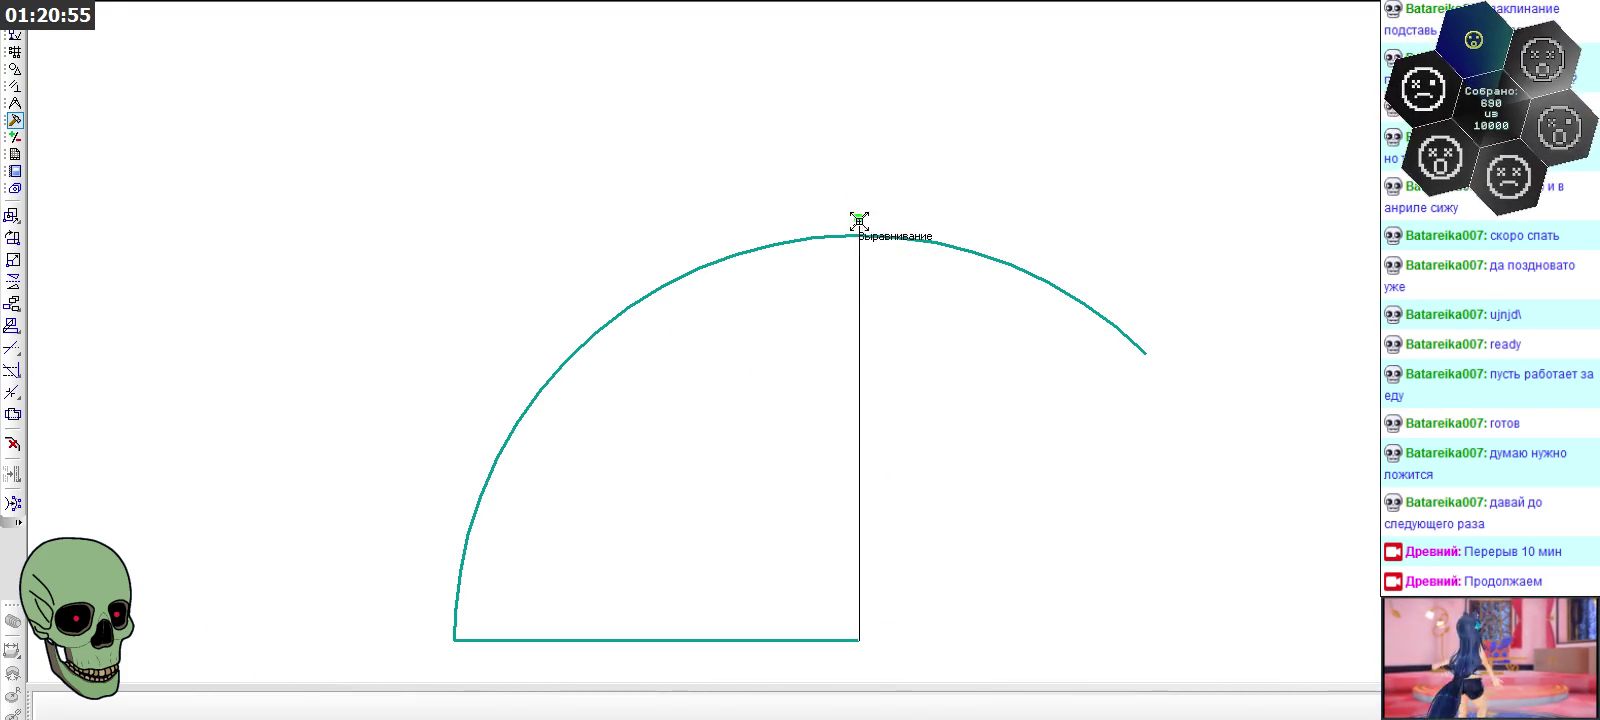
click(859, 187)
click(917, 364)
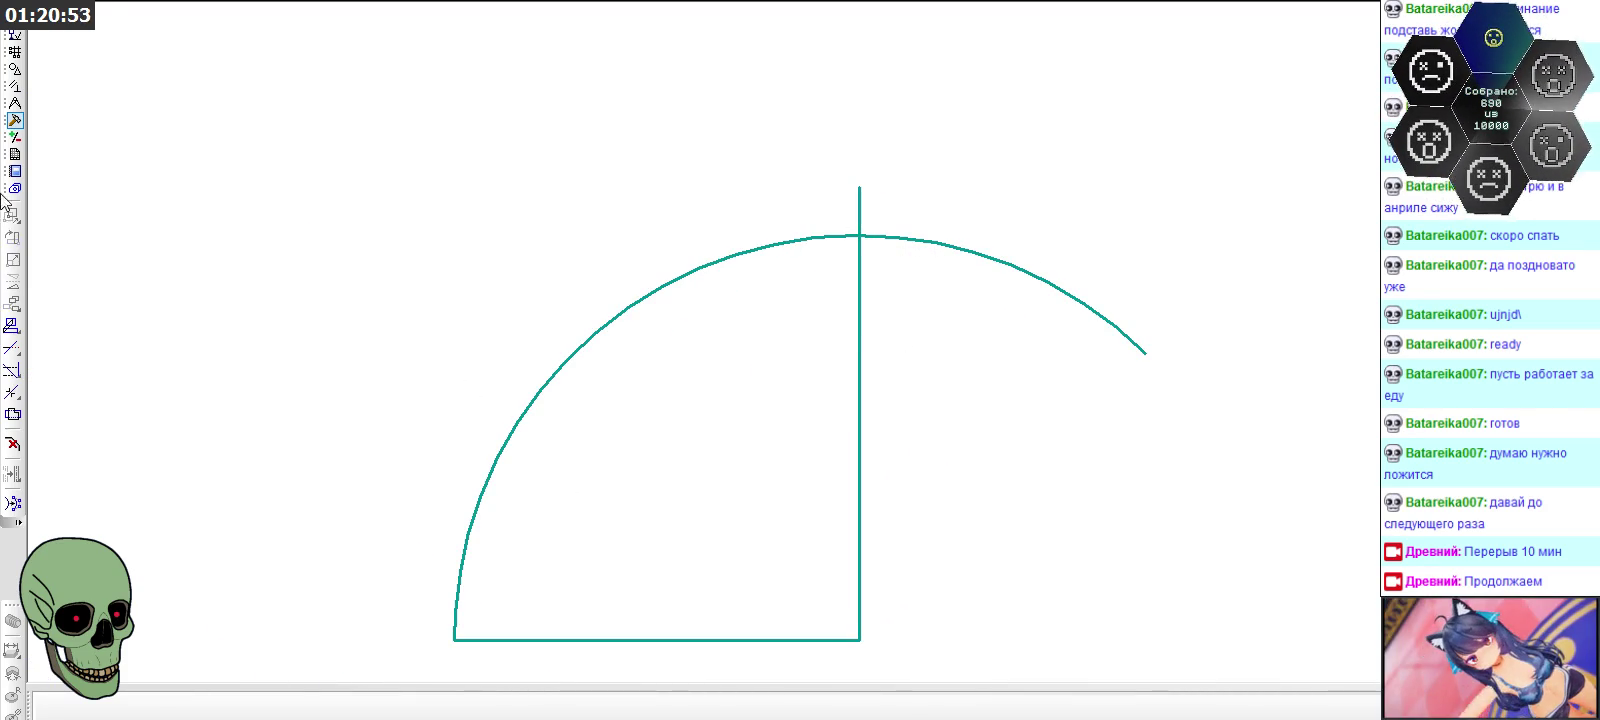
click(12, 347)
click(1030, 293)
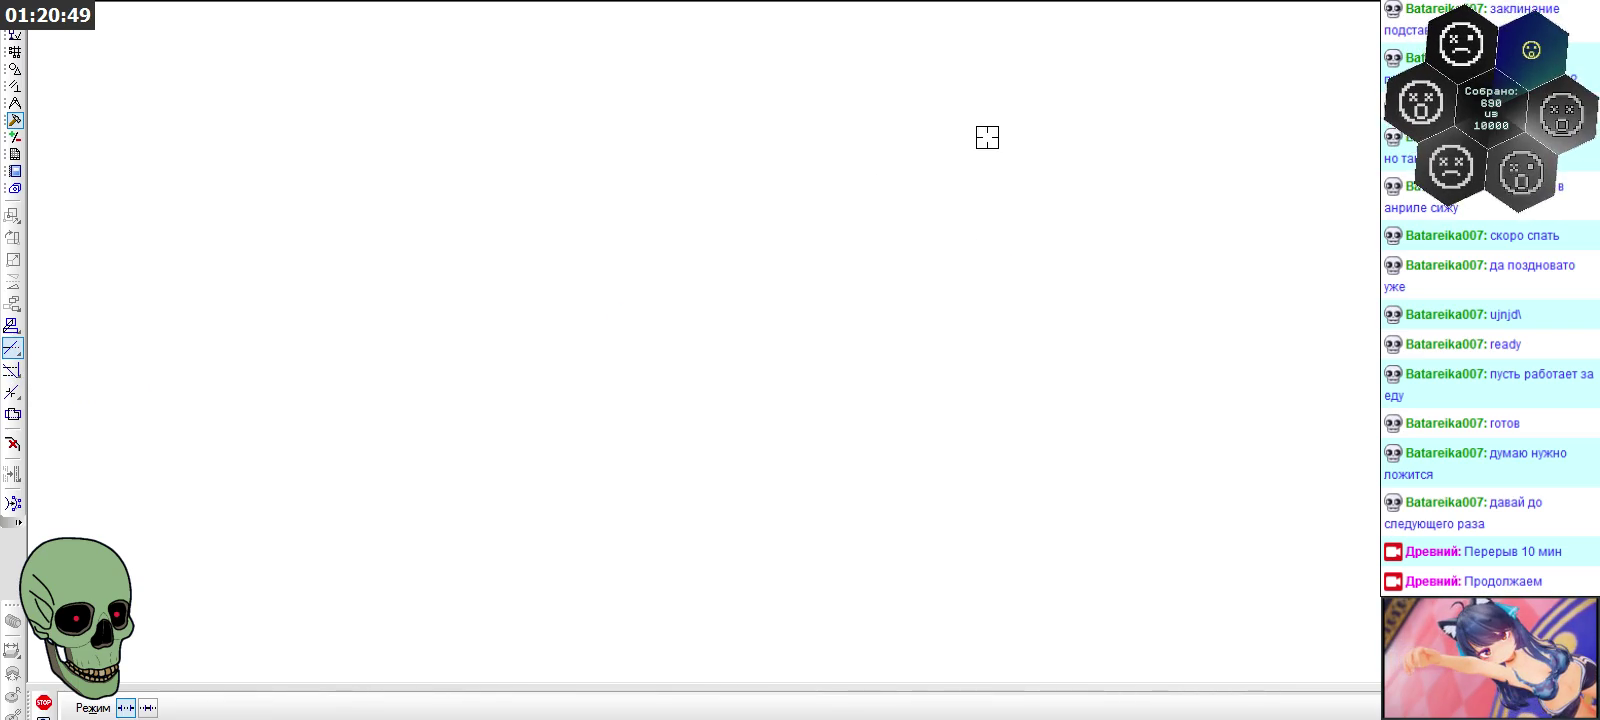
scroll(981, 400, up, 3)
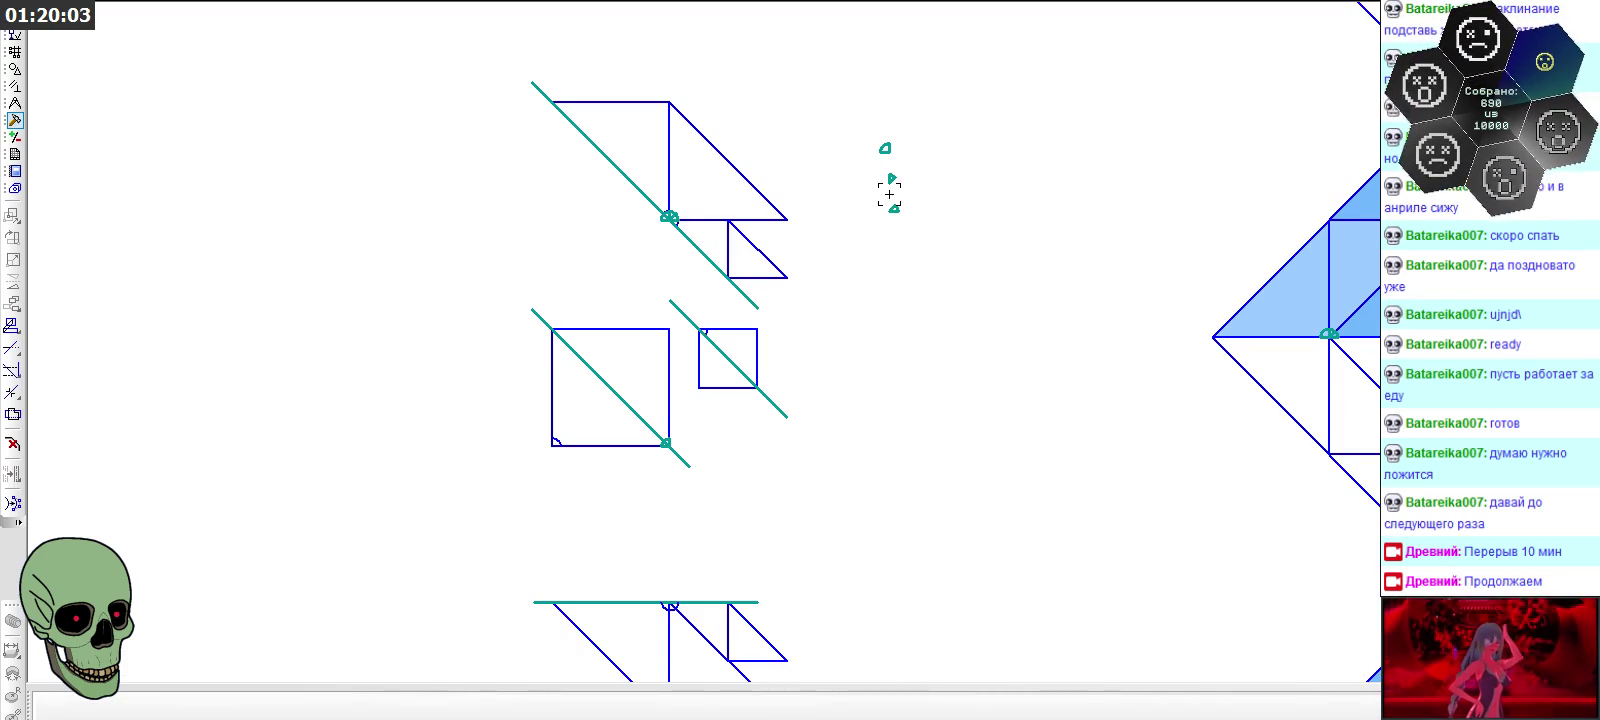
Select the small rotated corner symbol and cancel the running command
scroll(889, 194, up, 3)
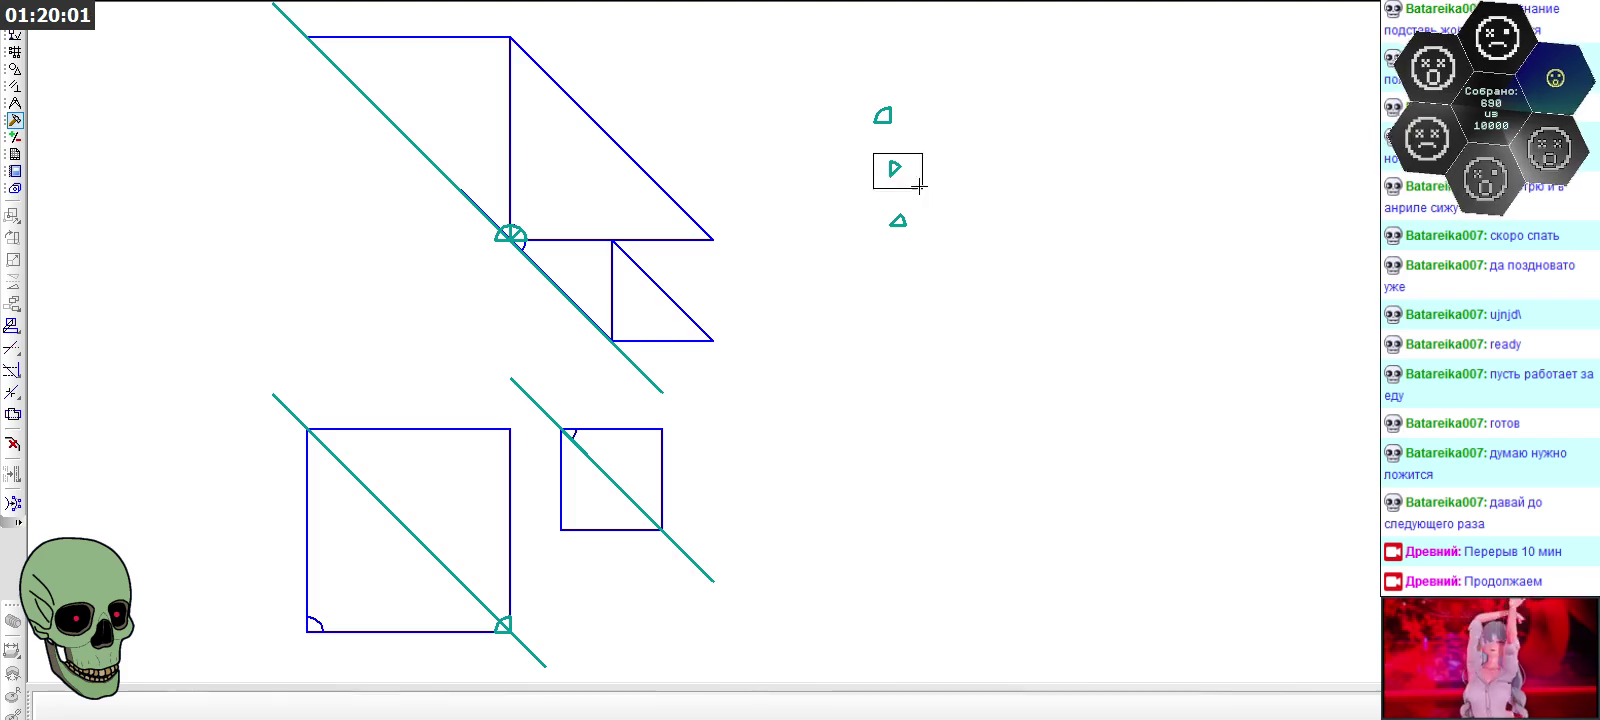
click(894, 168)
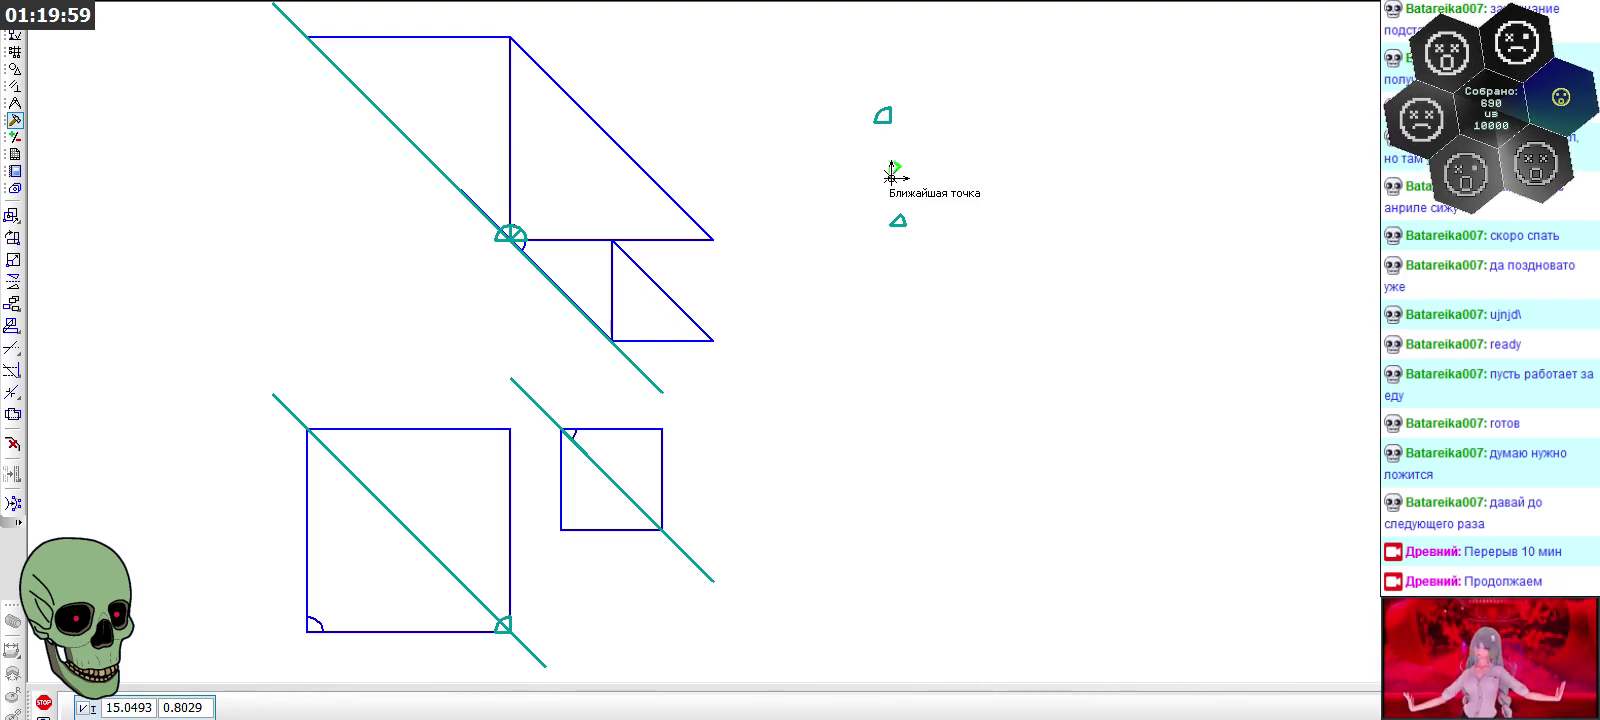
scroll(921, 235, down, 2)
scroll(586, 440, up, 3)
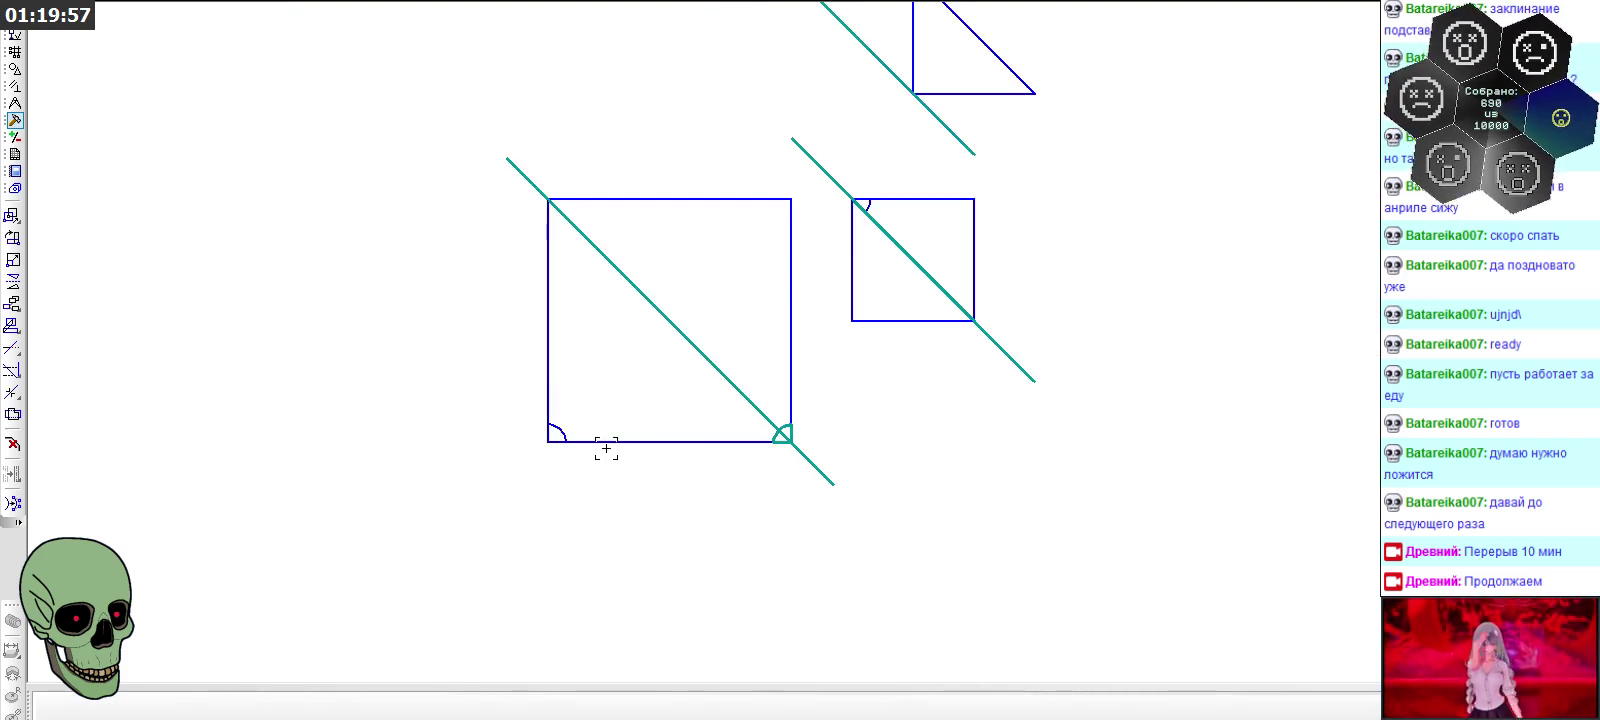
scroll(542, 514, down, 3)
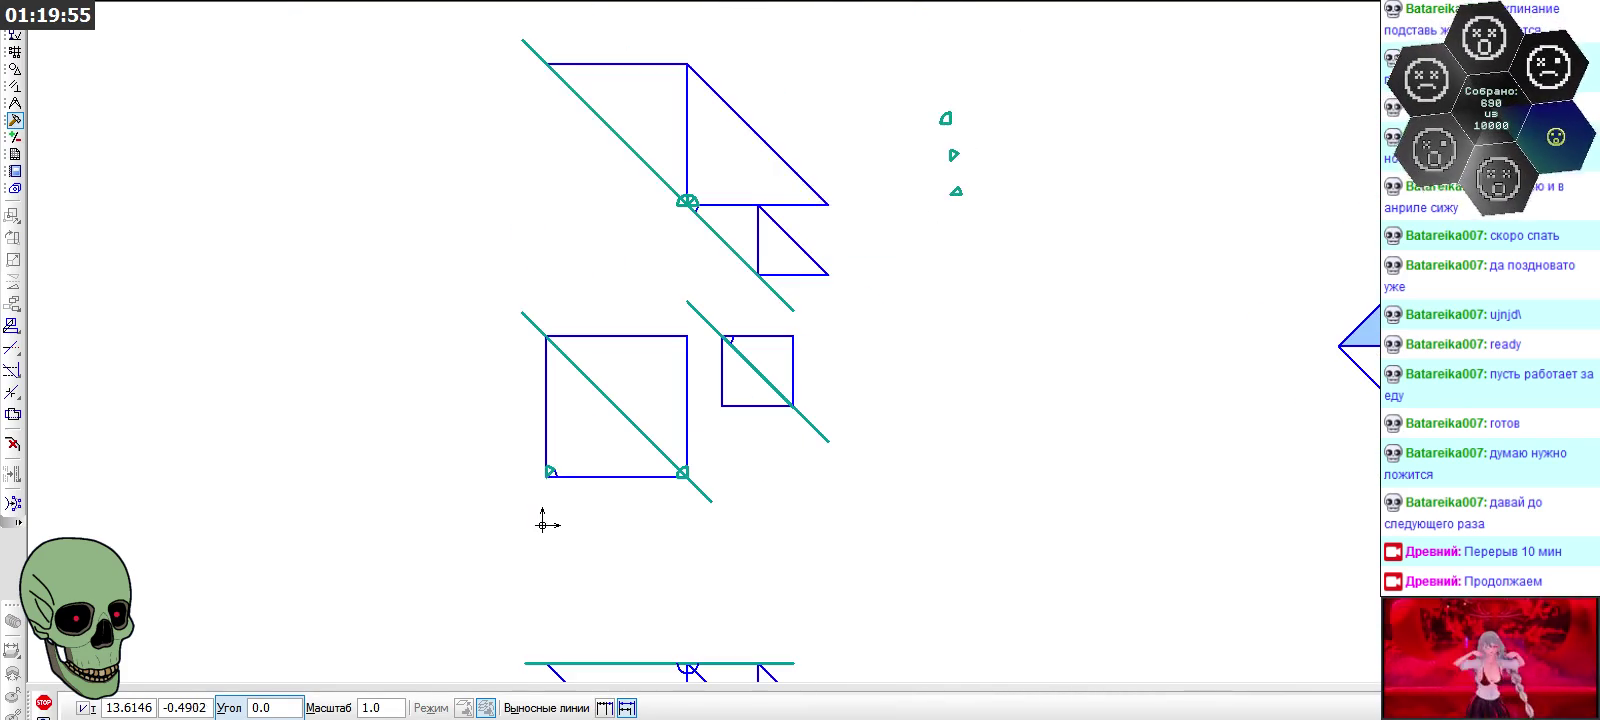
click(44, 703)
Place a copy of the angle symbol at the square's top-left corner
scroll(910, 165, up, 3)
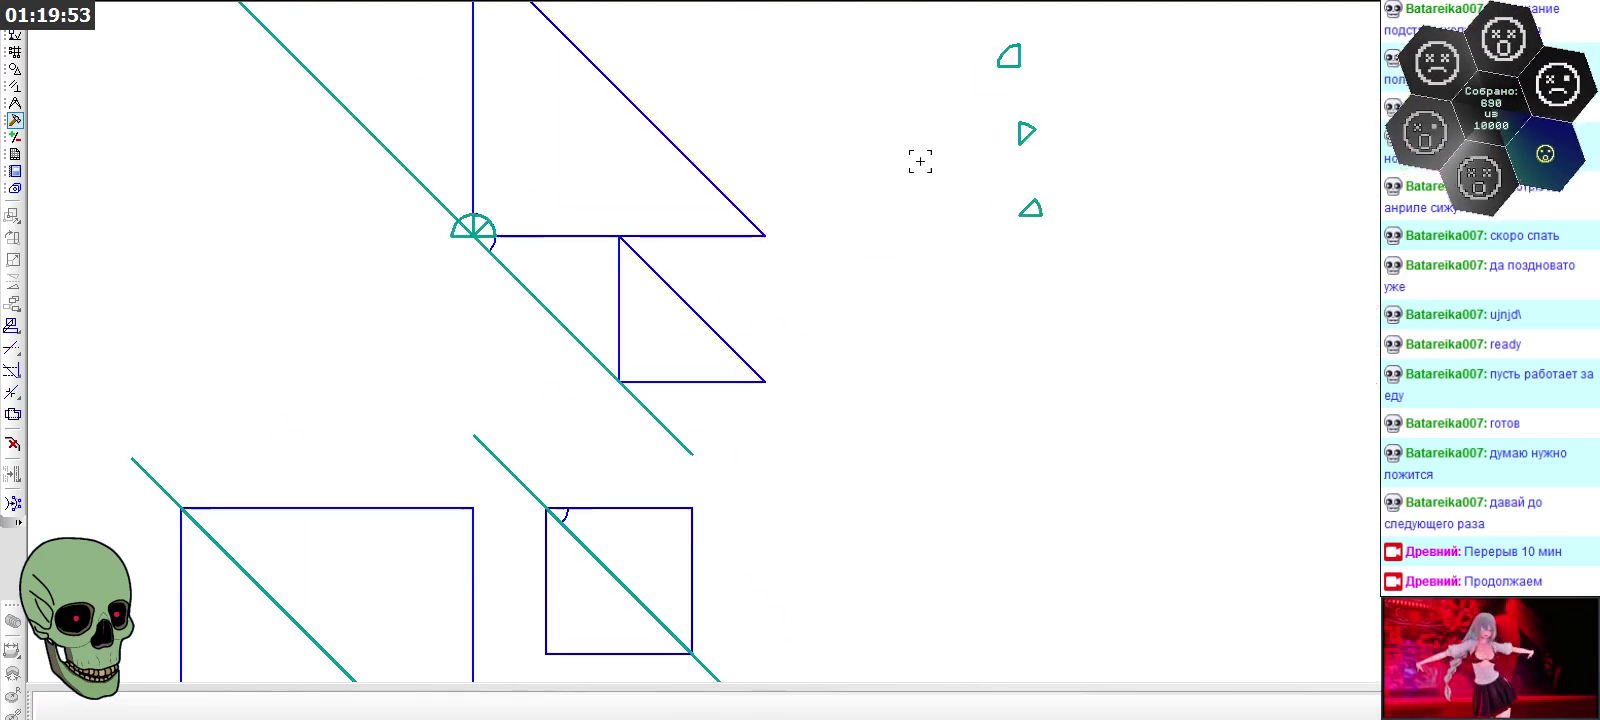
click(1020, 218)
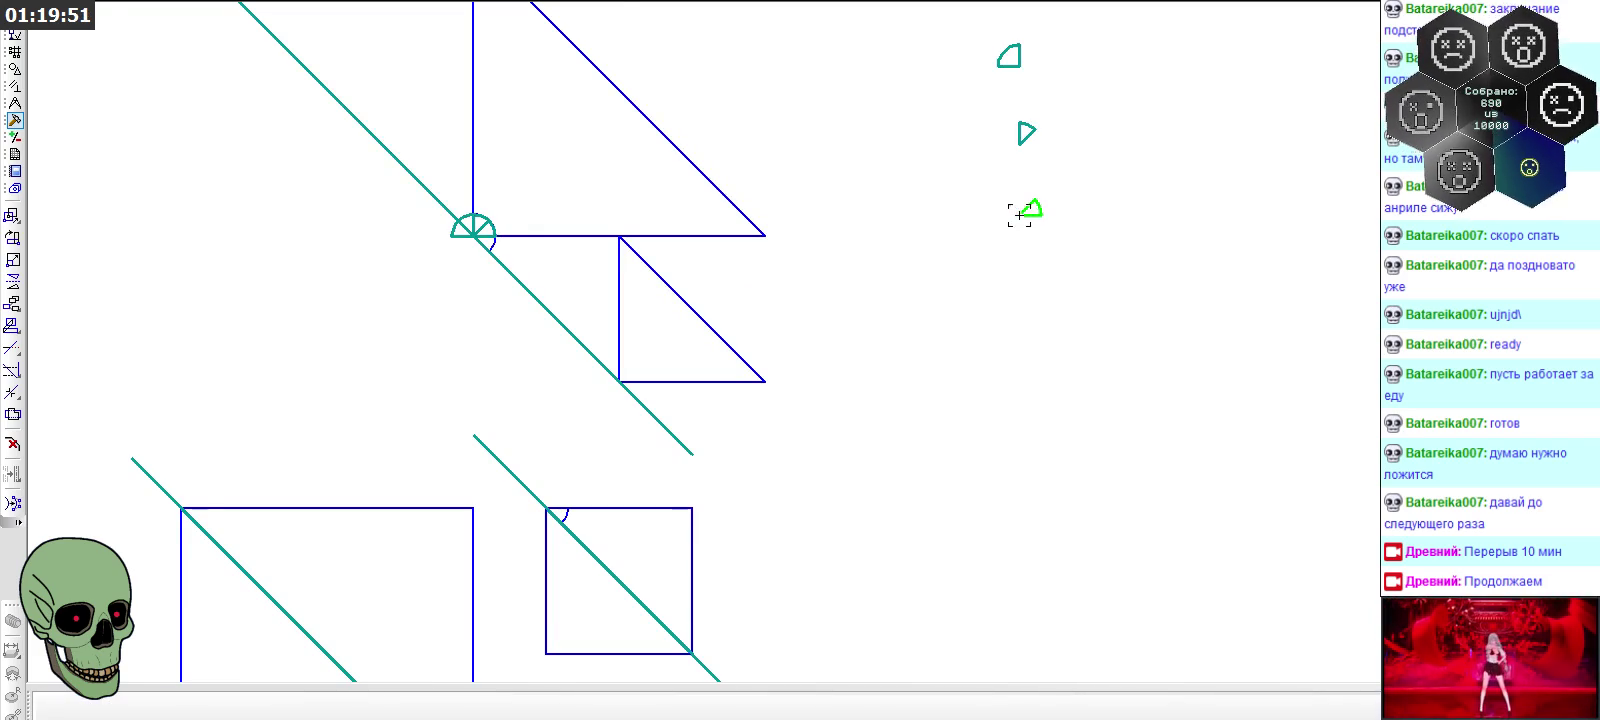
scroll(740, 443, down, 2)
scroll(636, 379, up, 3)
click(647, 335)
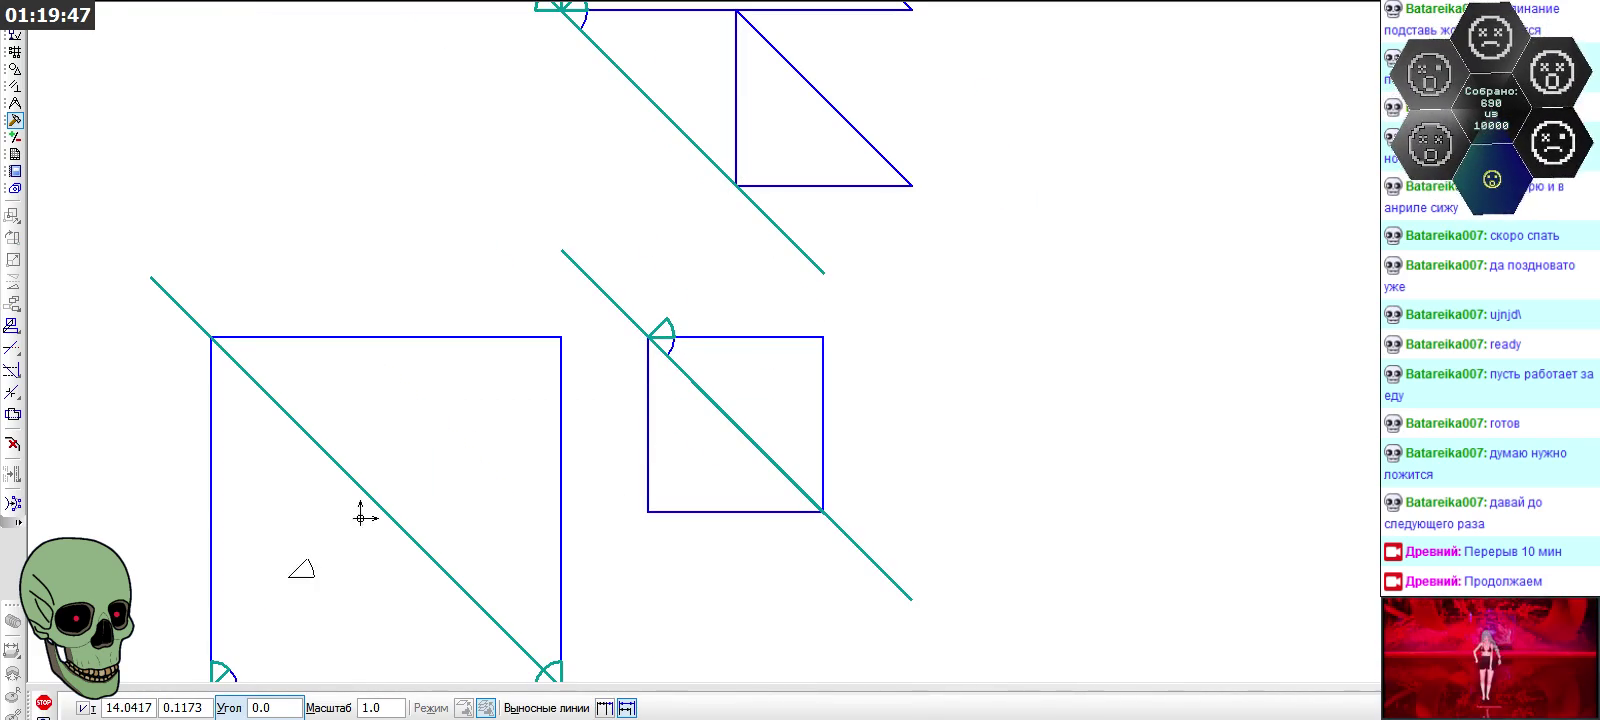
click(43, 702)
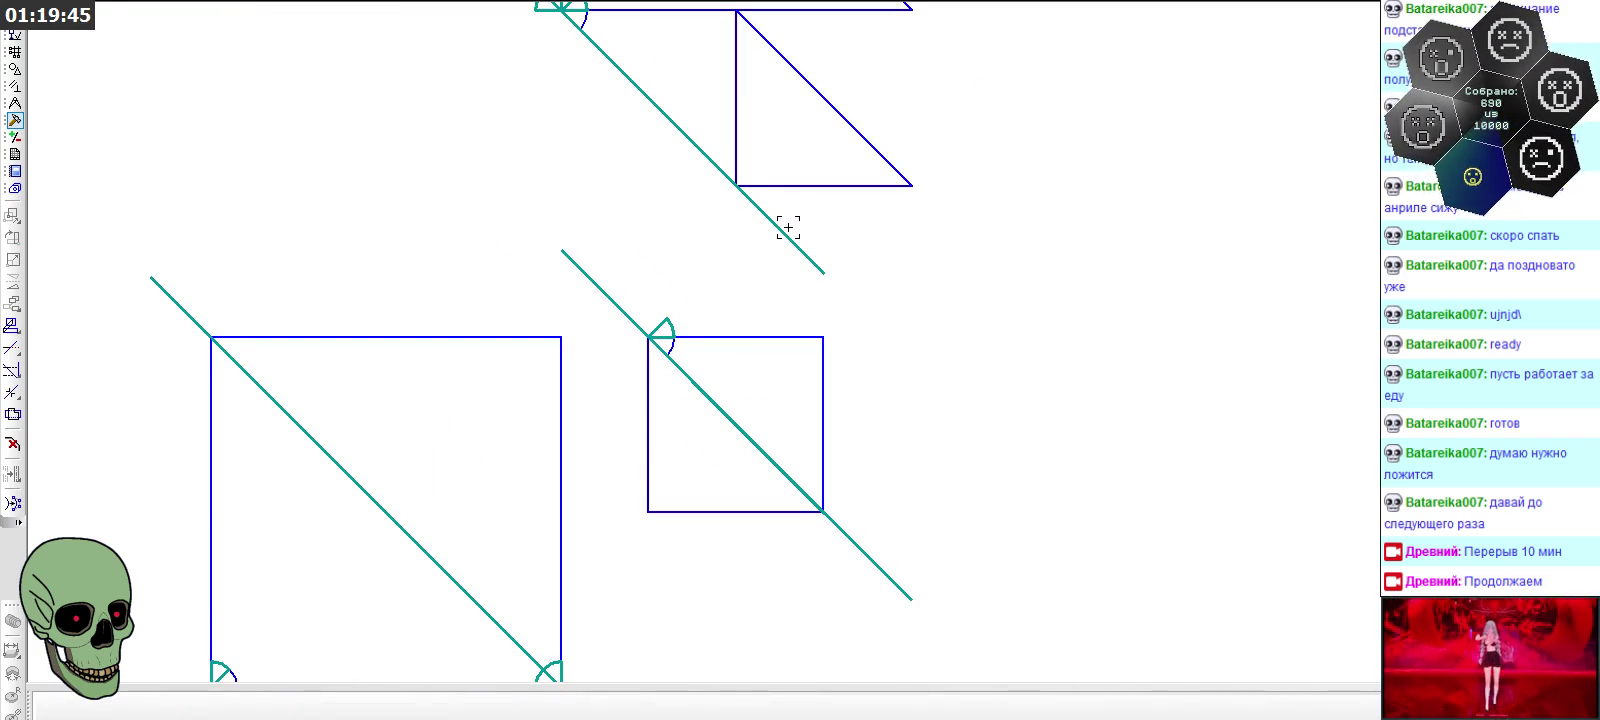
scroll(736, 163, down, 3)
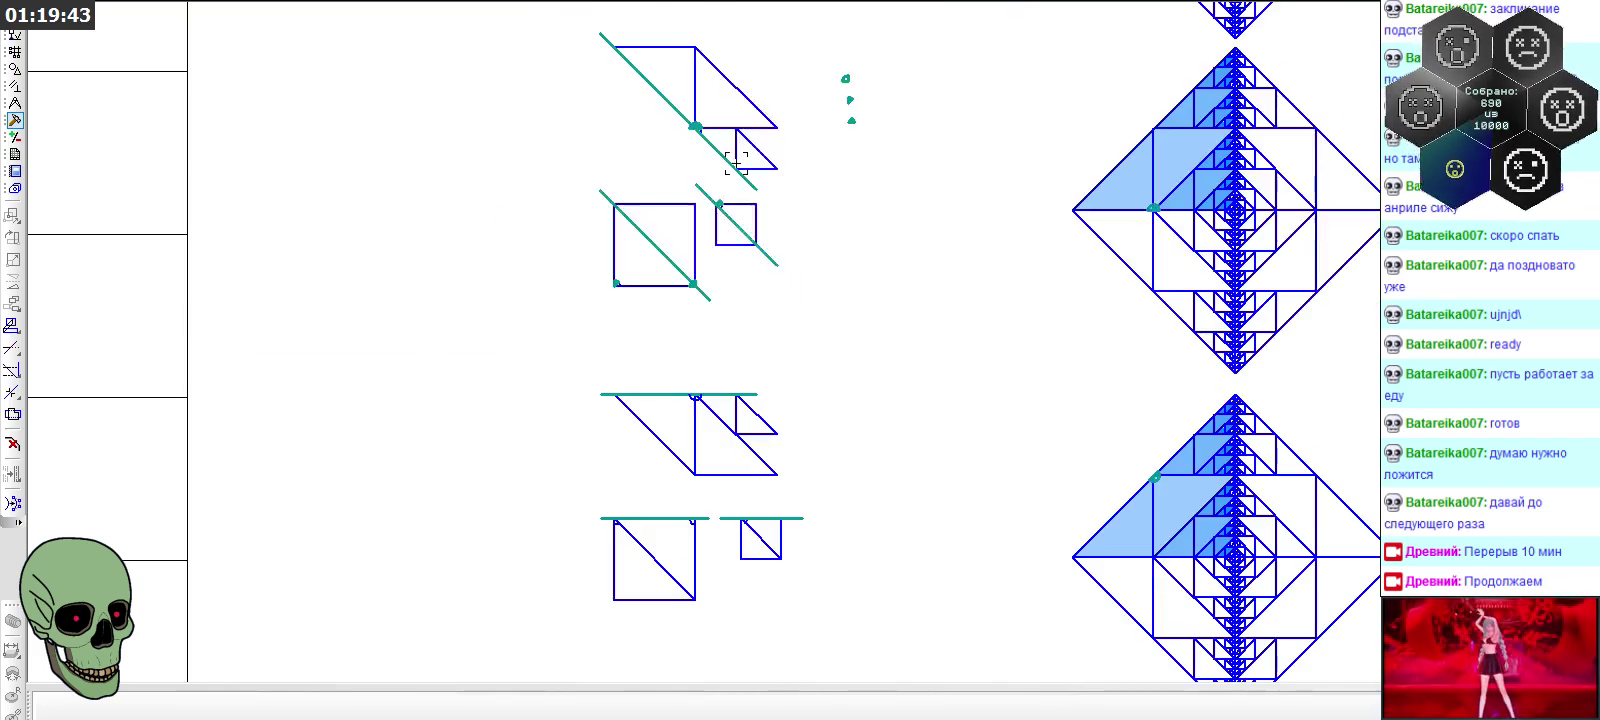
scroll(736, 163, down, 2)
scroll(736, 343, down, 3)
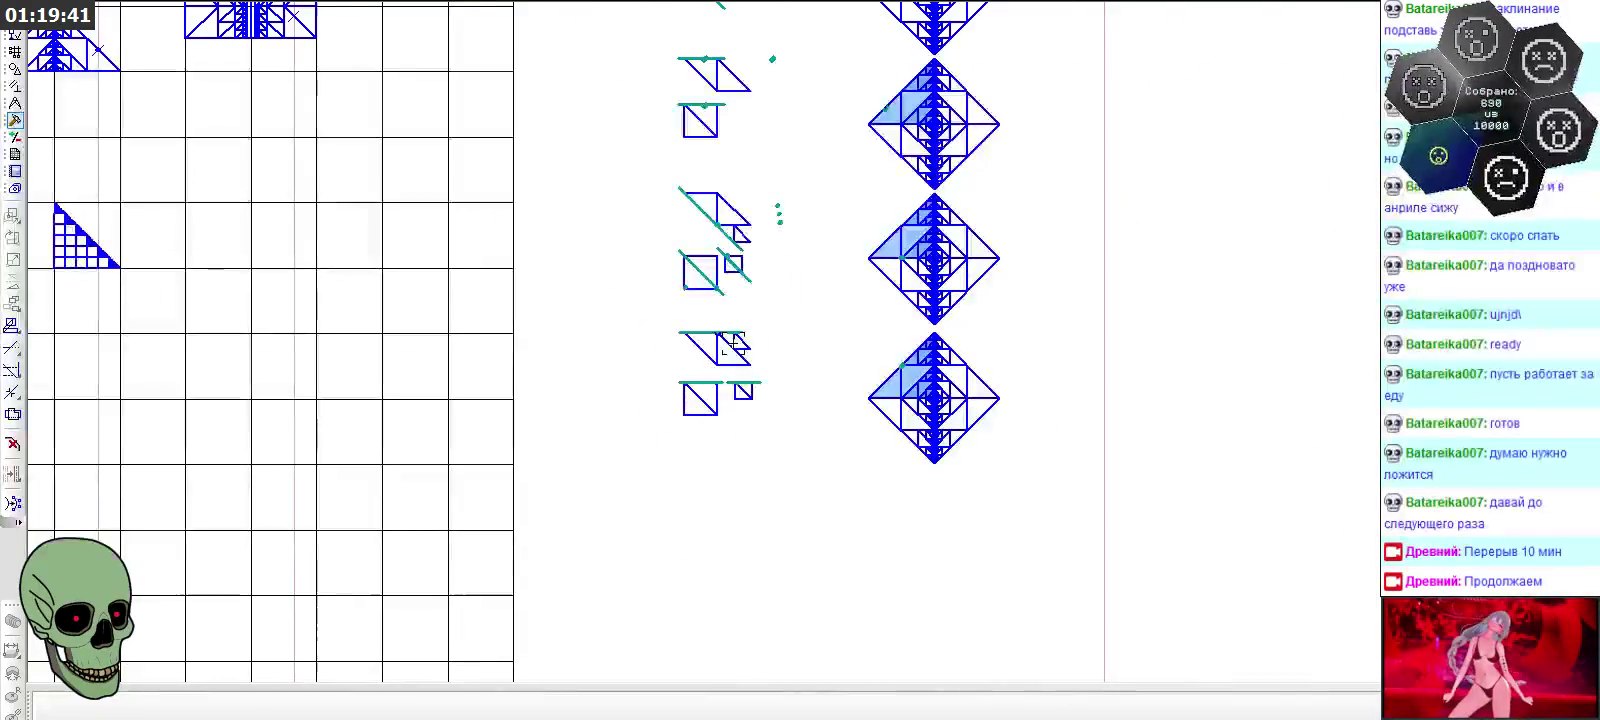
scroll(912, 405, up, 2)
scroll(908, 360, up, 2)
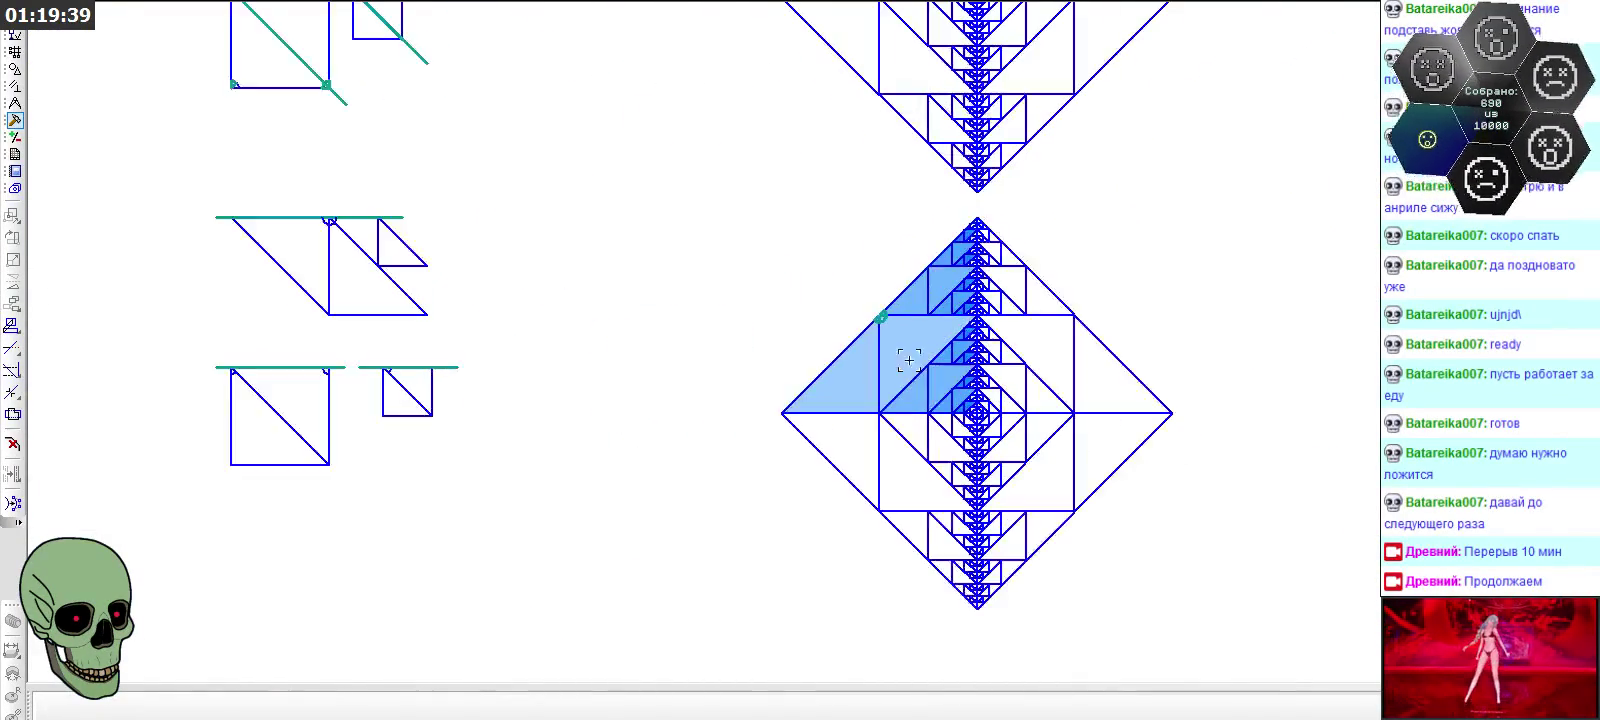
scroll(908, 349, up, 2)
scroll(908, 349, up, 2)
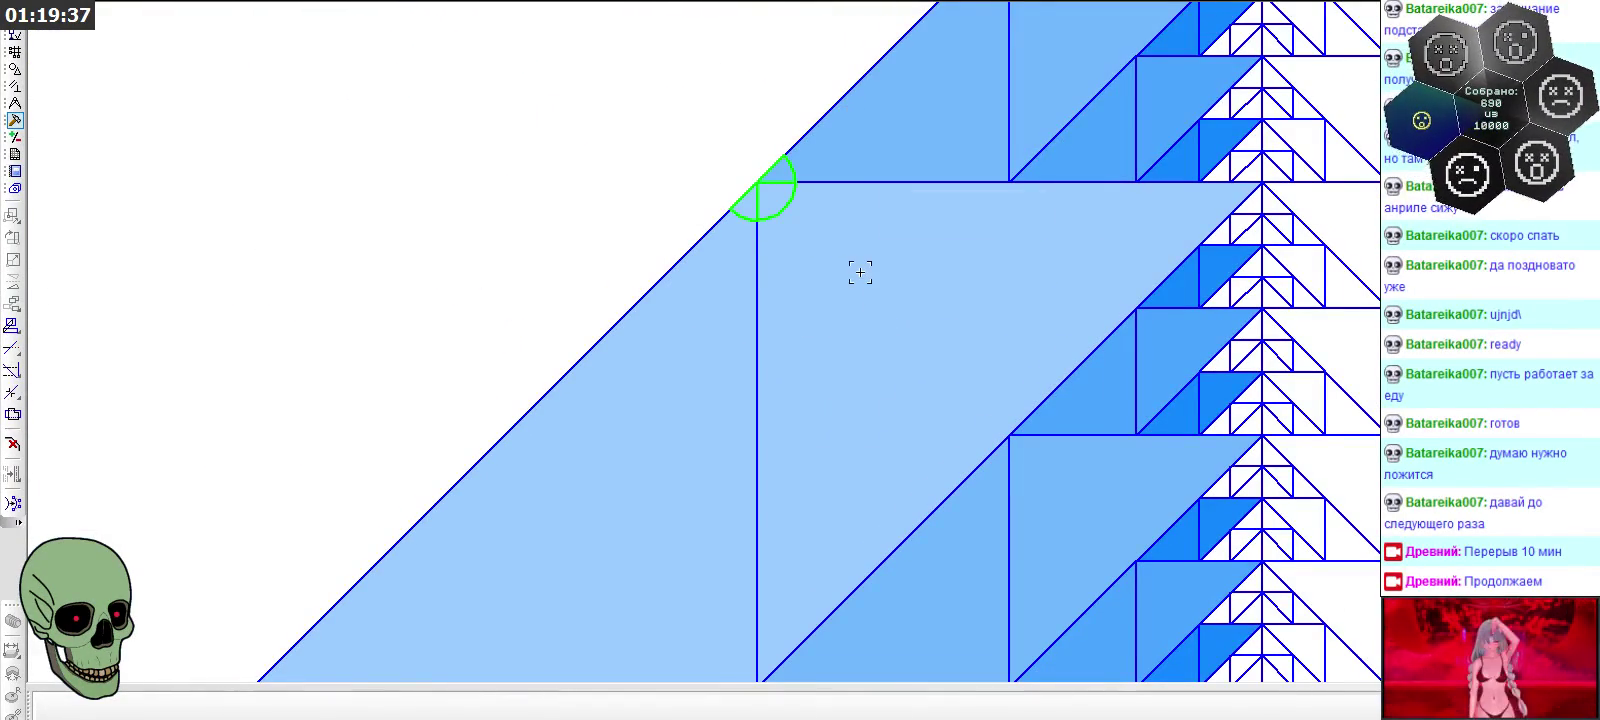
scroll(950, 268, down, 2)
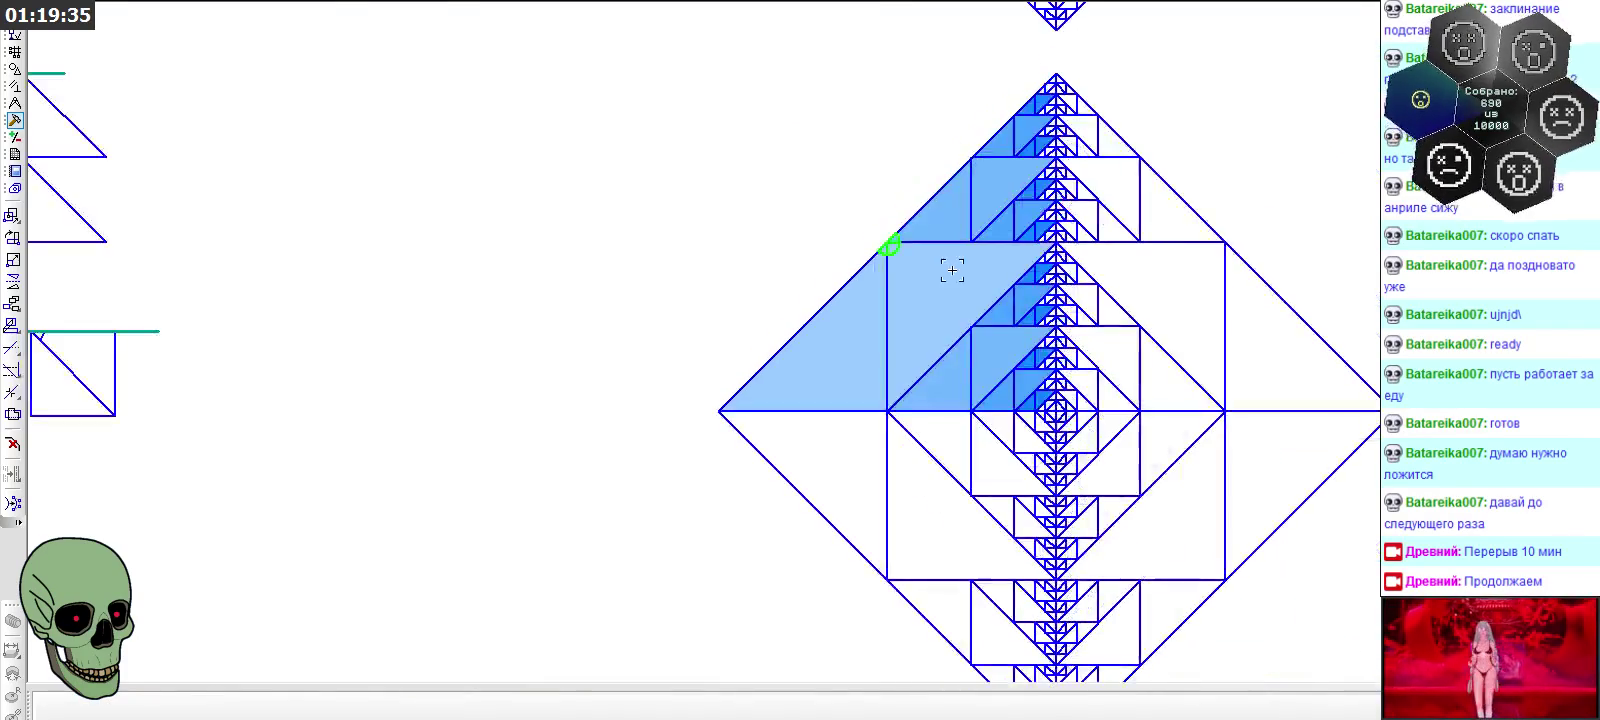
scroll(952, 270, down, 2)
scroll(446, 168, up, 2)
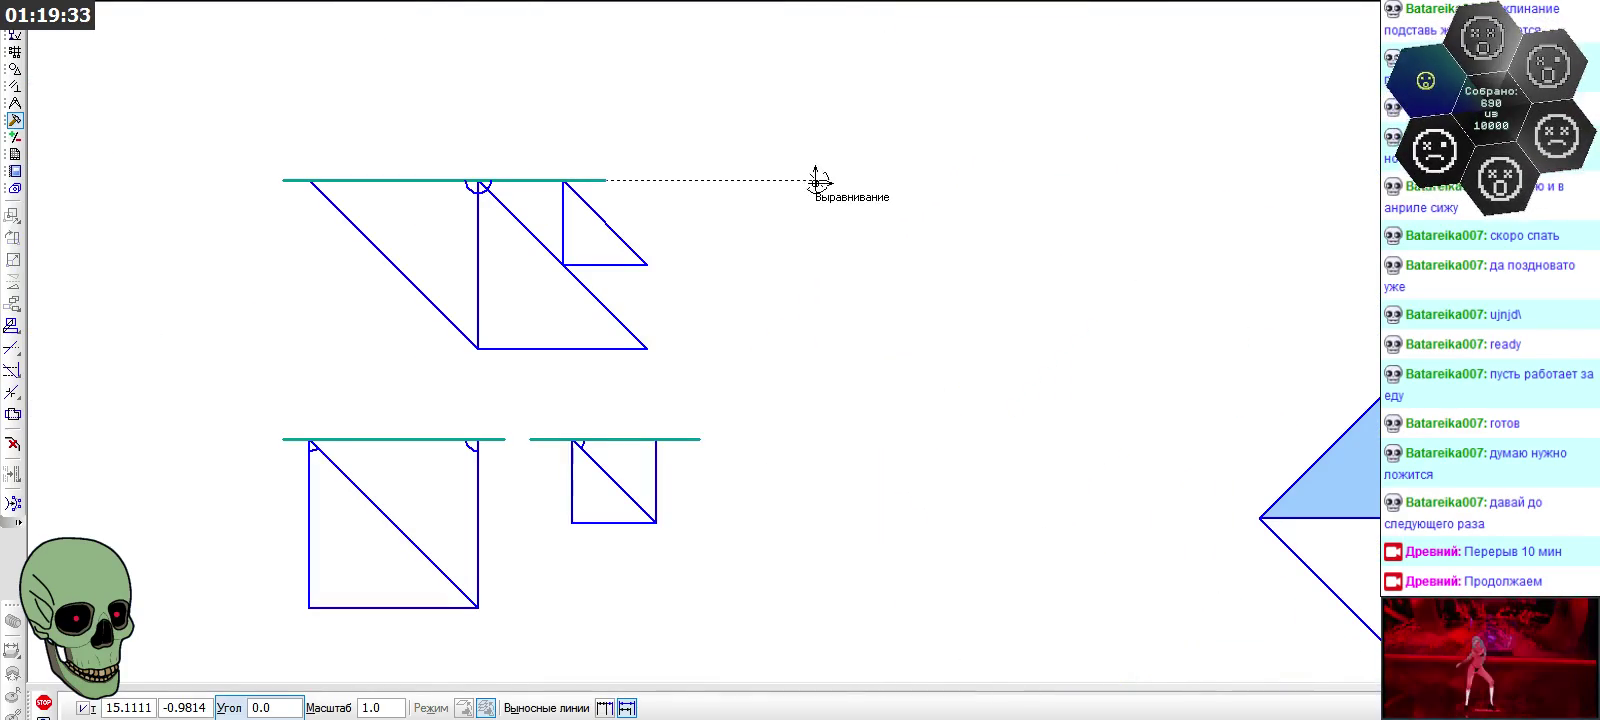
Place four copies of the teal symbol stacked beside the upper step diagram
click(820, 182)
click(820, 245)
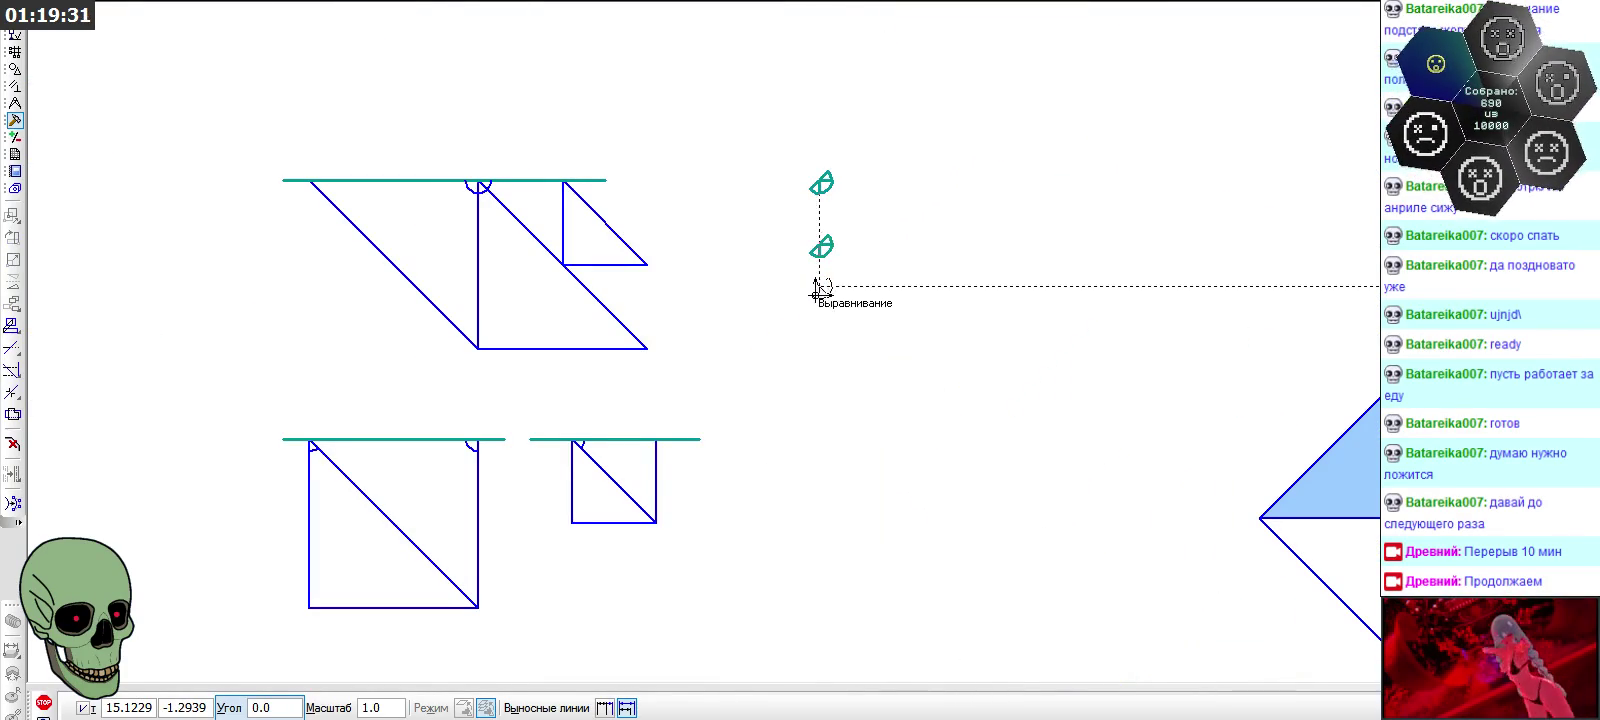
click(820, 309)
middle_drag(825, 357, 822, 343)
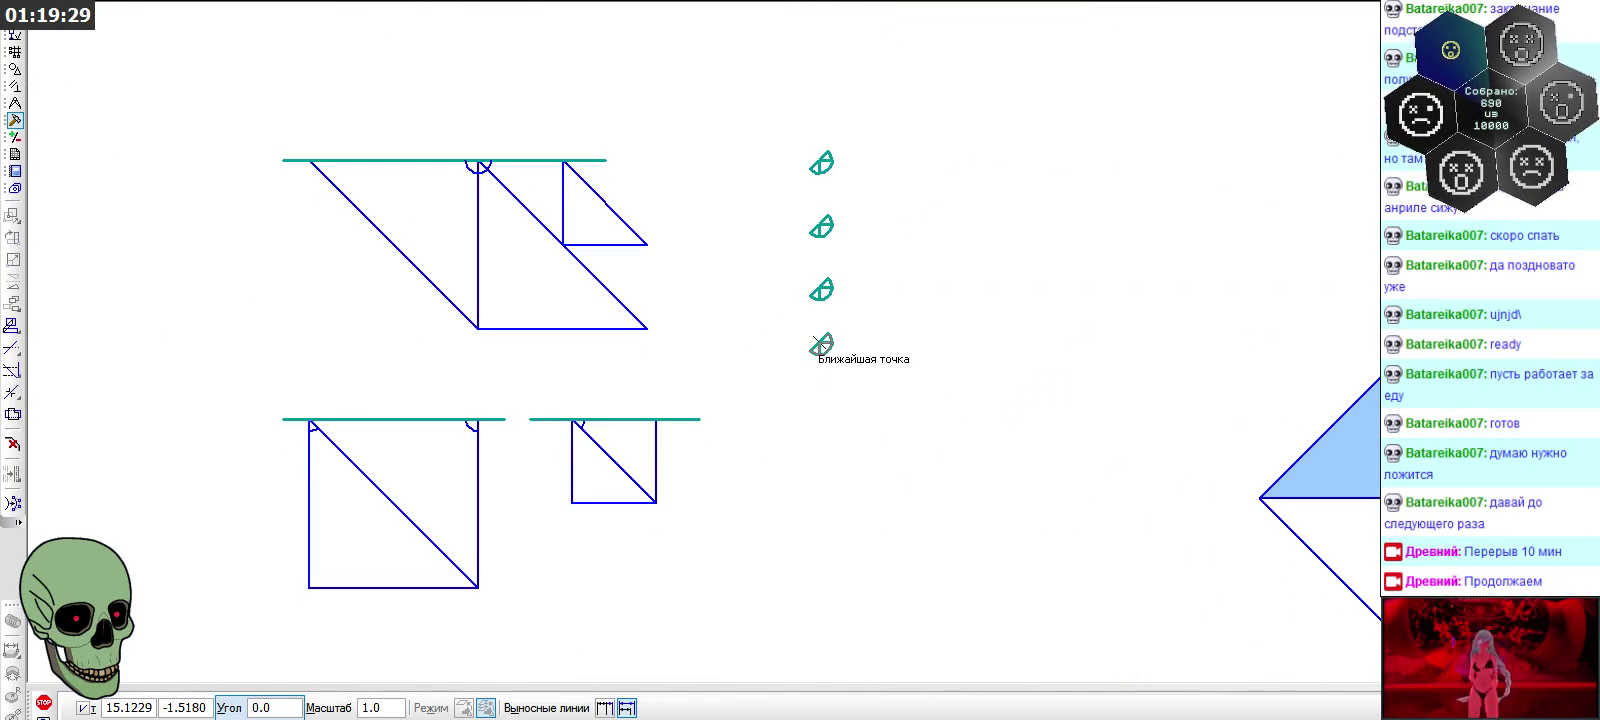
click(820, 343)
Lengthen a symbol's vertical line downward by dragging its grip
scroll(815, 110, up, 2)
scroll(818, 225, up, 2)
scroll(800, 382, up, 2)
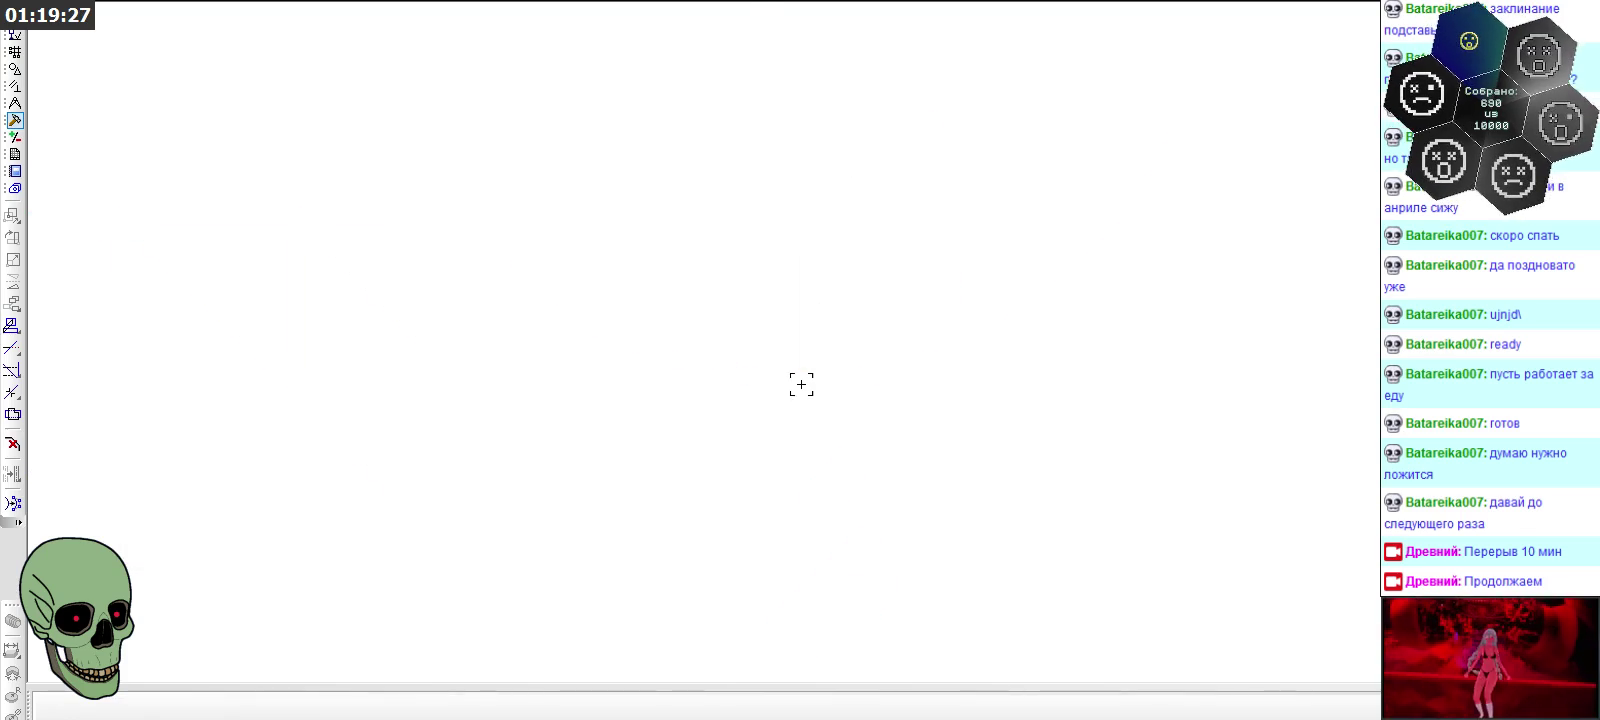
click(802, 375)
drag(803, 378, 803, 404)
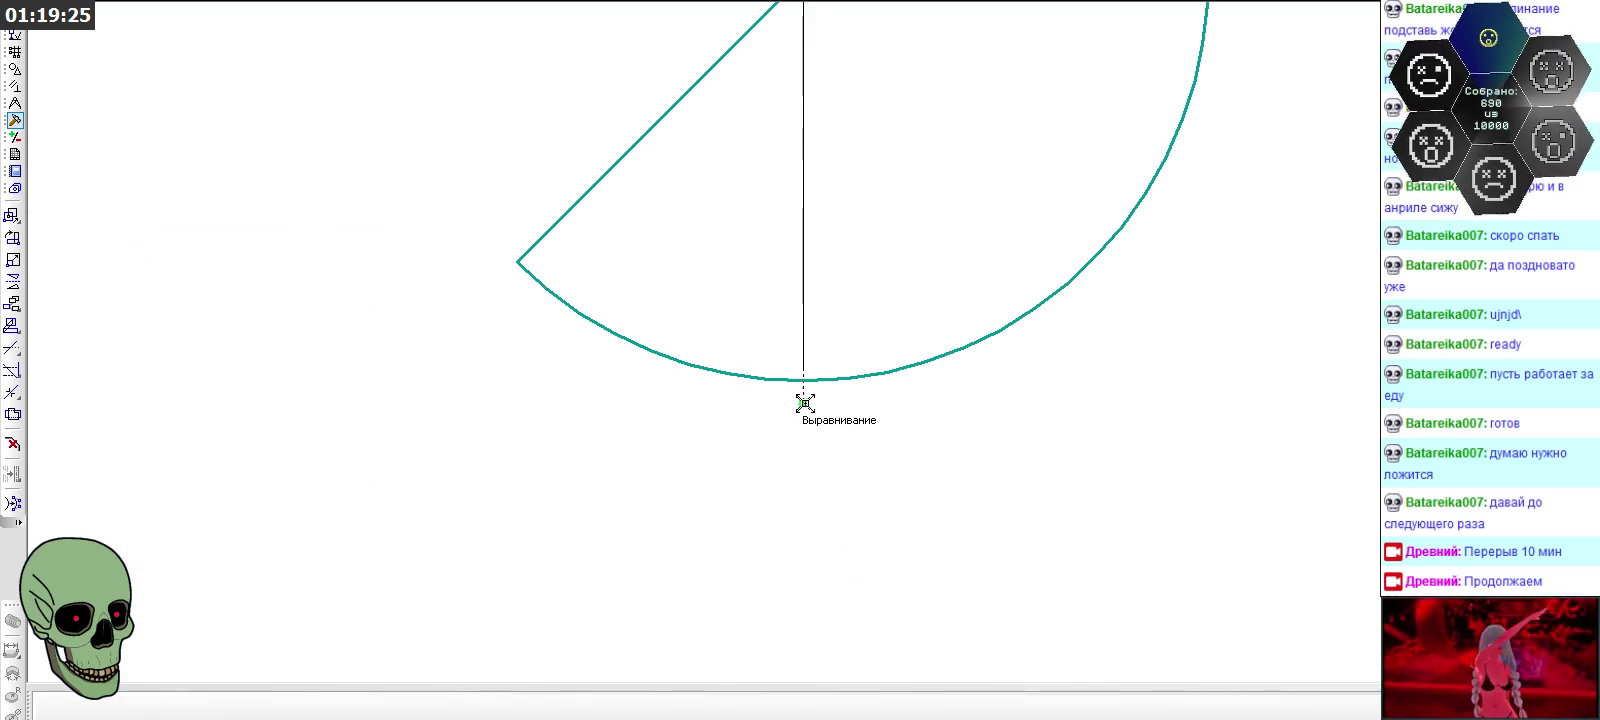
scroll(732, 382, down, 2)
Extend another symbol's horizontal line to the right, then begin trimming its arc
click(987, 145)
scroll(989, 164, up, 2)
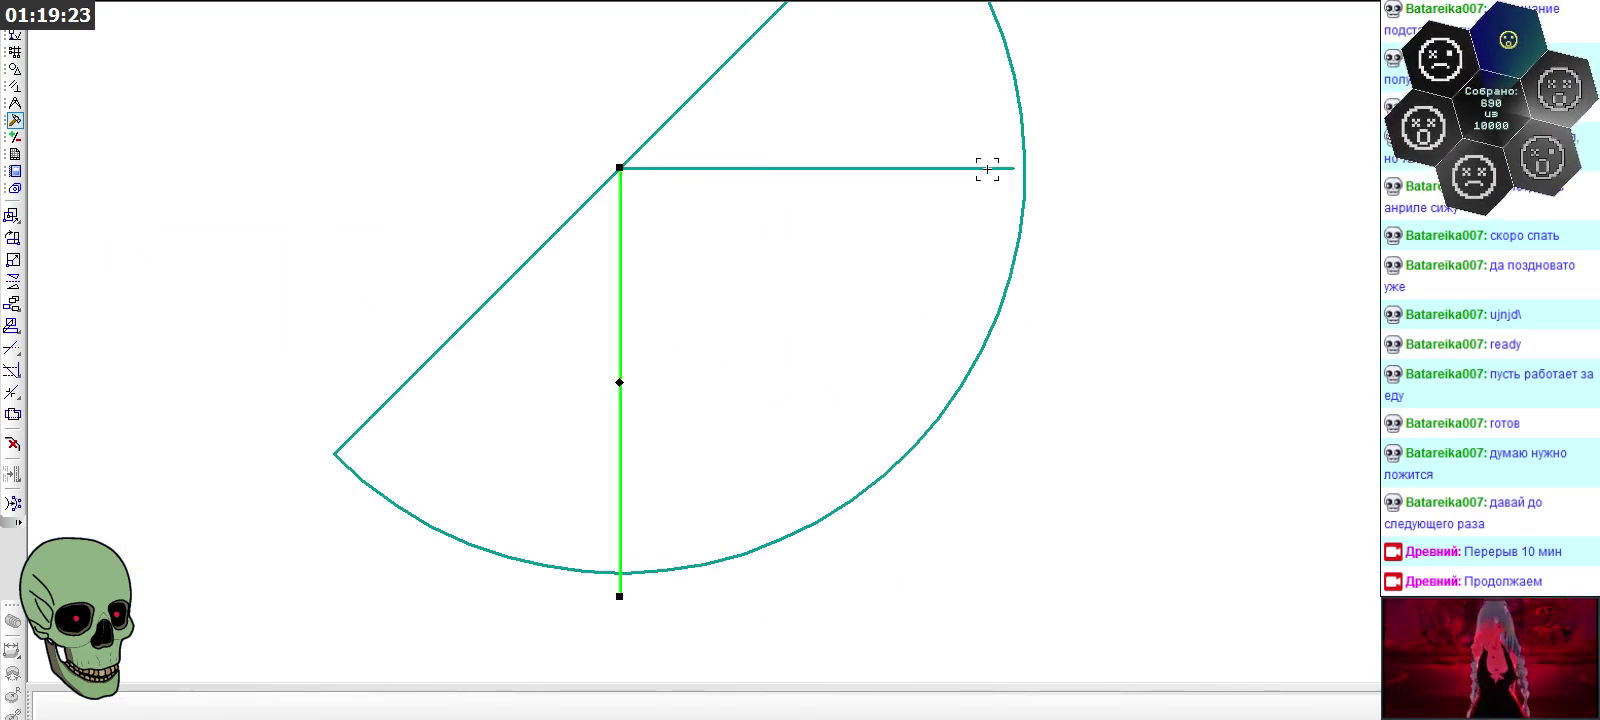
drag(1014, 168, 1054, 168)
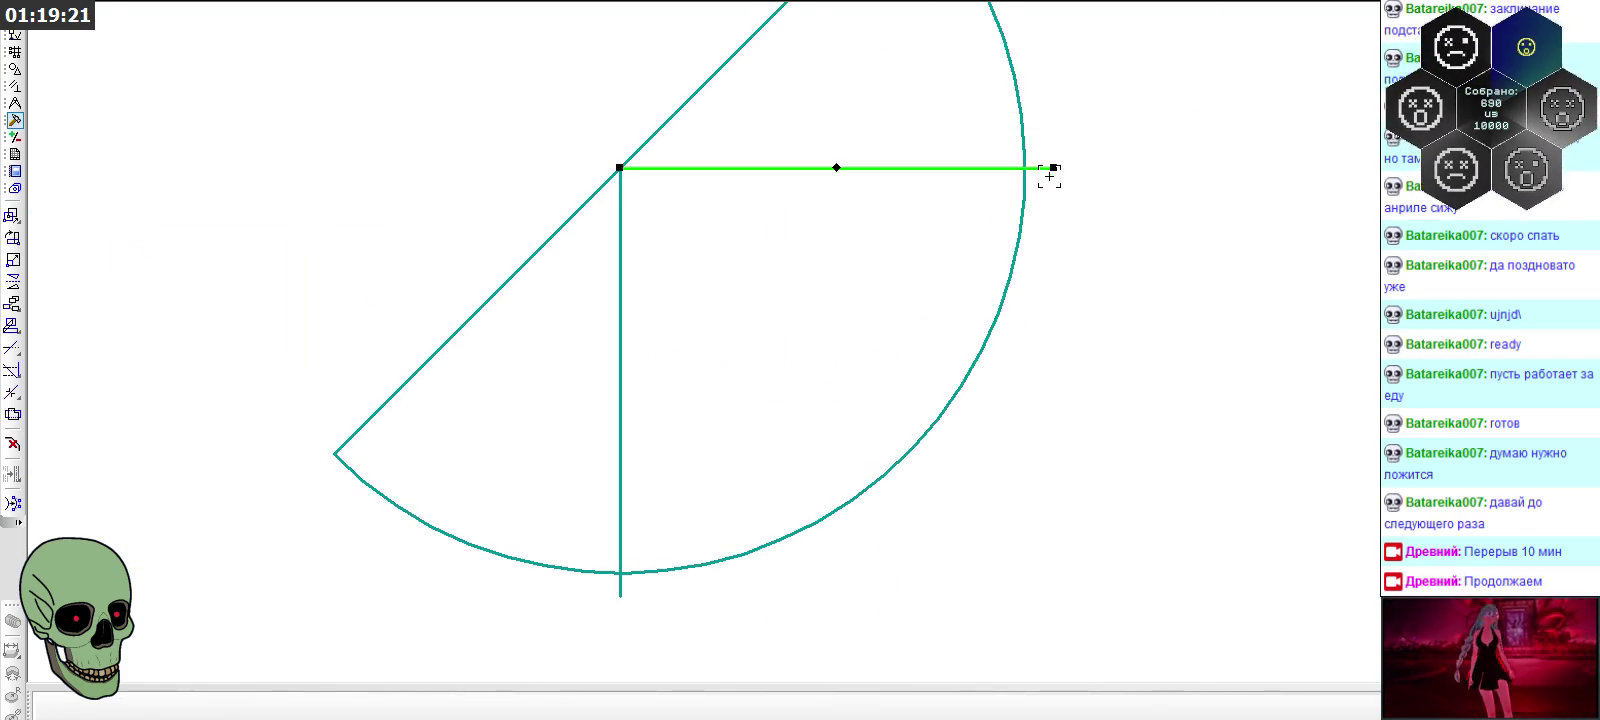
click(1082, 341)
scroll(877, 82, down, 3)
scroll(870, 88, down, 3)
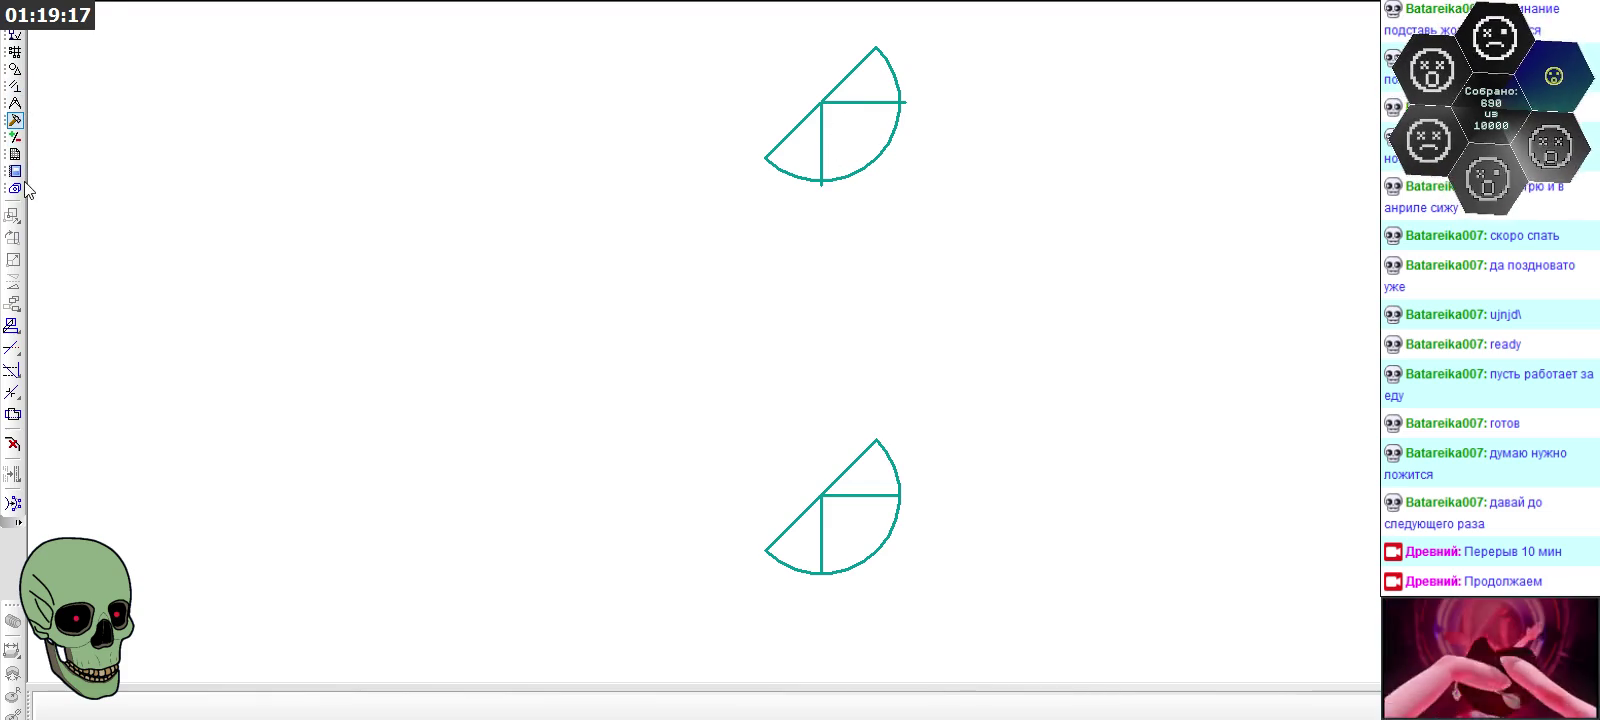
click(13, 347)
scroll(829, 193, up, 2)
scroll(879, 192, down, 1)
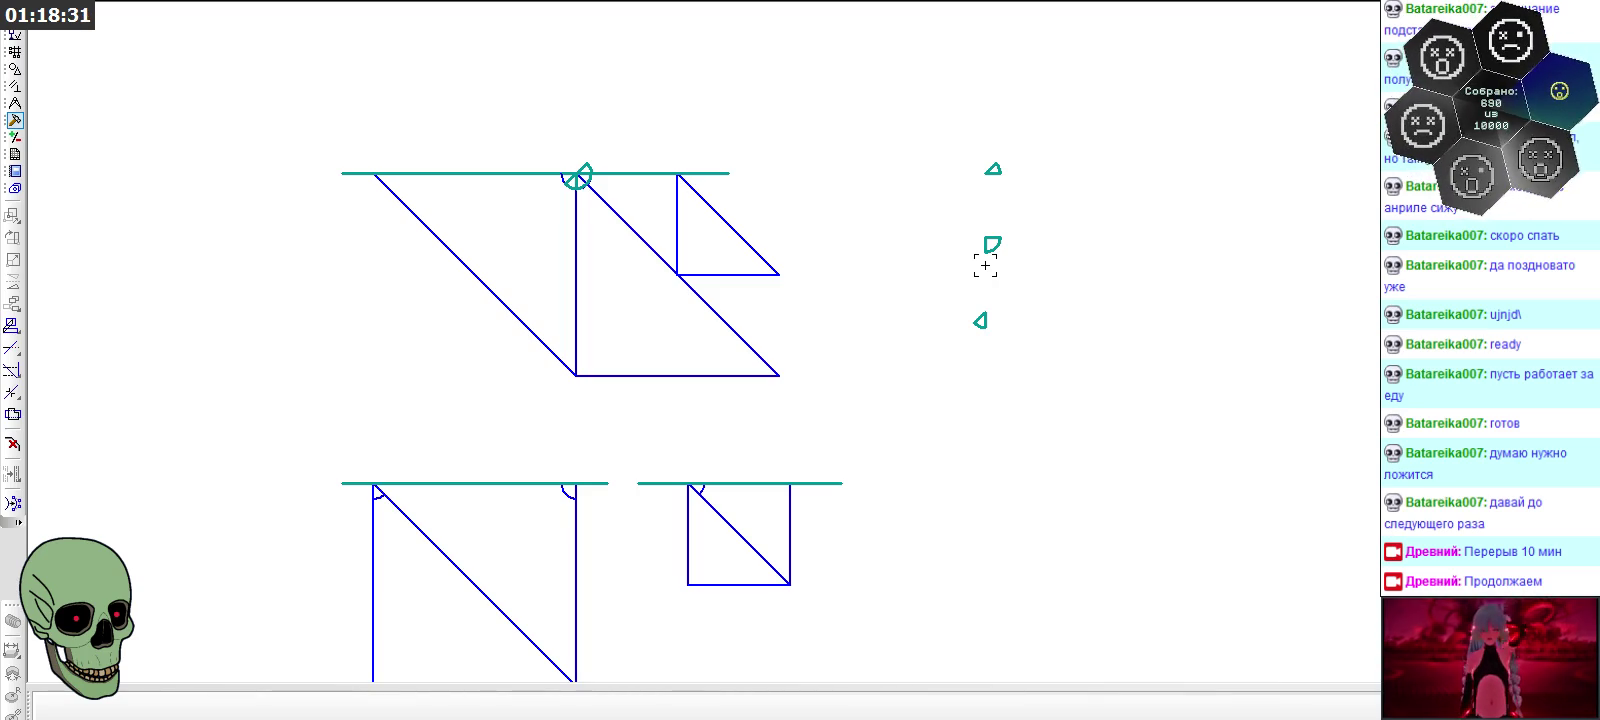
Copy the lower small teal marker and paste it onto the lower teal line
drag(950, 289, 1014, 346)
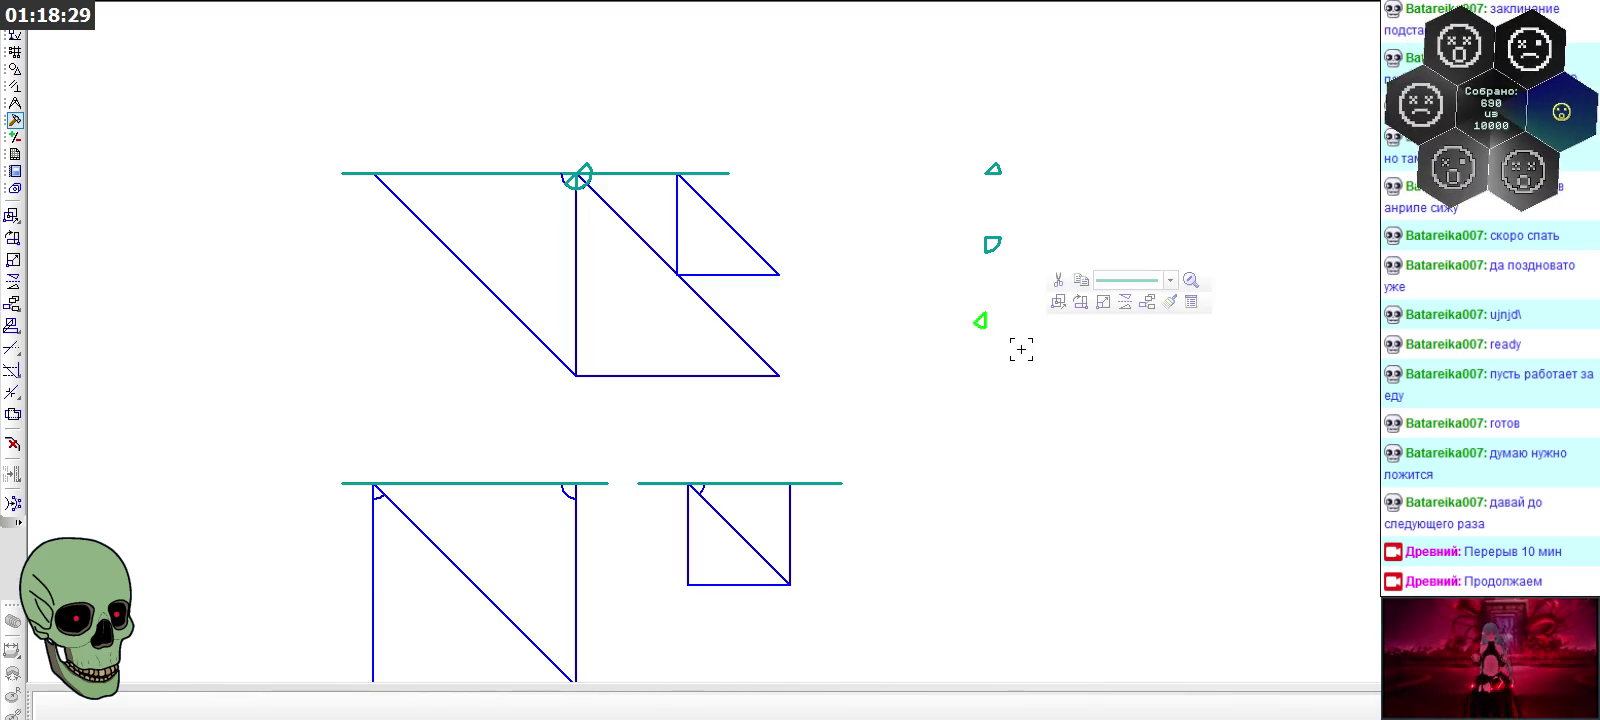
click(987, 306)
key(ctrl+v)
click(572, 483)
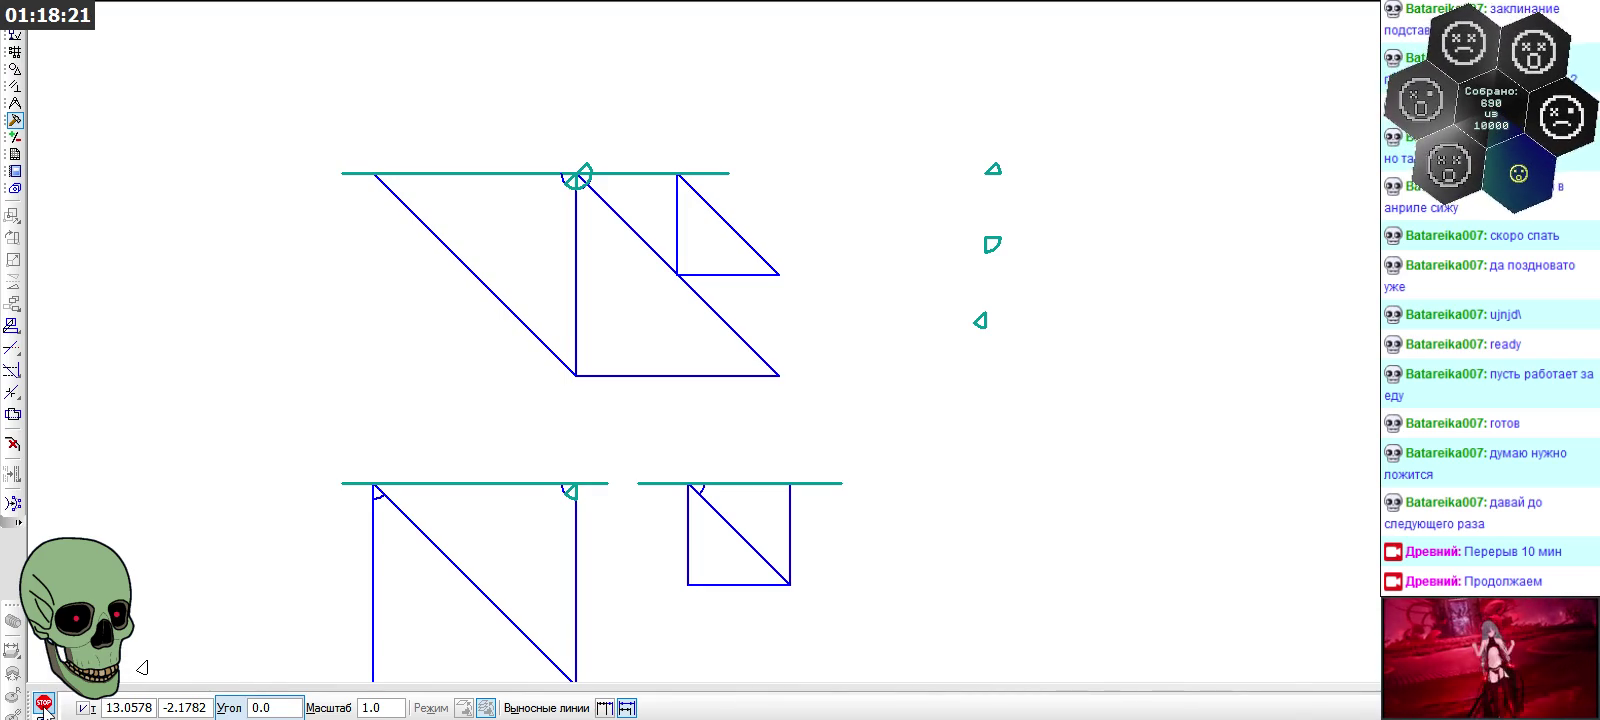
click(44, 704)
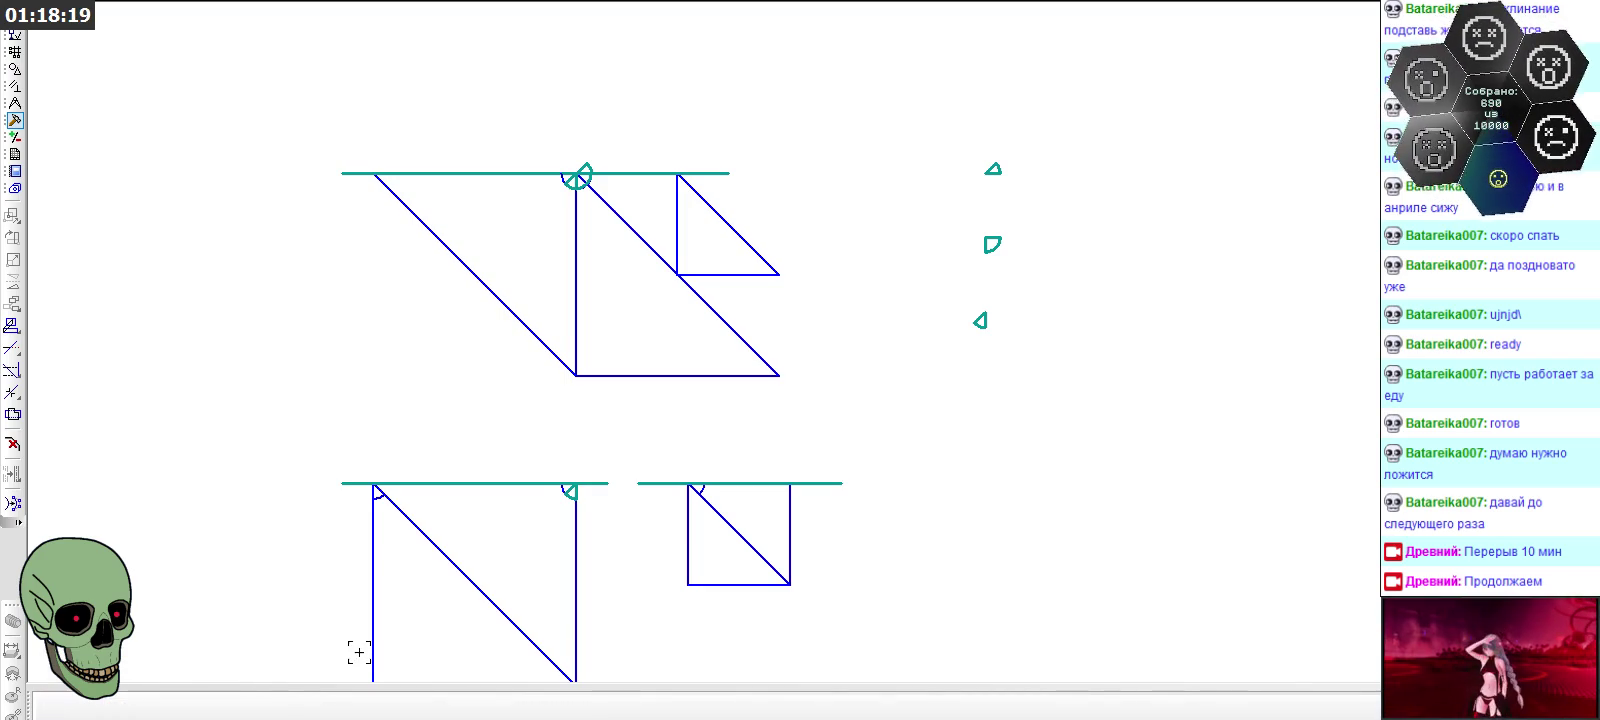
Place another marker at the lower line's left end and select the top teal marker
scroll(618, 171, up, 4)
scroll(579, 168, up, 2)
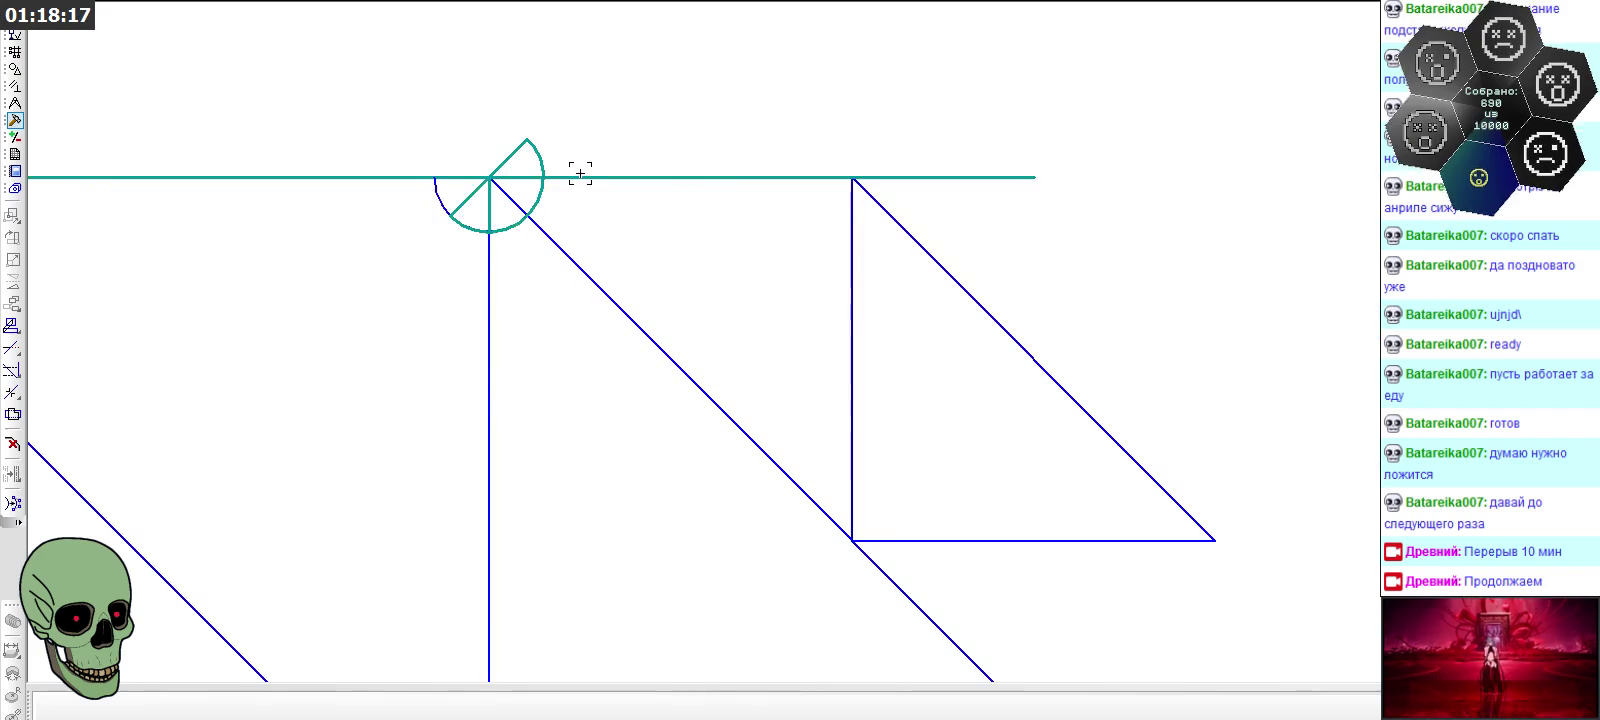
scroll(429, 161, down, 3)
scroll(596, 215, down, 3)
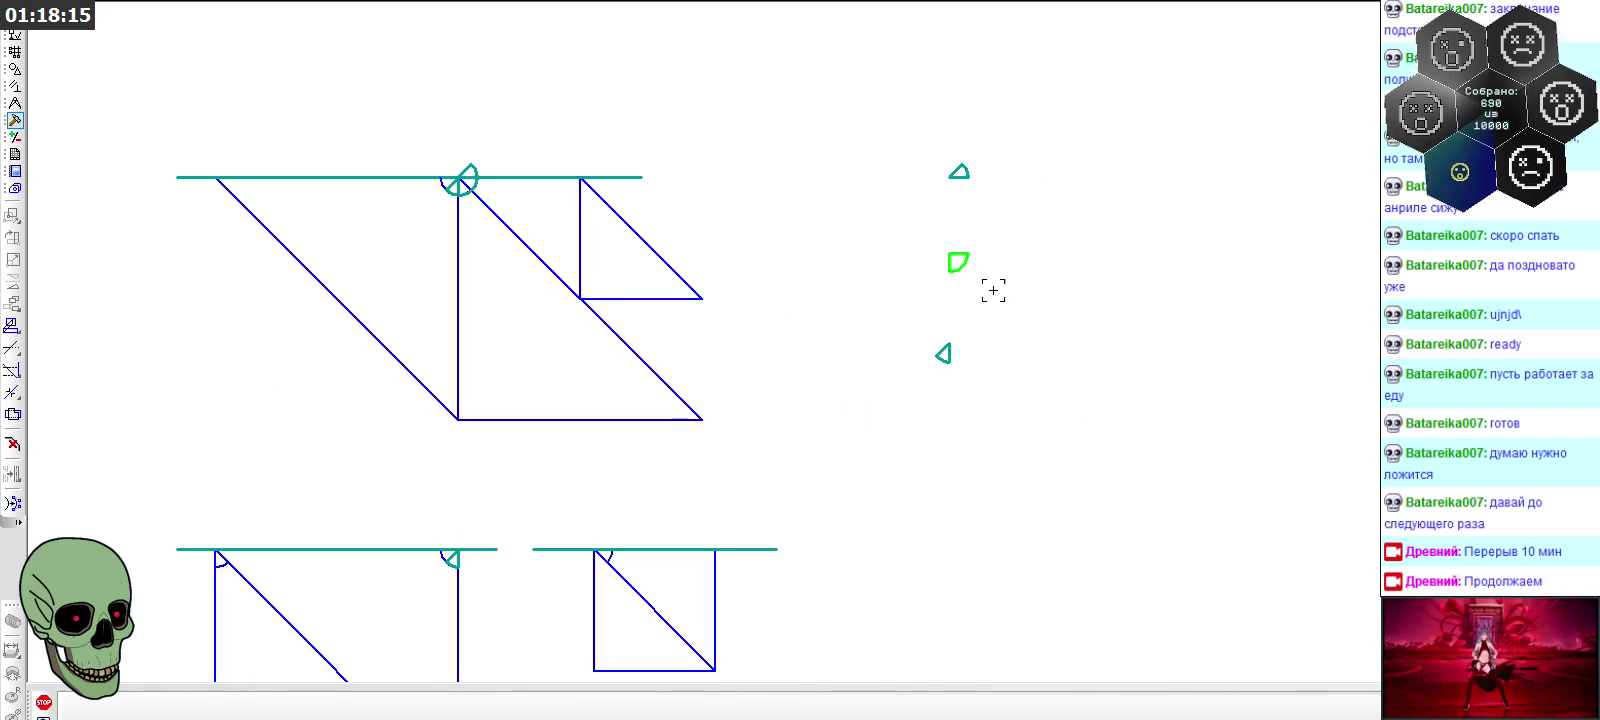
scroll(950, 256, down, 2)
click(955, 258)
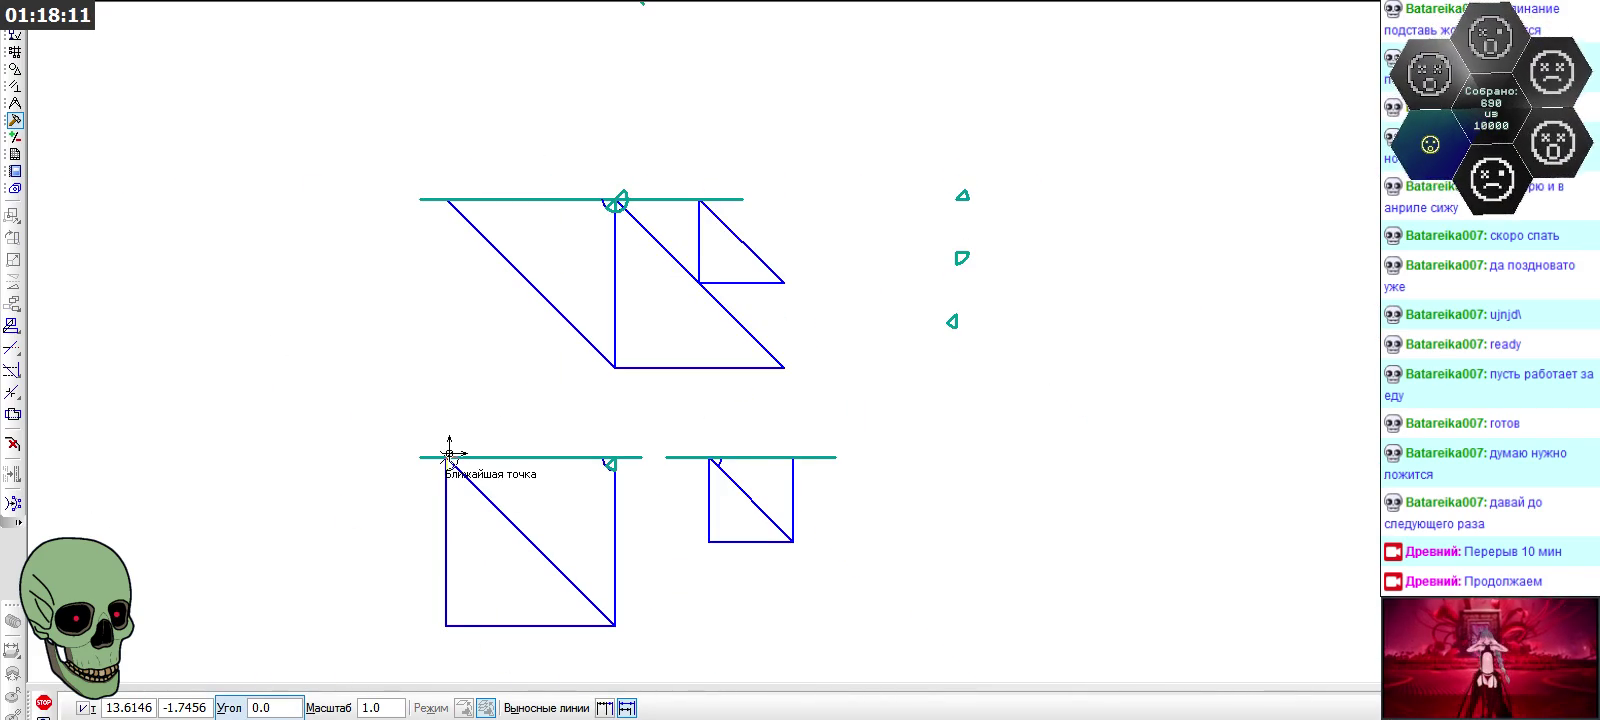
click(448, 457)
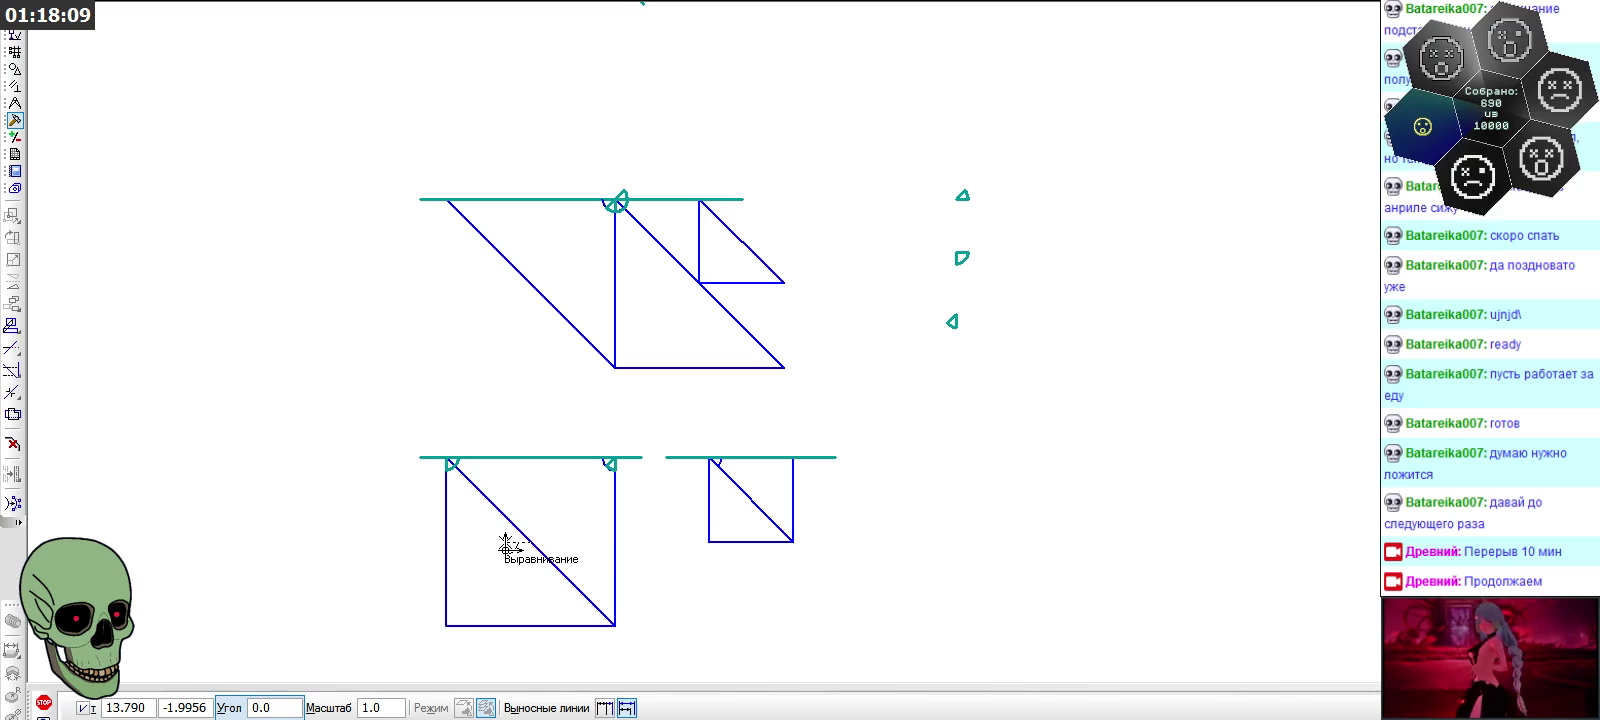
key(Escape)
drag(940, 158, 1010, 225)
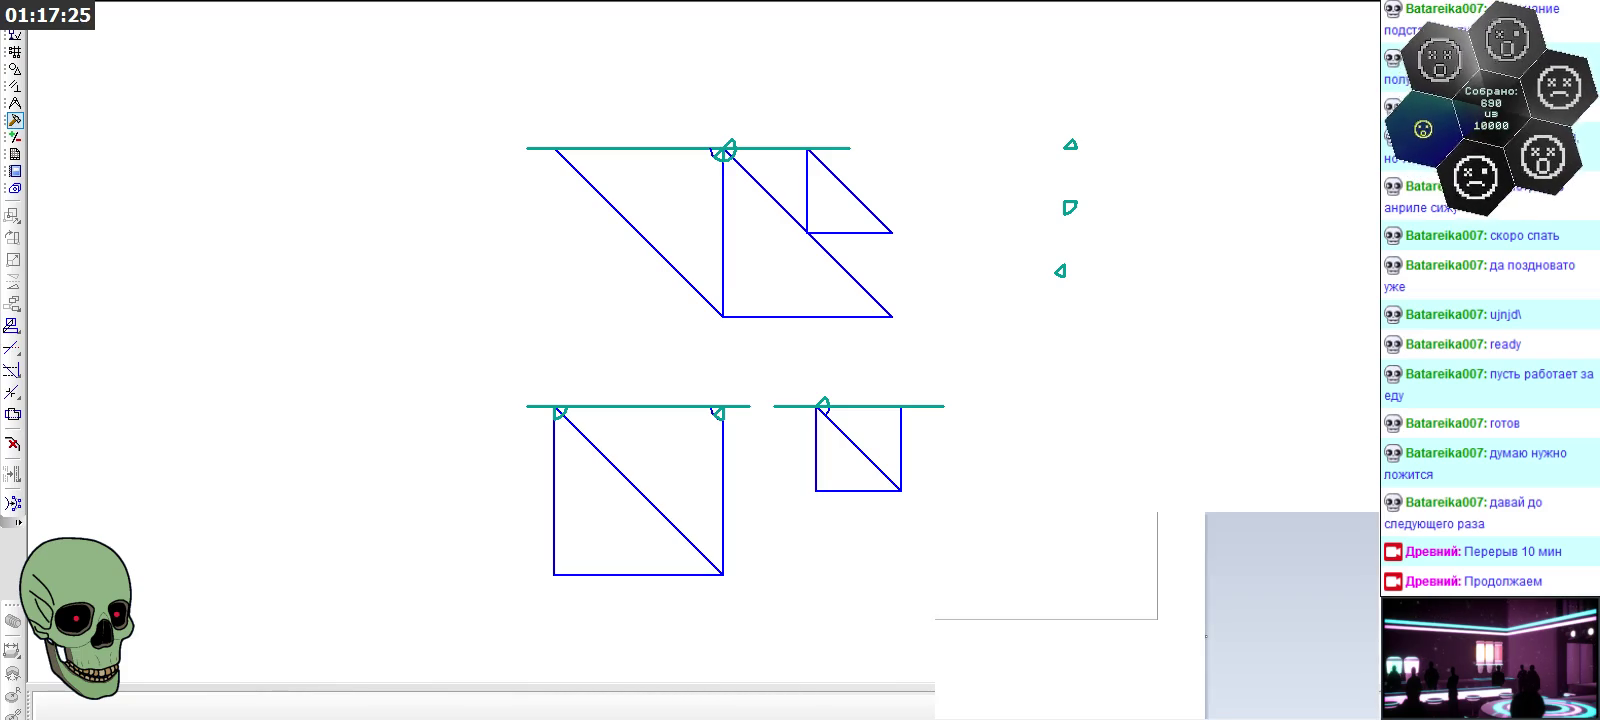
scroll(679, 379, down, 5)
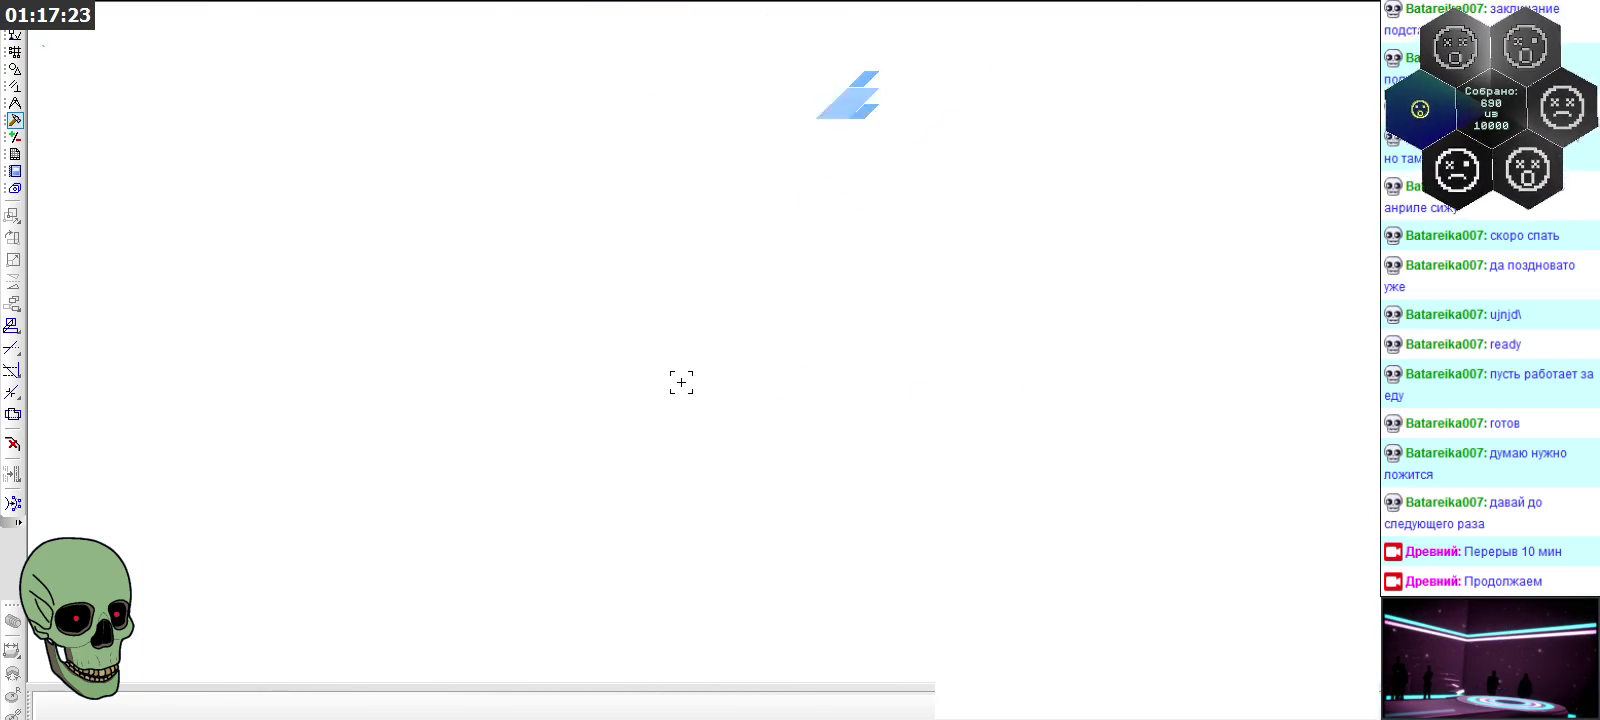
Zoom out and back in to frame the three parallelograms and three squares with circles
scroll(757, 335, down, 2)
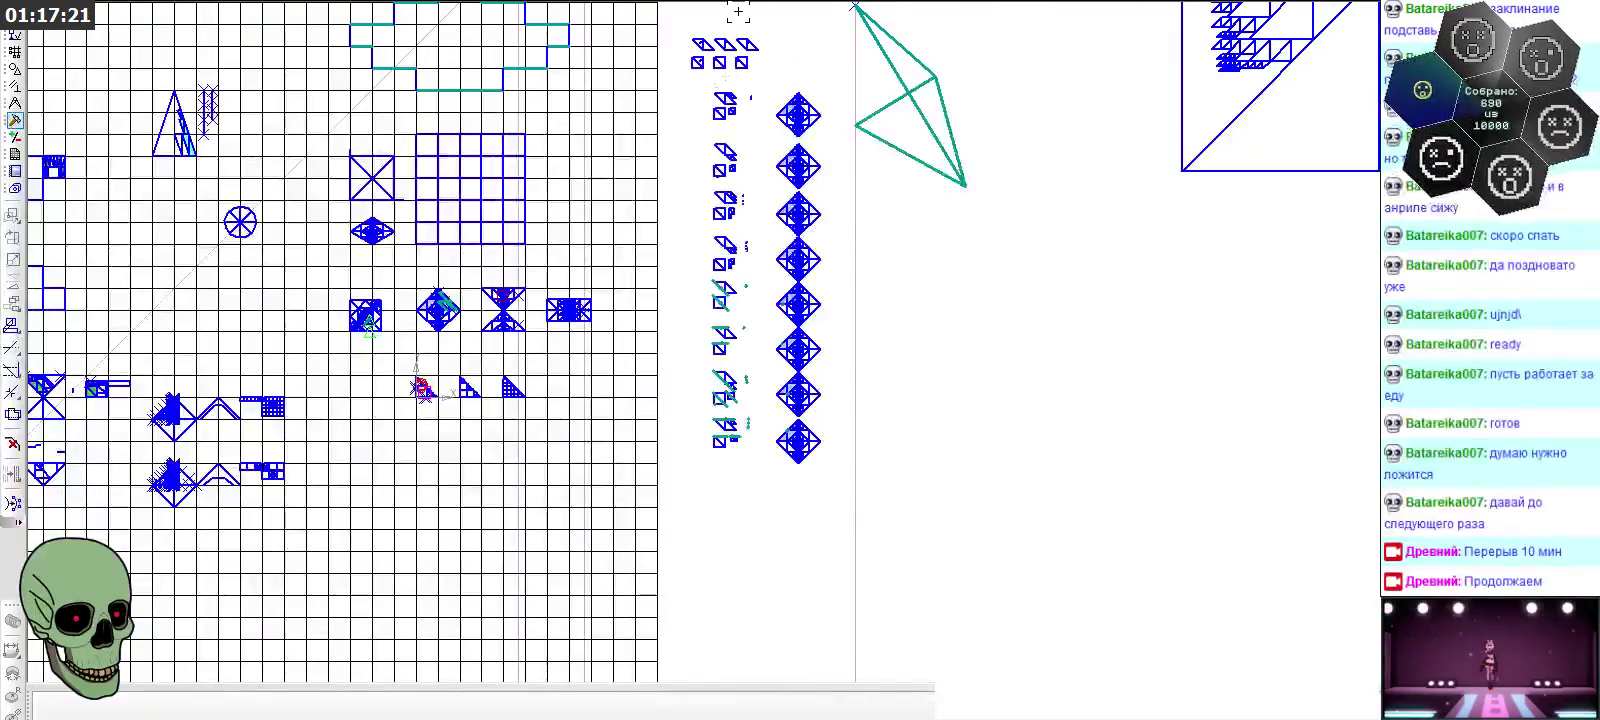
scroll(735, 10, up, 2)
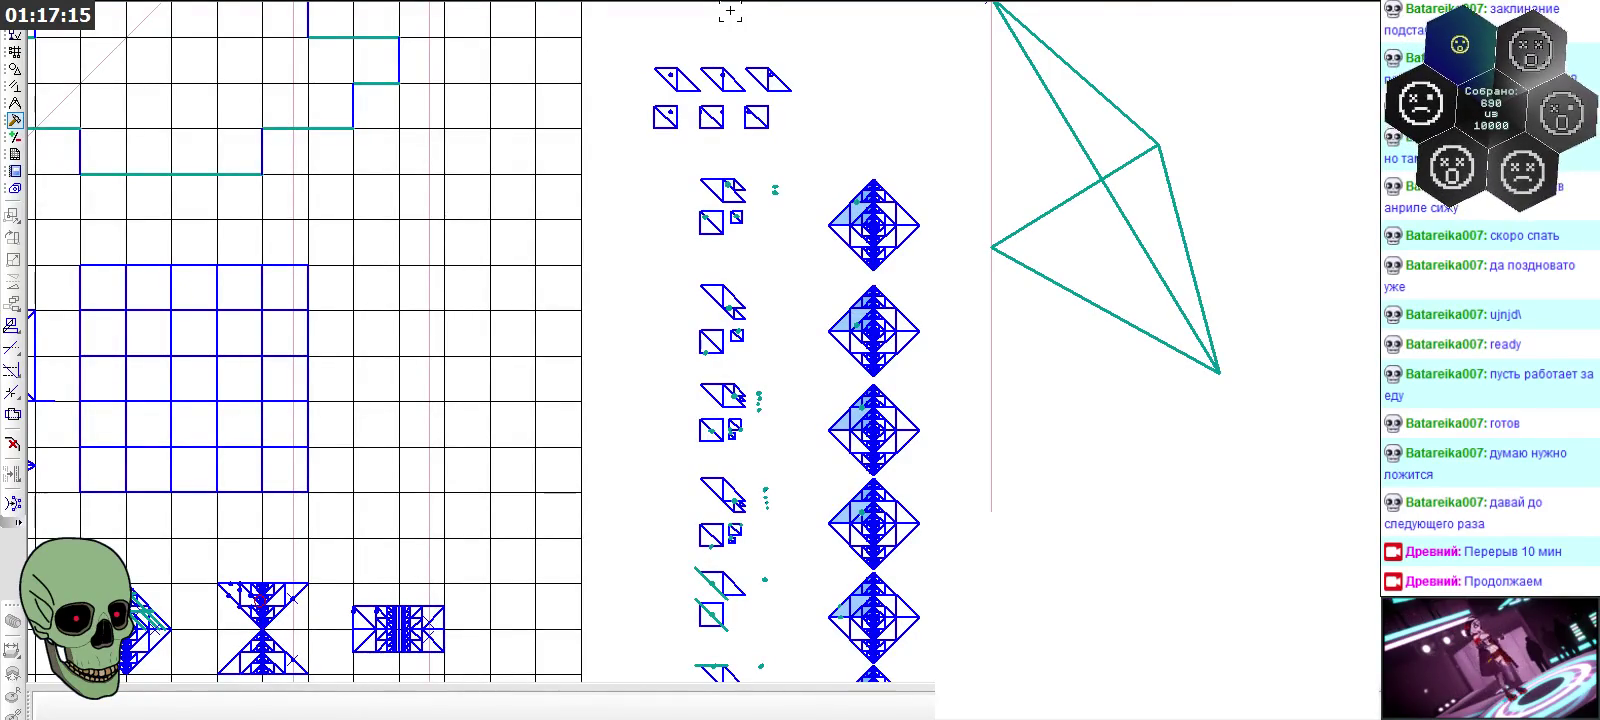
scroll(730, 11, up, 2)
scroll(572, 188, up, 2)
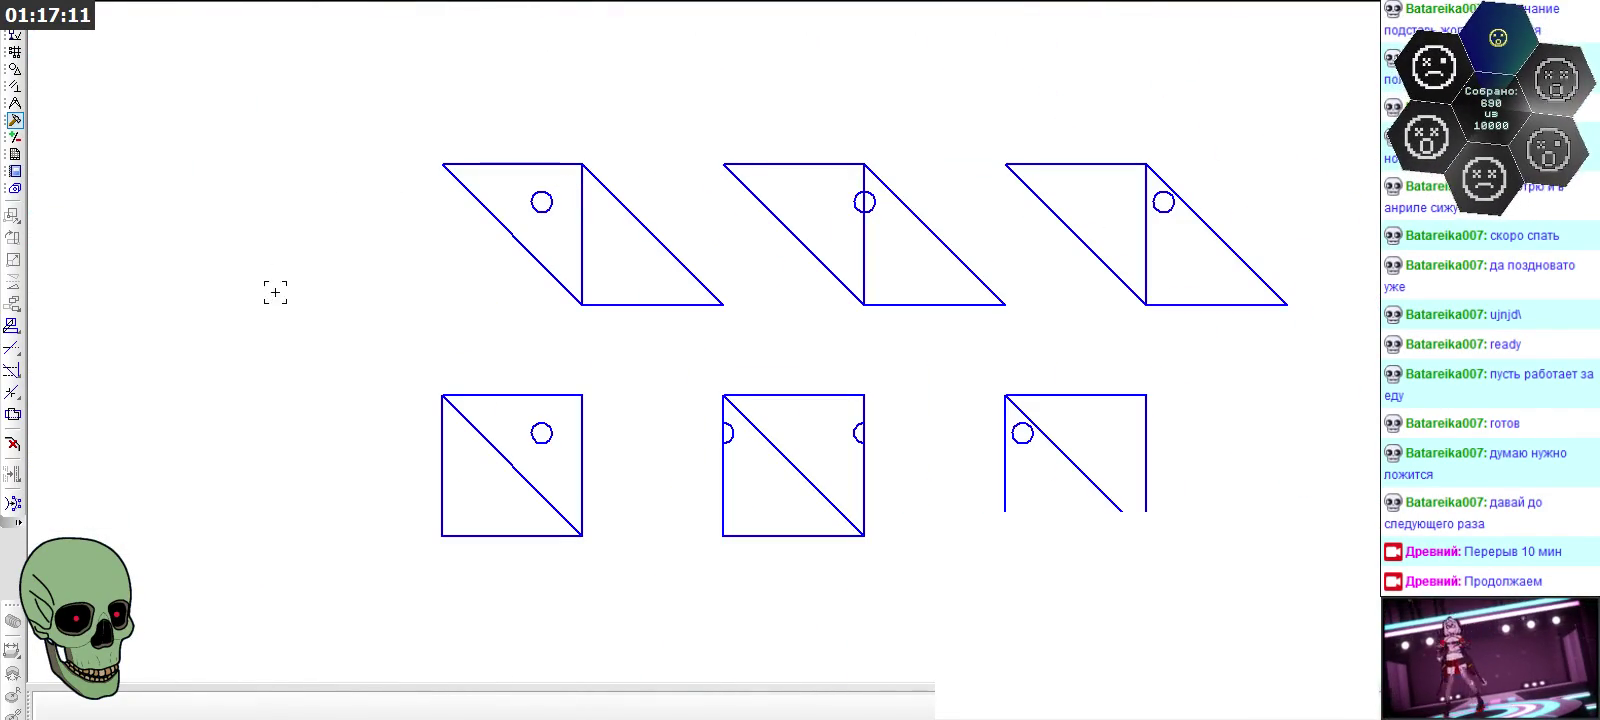
scroll(536, 314, down, 1)
scroll(707, 346, up, 1)
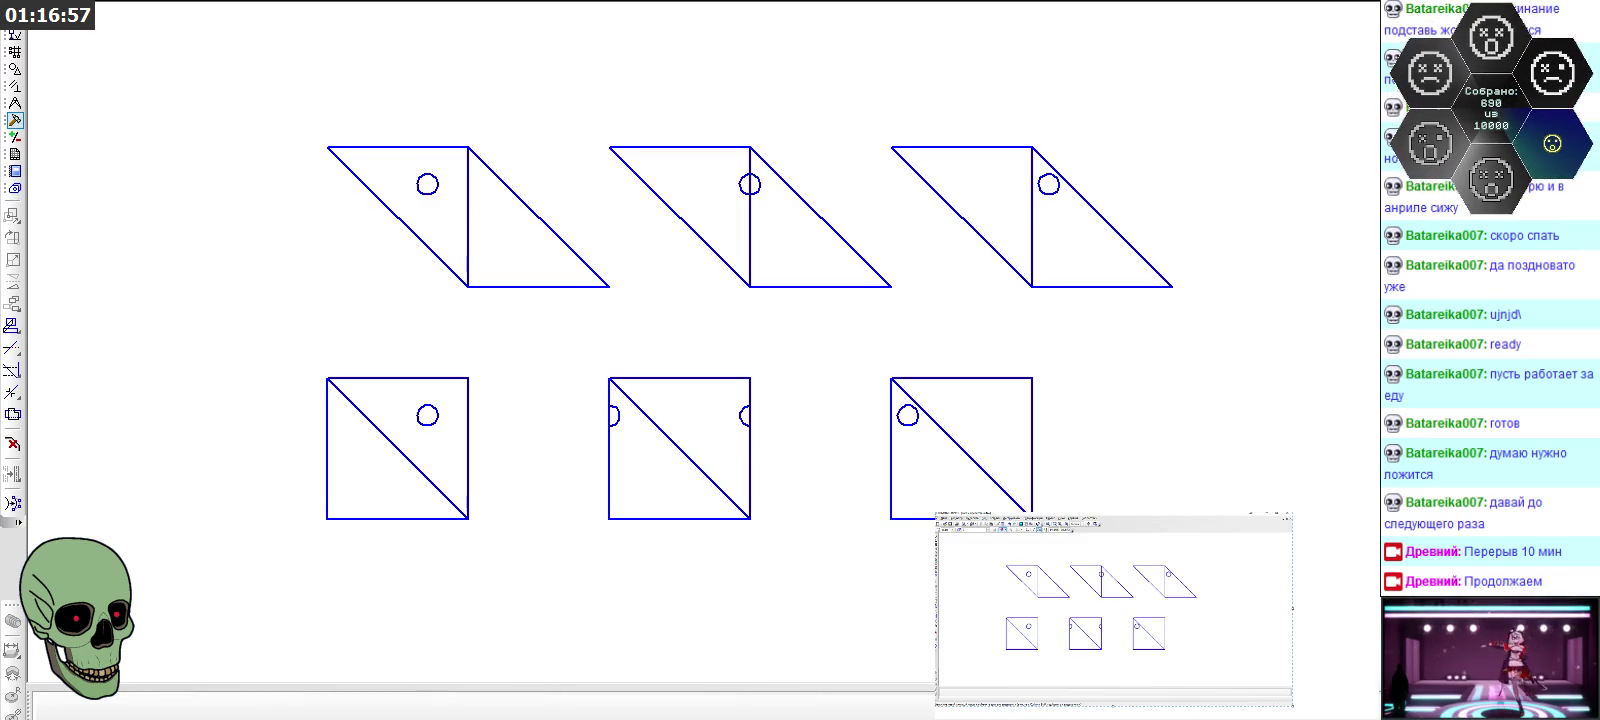
Select the six diagrams, then the small square's teal circle mark, and paste a copy
drag(1089, 614, 1215, 668)
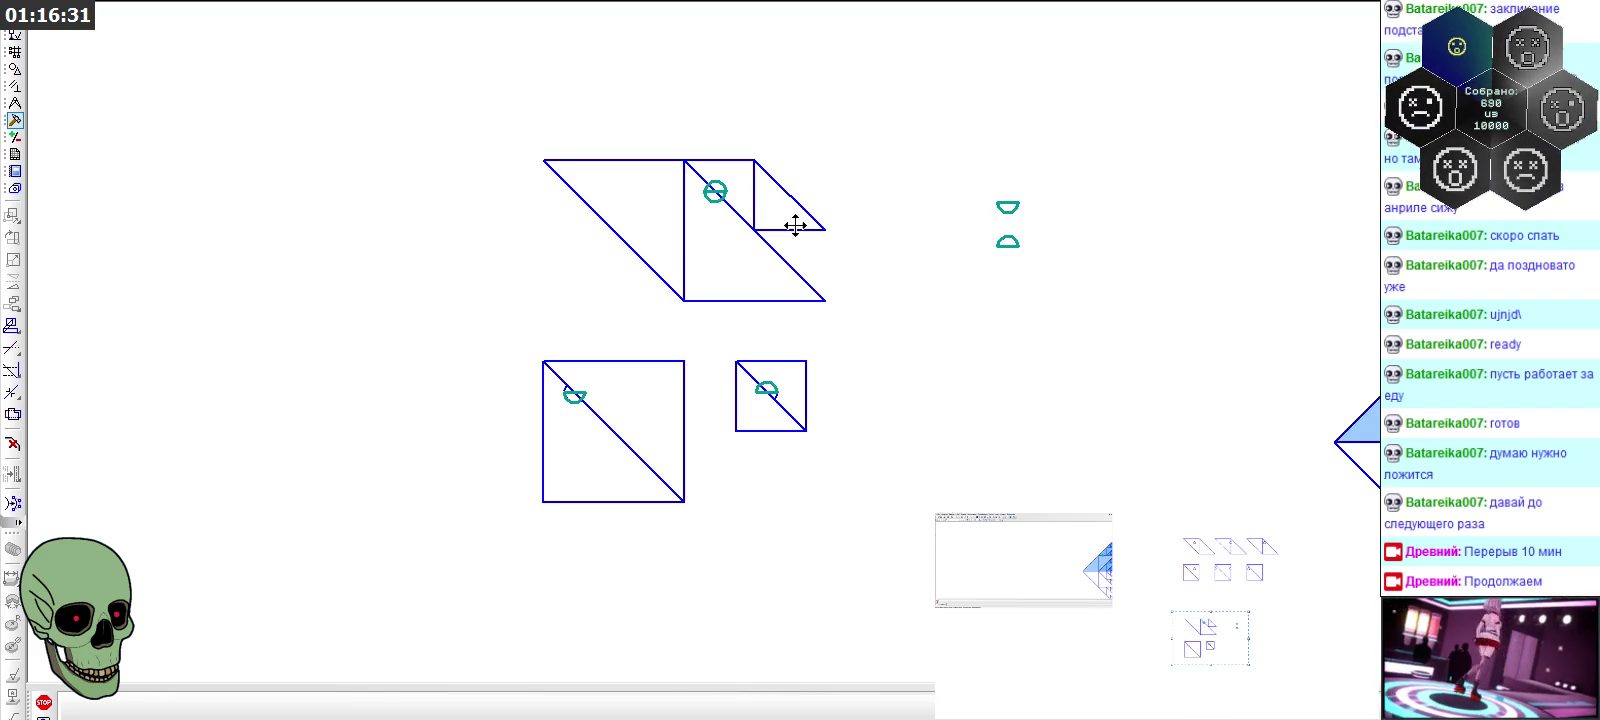
scroll(920, 280, down, 2)
scroll(970, 320, down, 1)
scroll(981, 374, up, 3)
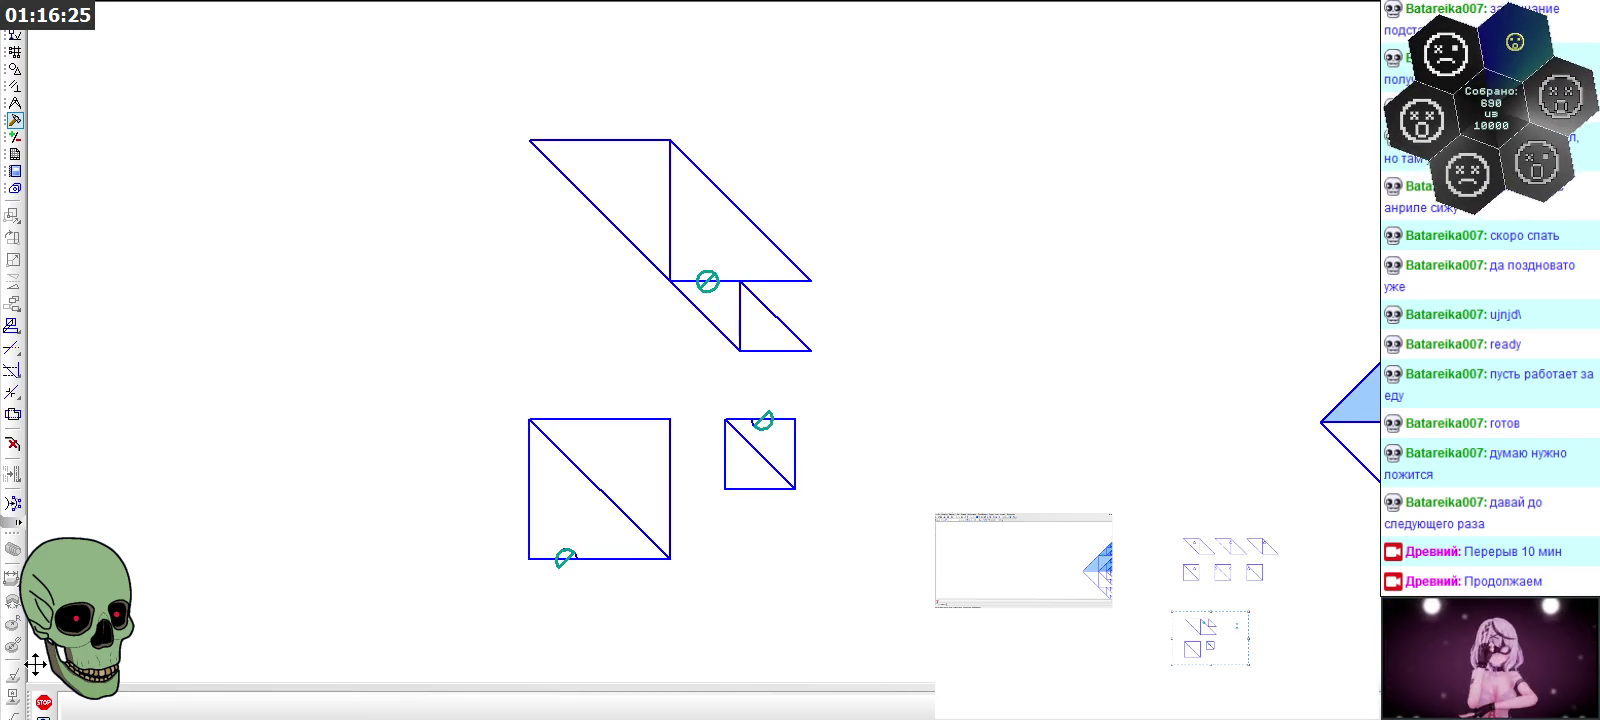
drag(682, 251, 731, 300)
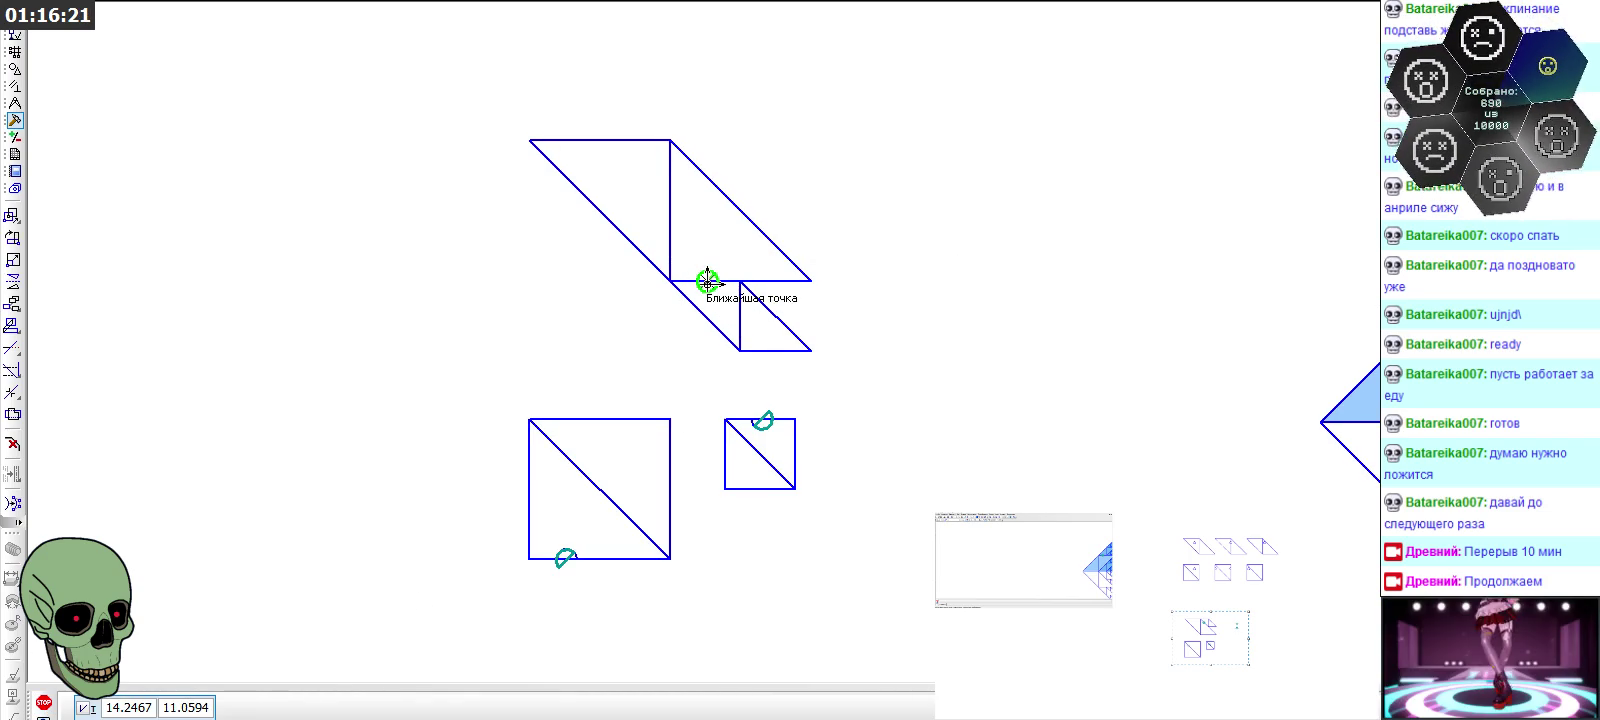
key(ctrl+v)
Drop the pasted circle mark right of the diagrams and add a second copy below it
click(982, 193)
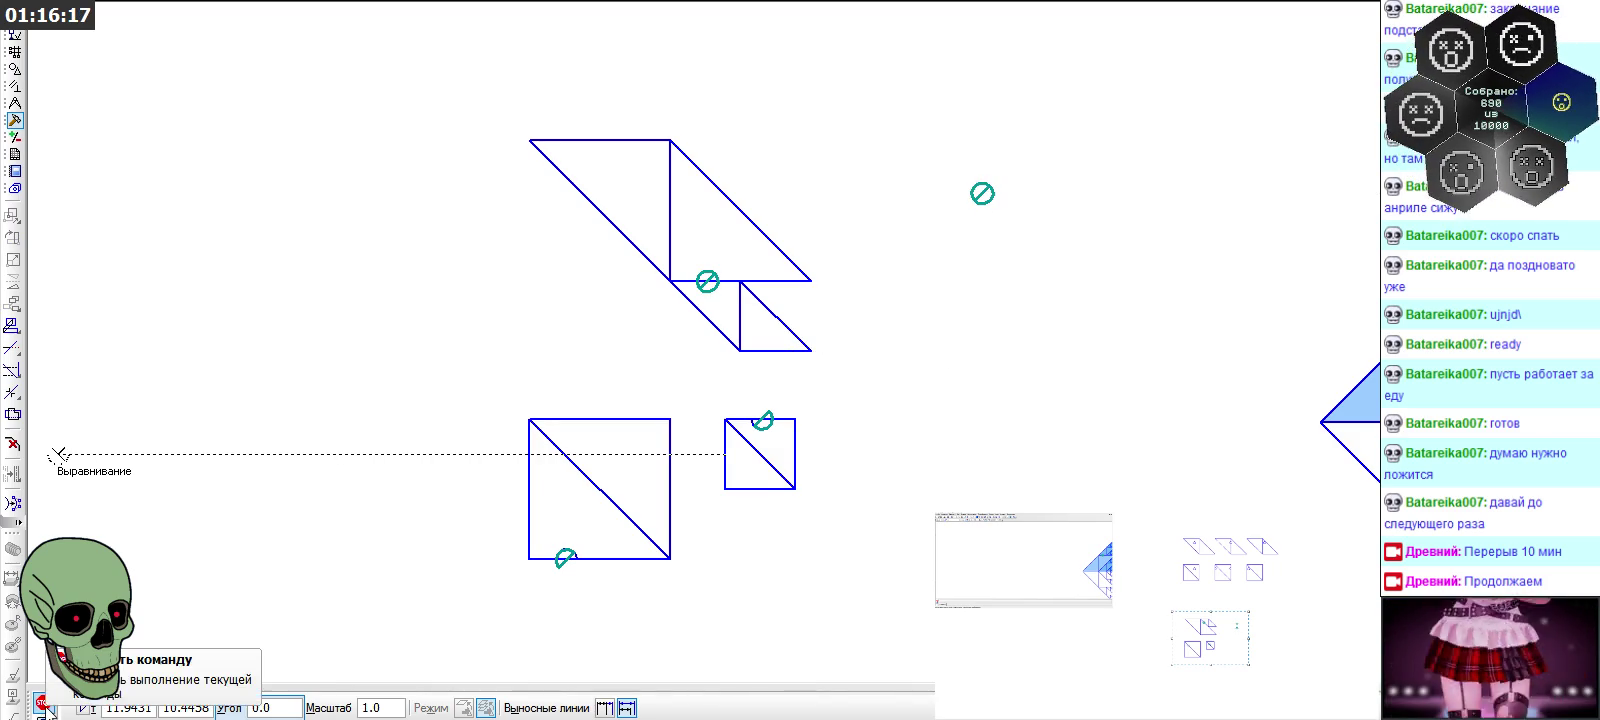
click(43, 703)
drag(918, 165, 1090, 228)
key(ctrl+c)
click(982, 193)
key(ctrl+v)
click(982, 263)
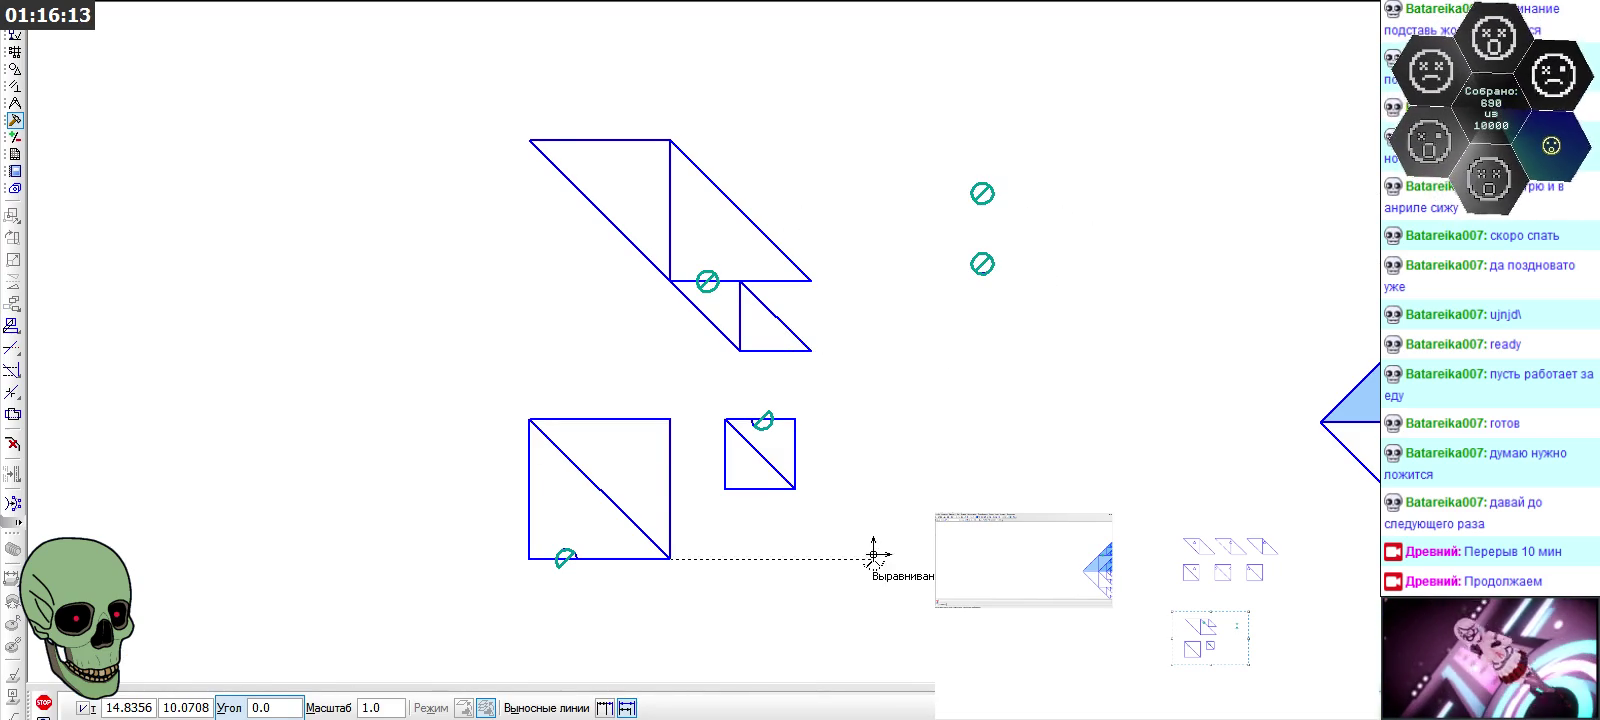
click(43, 703)
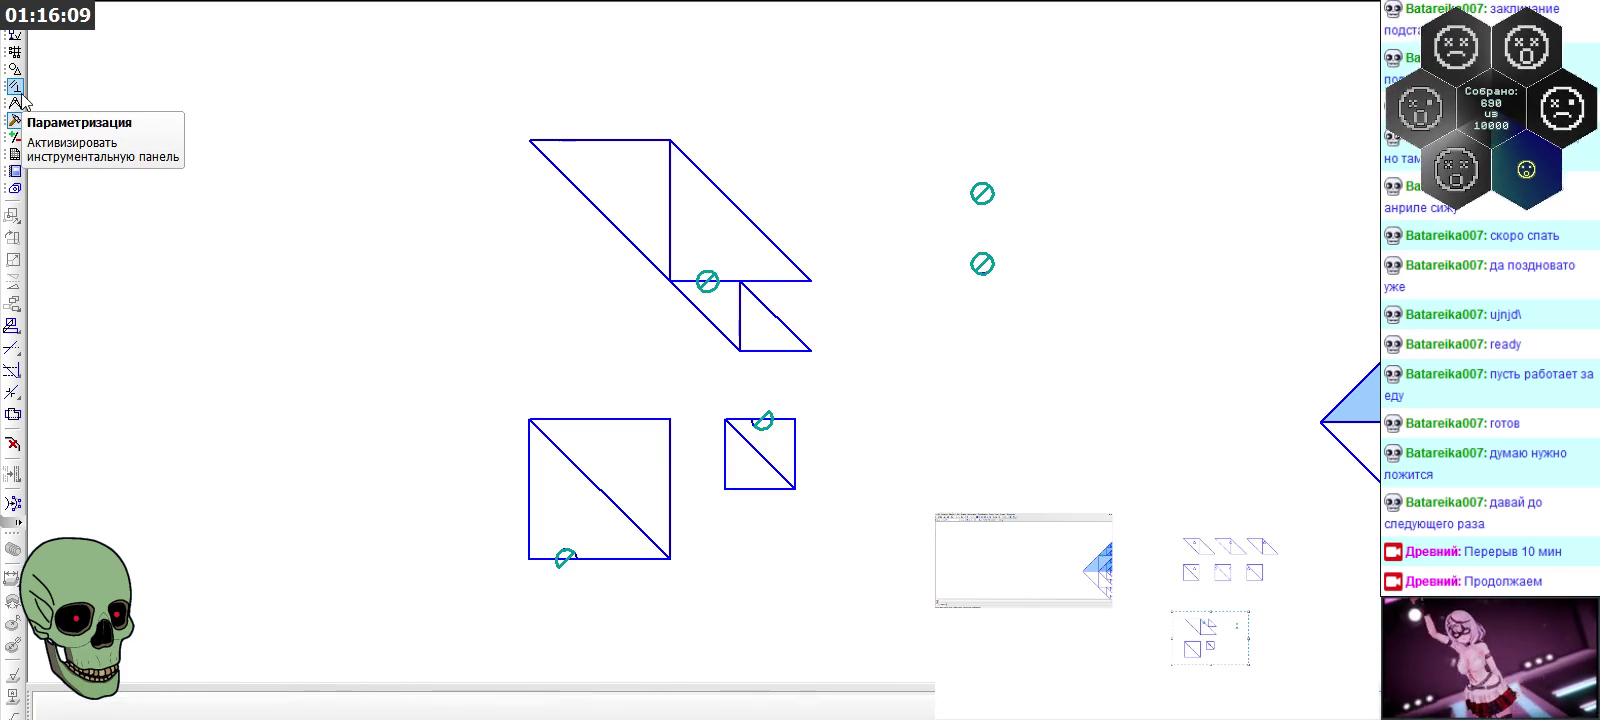
Trim the two marks' circles down to arcs
click(13, 347)
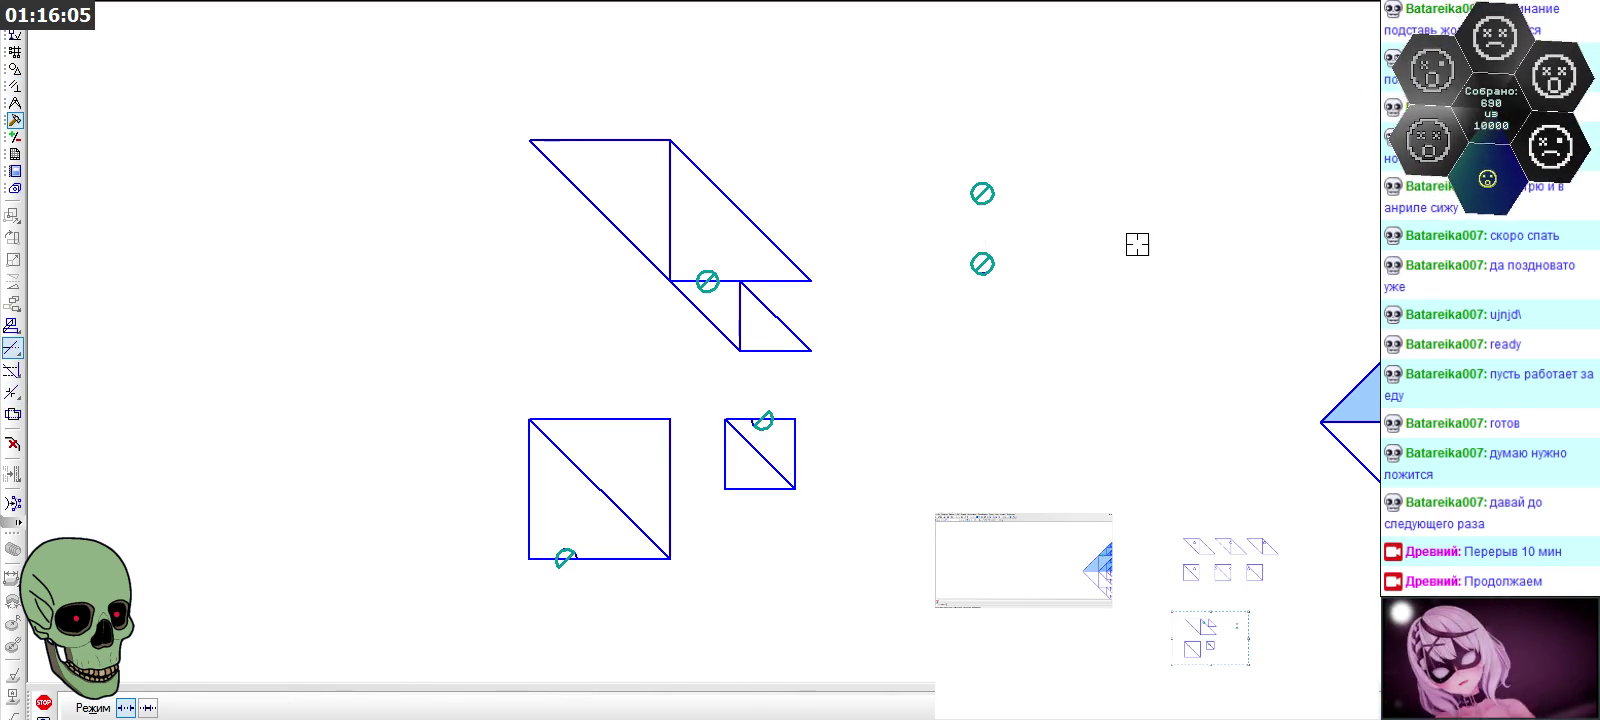
click(980, 260)
click(981, 262)
click(984, 195)
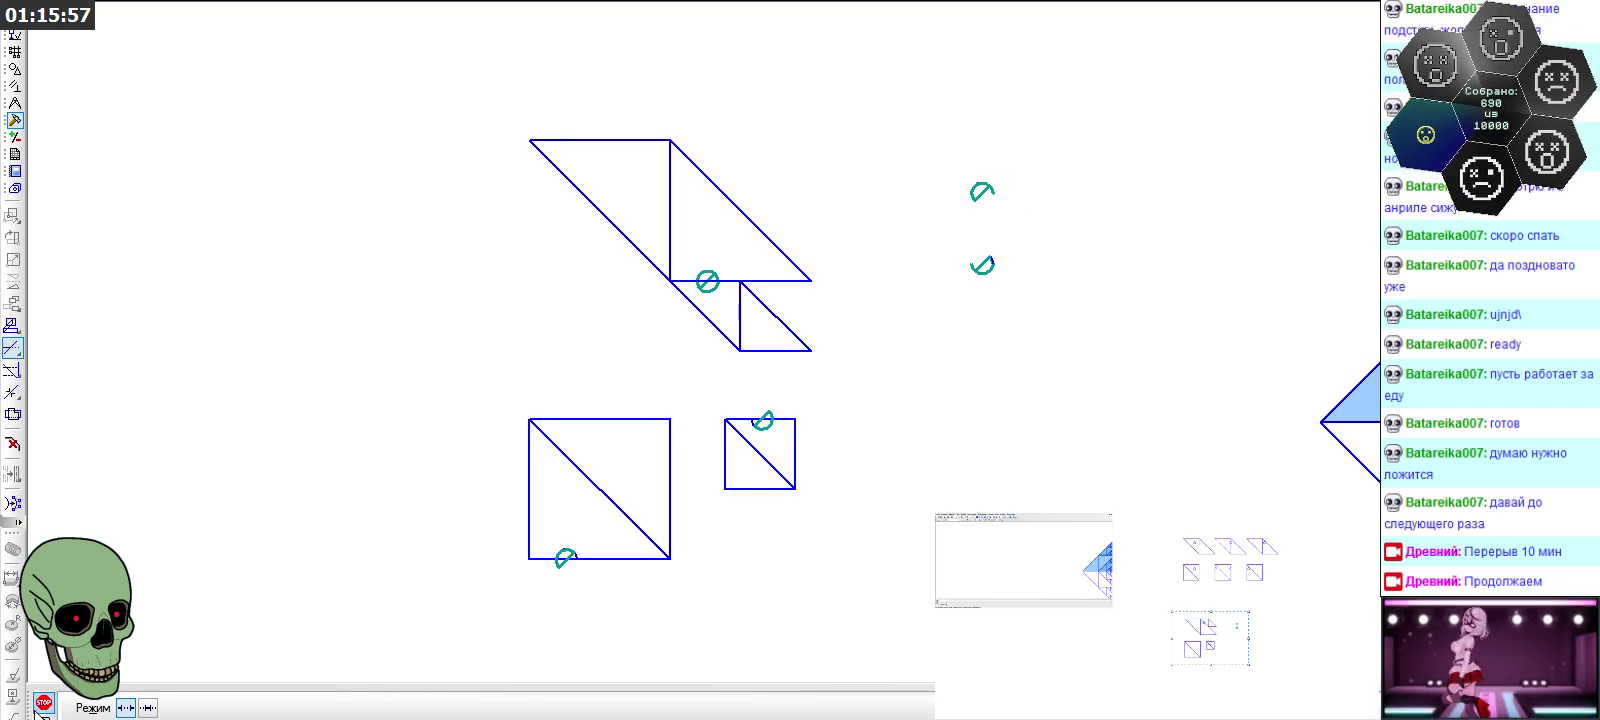
key(Escape)
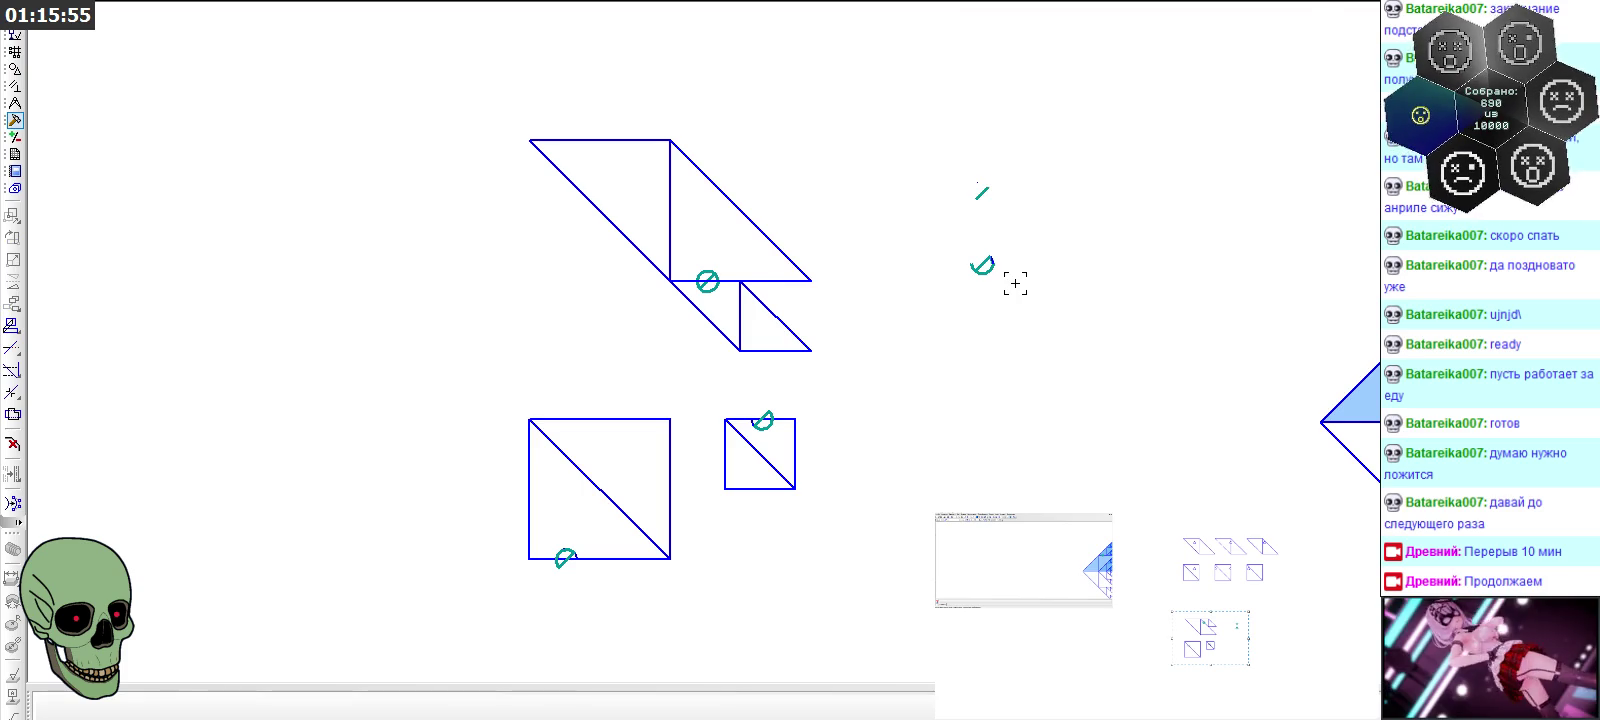
scroll(1013, 282, down, 2)
scroll(962, 298, up, 1)
scroll(962, 298, up, 1)
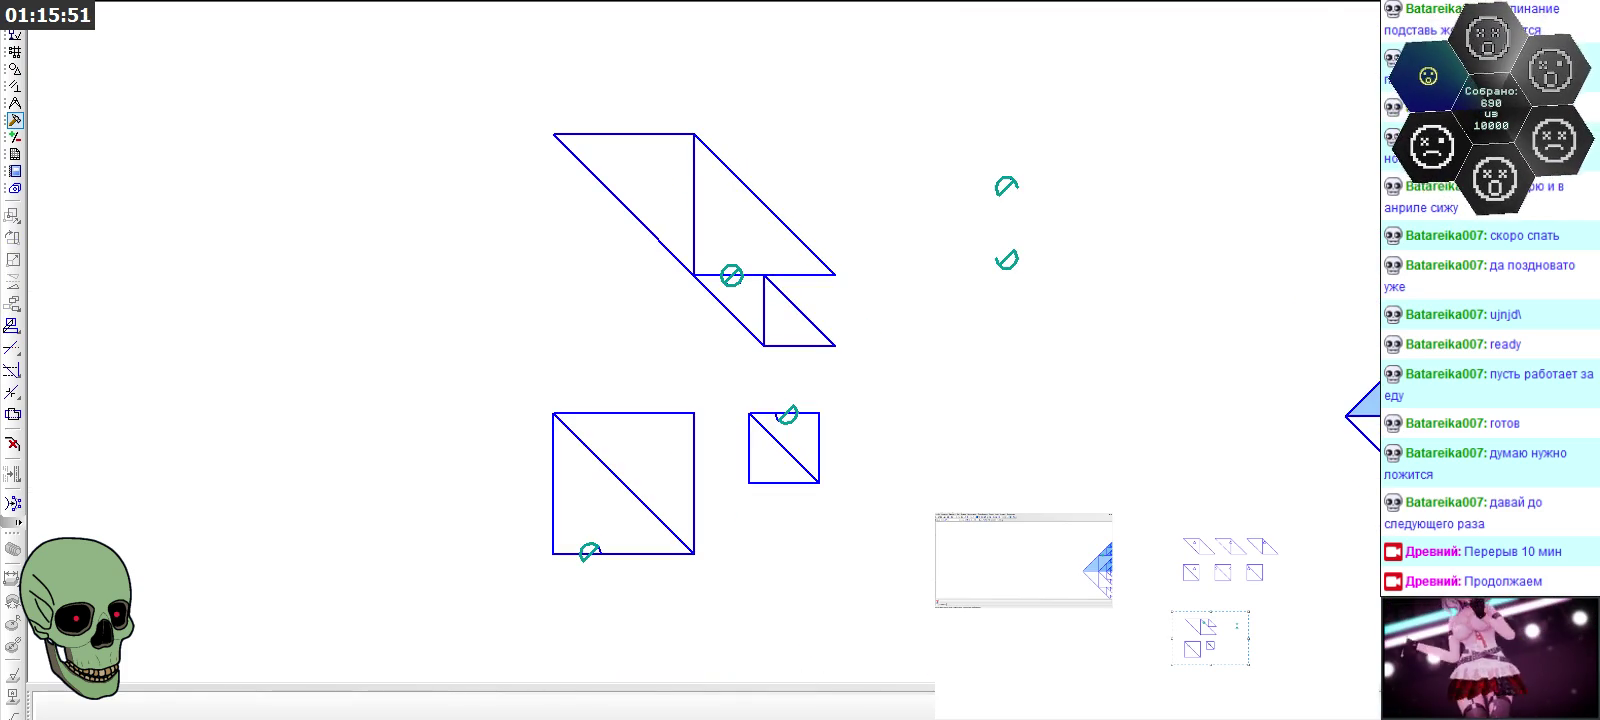
Trim part of the upper arc, then undo it and cancel trimming
click(1015, 184)
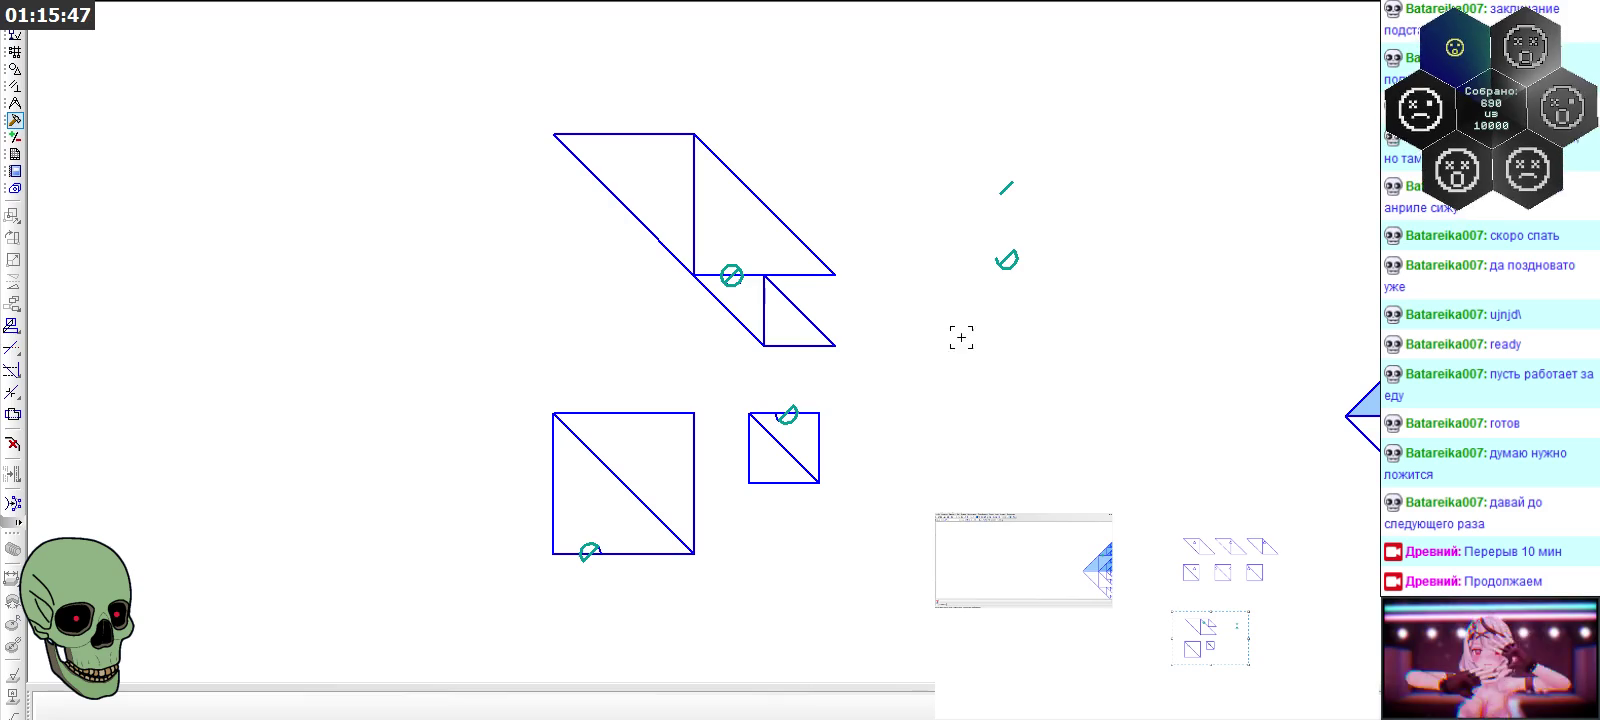
middle_drag(857, 268, 857, 296)
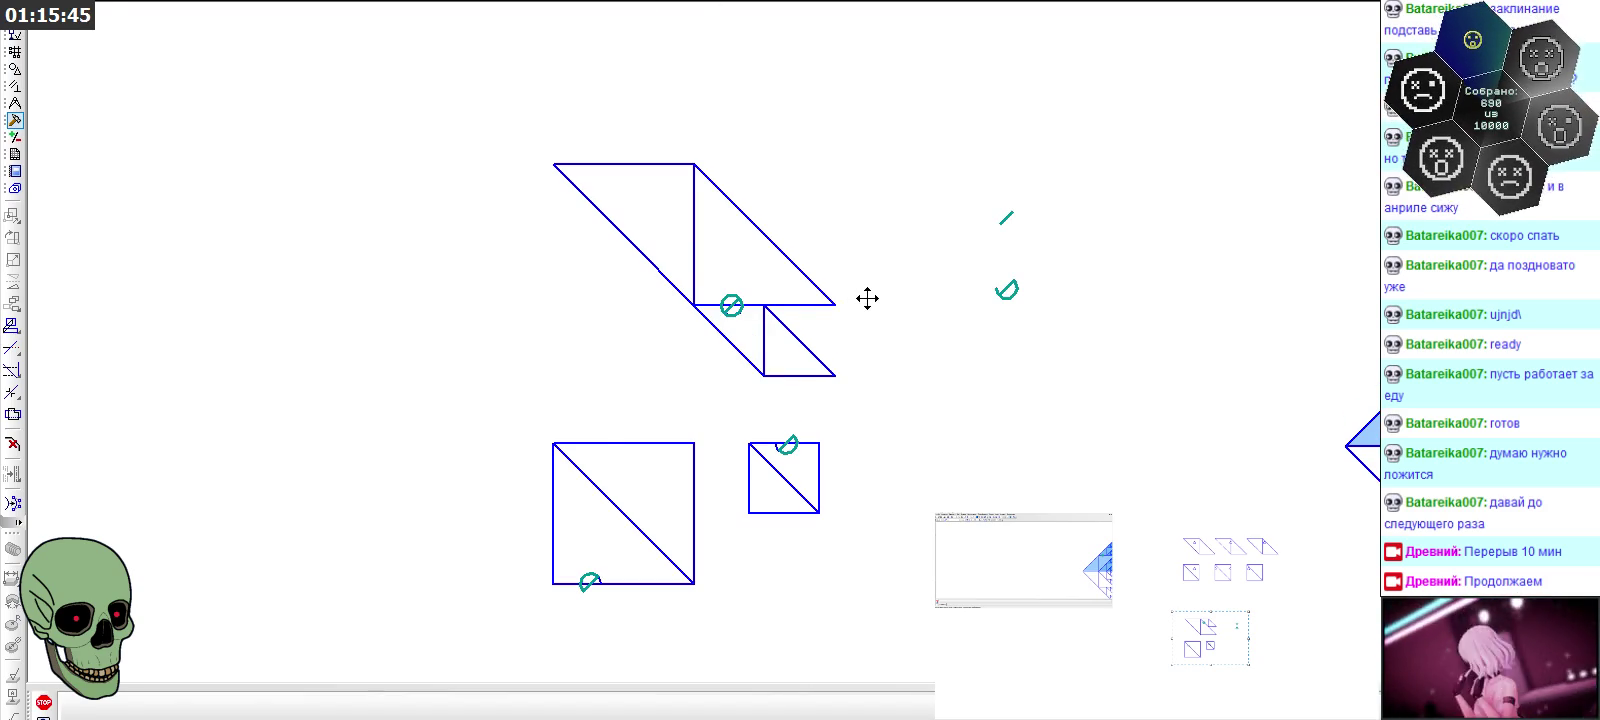
key(ctrl+z)
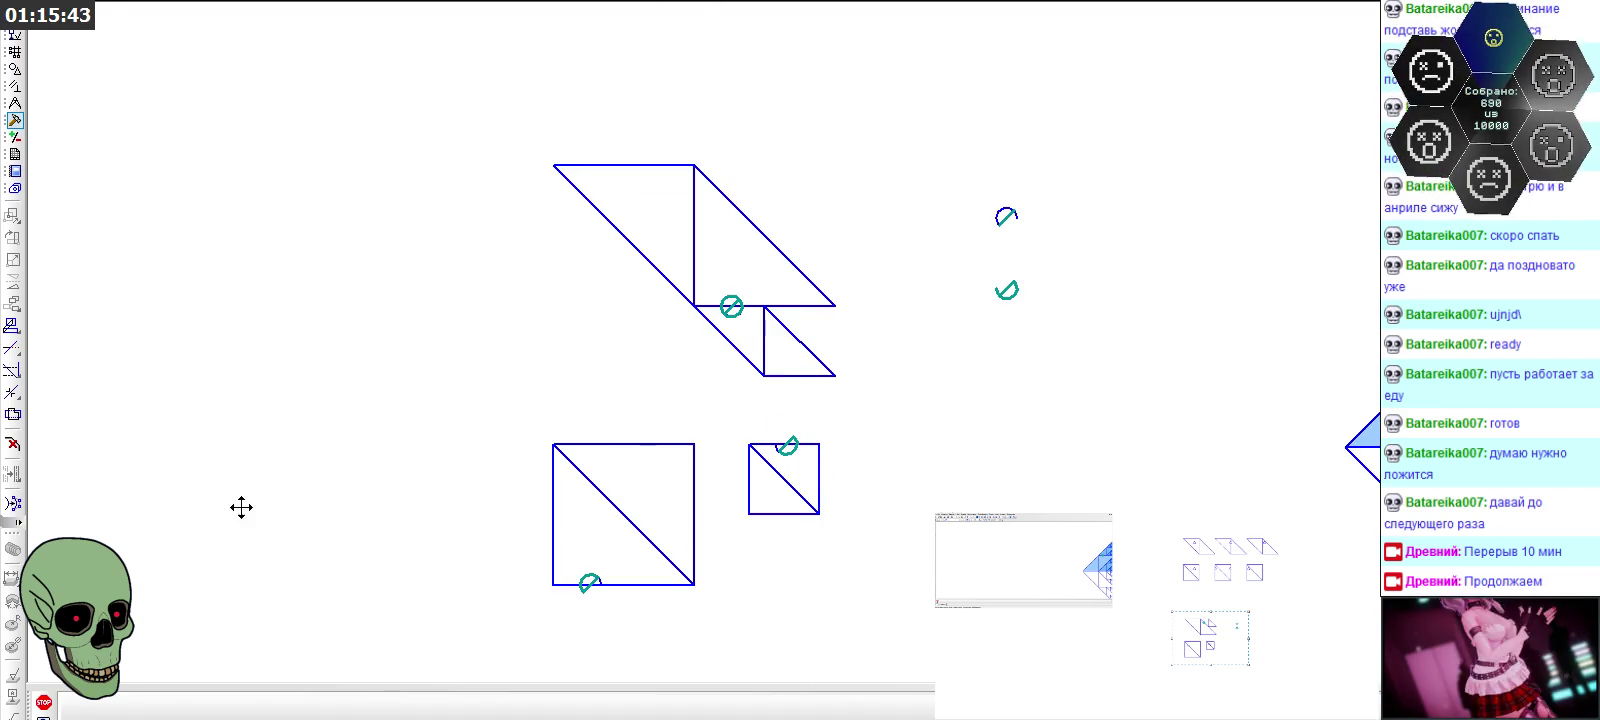
drag(937, 180, 1050, 257)
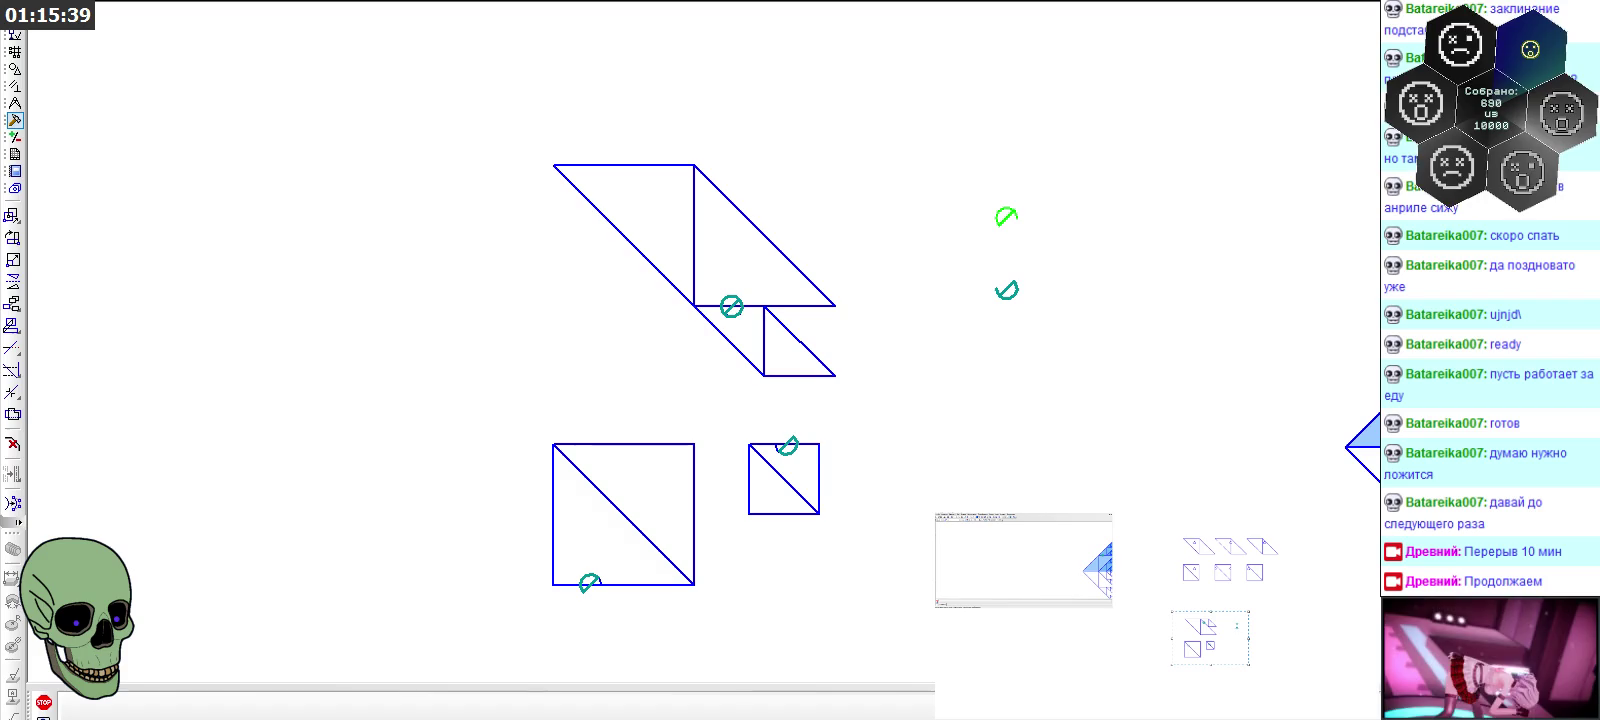
key(Escape)
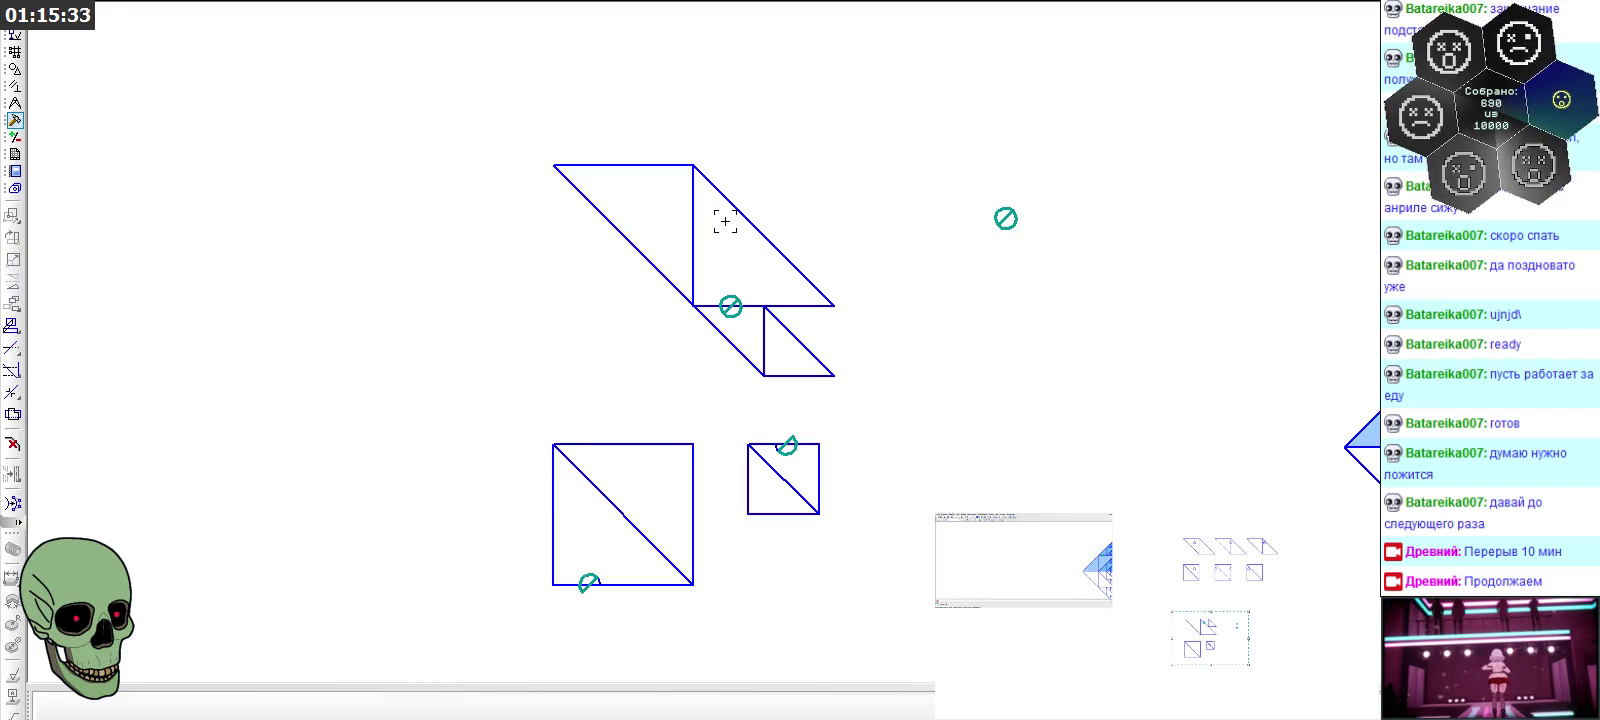
click(12, 347)
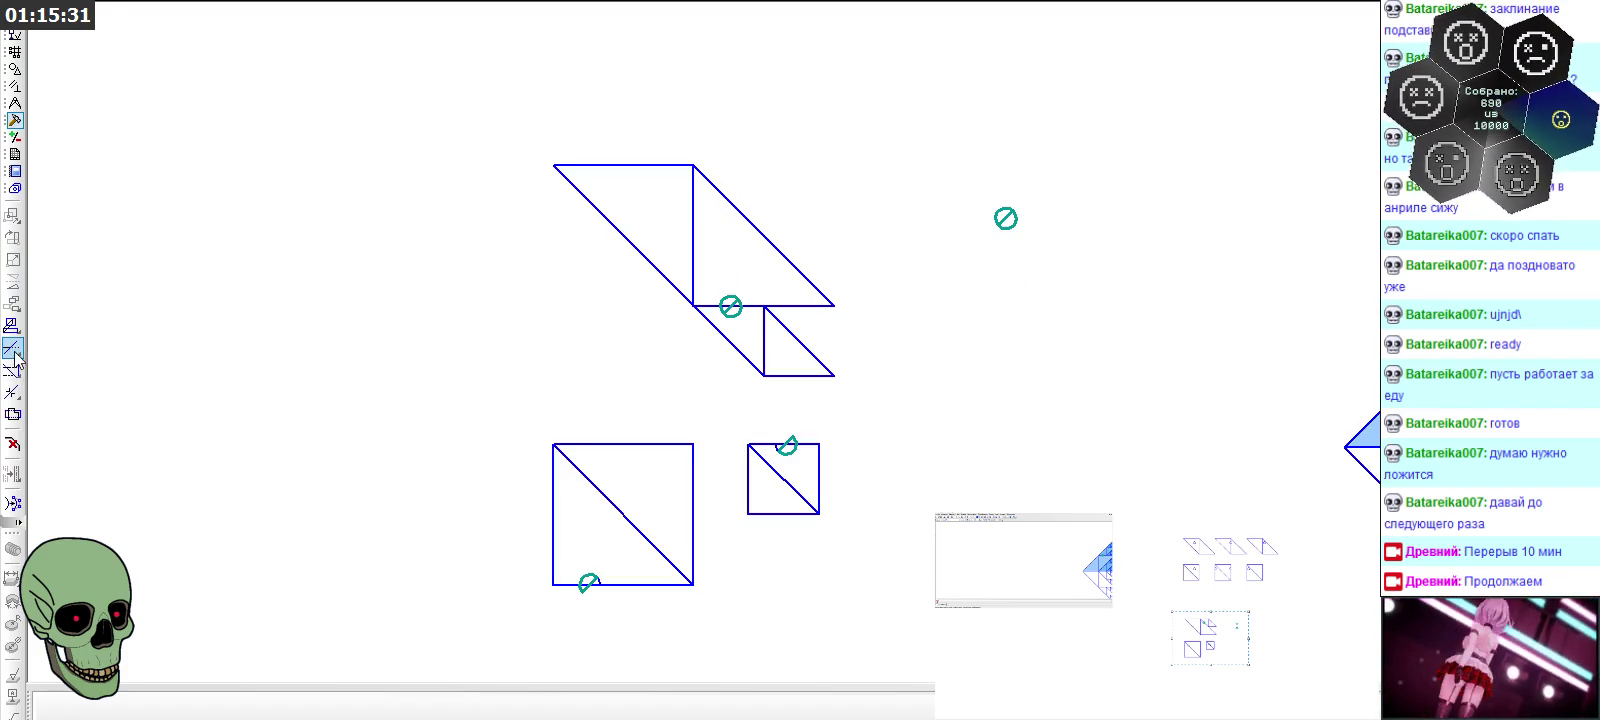
key(Escape)
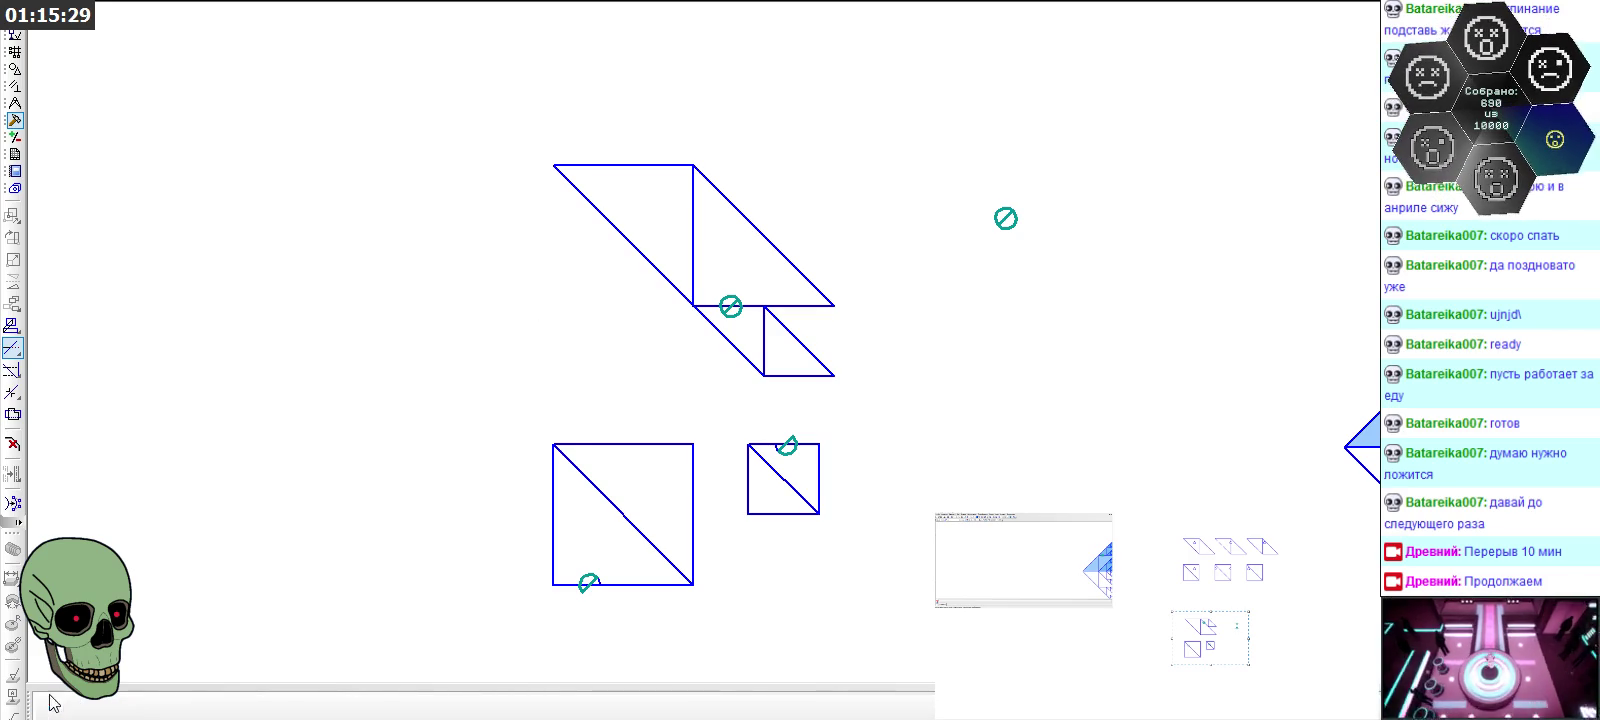
Paste another circle mark below the original, then create a new blank sheet
drag(971, 178, 1043, 232)
drag(970, 195, 1045, 255)
click(1006, 218)
key(ctrl+v)
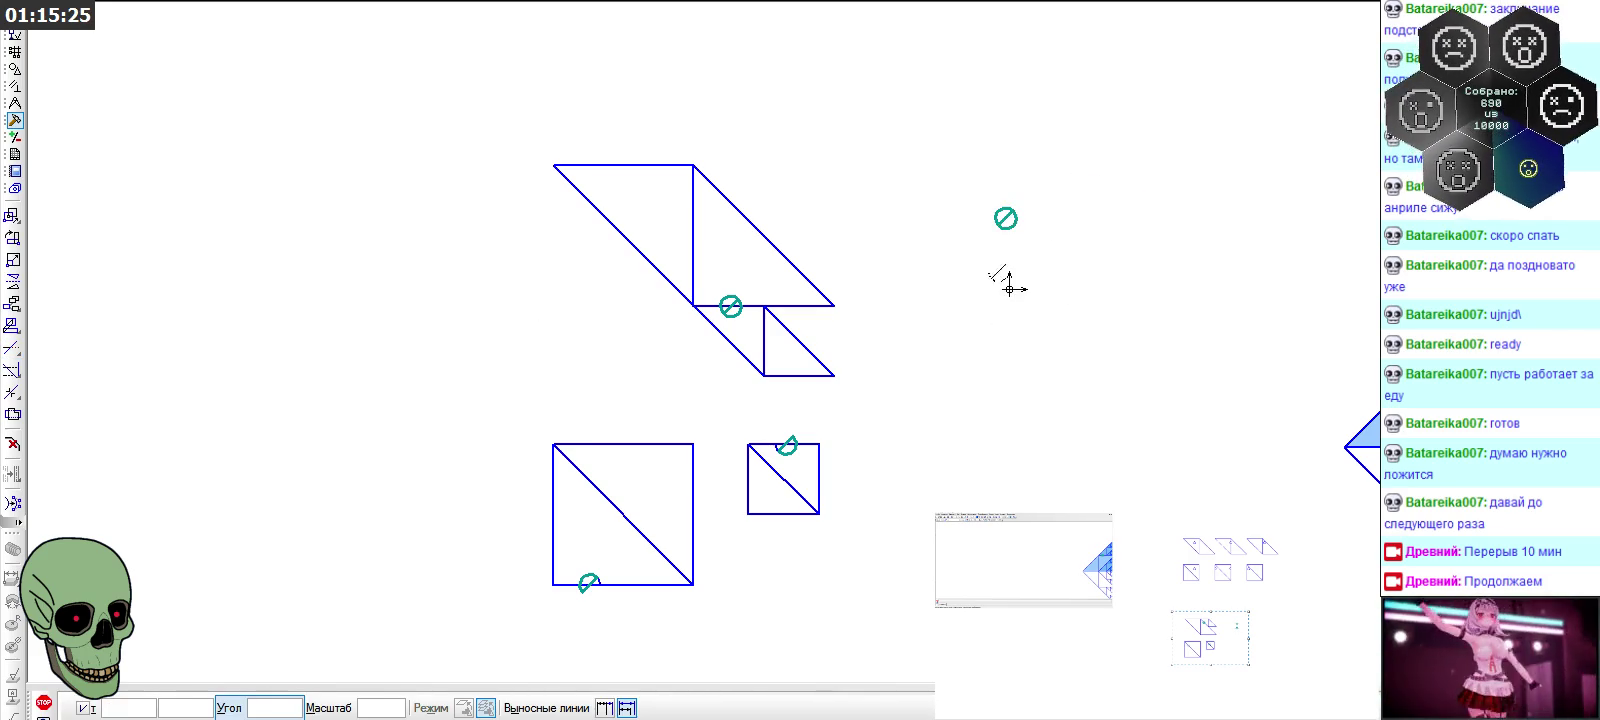
click(1006, 289)
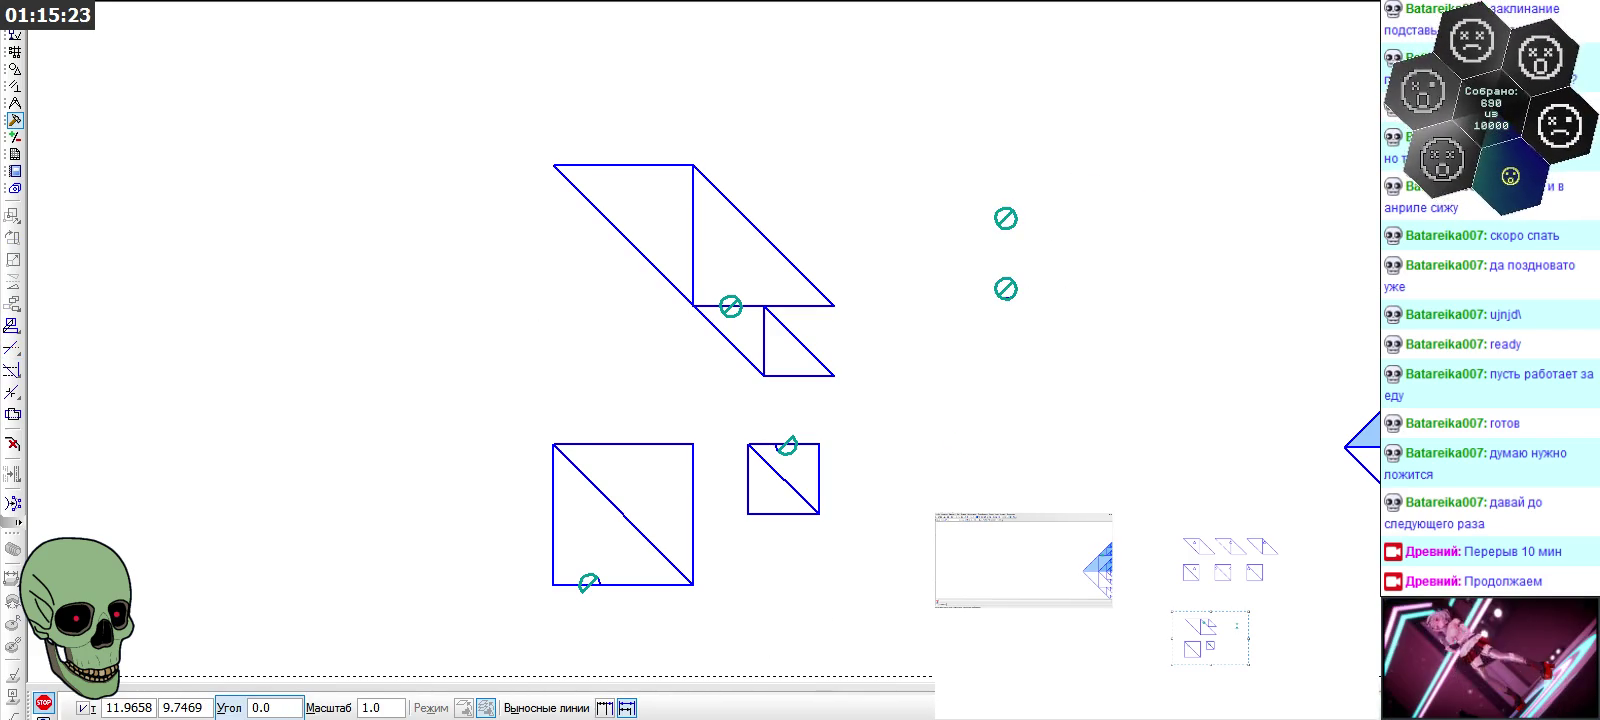
key(ctrl+n)
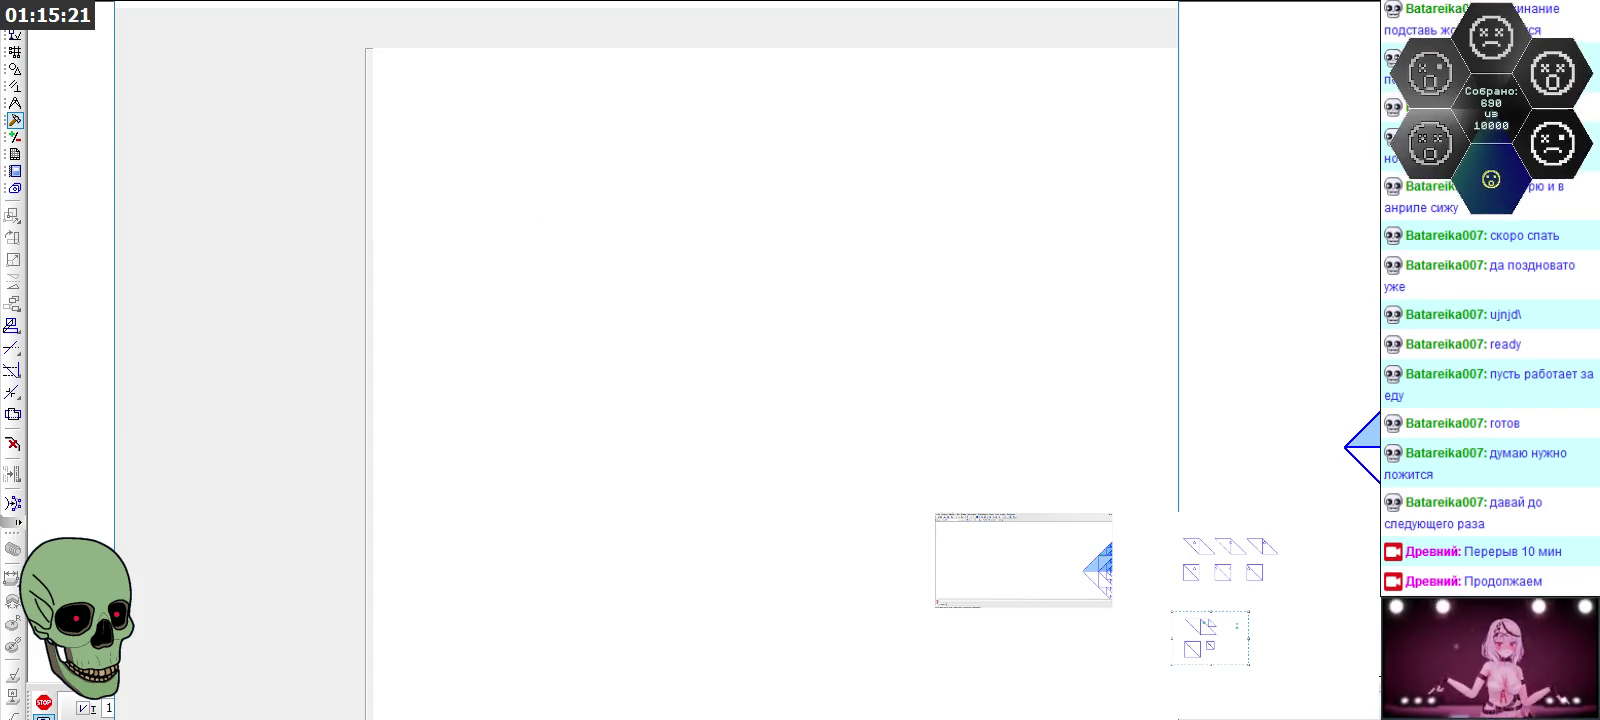
Return to the drawing and trim the upper circle mark into a teal semicircle
click(1161, 3)
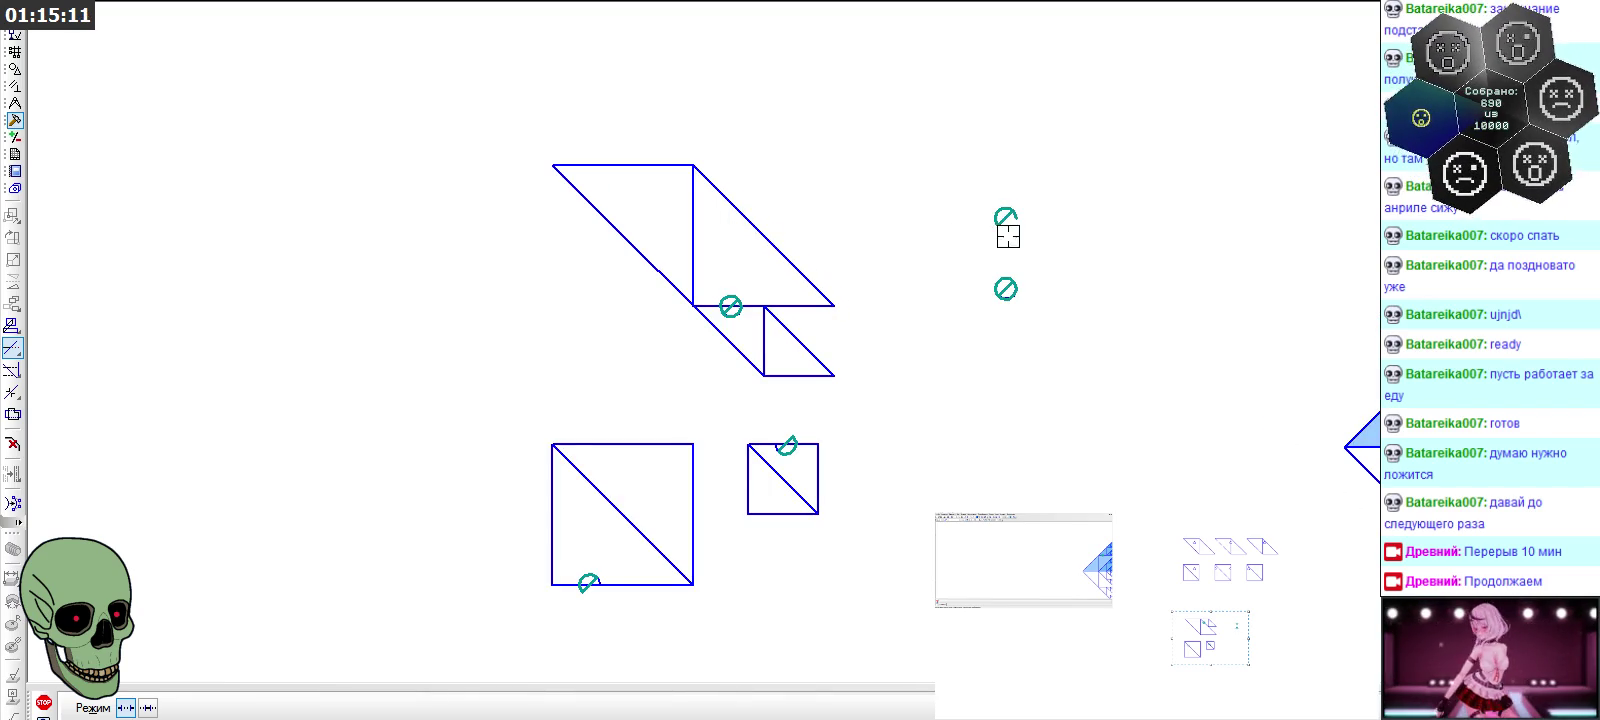
middle_drag(978, 315, 972, 330)
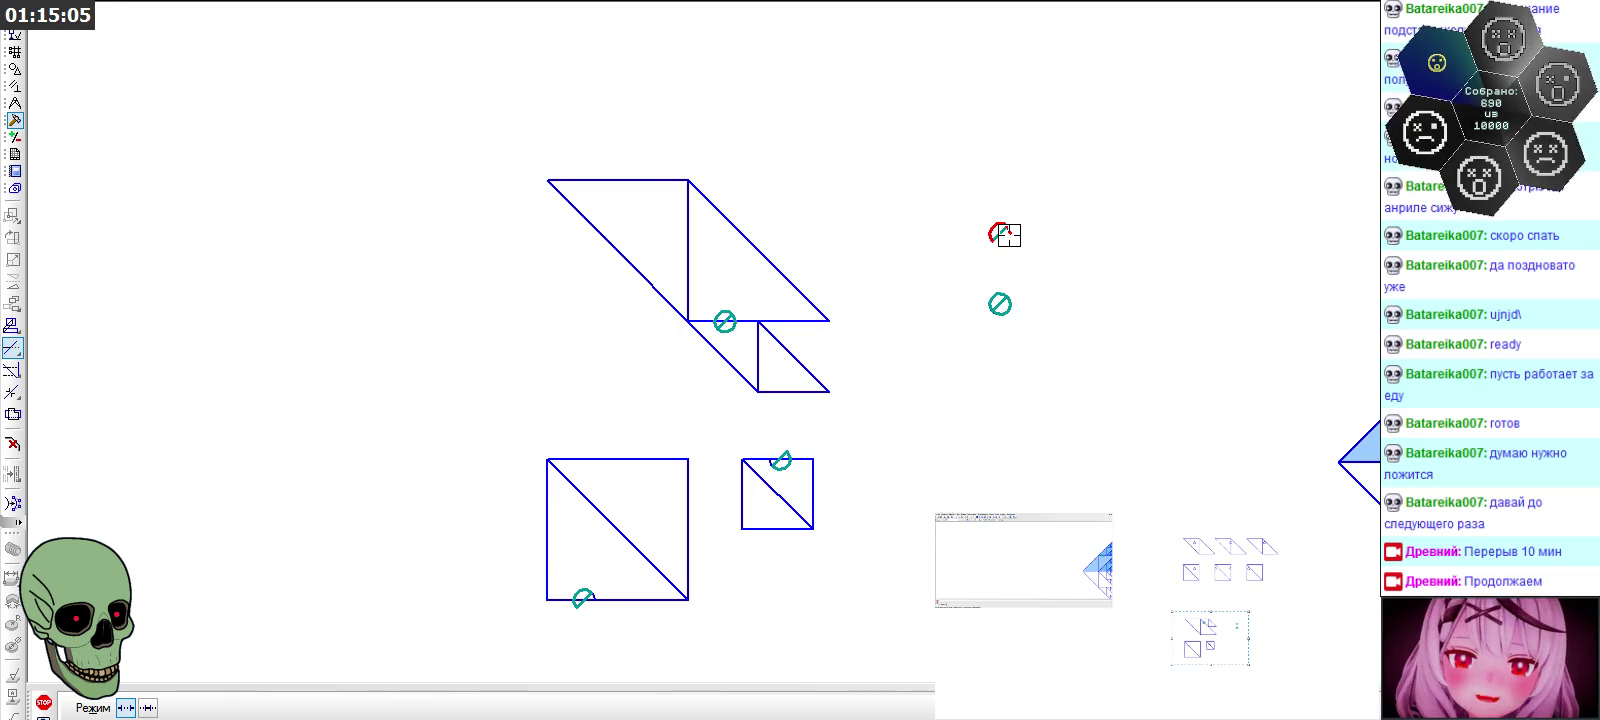
scroll(1009, 235, up, 1)
scroll(1009, 235, up, 1)
scroll(1009, 235, up, 1)
scroll(1009, 235, up, 1)
scroll(1009, 235, up, 1)
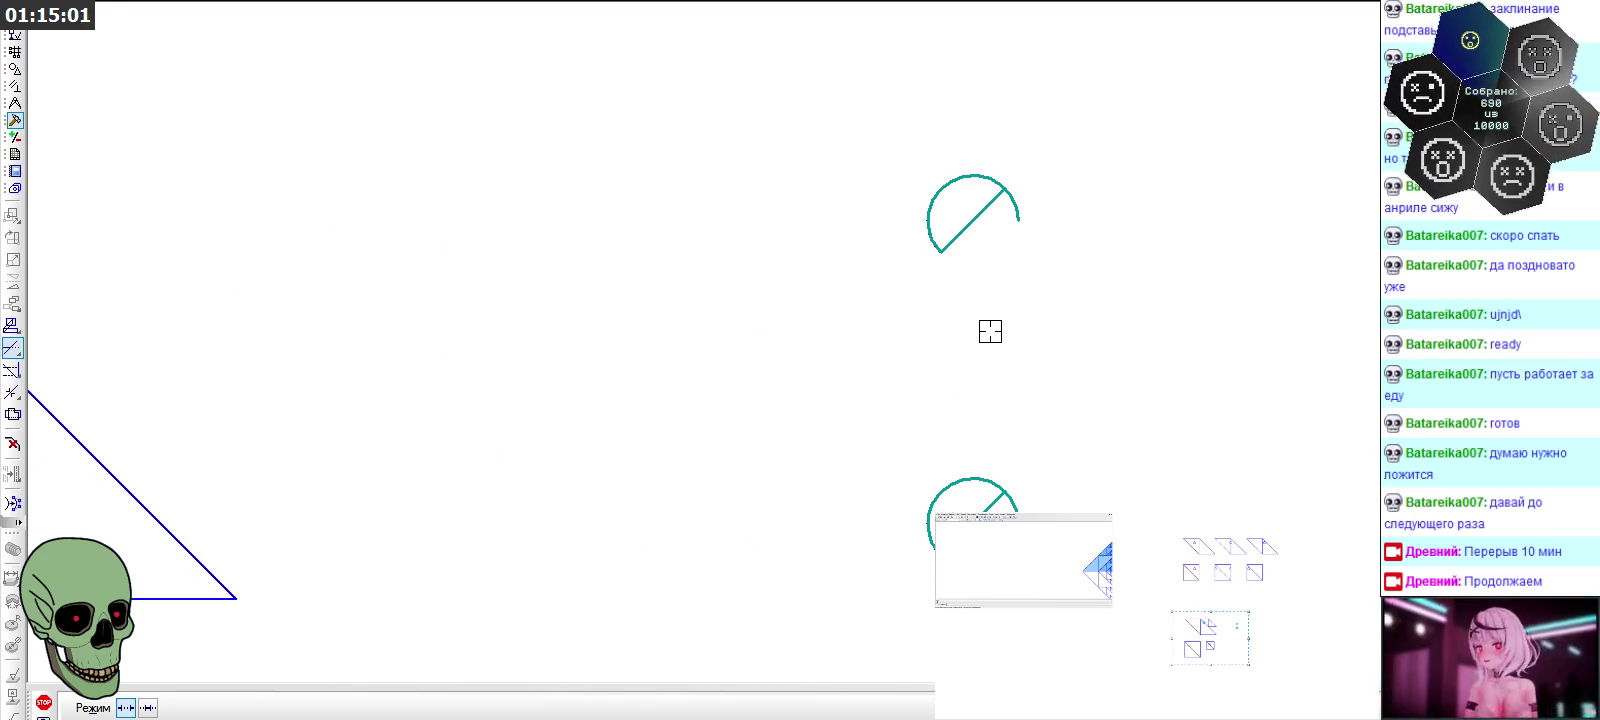
click(1017, 216)
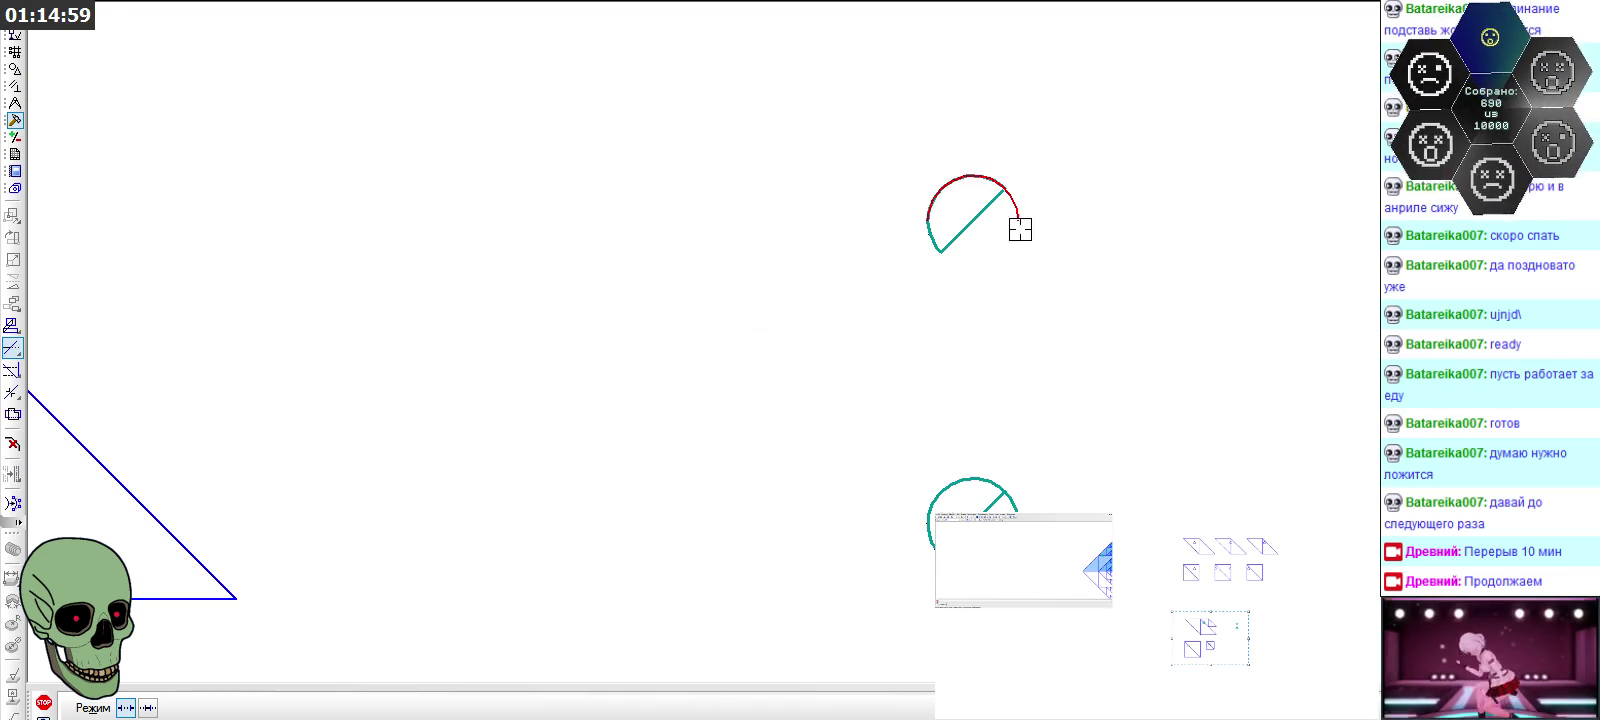
click(44, 704)
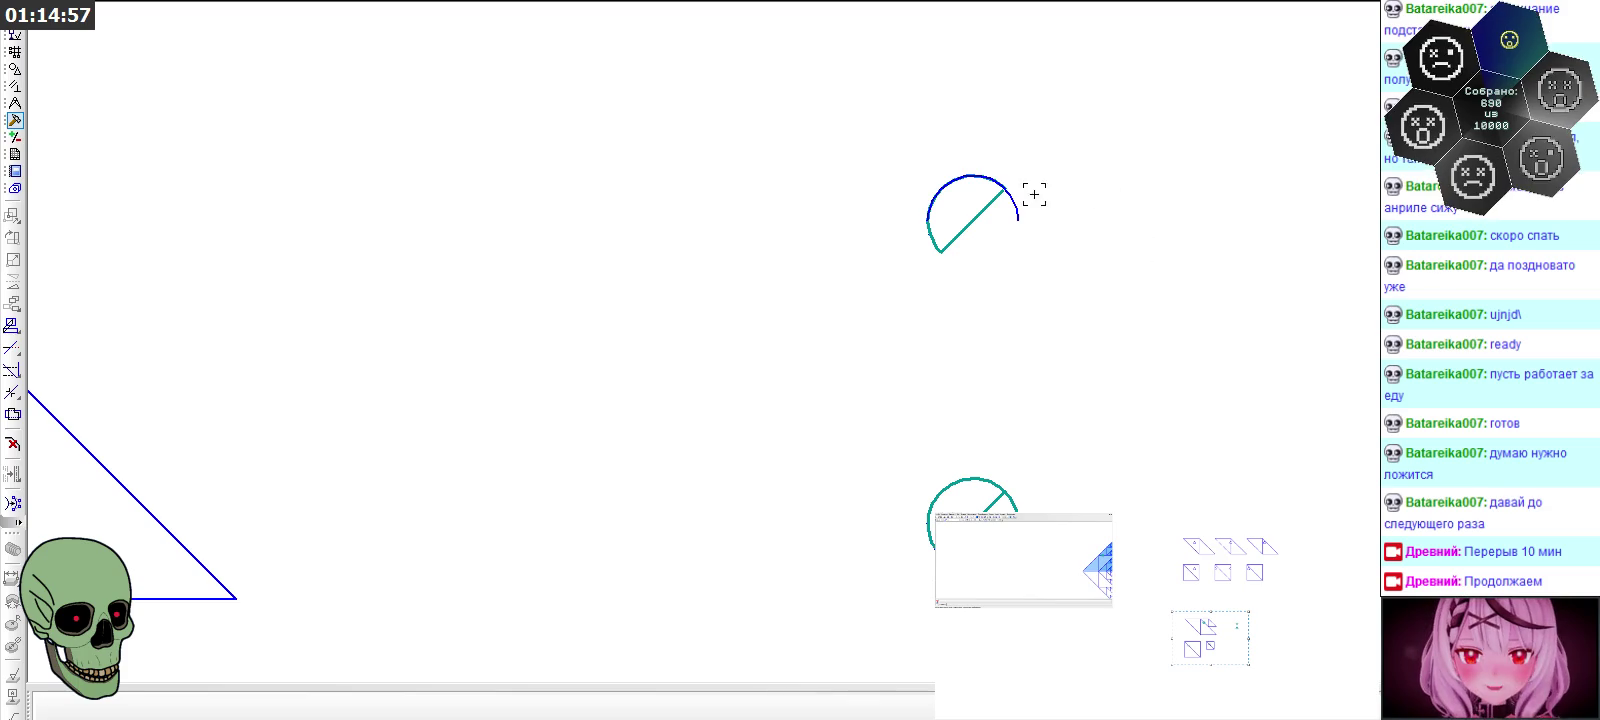
Copy the semicircle just below and mirror the copy about its lower end
scroll(1052, 356, down, 1)
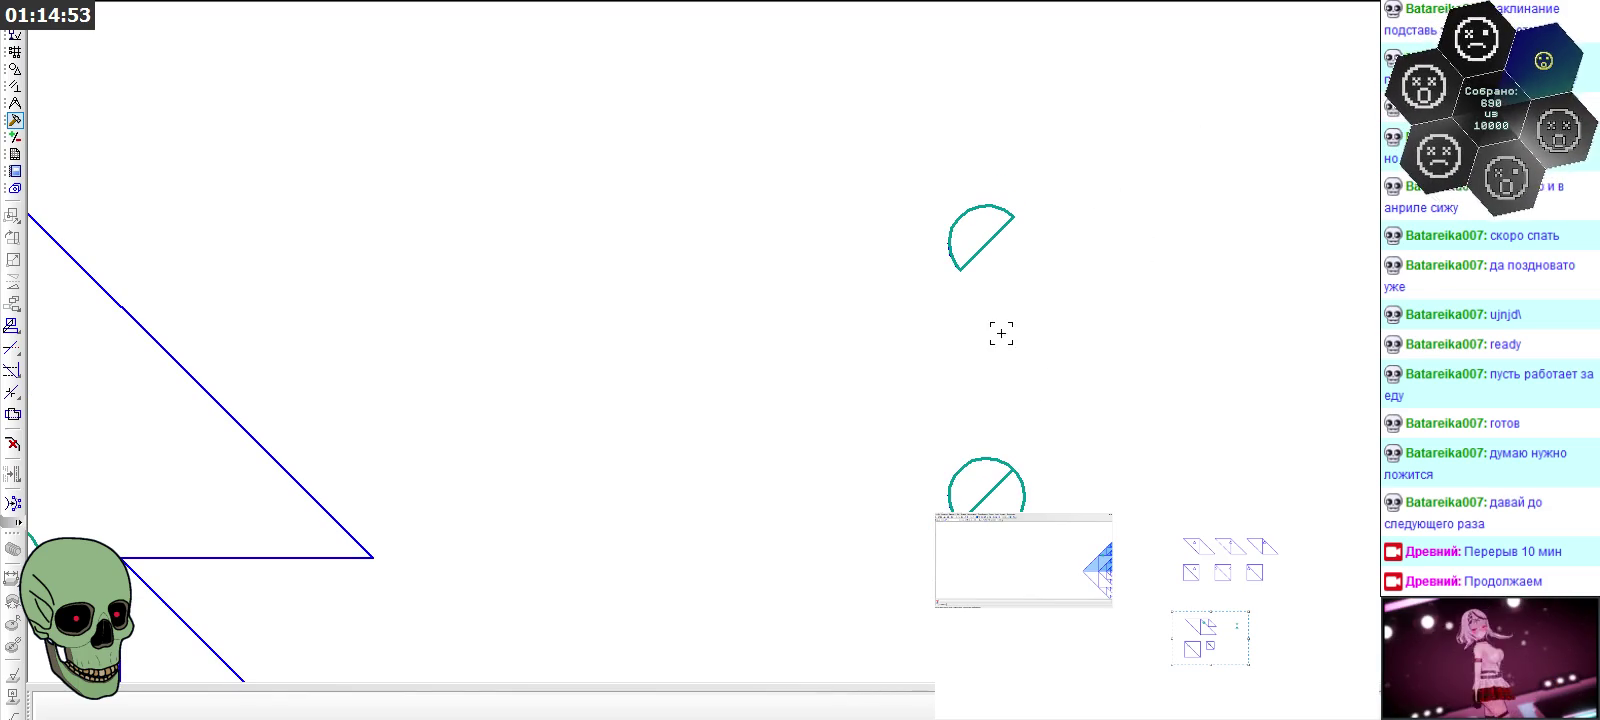
double_click(986, 243)
click(1055, 306)
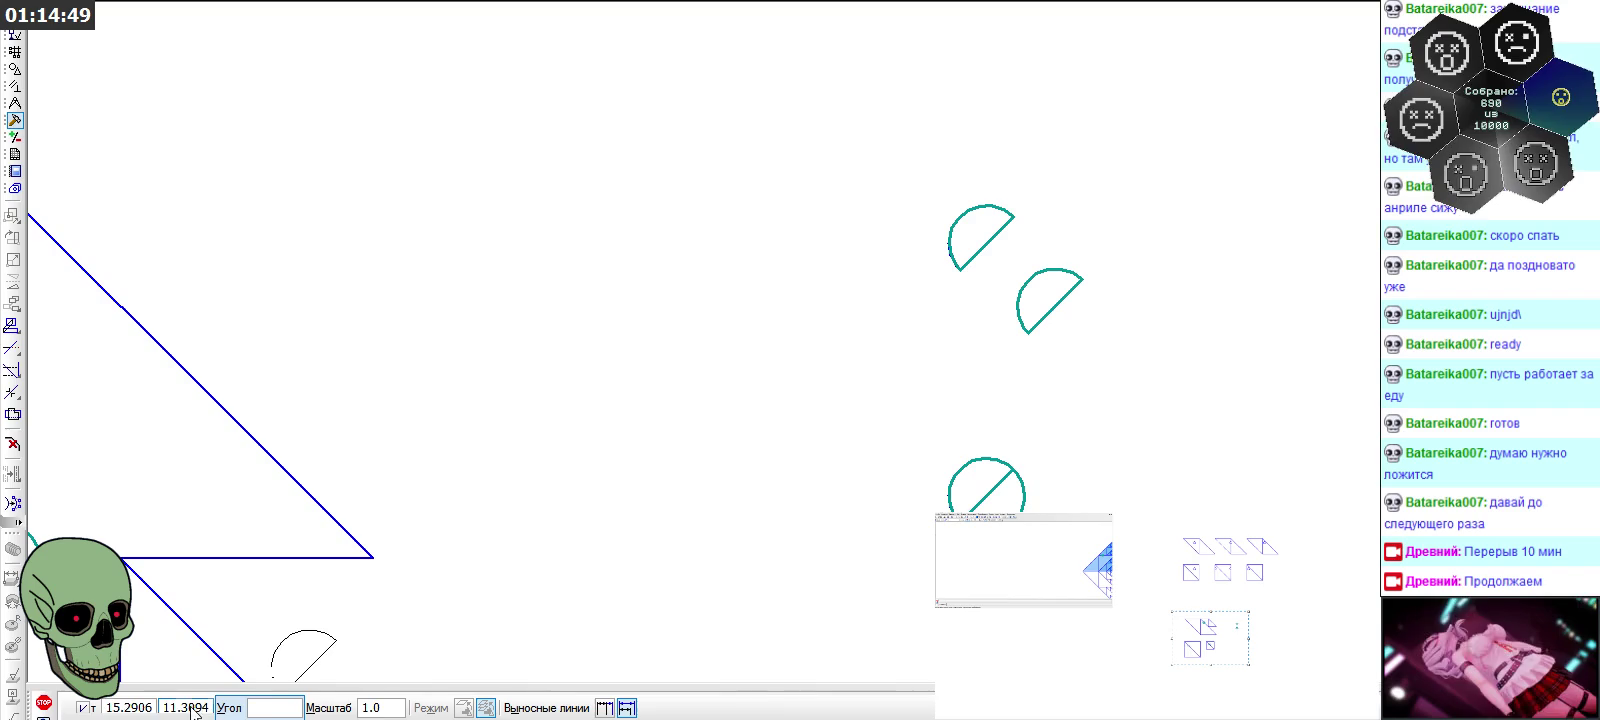
click(43, 703)
drag(996, 251, 1152, 366)
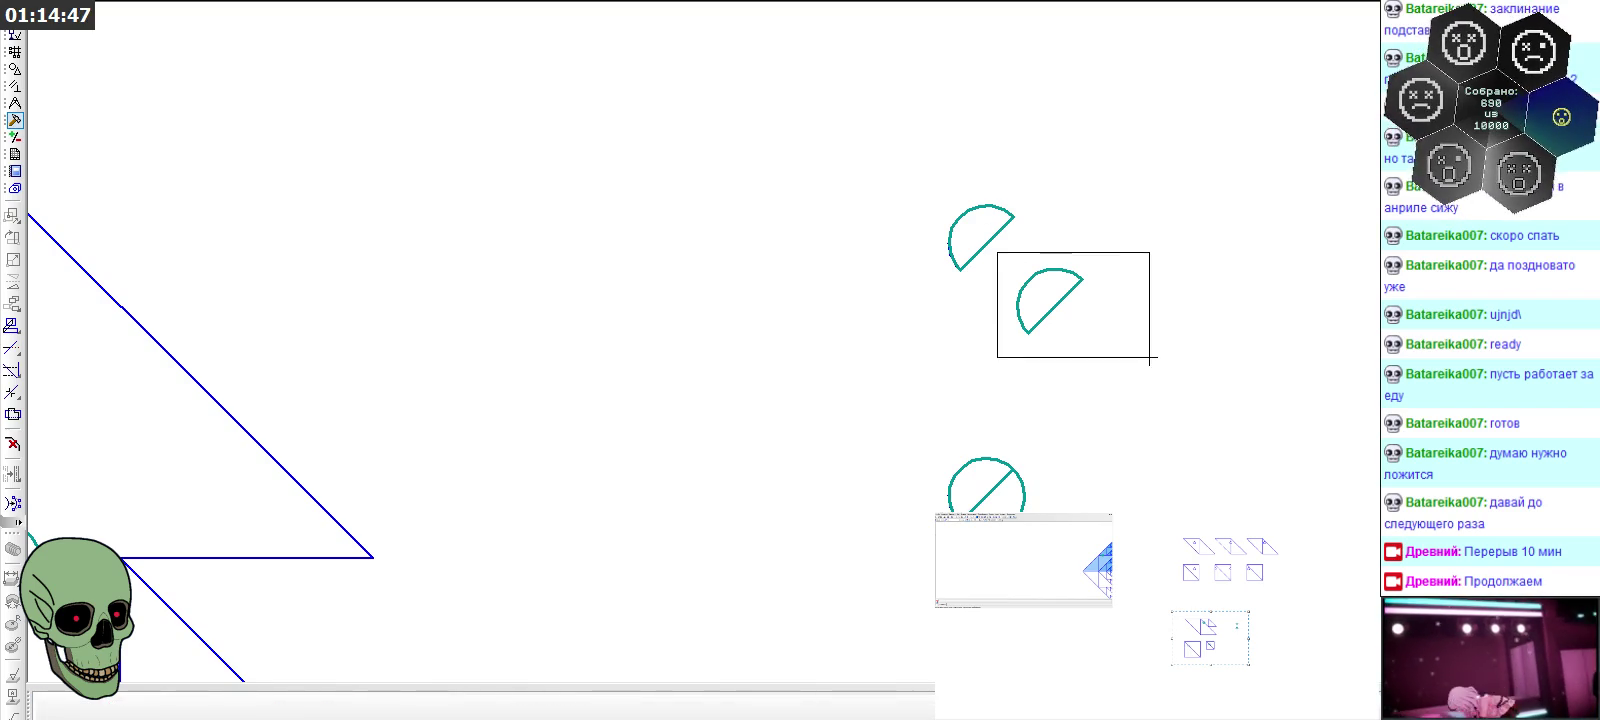
click(1222, 312)
click(1029, 333)
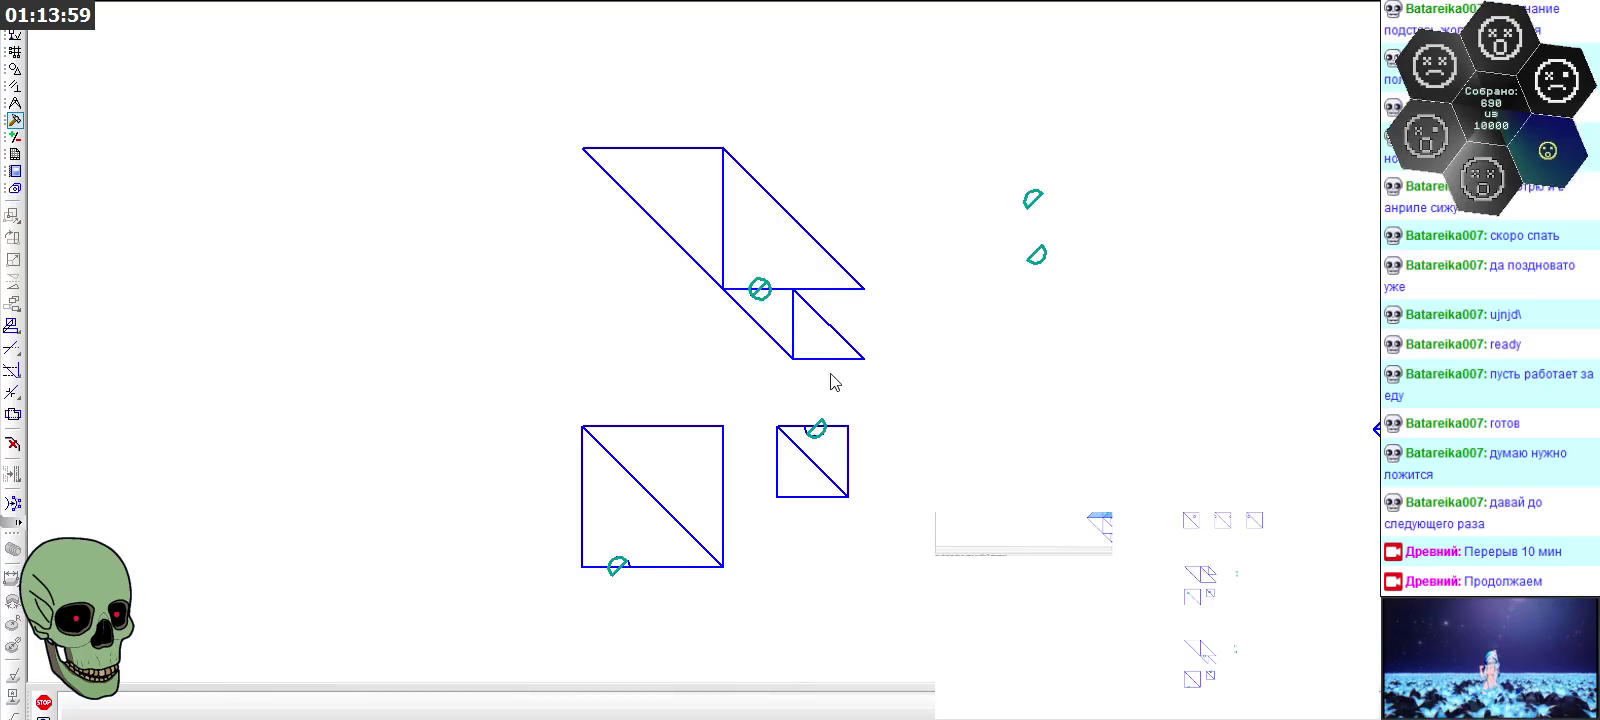
Zoom out and pan to review the column of teal markers beside the step diagrams
scroll(832, 278, down, 3)
scroll(875, 246, down, 3)
scroll(903, 260, down, 3)
middle_drag(956, 290, 1004, 249)
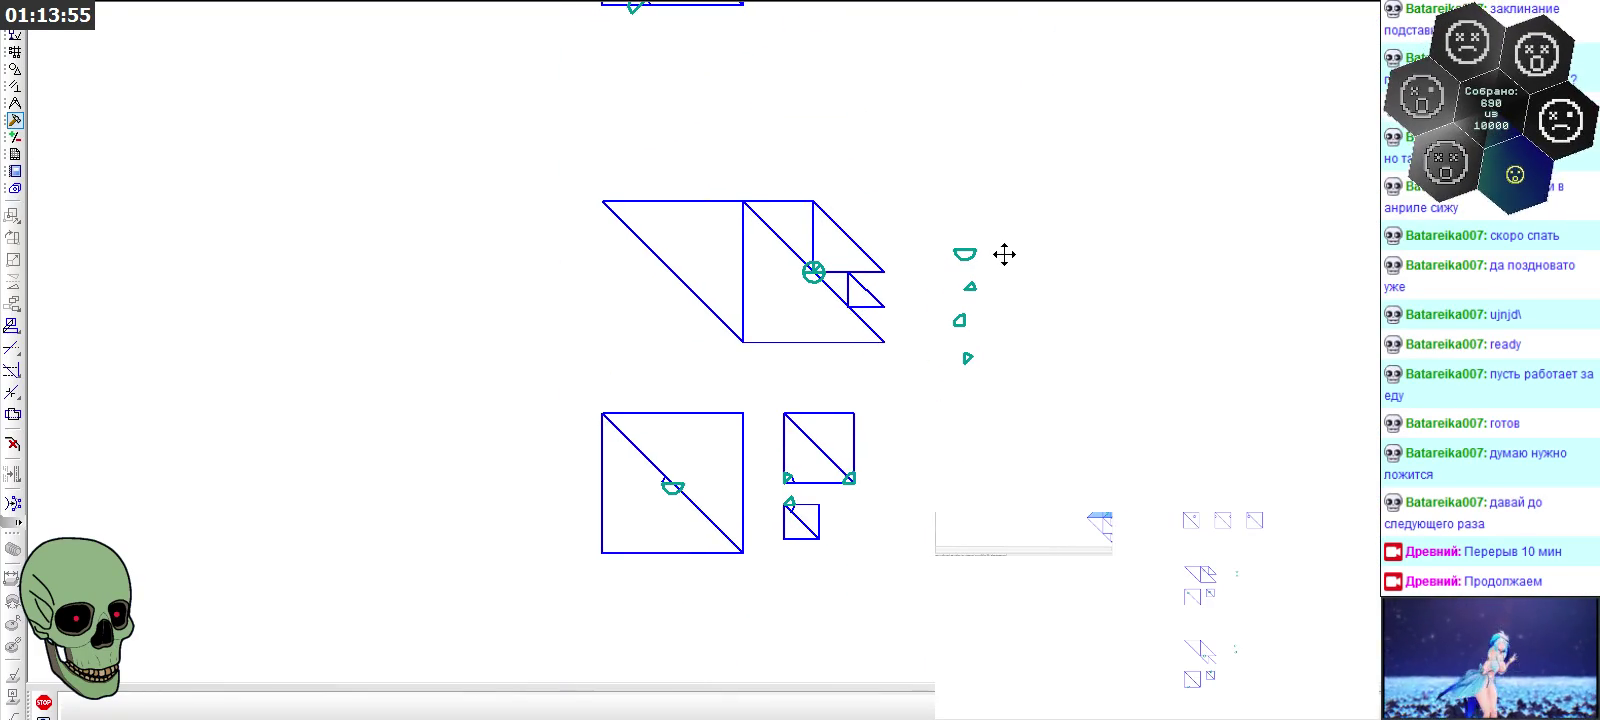
scroll(982, 346, down, 2)
scroll(971, 339, down, 1)
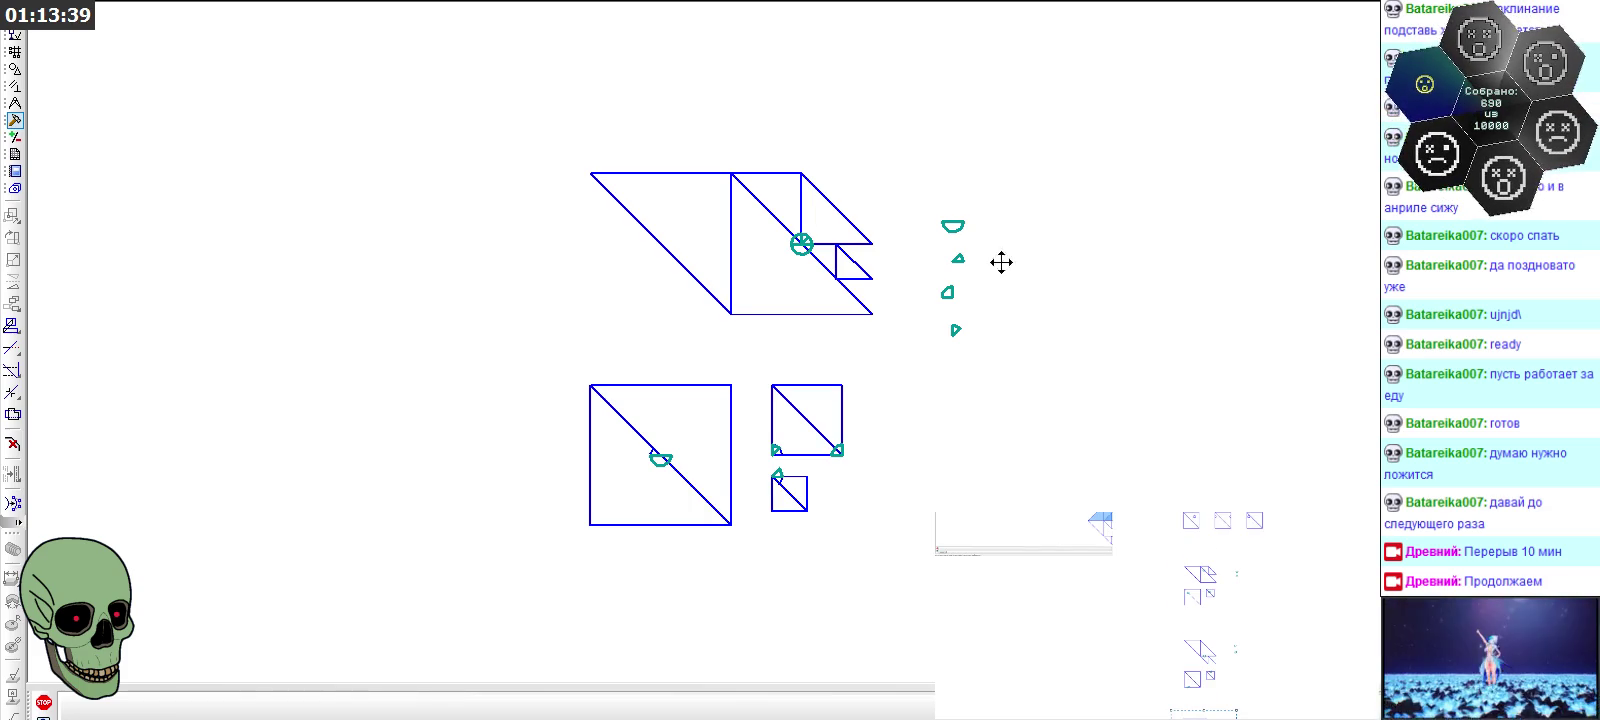
scroll(850, 510, down, 3)
scroll(869, 535, down, 3)
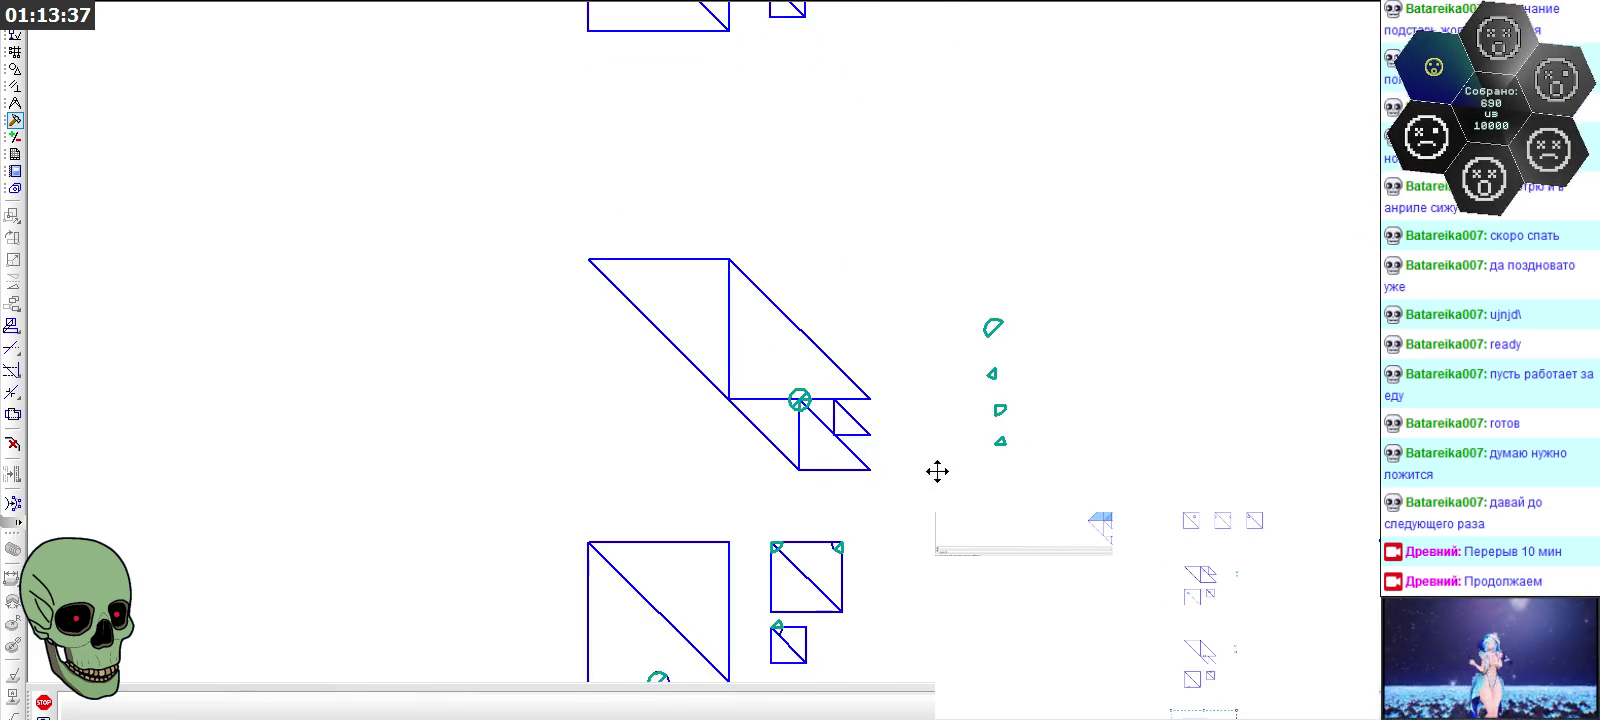
scroll(936, 468, down, 1)
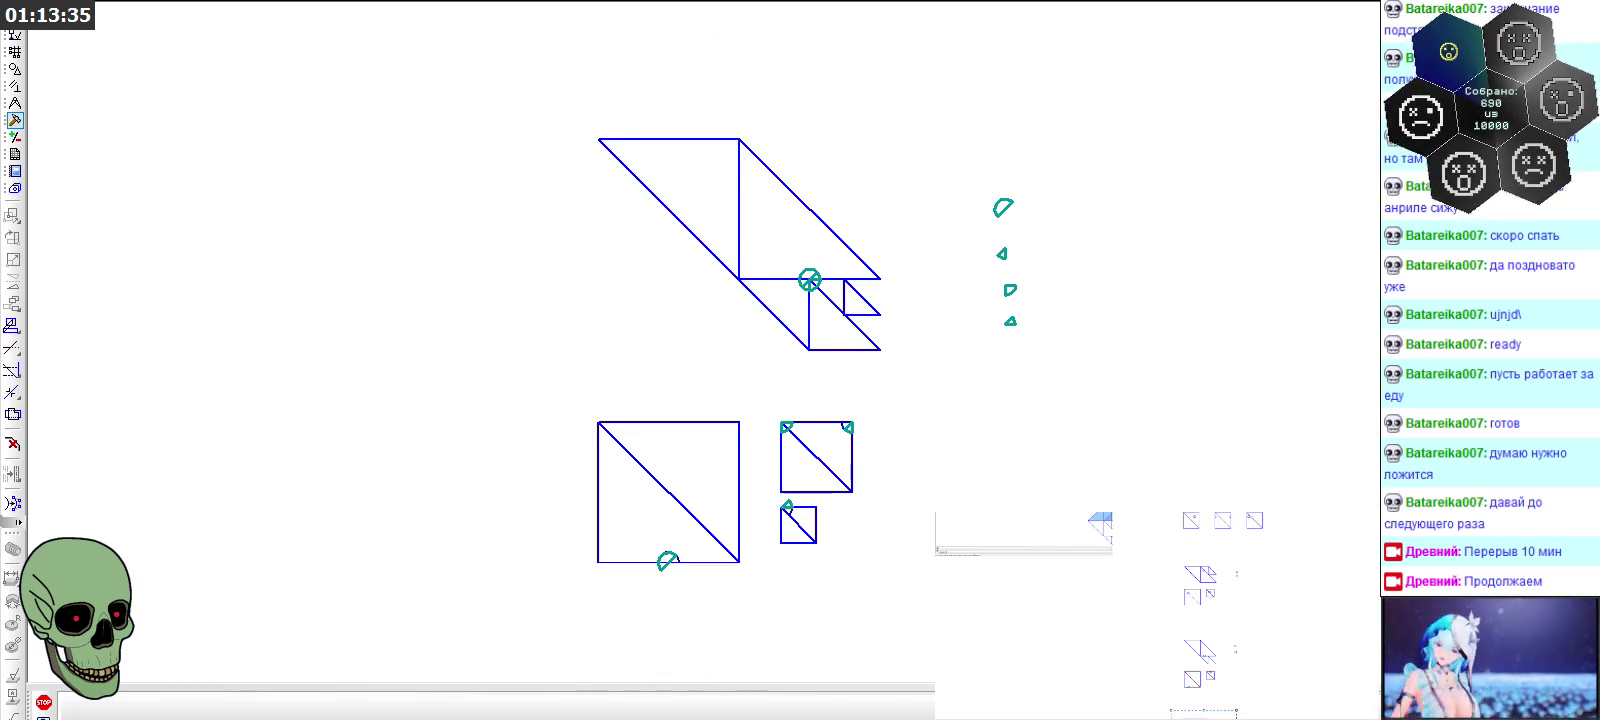
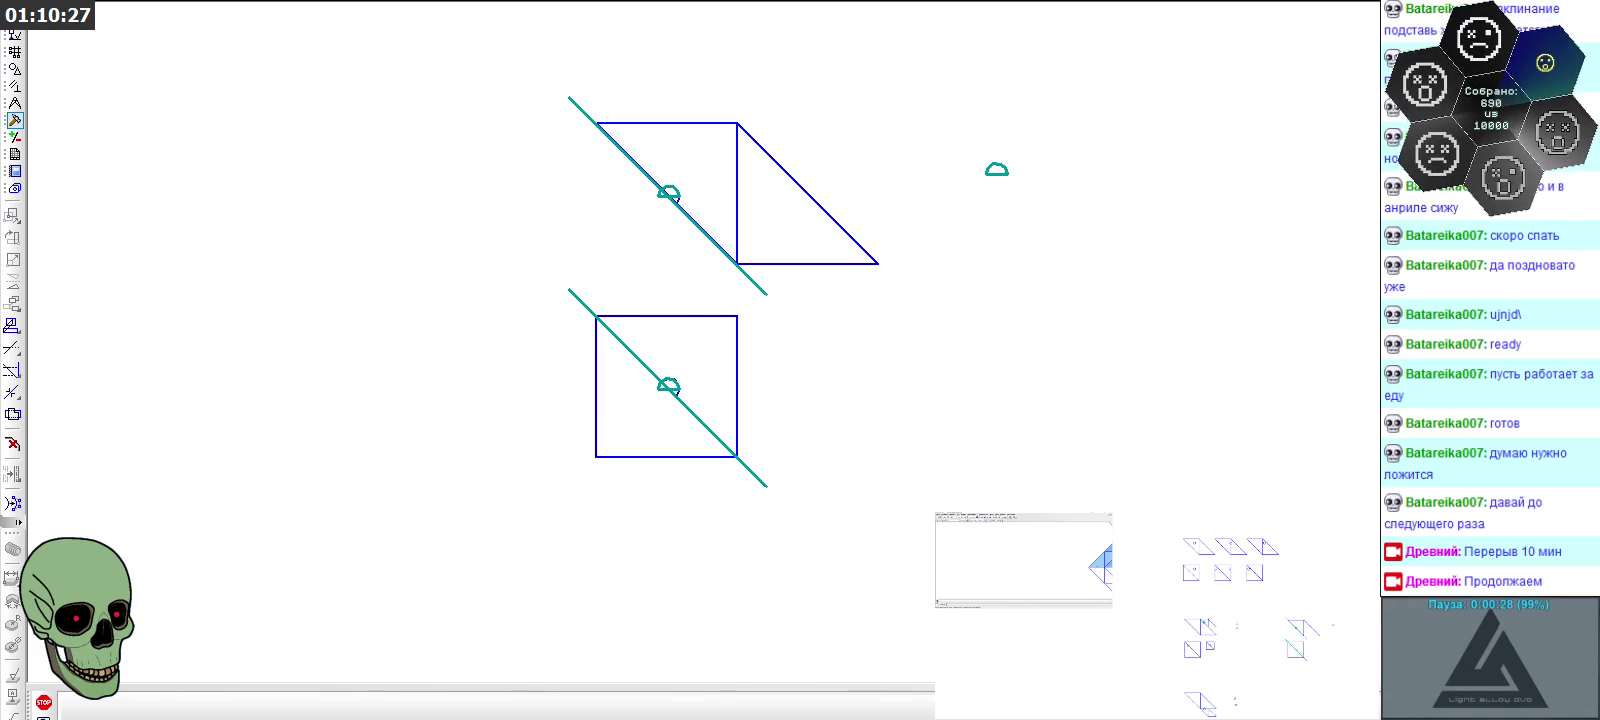
Scroll the program output to inspect the rendered test squares and parallelogram
scroll(782, 371, down, 3)
scroll(791, 396, down, 3)
scroll(825, 420, down, 3)
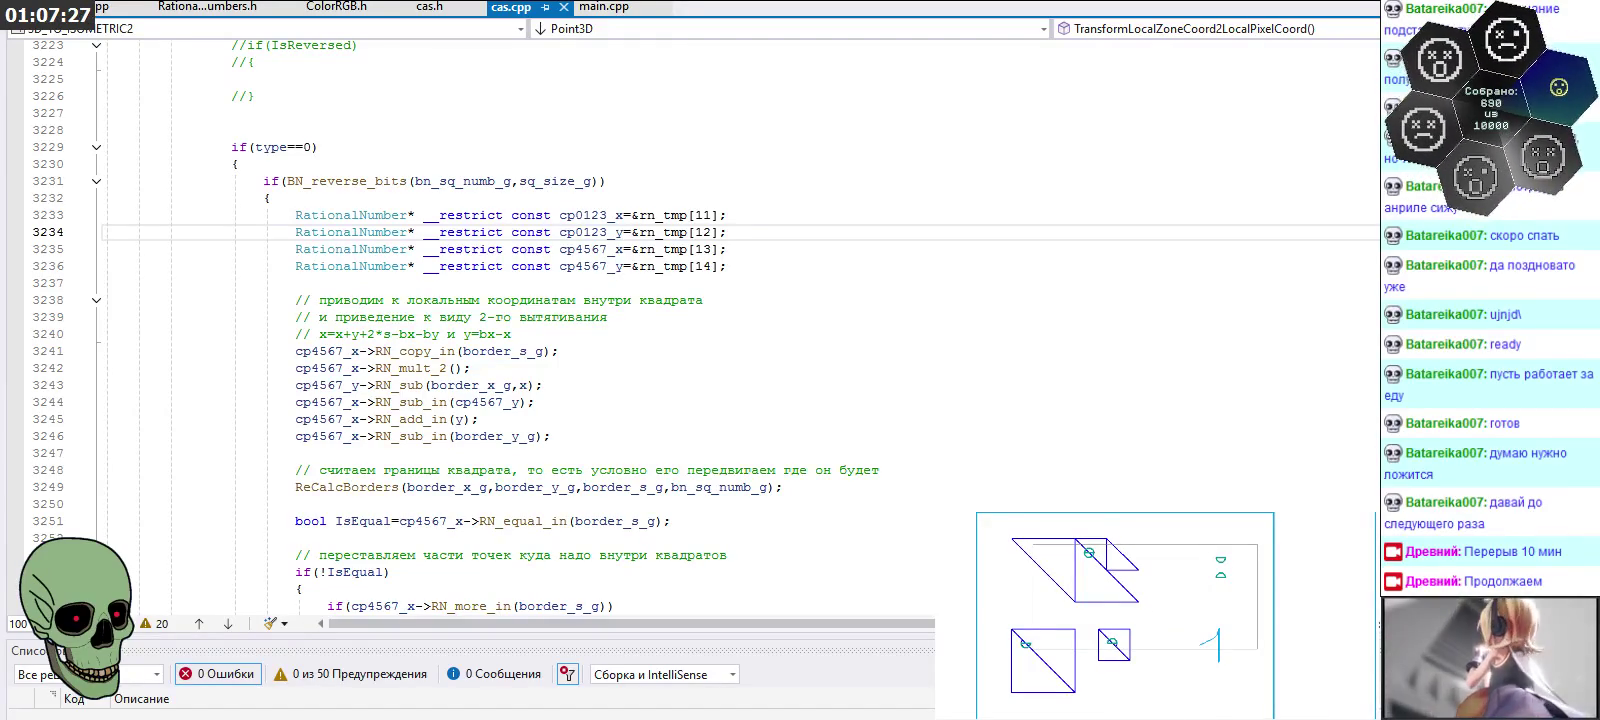
Scroll cas.cpp down from the type==0 branch to the type==1 branch
scroll(1010, 305, up, 3)
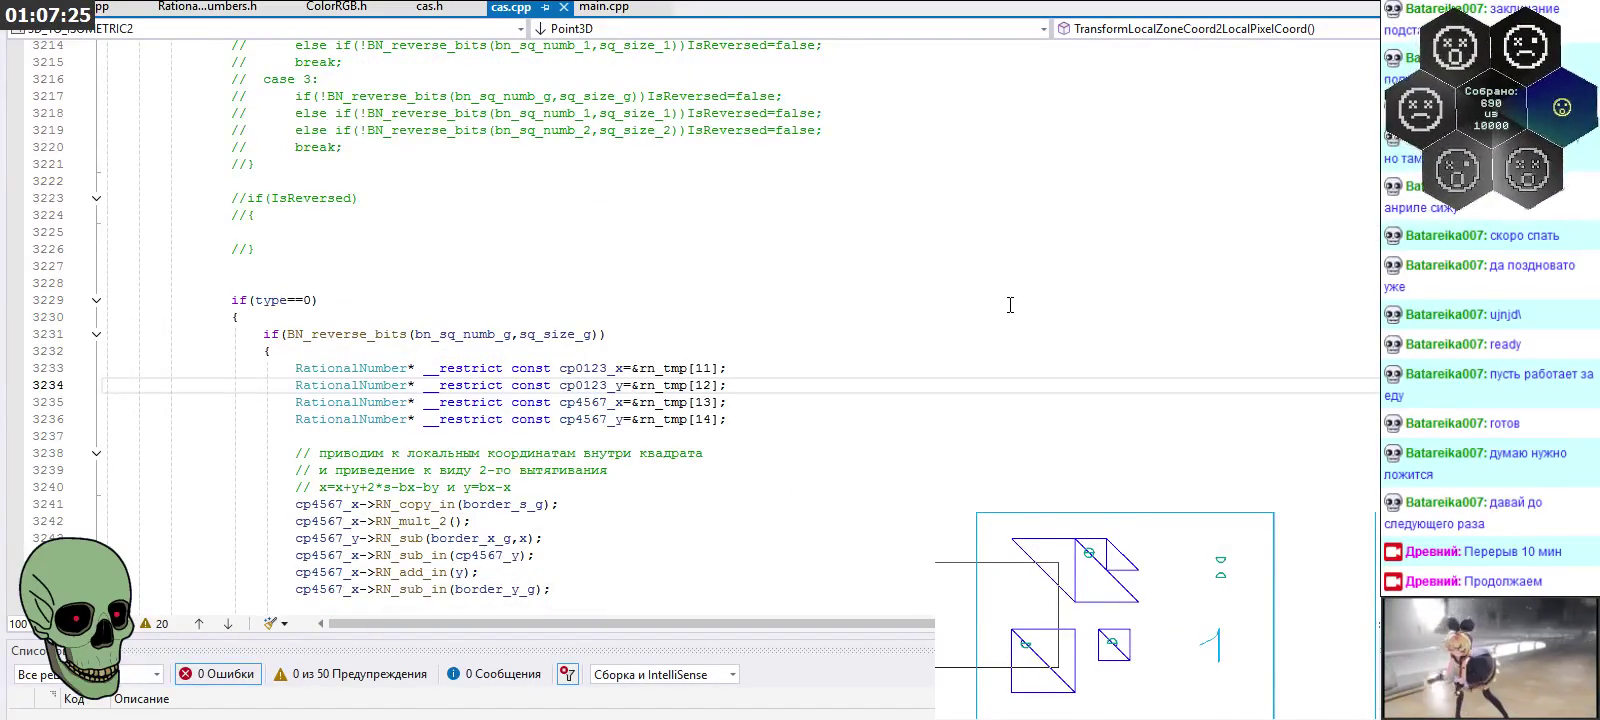
scroll(1010, 305, down, 3)
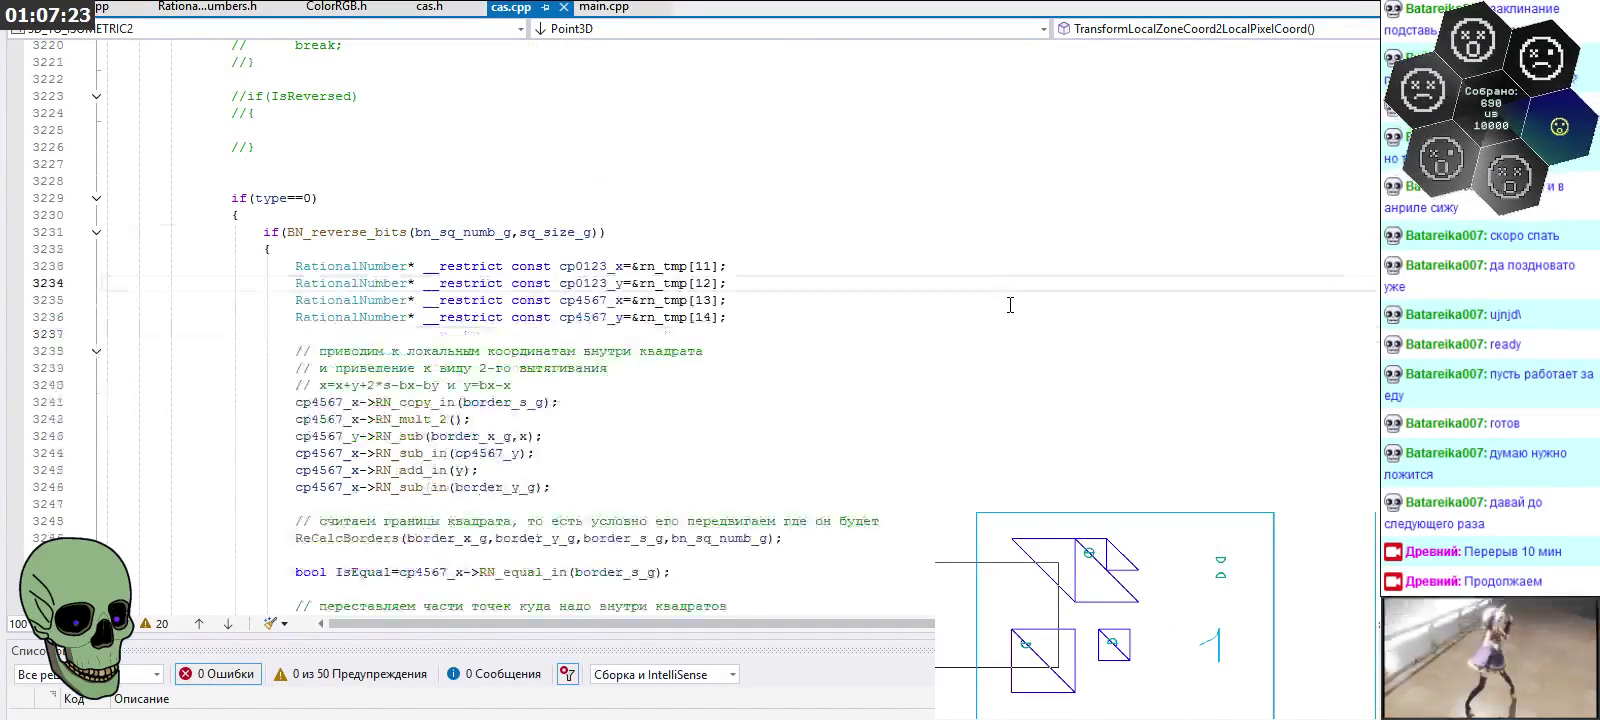
scroll(1010, 305, down, 3)
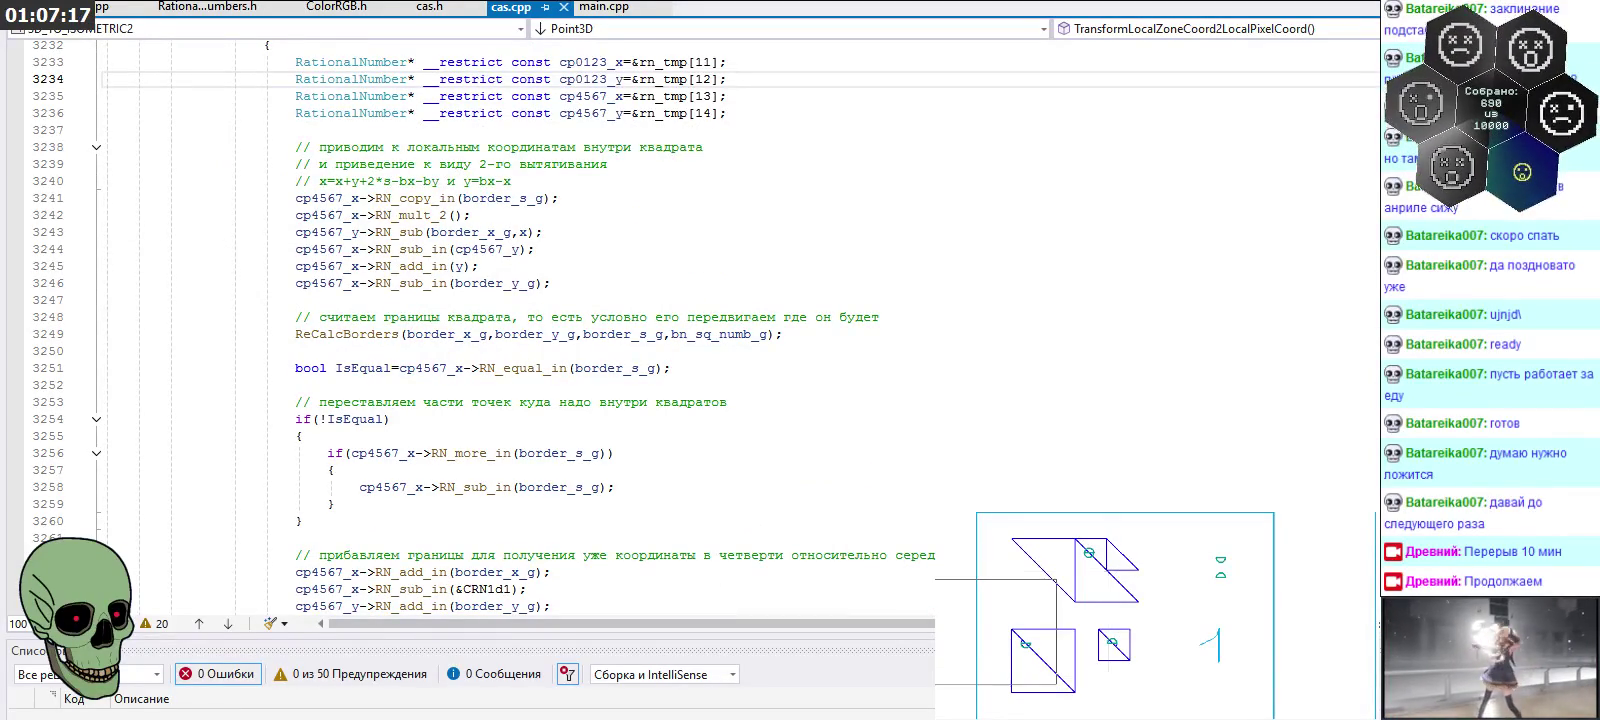
scroll(1119, 373, down, 4)
scroll(1119, 373, down, 5)
scroll(929, 328, down, 6)
scroll(925, 326, down, 4)
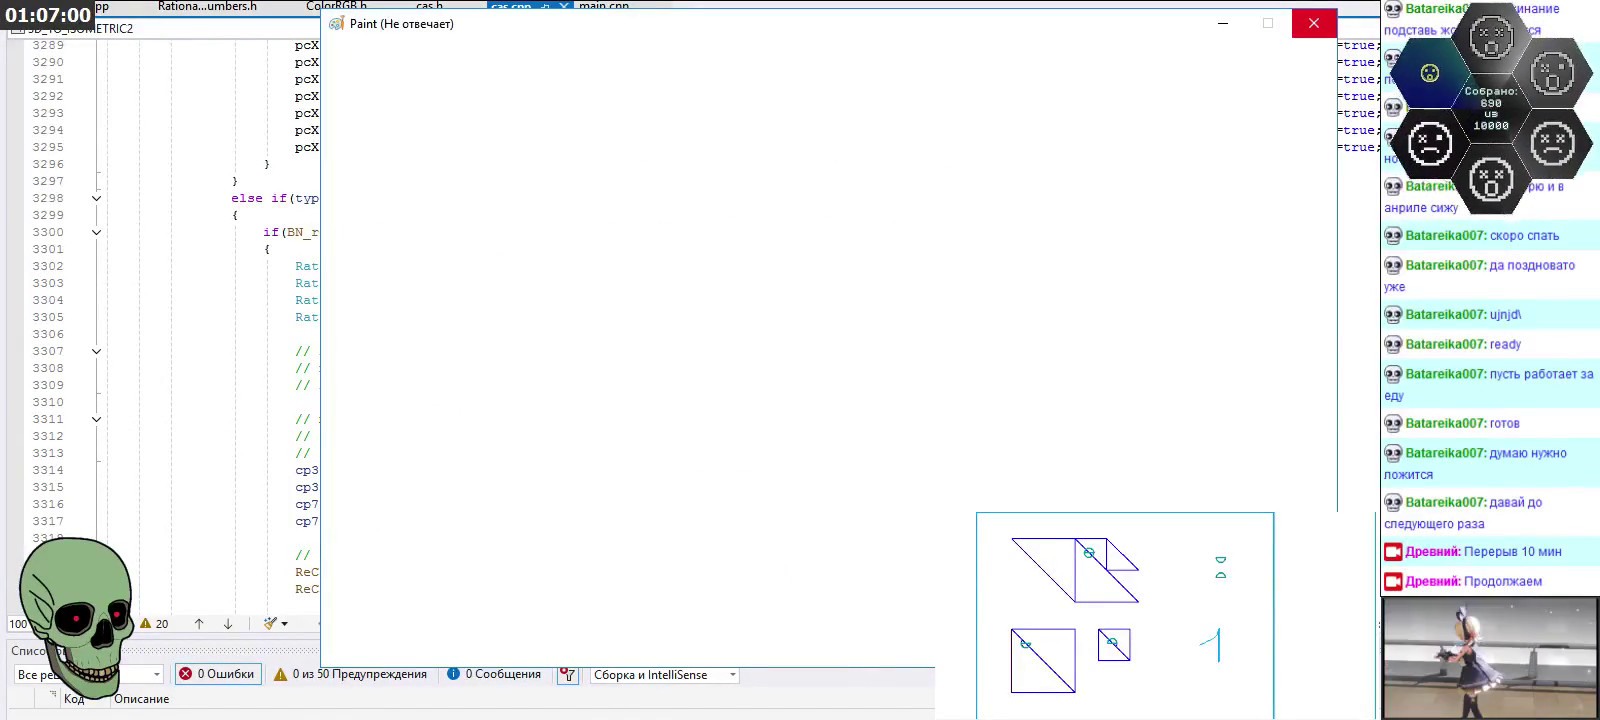
Zoom the Paint canvas onto the circle sketch with octants numbered 0–7
click(570, 115)
right_click(1039, 507)
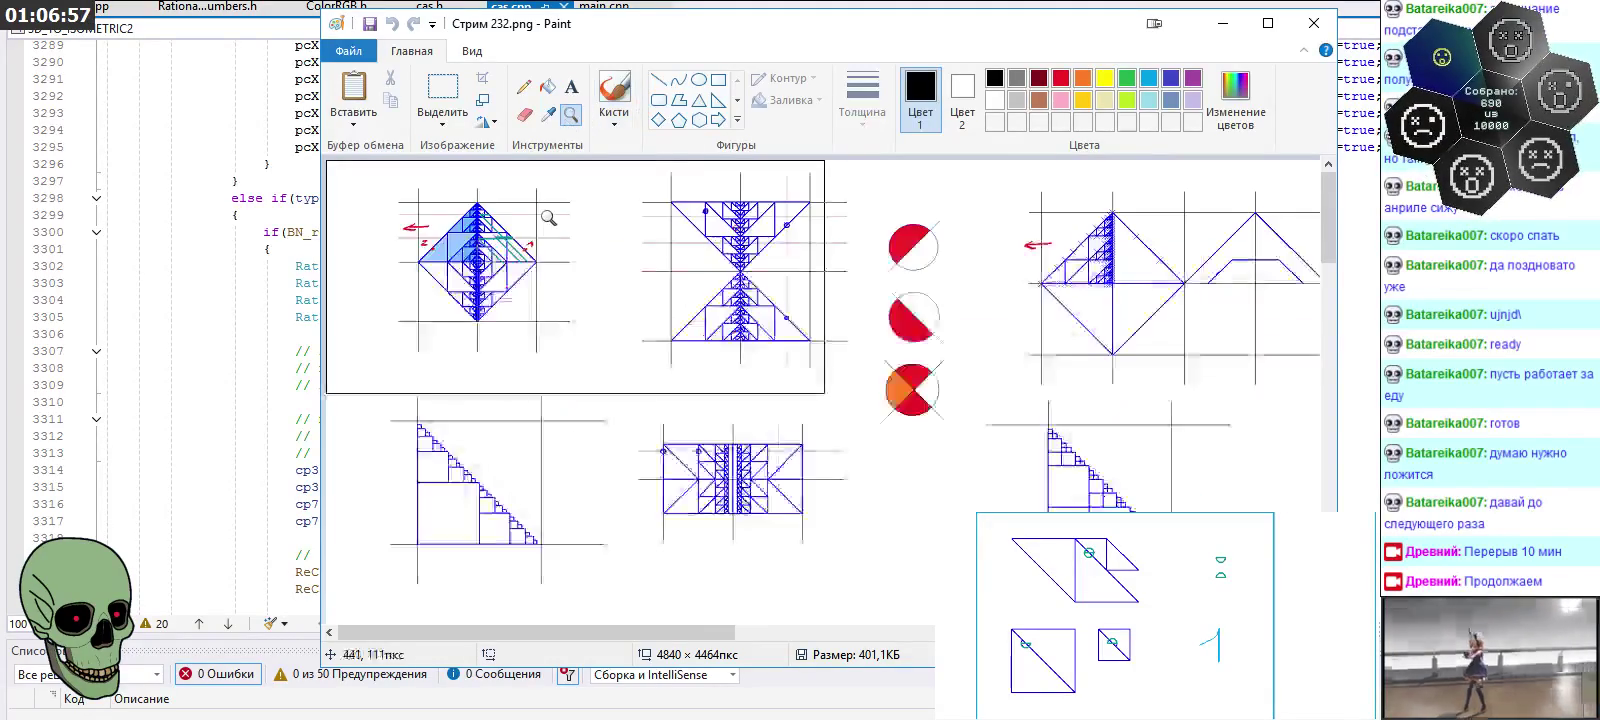
right_click(1039, 507)
click(1039, 507)
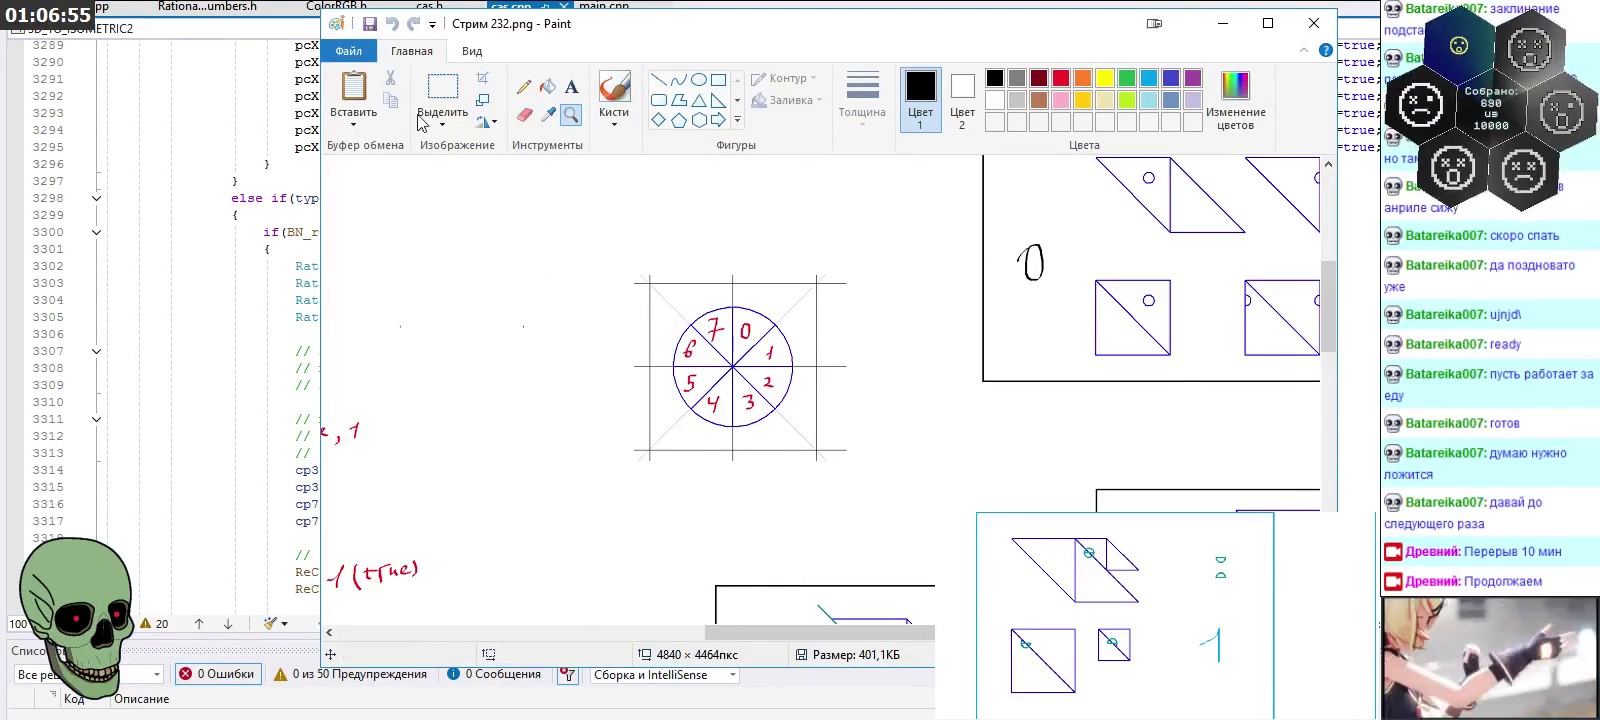
Copy the numbered octant circle to the clipboard and close Paint
click(442, 95)
mouse_move(614, 266)
mouse_down()
mouse_move(817, 470)
mouse_move(862, 476)
mouse_up()
right_click(862, 476)
click(884, 541)
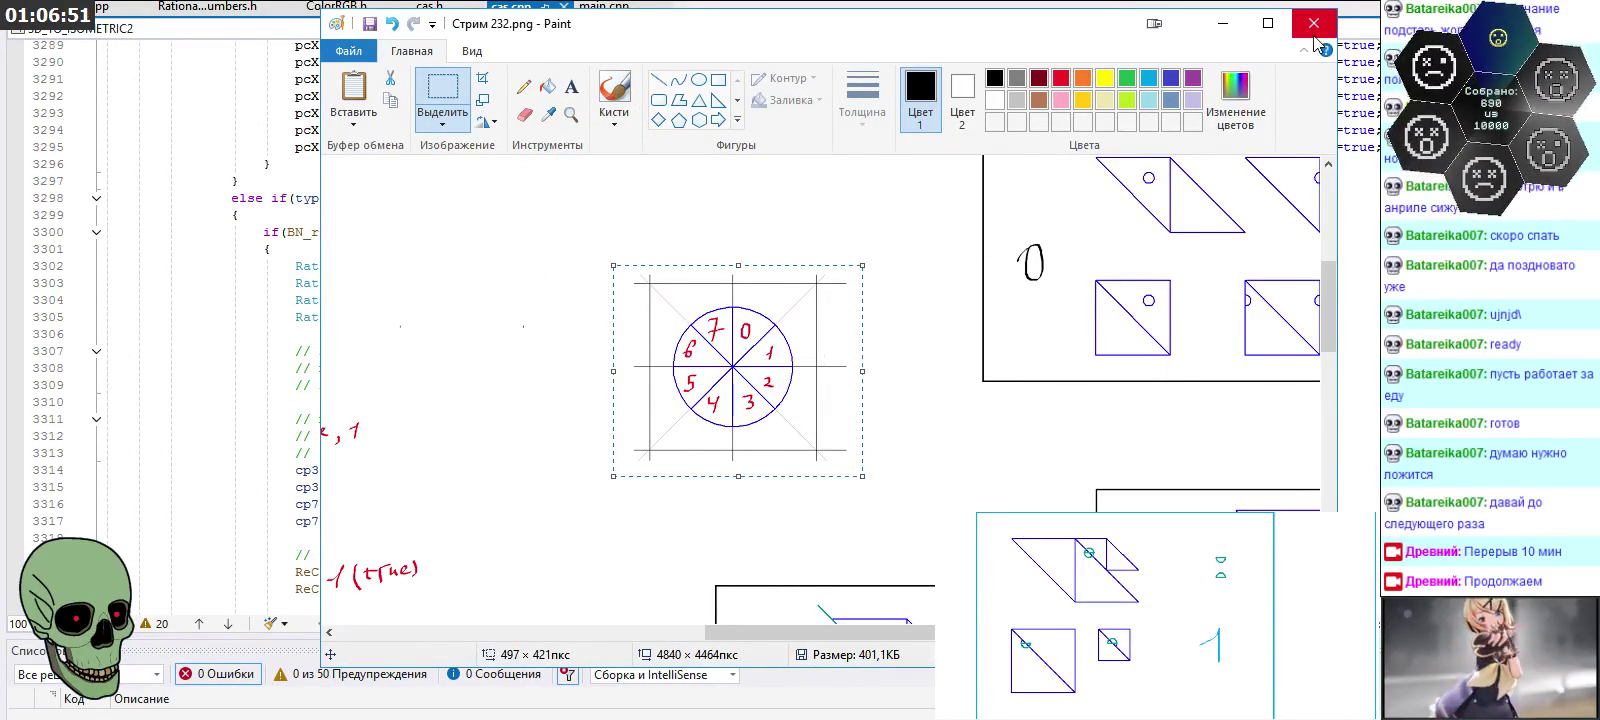
click(1314, 22)
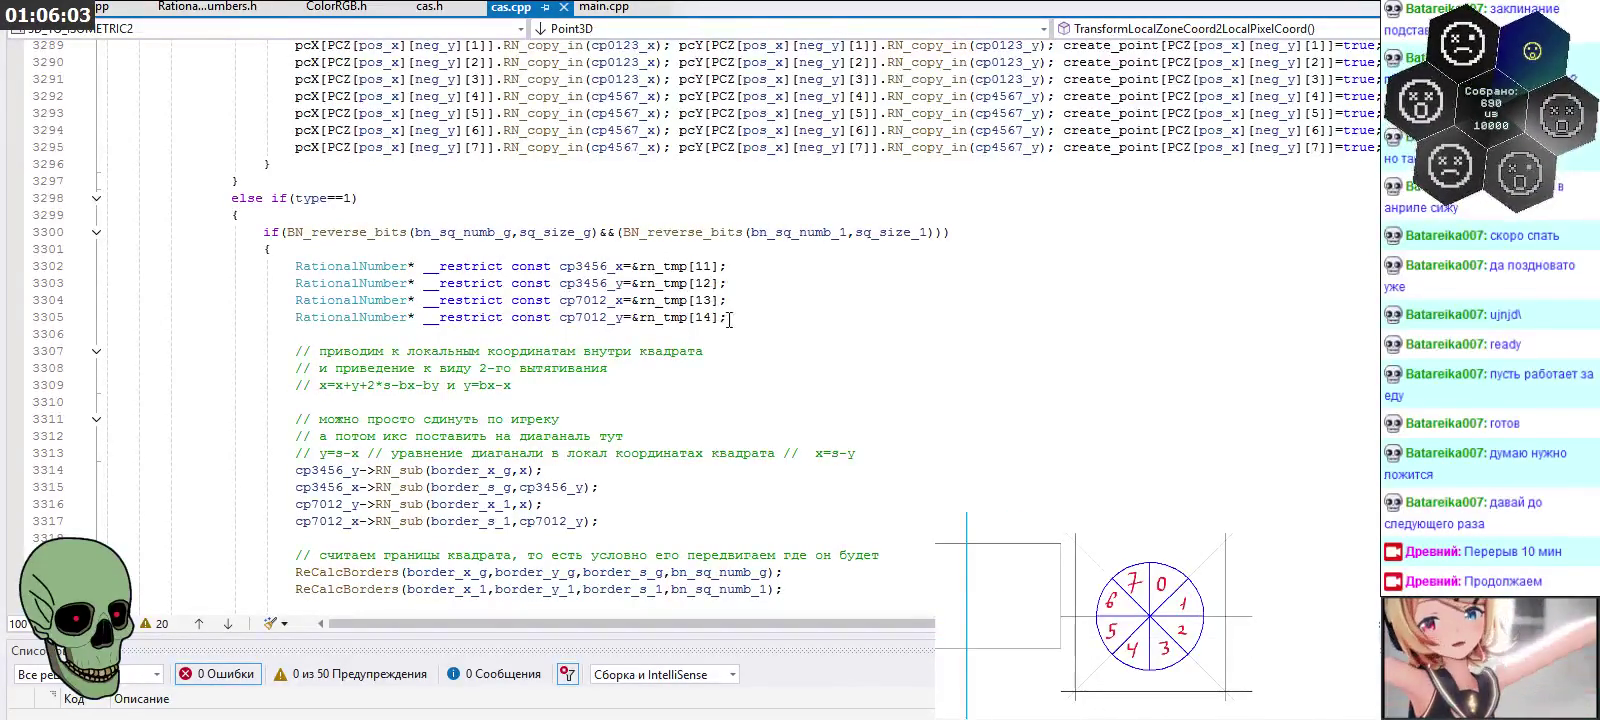
Inspect the cp3456_x and cp7012_y declarations in the type==1 branch
click(582, 268)
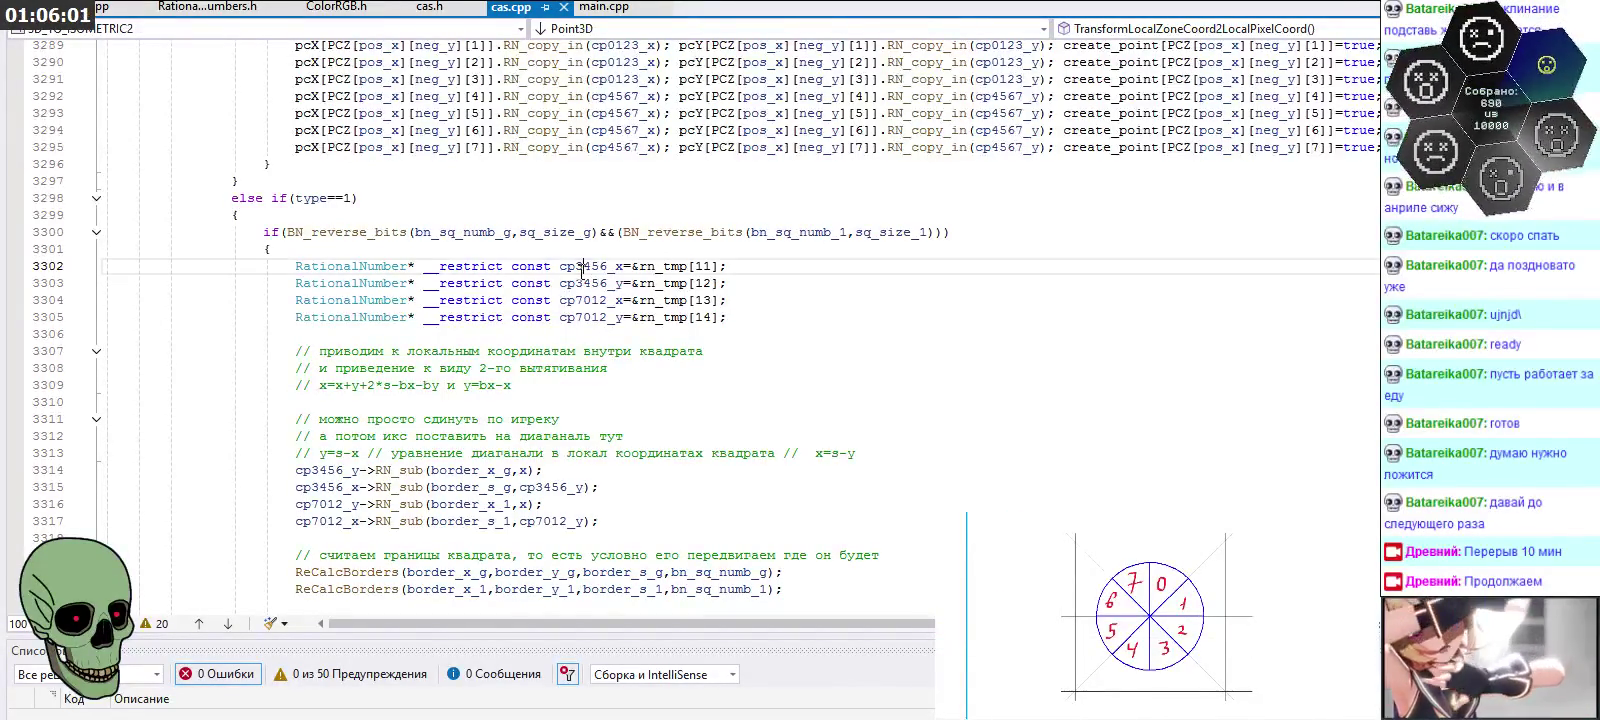
click(580, 268)
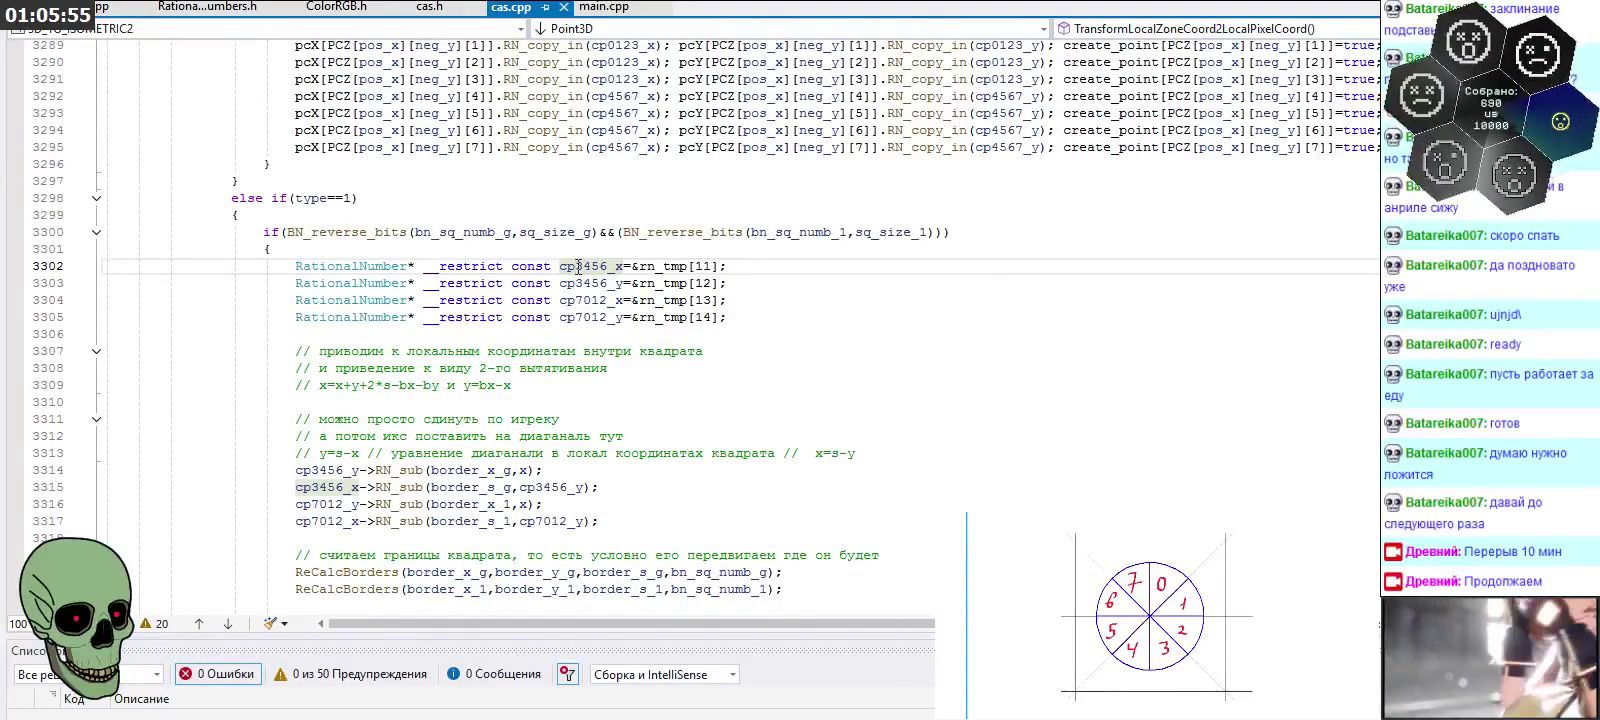
double_click(578, 267)
click(527, 318)
click(262, 232)
Compare against the type==2 branch and select the type==1 block for renaming
scroll(543, 279, down, 5)
scroll(543, 279, down, 11)
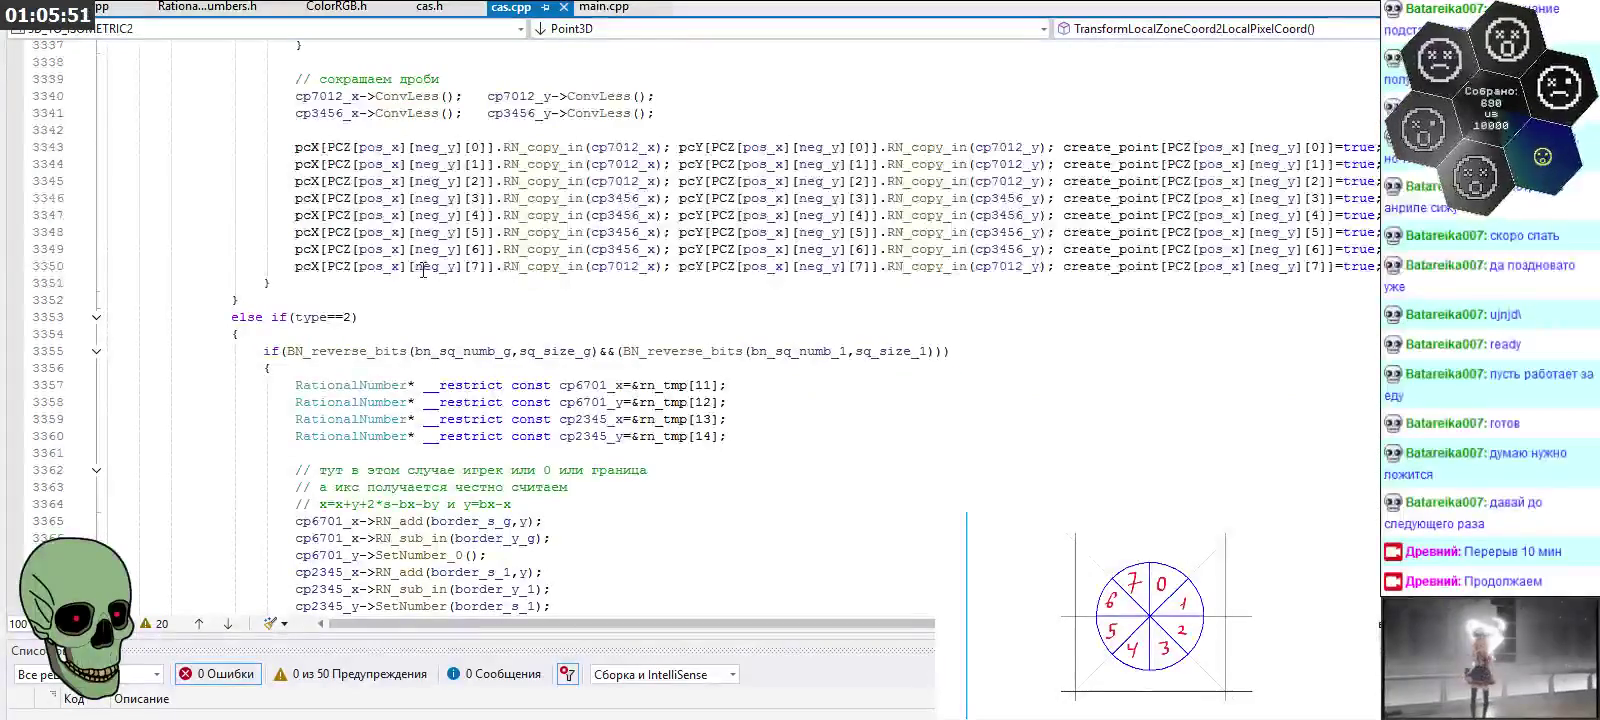
drag(543, 279, 622, 318)
scroll(622, 318, up, 5)
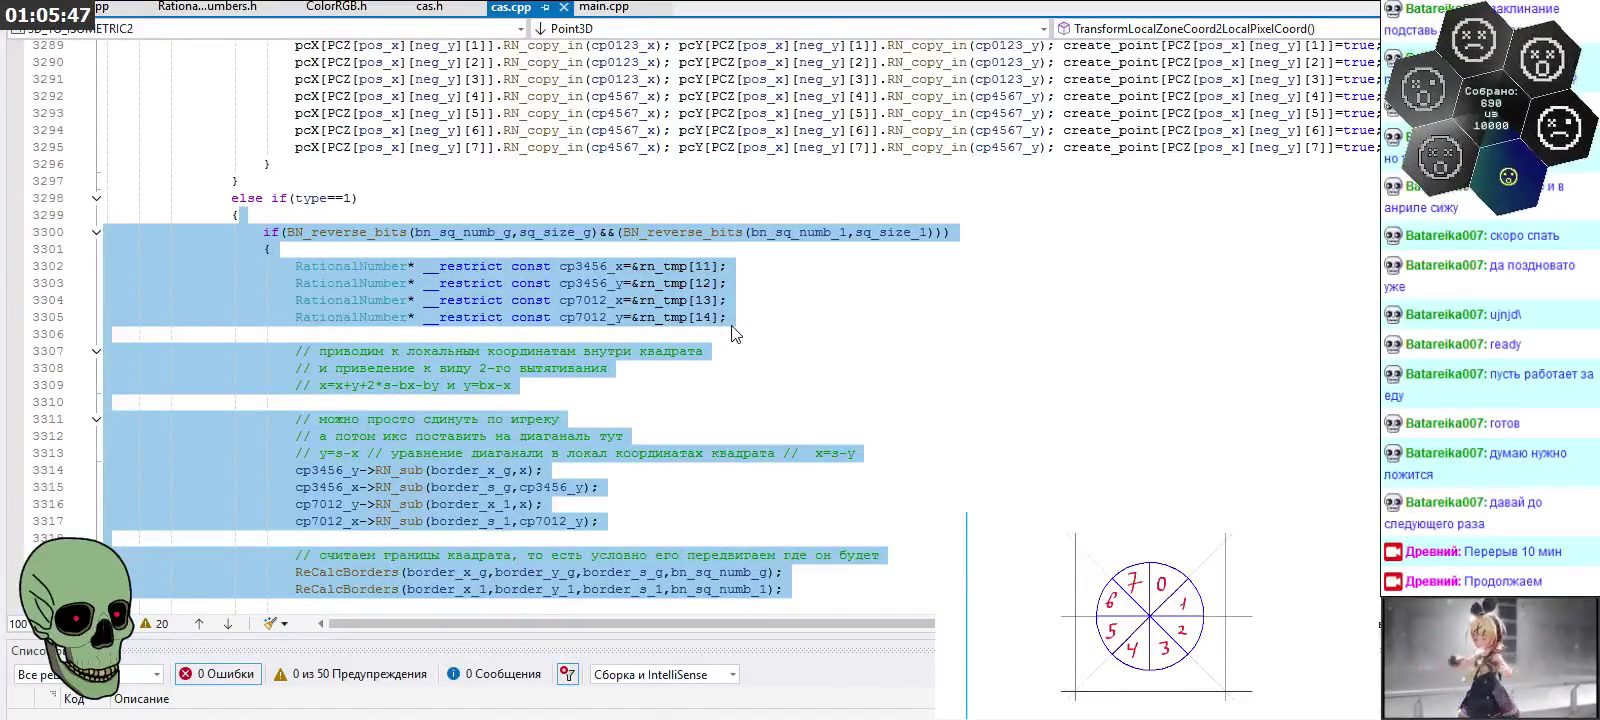
Replace all 3456 with 2345 in the selected type==1 block
key(ctrl+f)
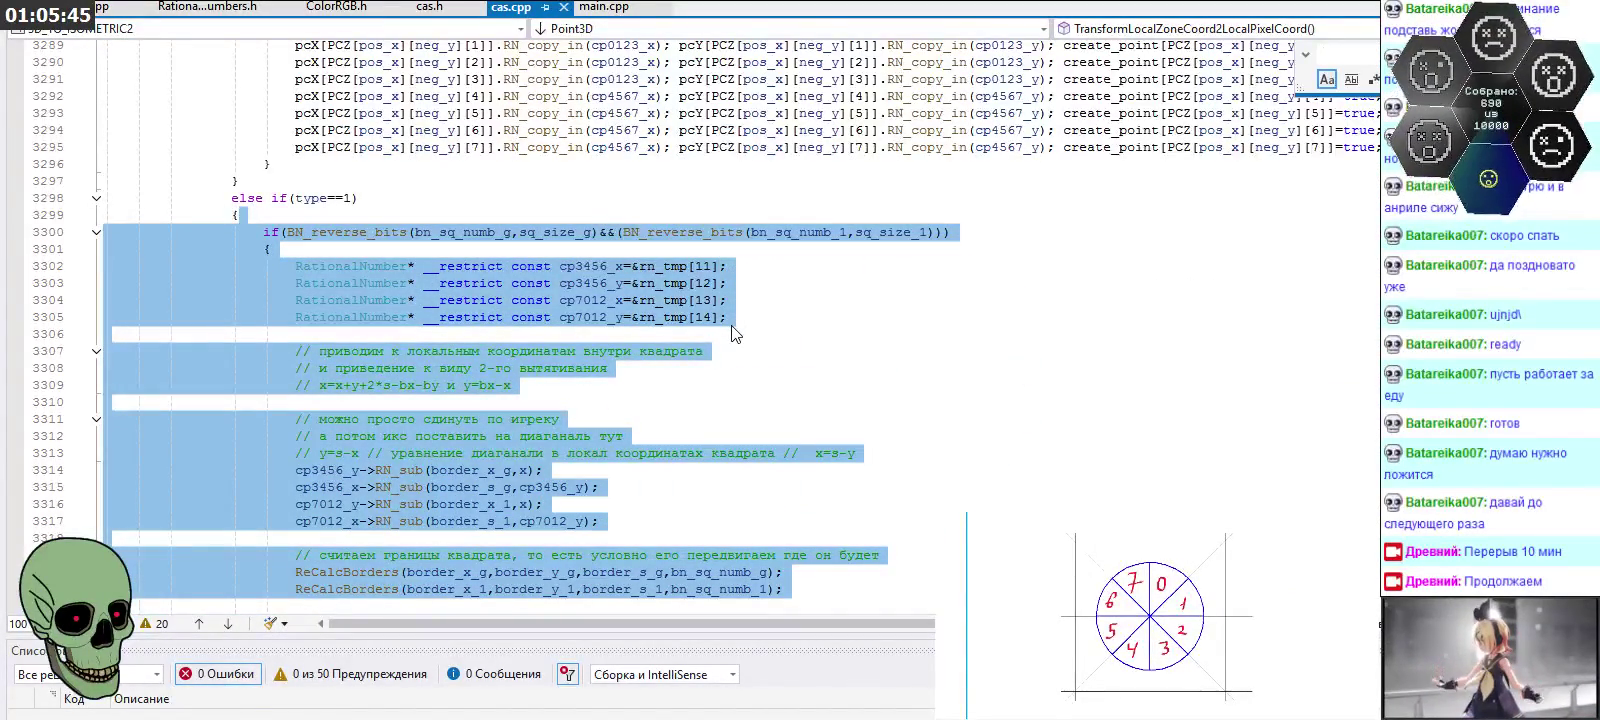
key(ctrl+h)
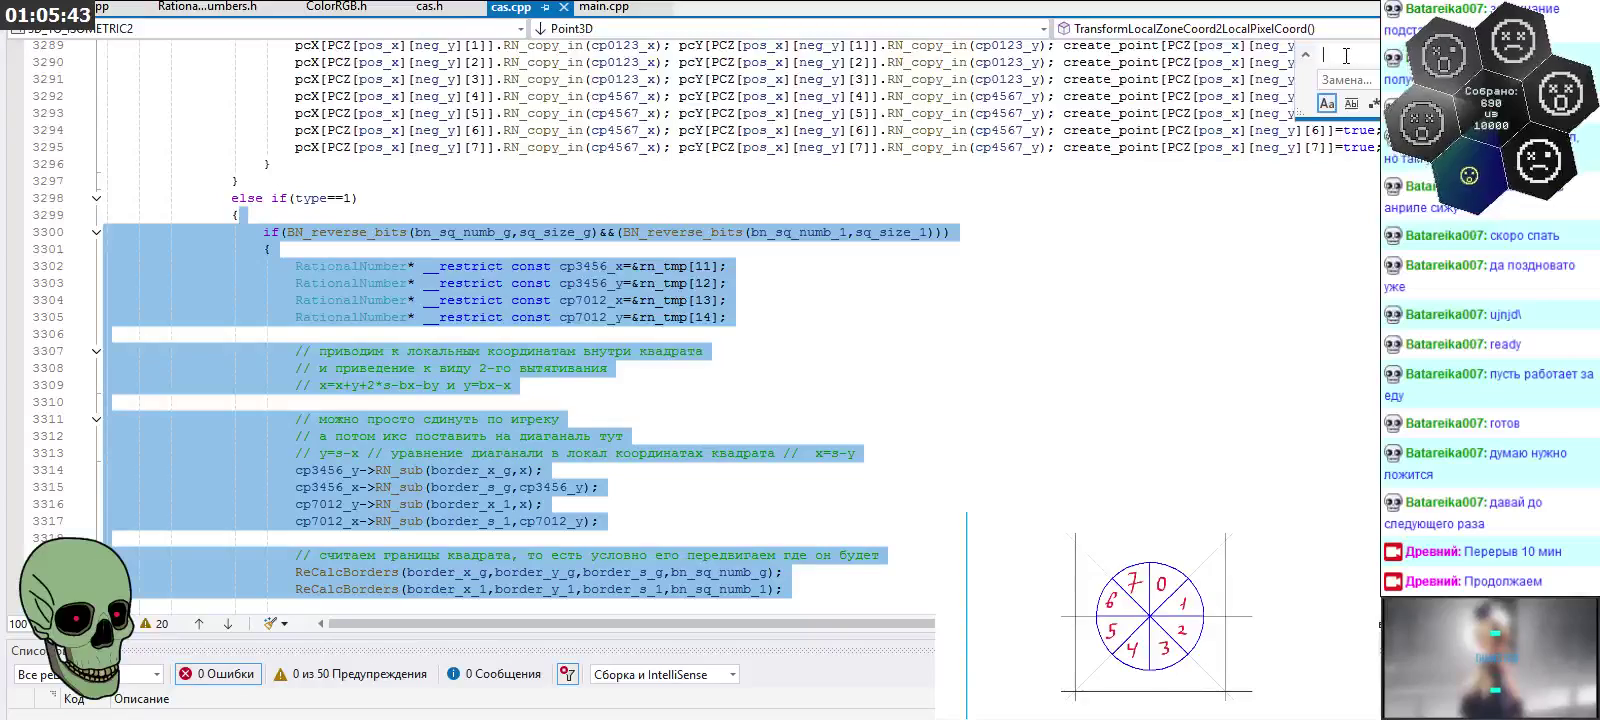
text(2345)
click(1363, 79)
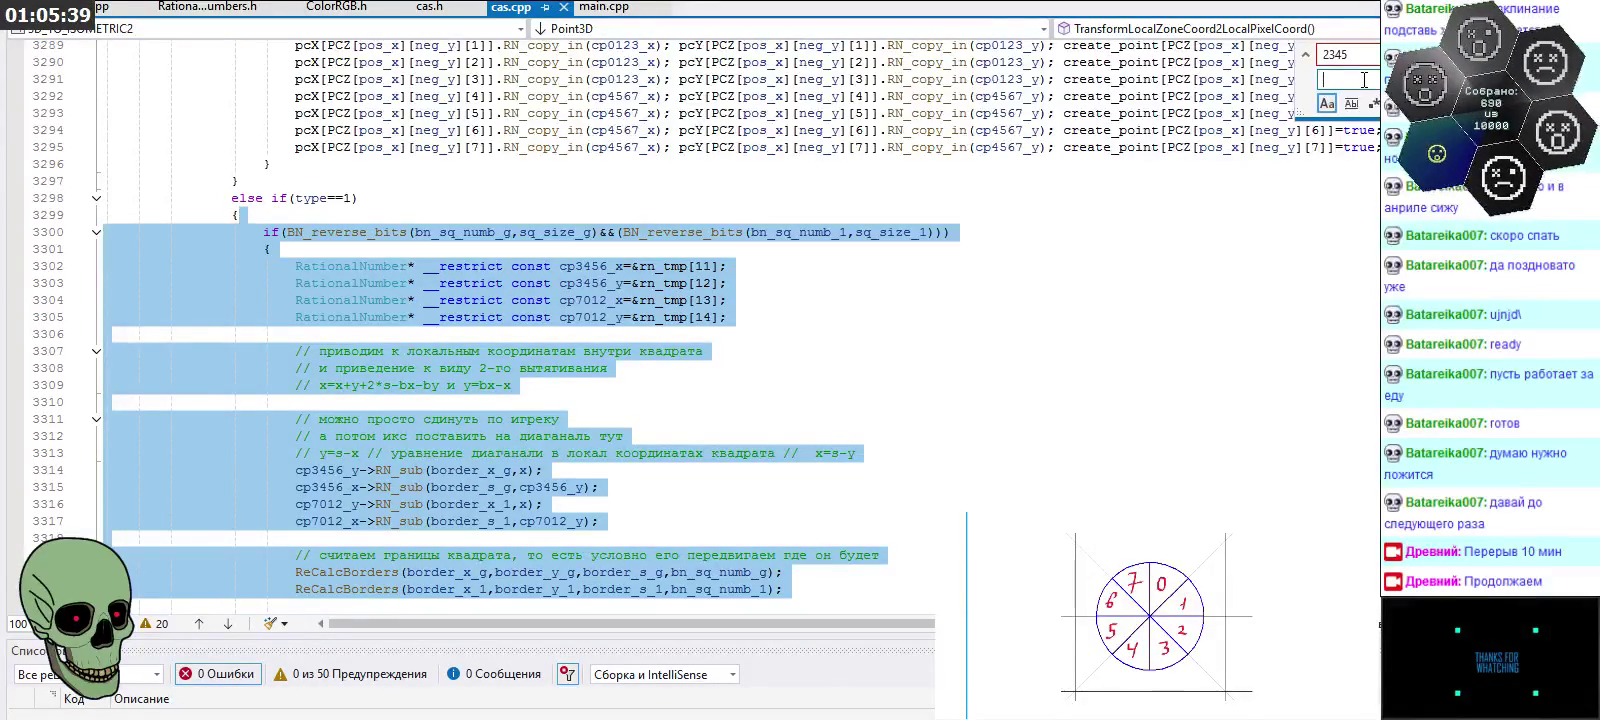
click(1358, 58)
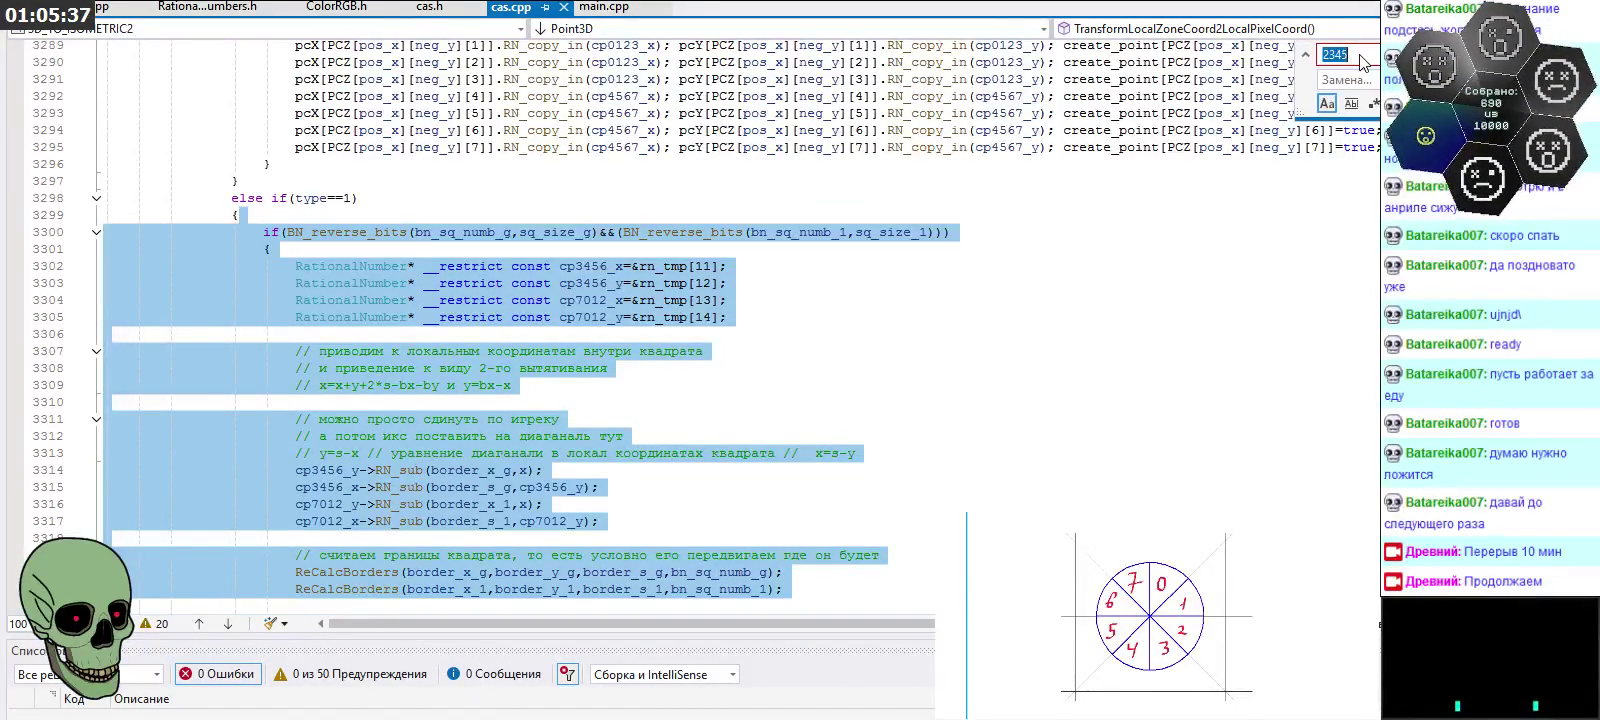
text(3456)
click(1365, 79)
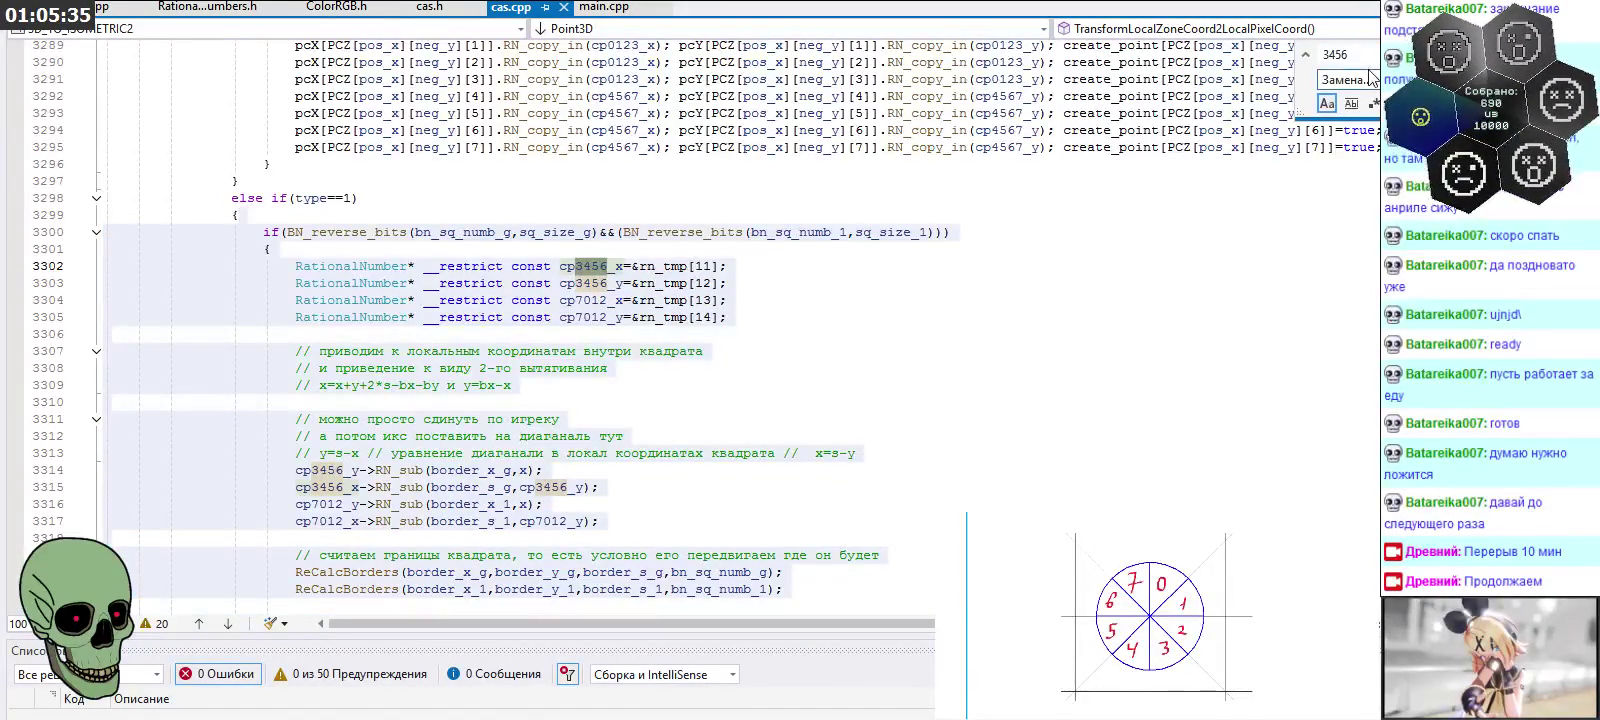
text(2345)
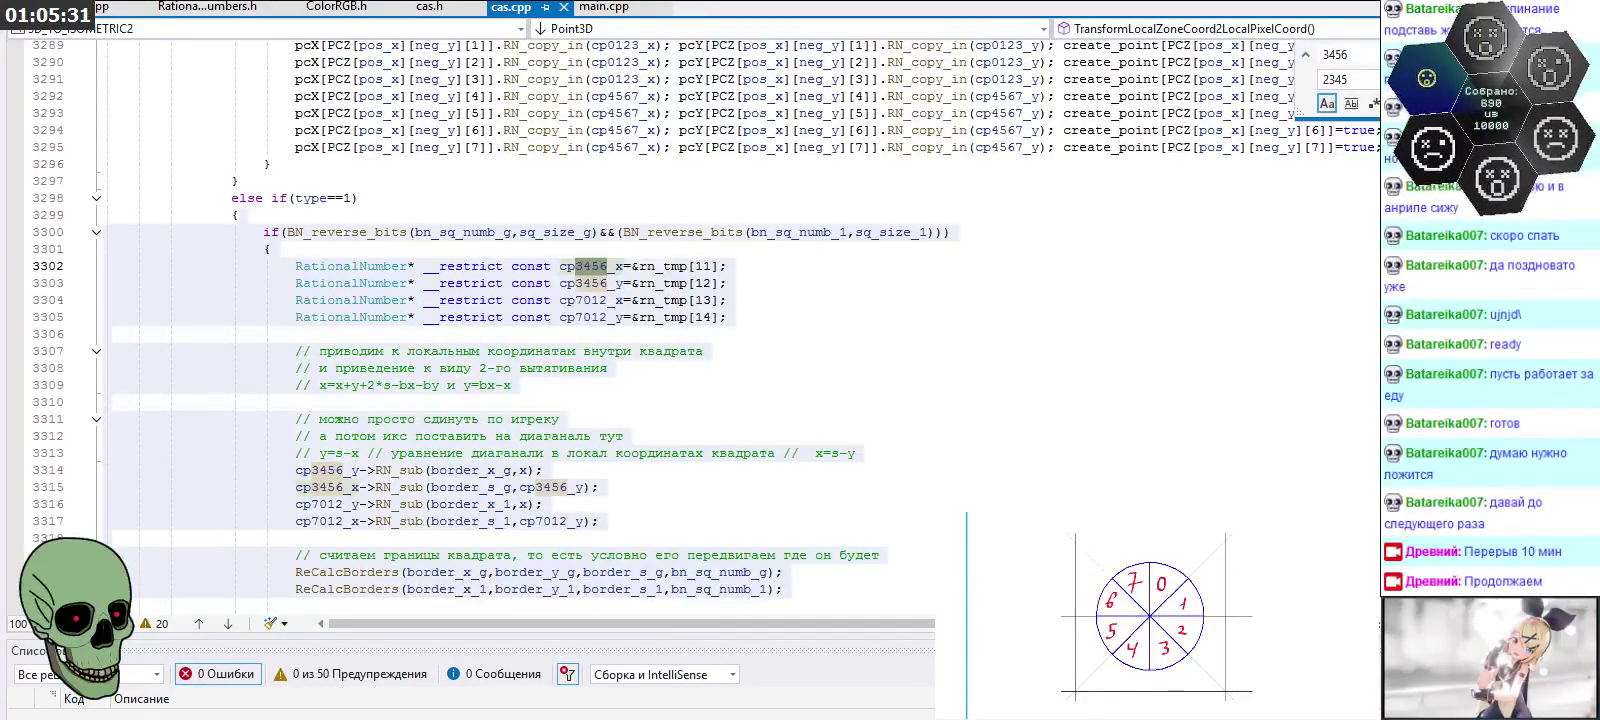
key(alt+a)
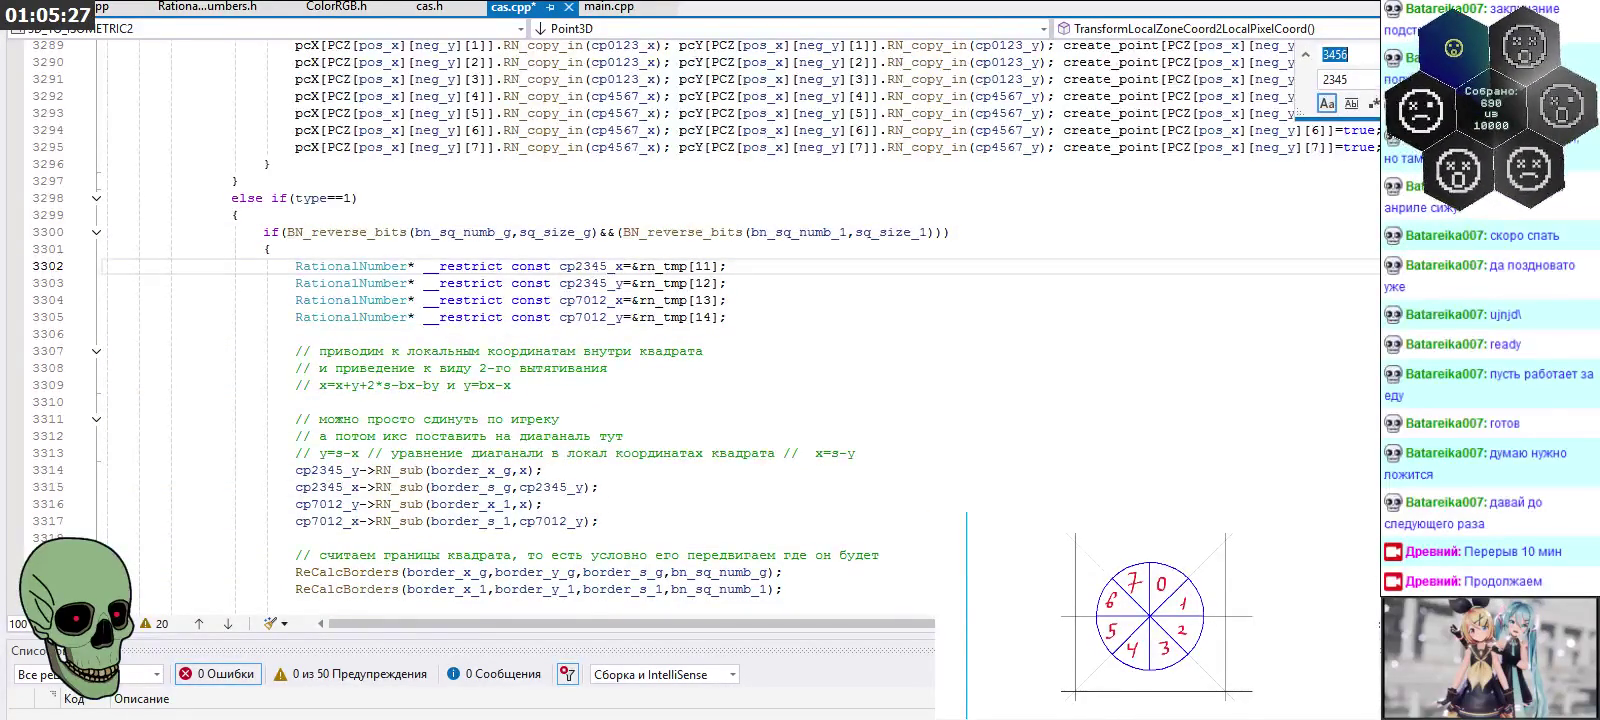
Replace all 7012 with 6701 in the type==1 block
text(7012)
key(Tab)
text(67)
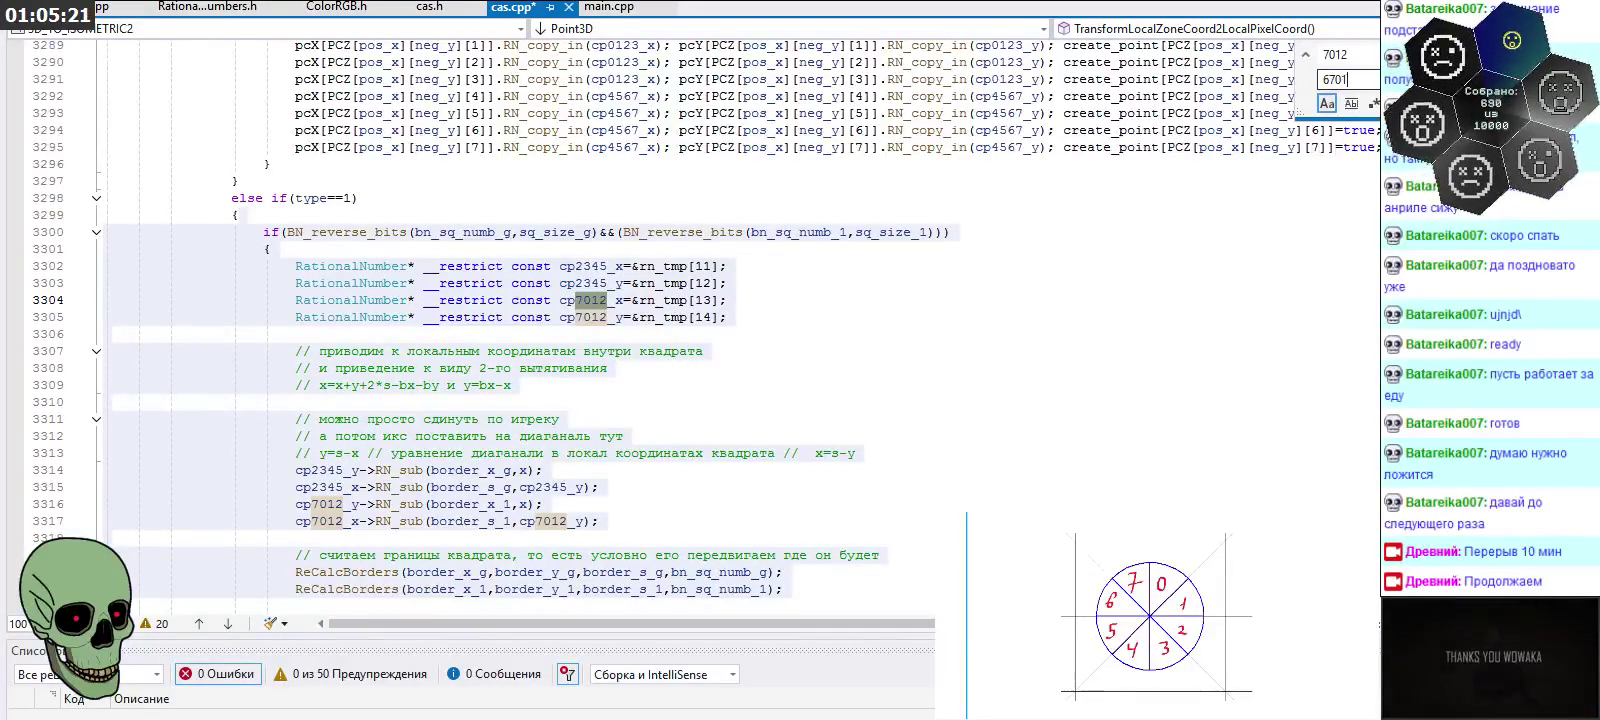
key(alt+a)
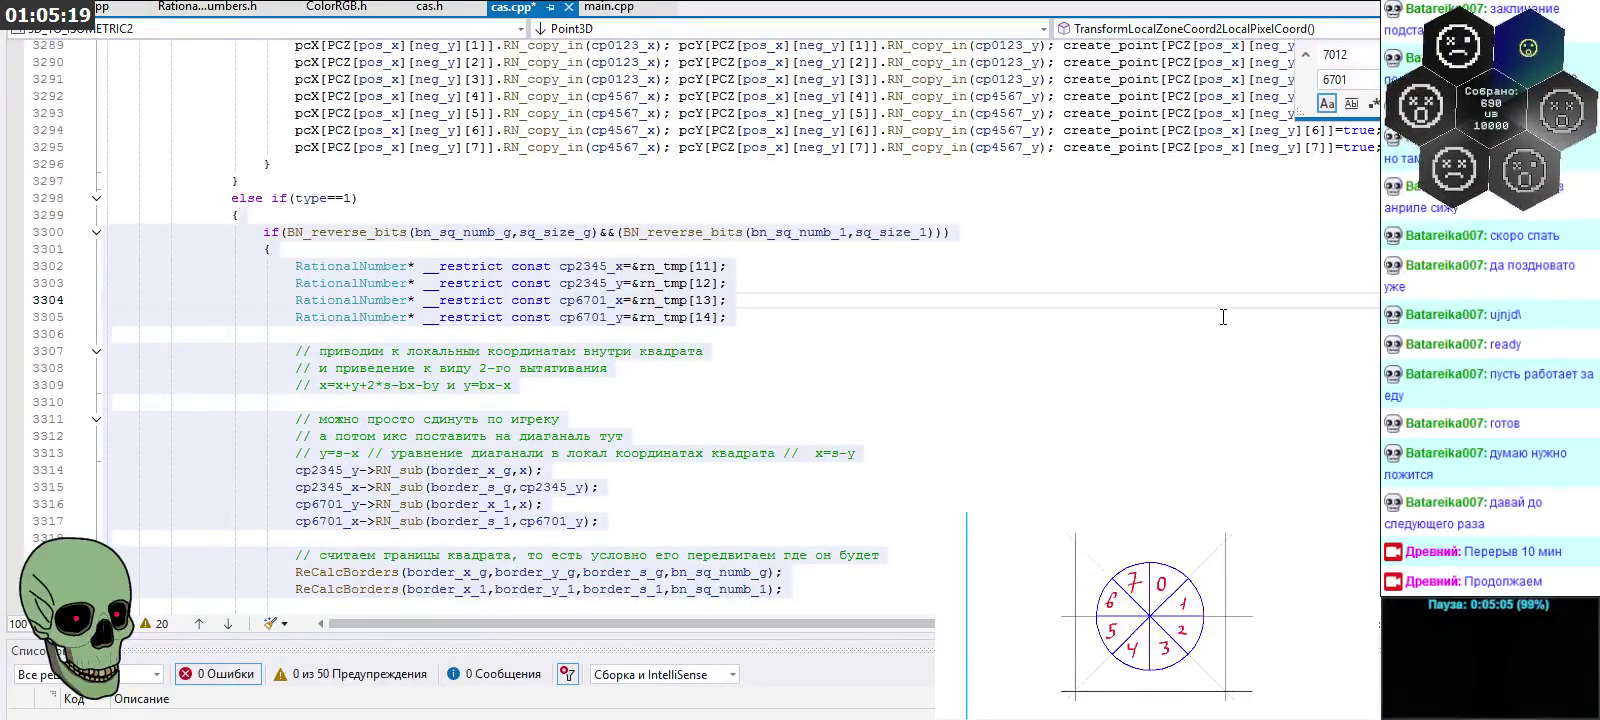
scroll(780, 325, down, 3)
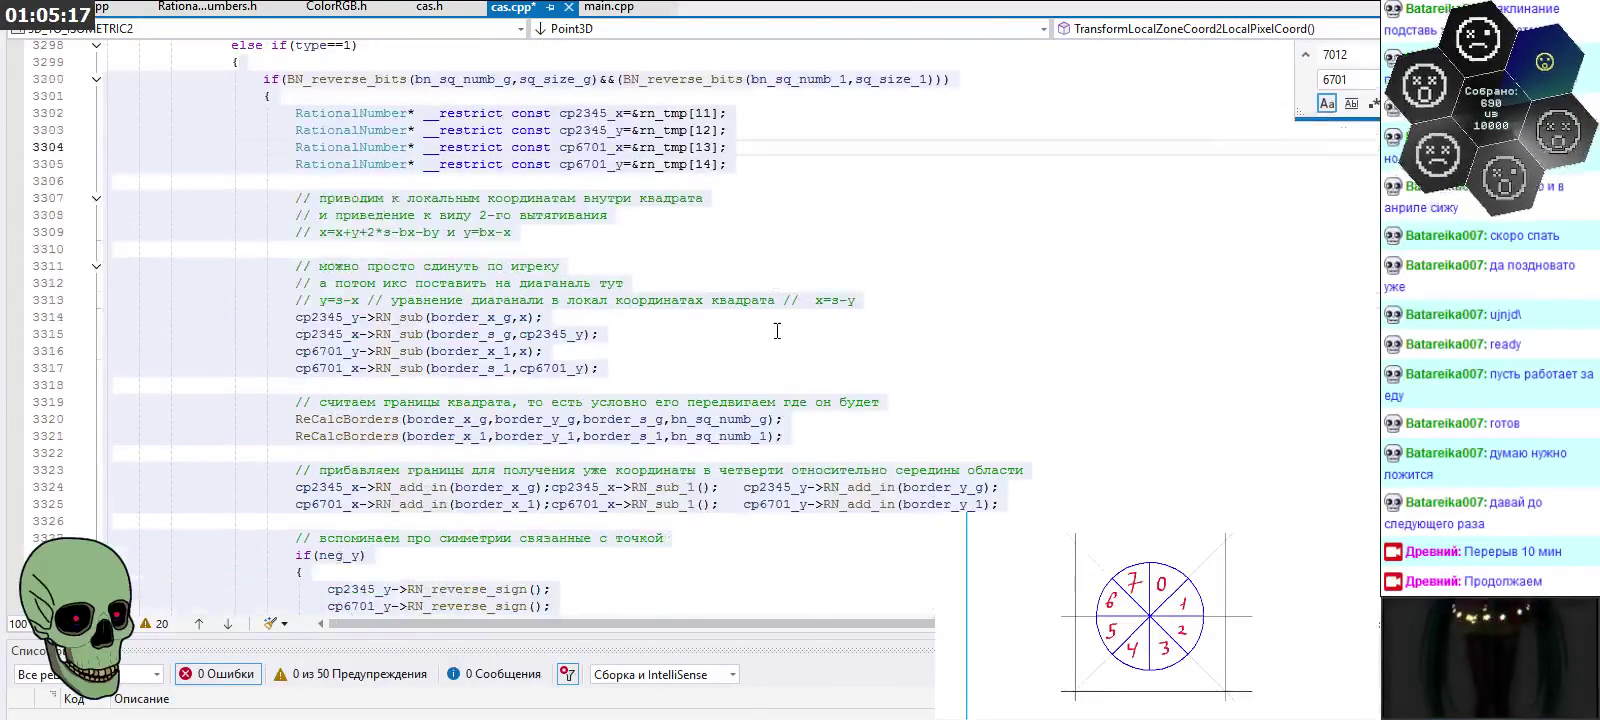
scroll(780, 325, down, 3)
scroll(780, 325, down, 5)
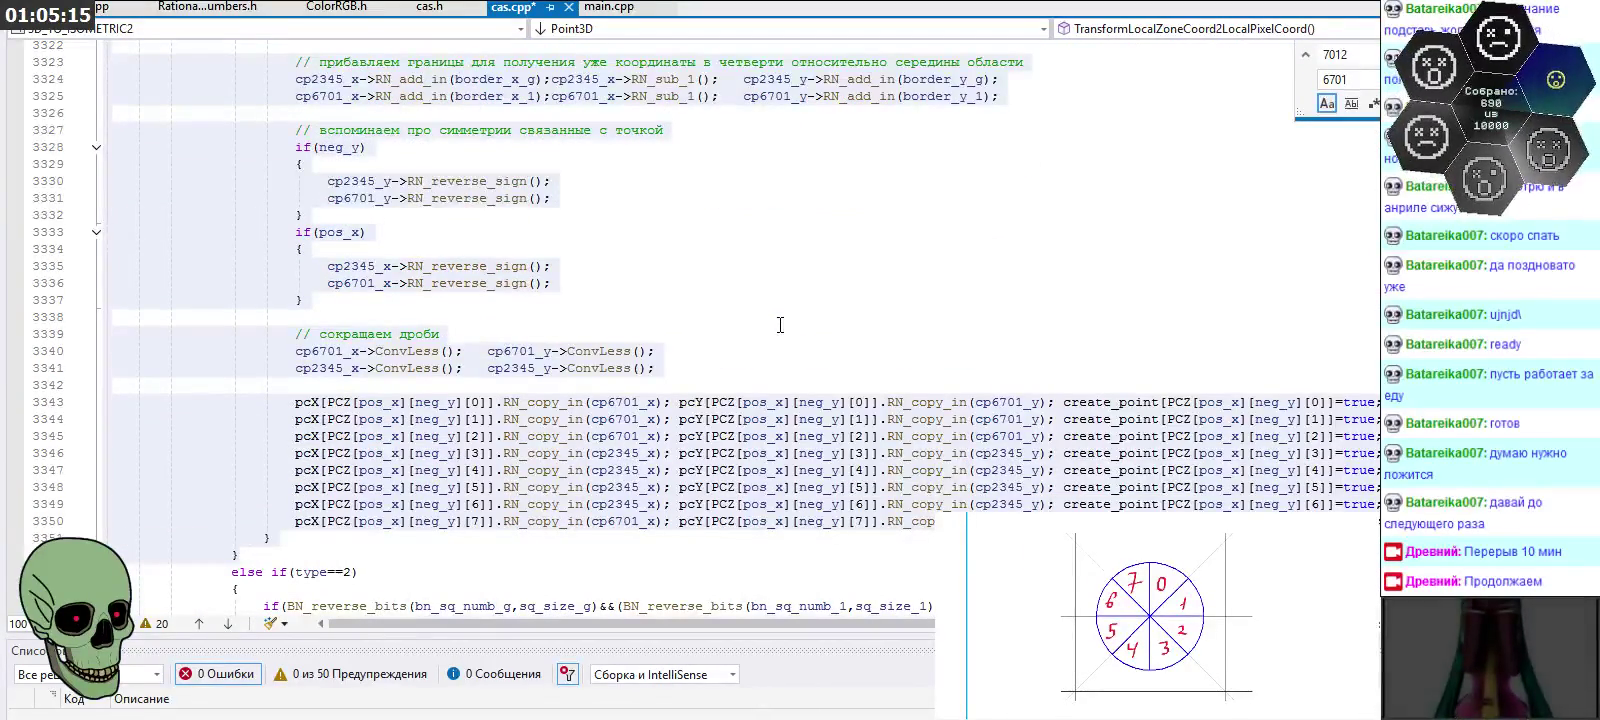
mouse_move(759, 420)
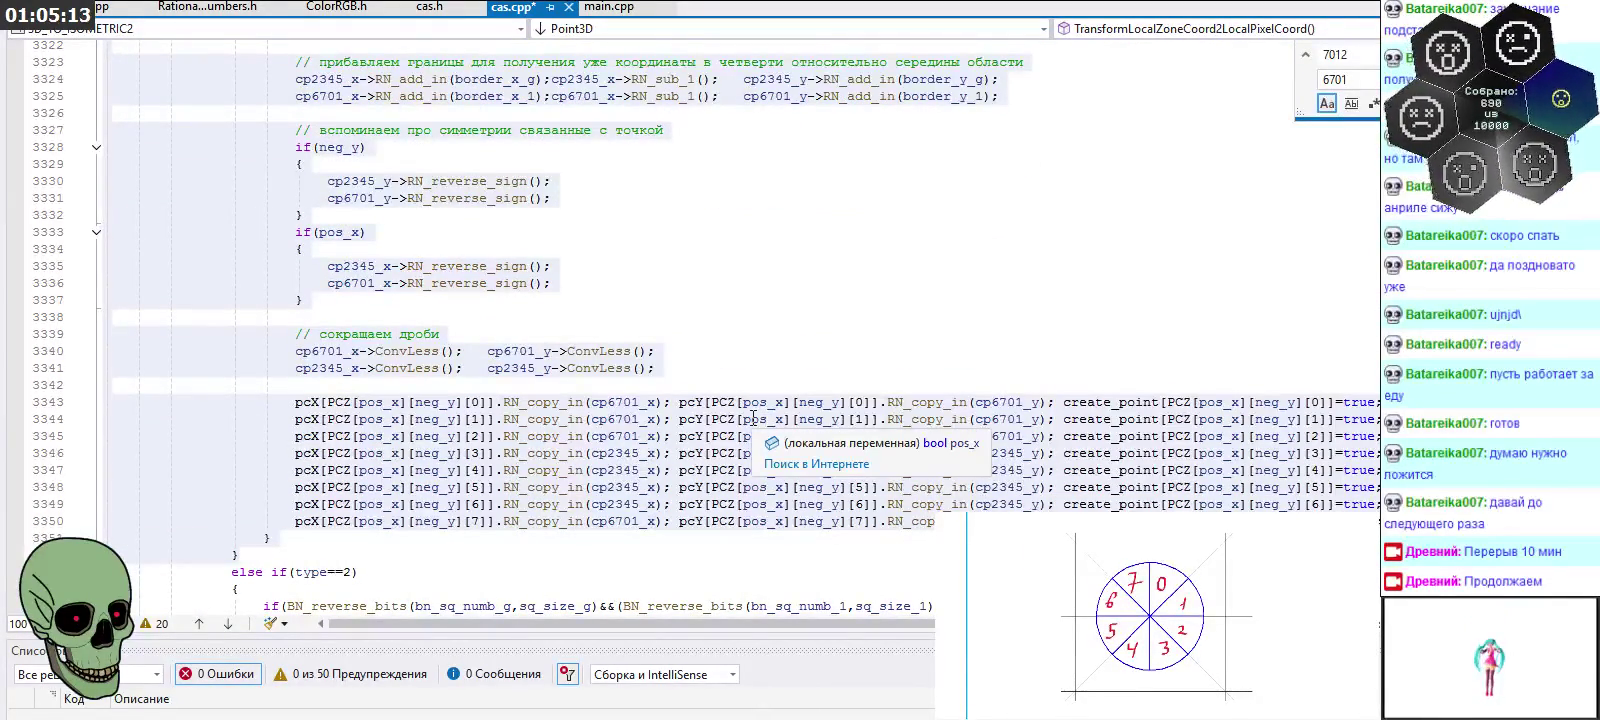
Delete the point digits from the pcX copy lines 3343–3350, leaving cp_x
click(705, 453)
click(607, 402)
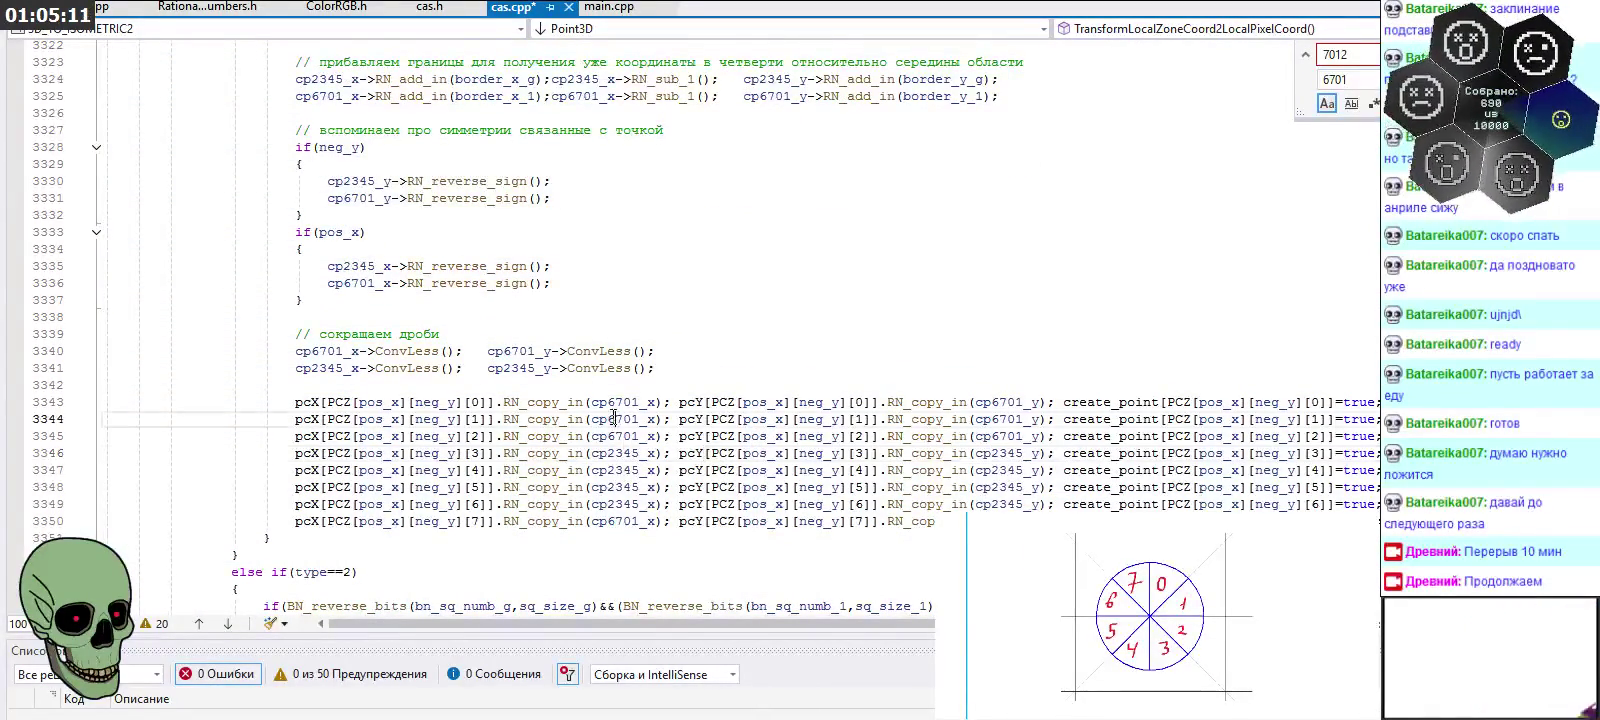
alt+drag(607, 402, 641, 521)
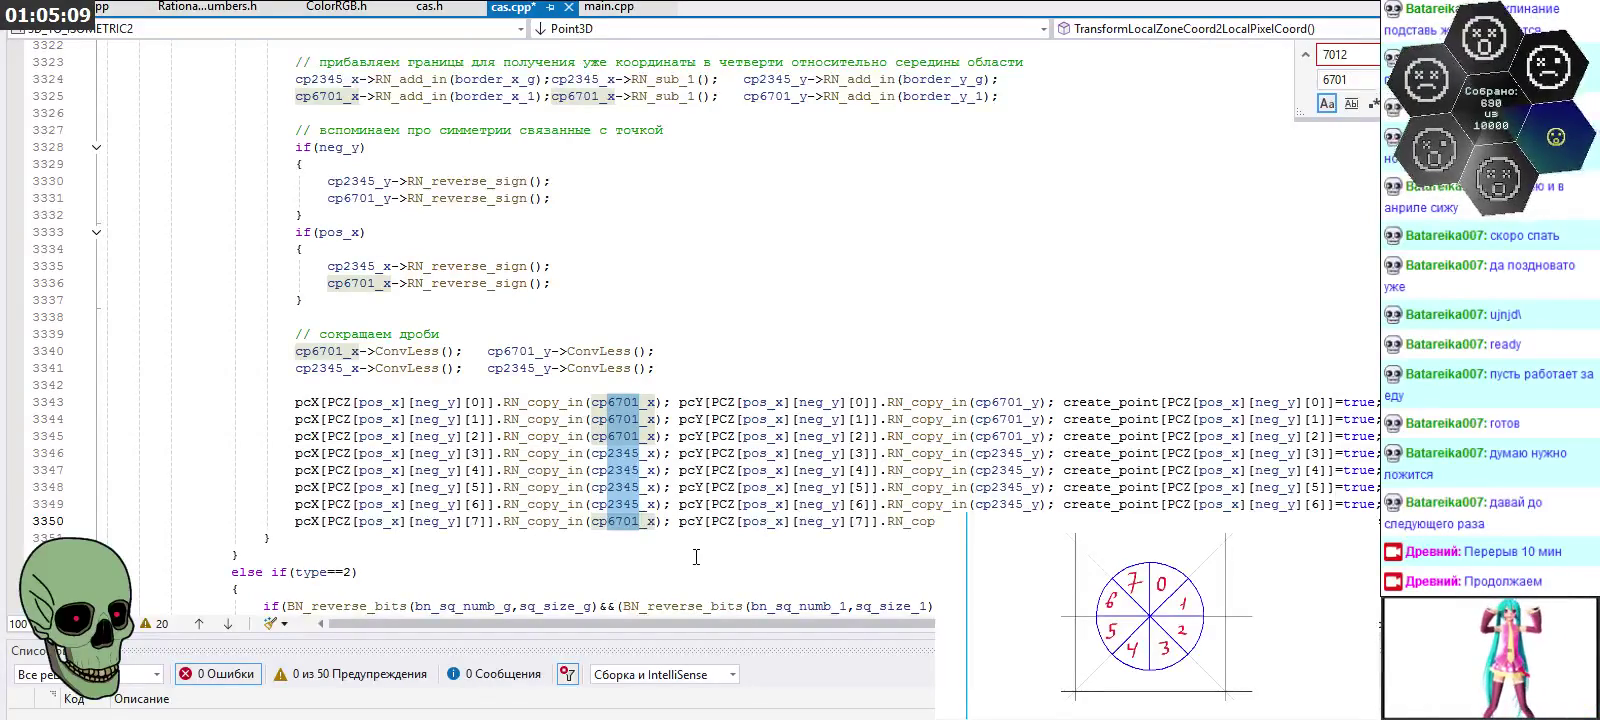
key(Delete)
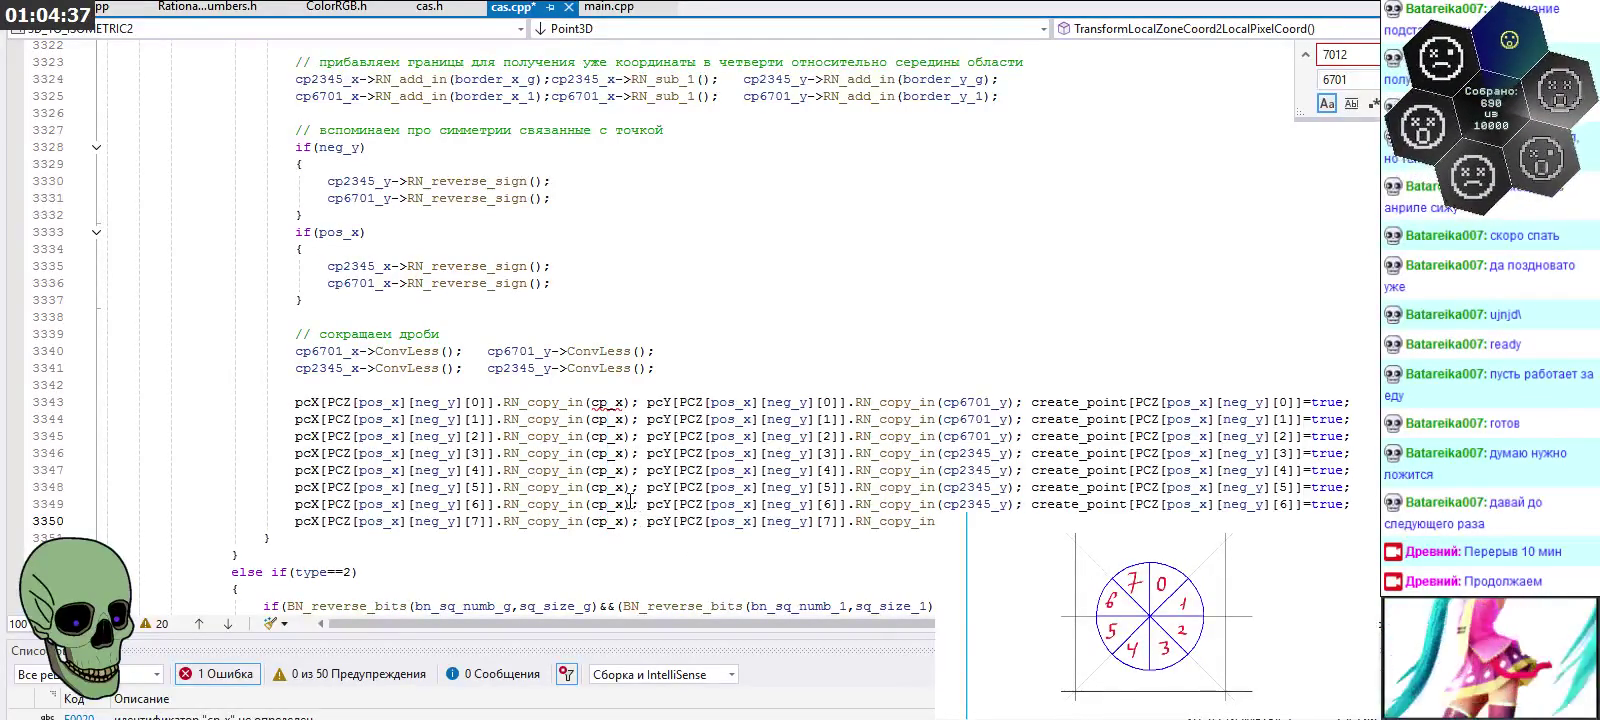
Make lines 3345–3348 copy from cp2345_x
click(610, 442)
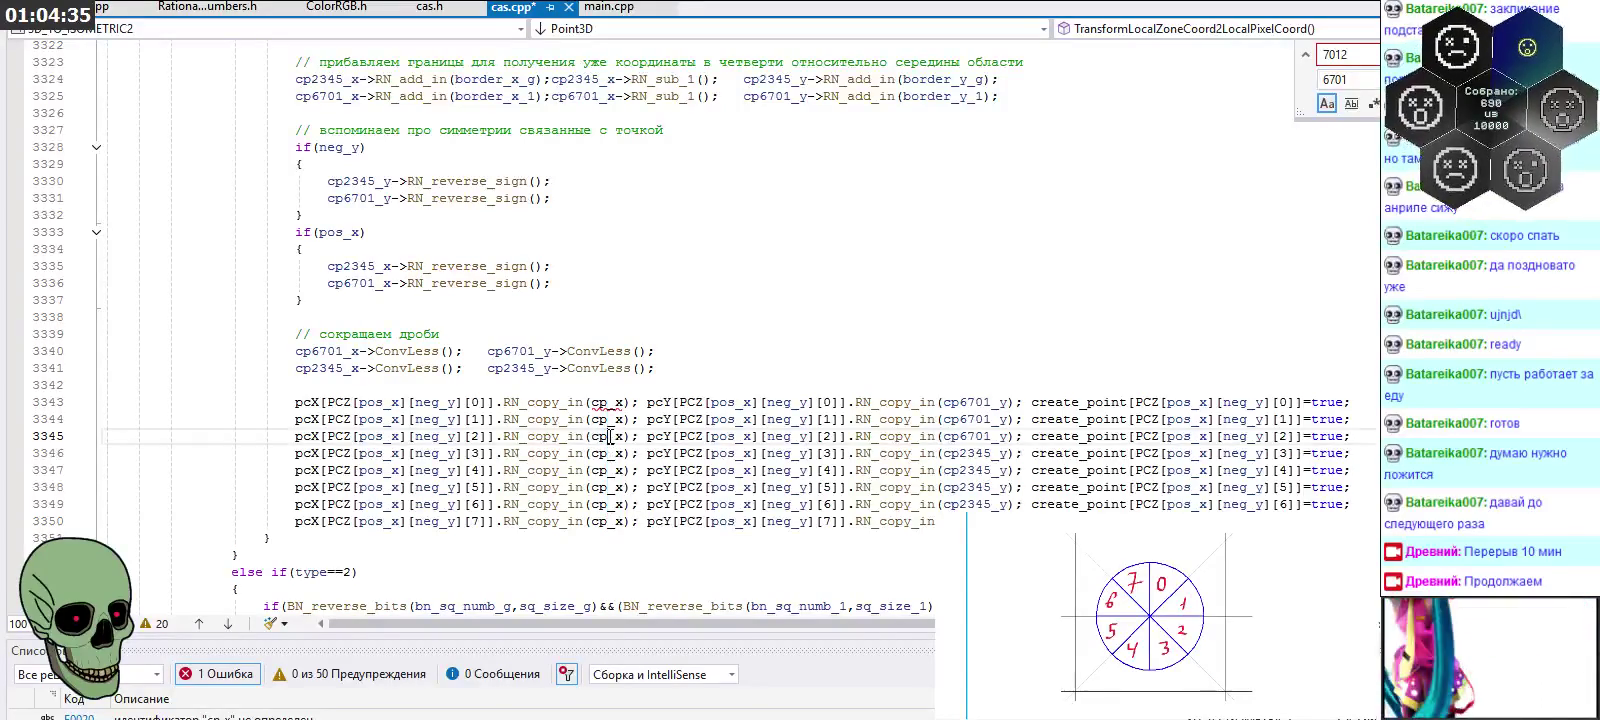
text(2345)
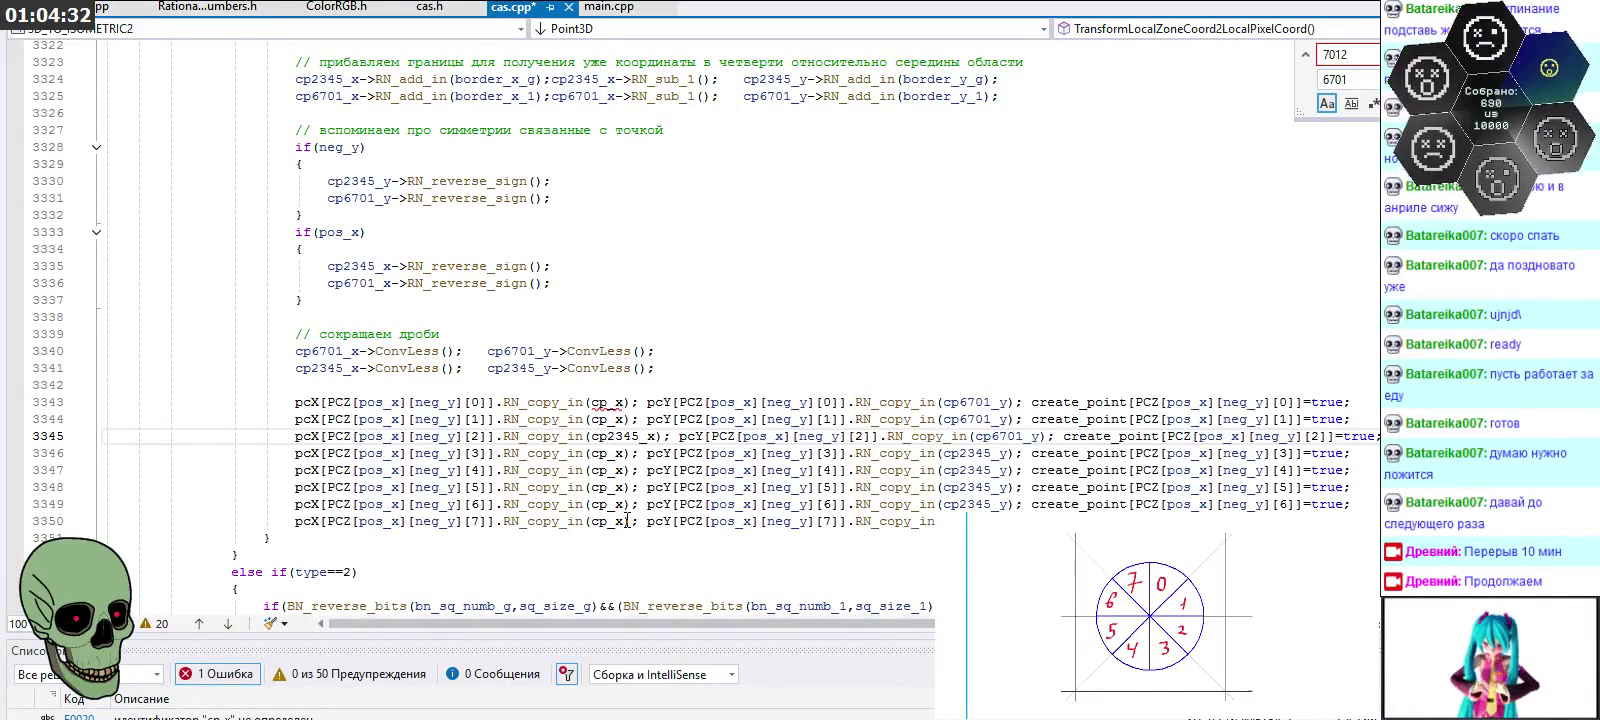
key(Down)
text(23)
key(shift+Left)
key(shift+Left)
key(shift+Left)
key(ctrl+c)
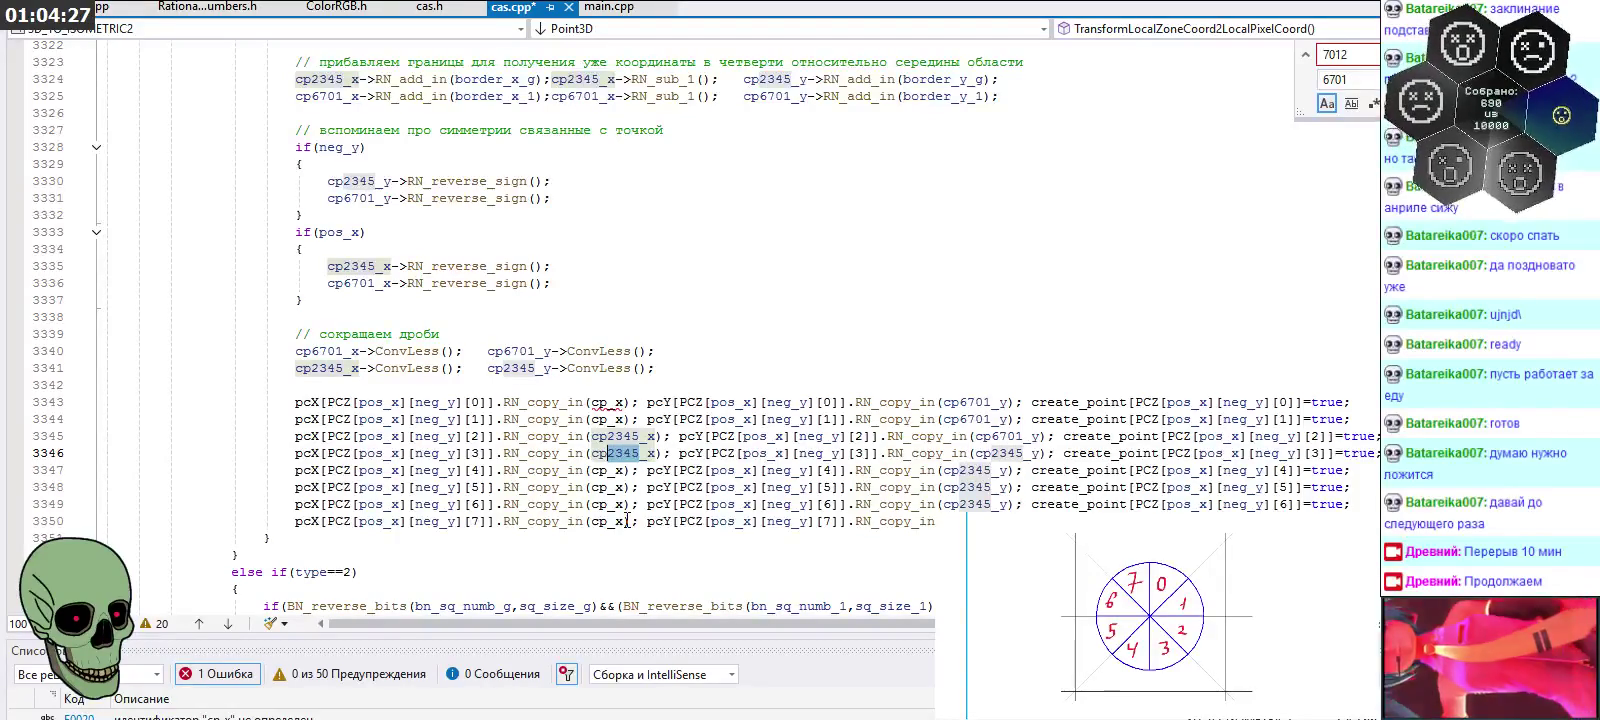
key(Down)
key(ctrl+v)
key(Down)
key(ctrl+v)
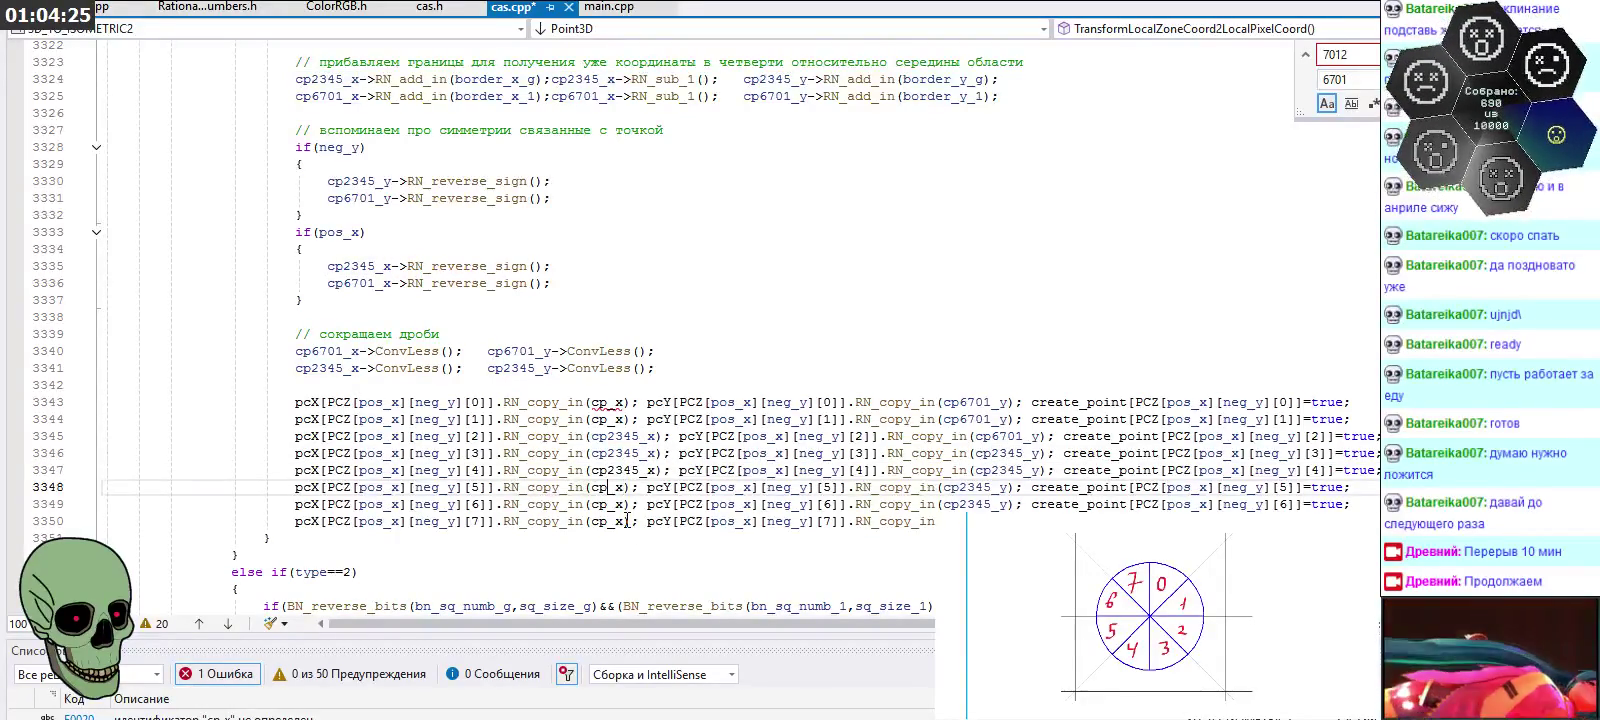
Make lines 3349, 3350, 3343 and 3344 copy from cp6701_x
key(Down)
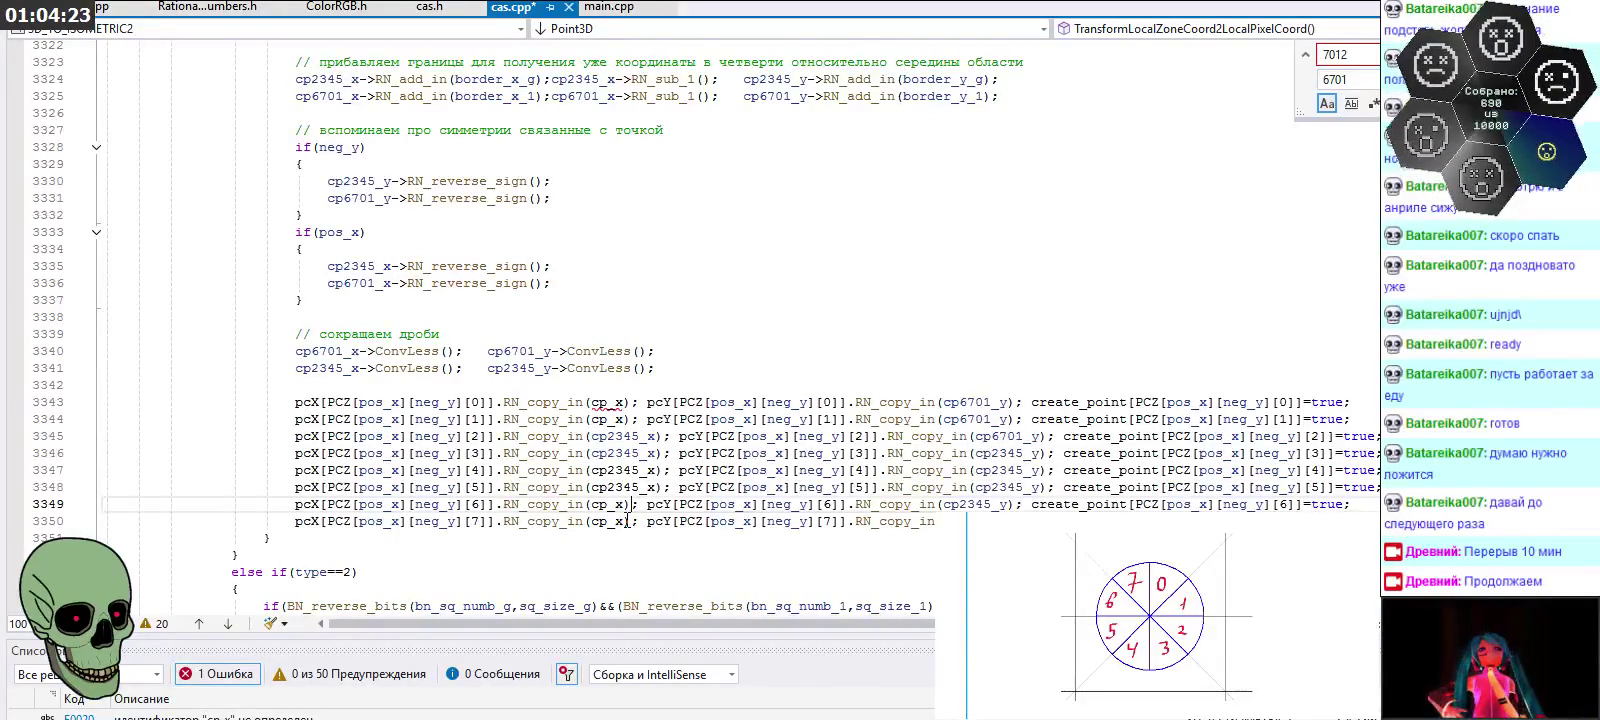
text(6701)
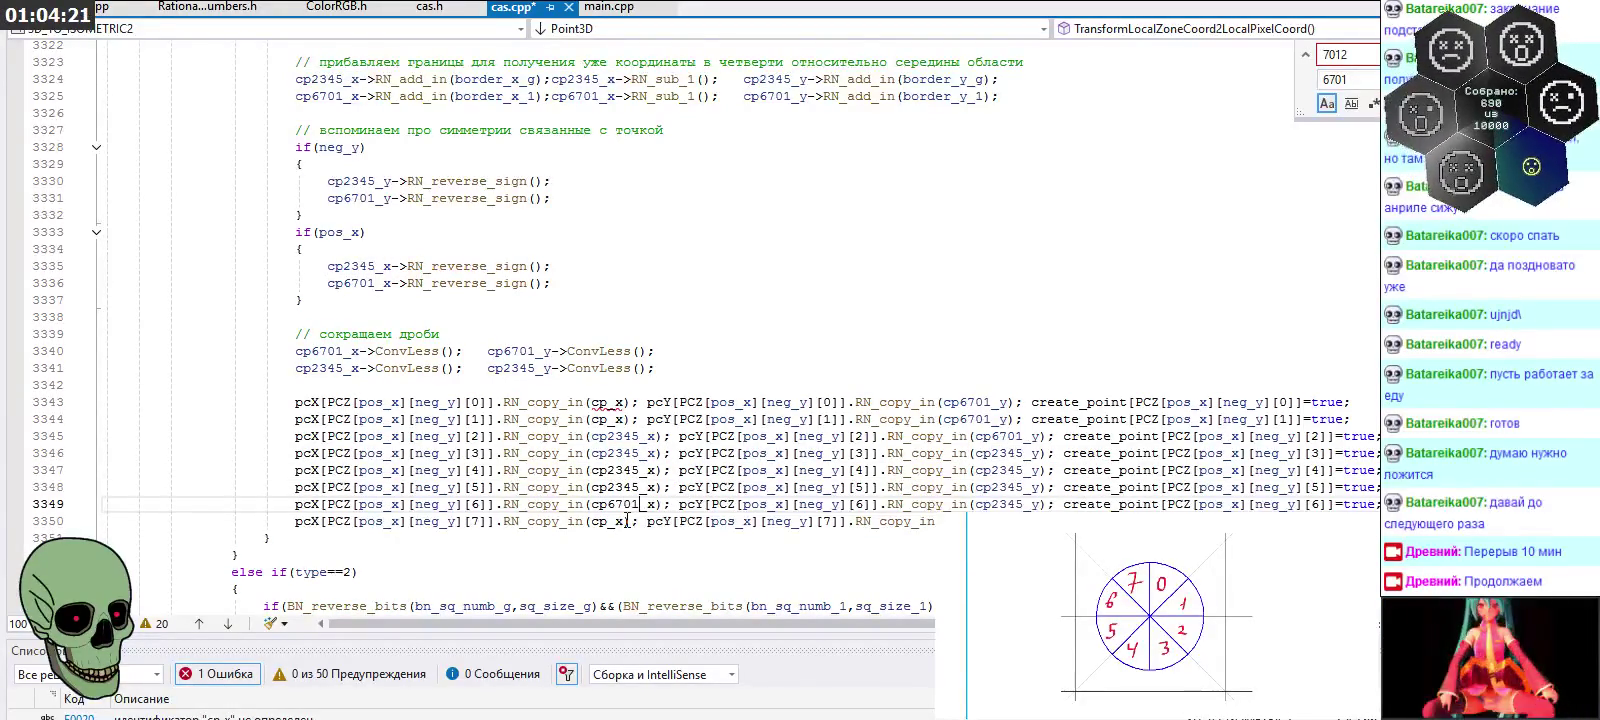
key(Left)
key(Left)
key(Left)
key(Down)
text(6701)
key(Up)
key(Up)
key(Up)
key(Left)
text(6701)
key(Up)
text(6701)
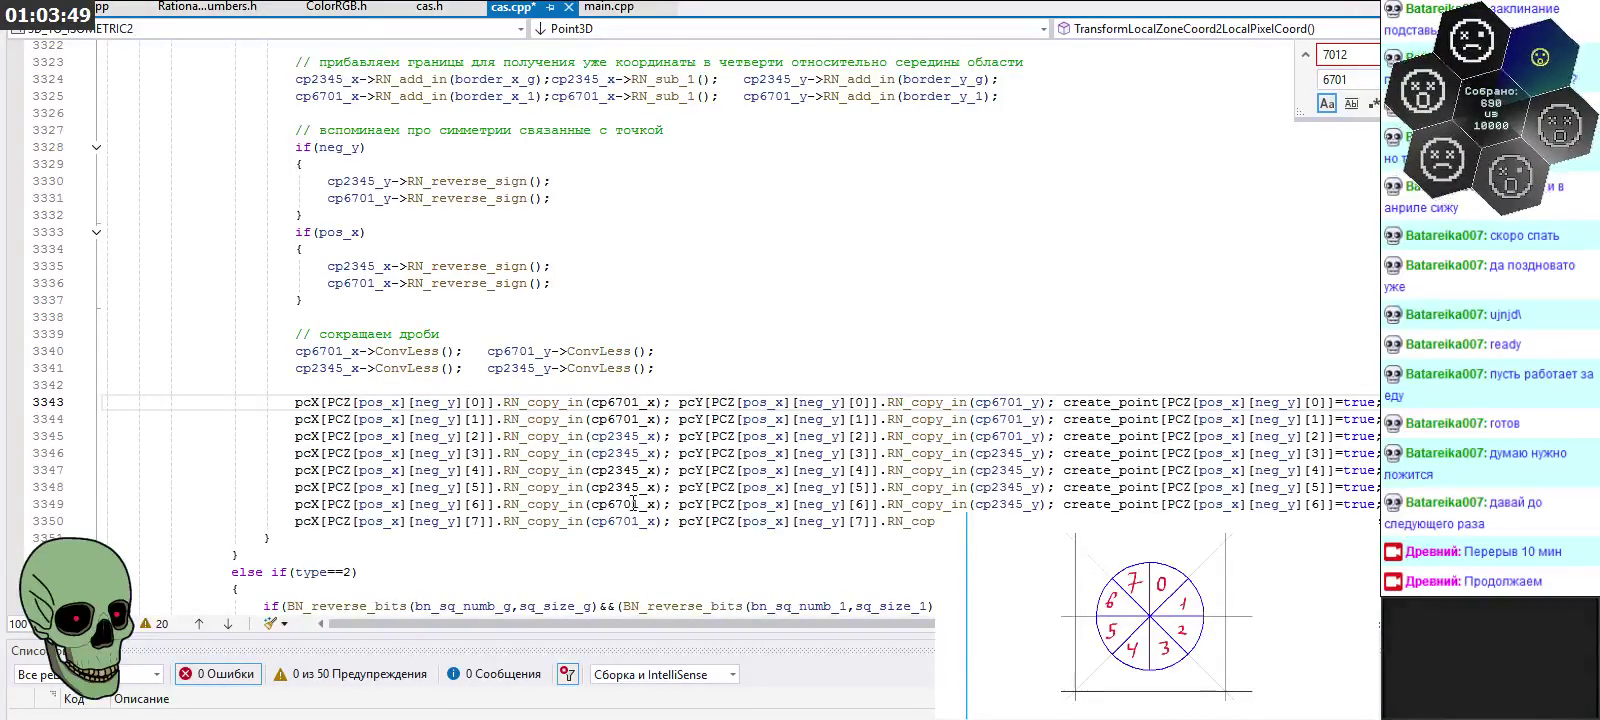
Copy the pcX digit column onto the pcY point names
alt+drag(607, 402, 641, 521)
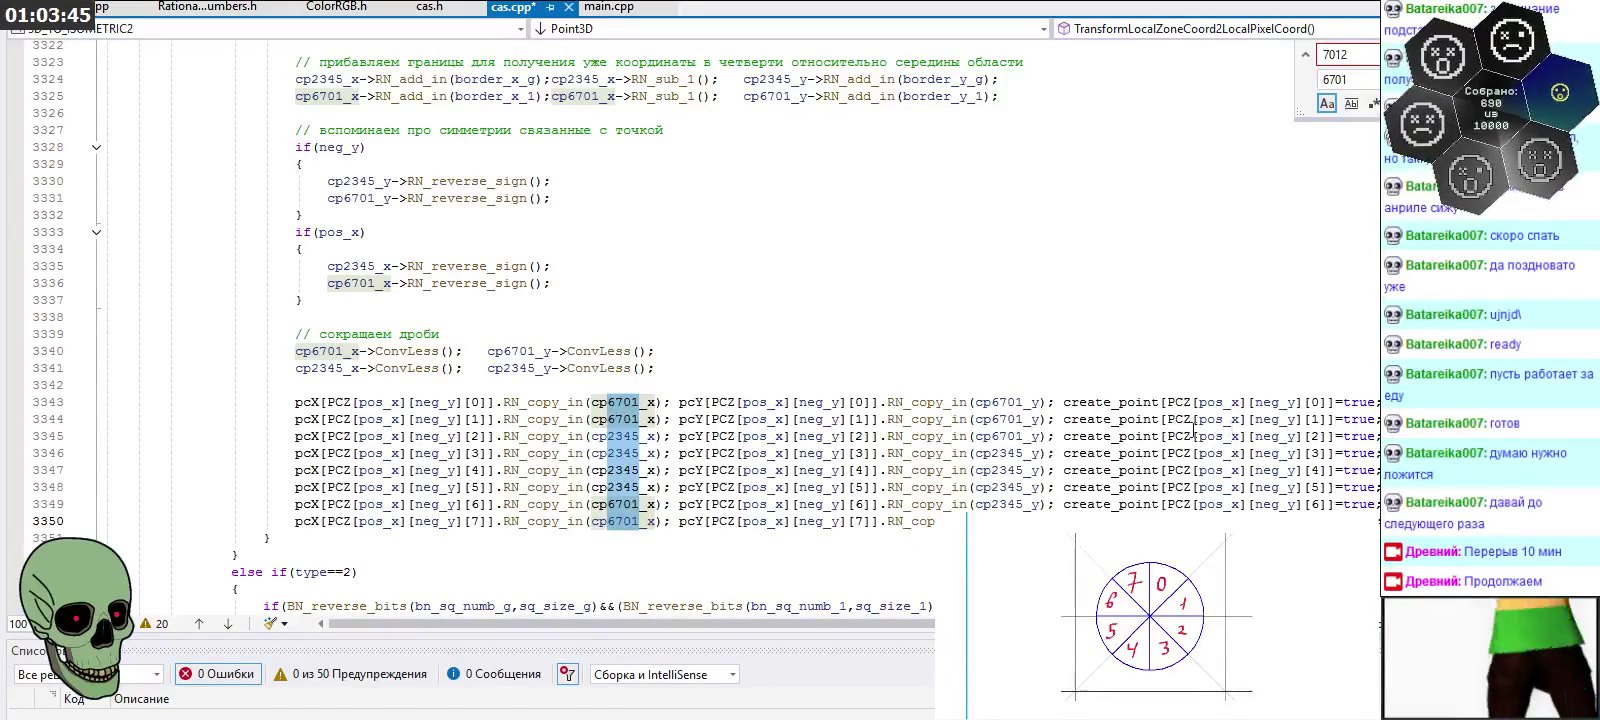
alt+drag(991, 402, 1024, 504)
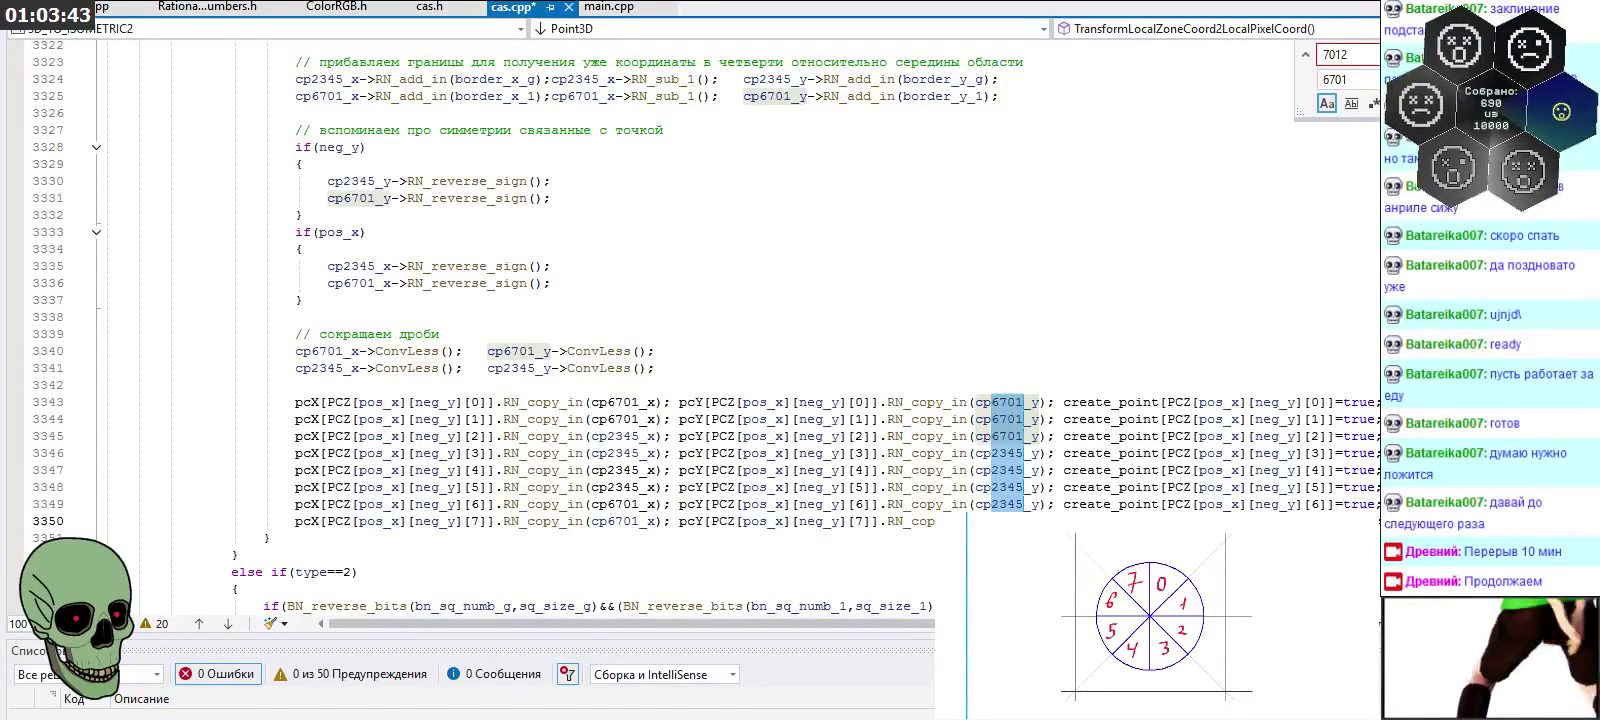
key(ctrl+v)
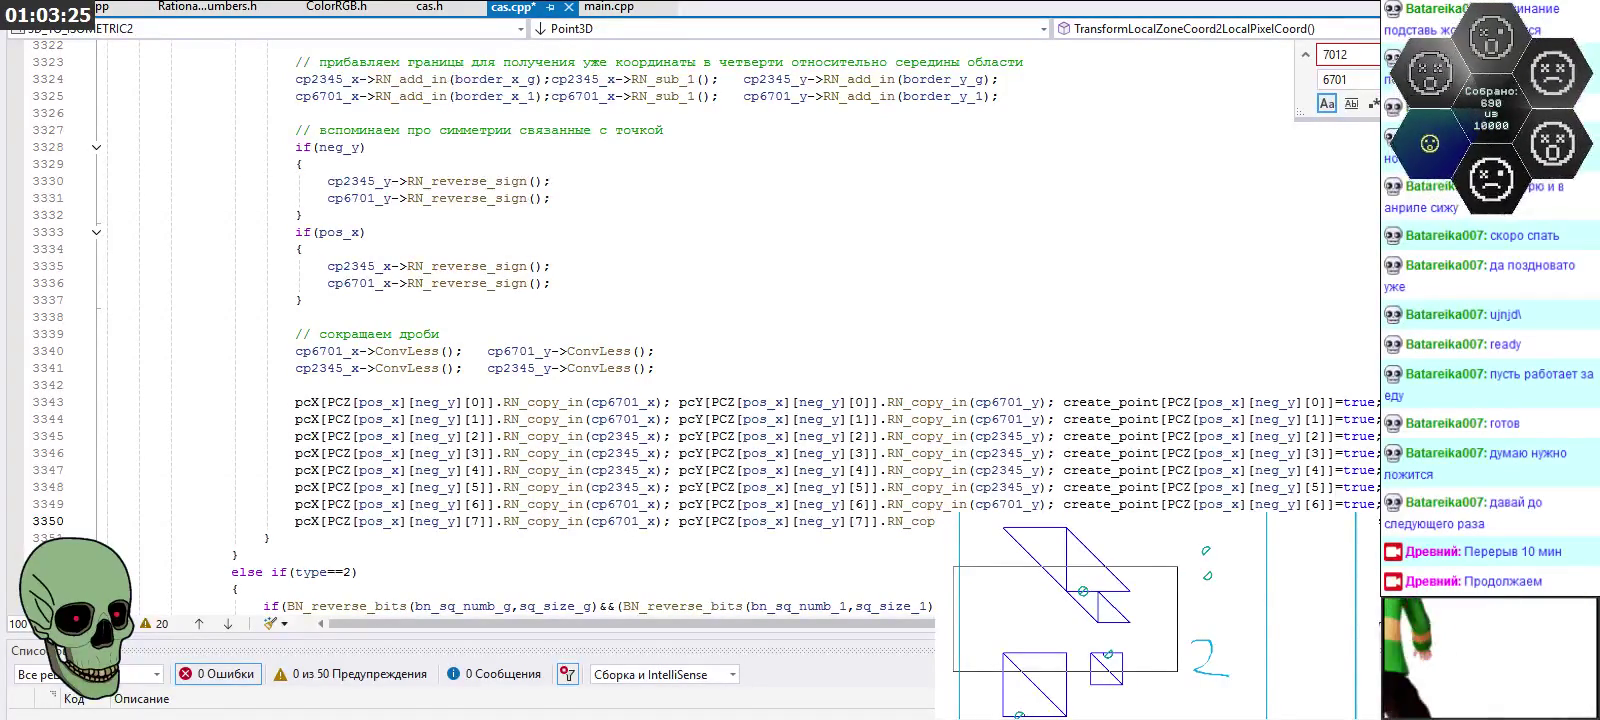
scroll(916, 292, down, 5)
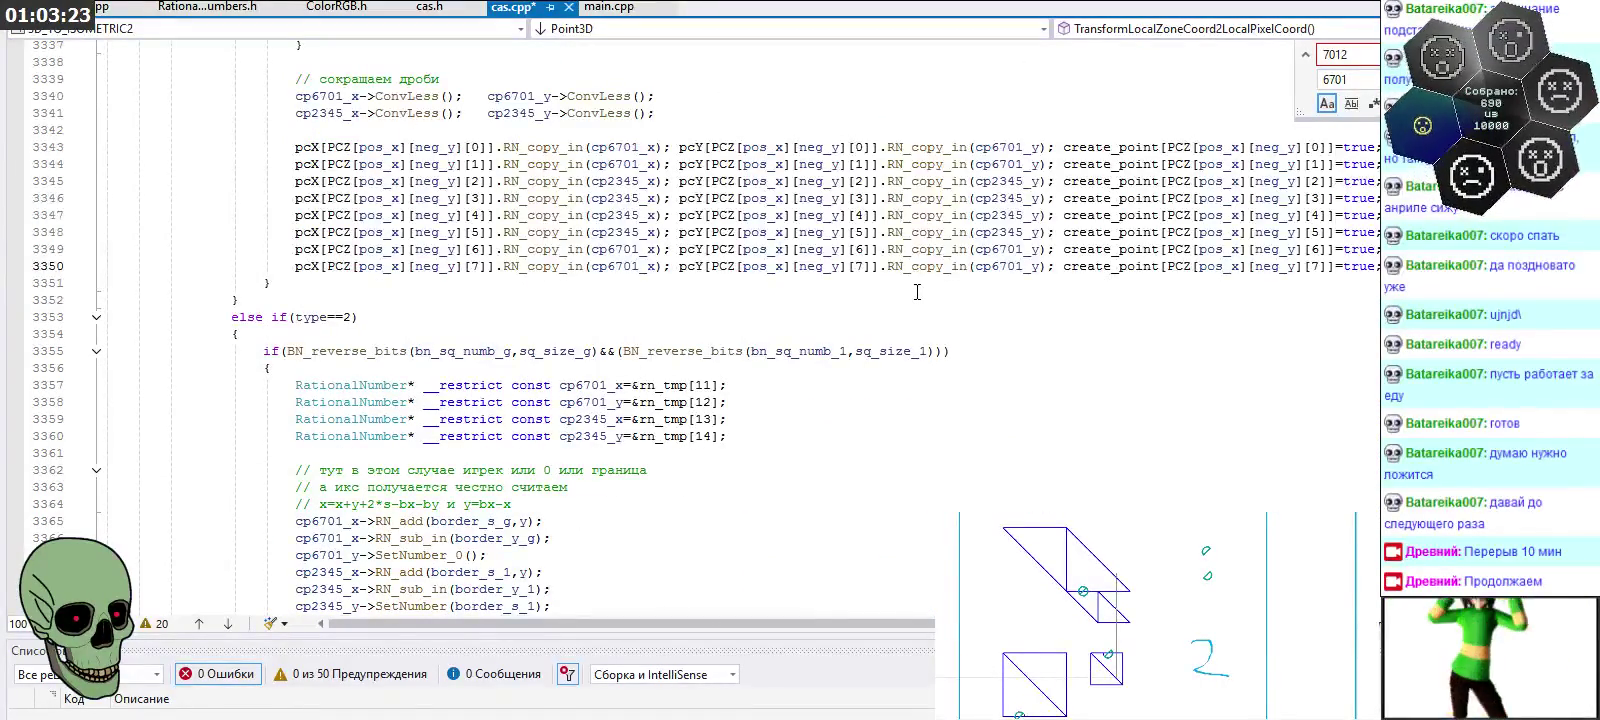
Select the type==2 block and replace all 6701 with 5670
scroll(513, 290, down, 2)
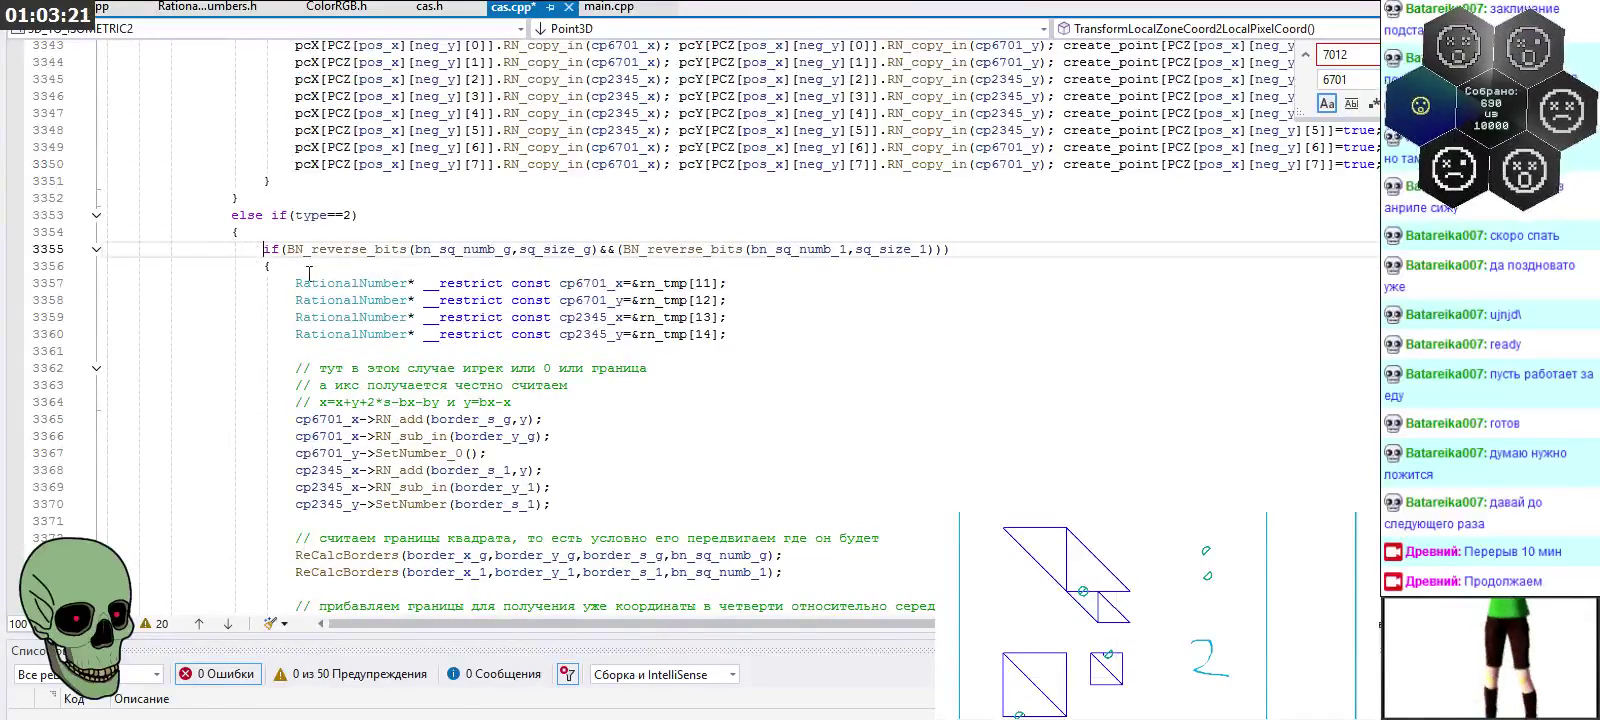
scroll(264, 257, down, 7)
scroll(484, 276, down, 9)
drag(484, 276, 263, 198)
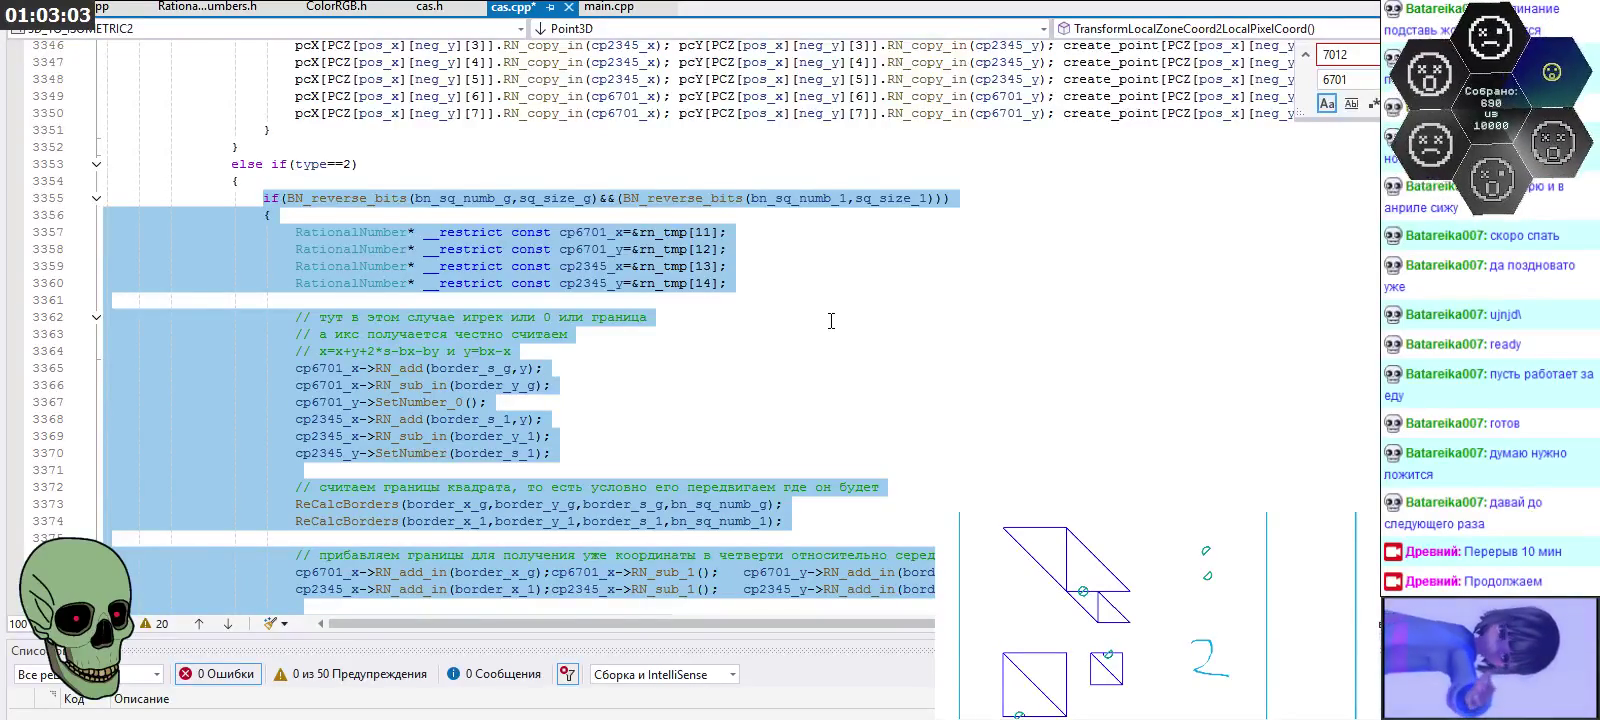
key(ctrl+f)
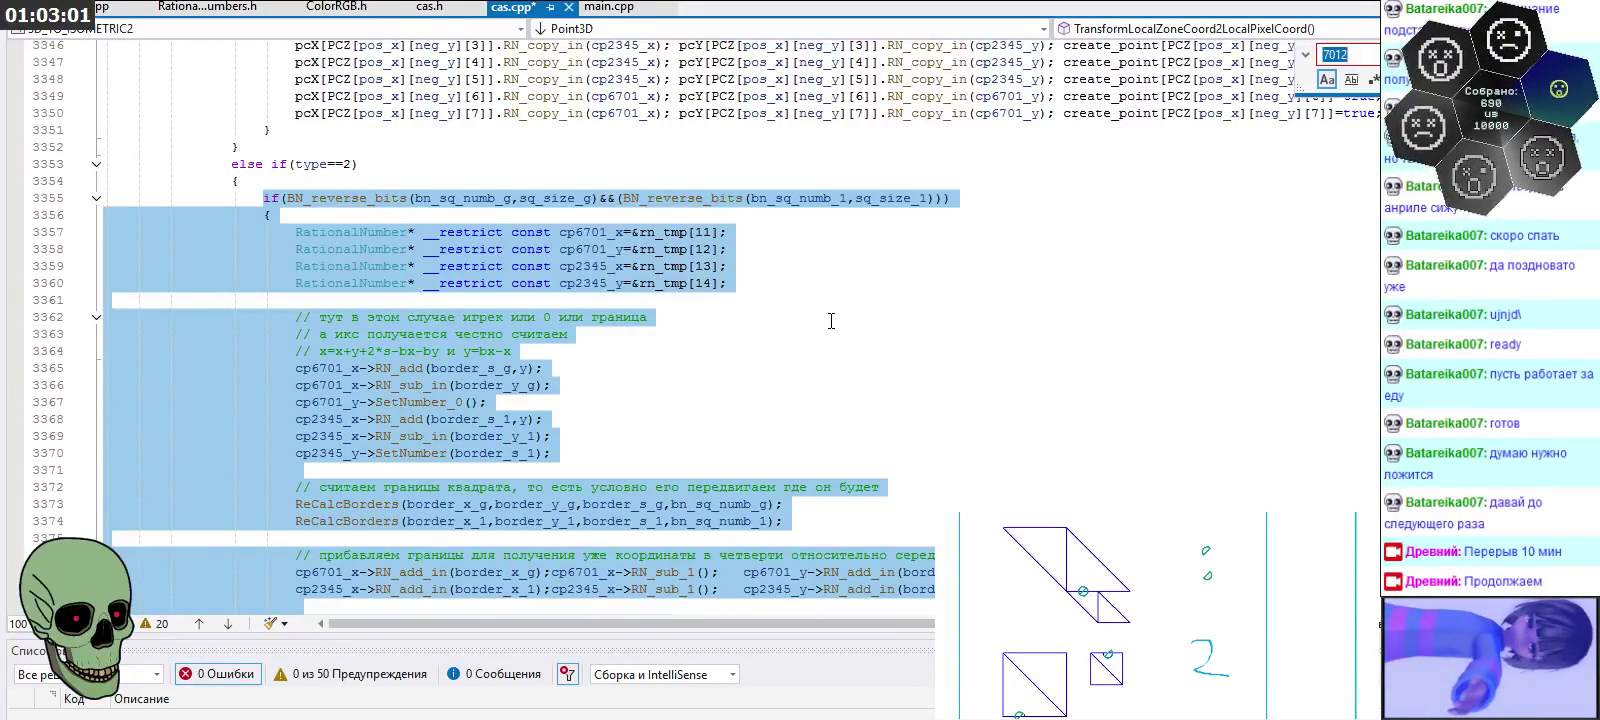
click(1307, 58)
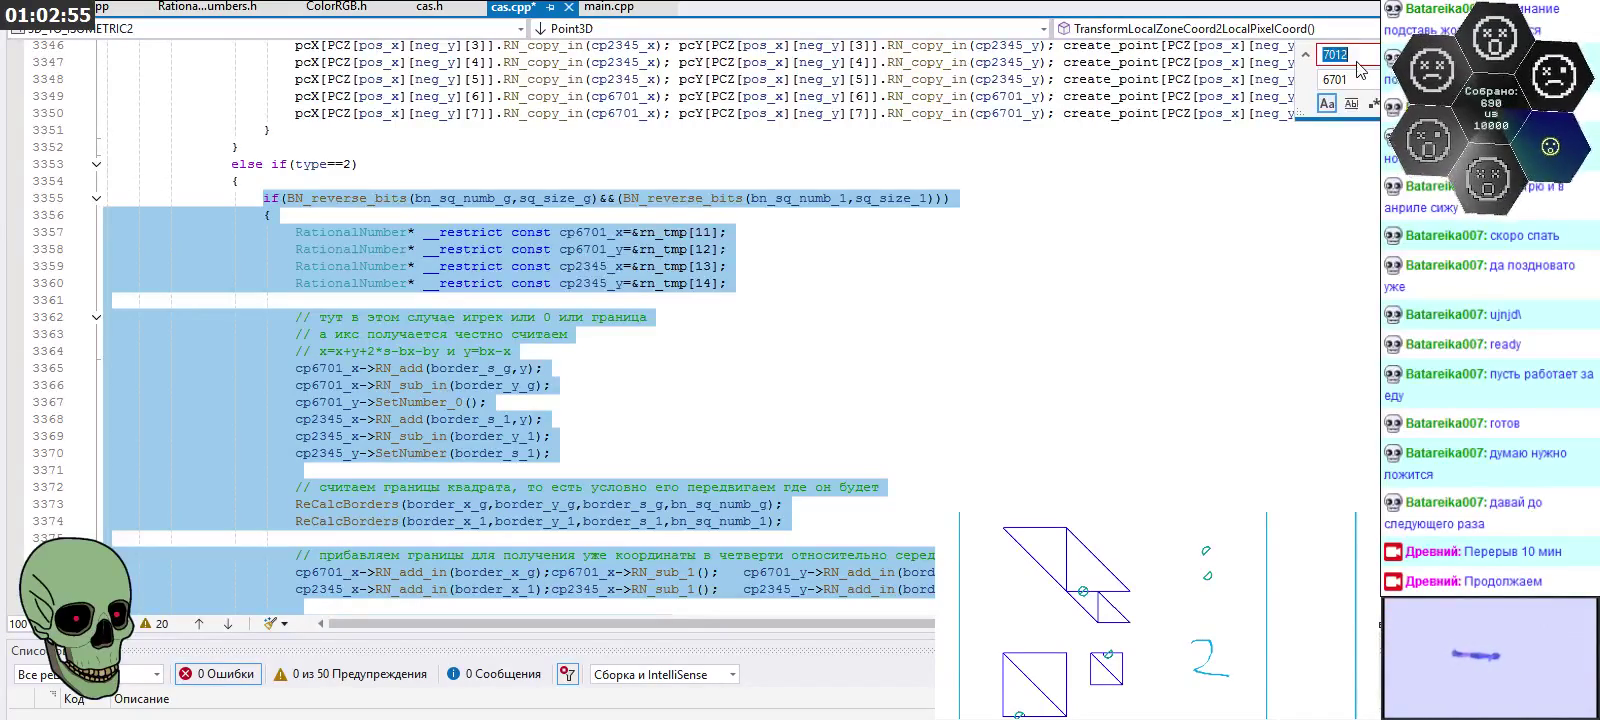
text(6)
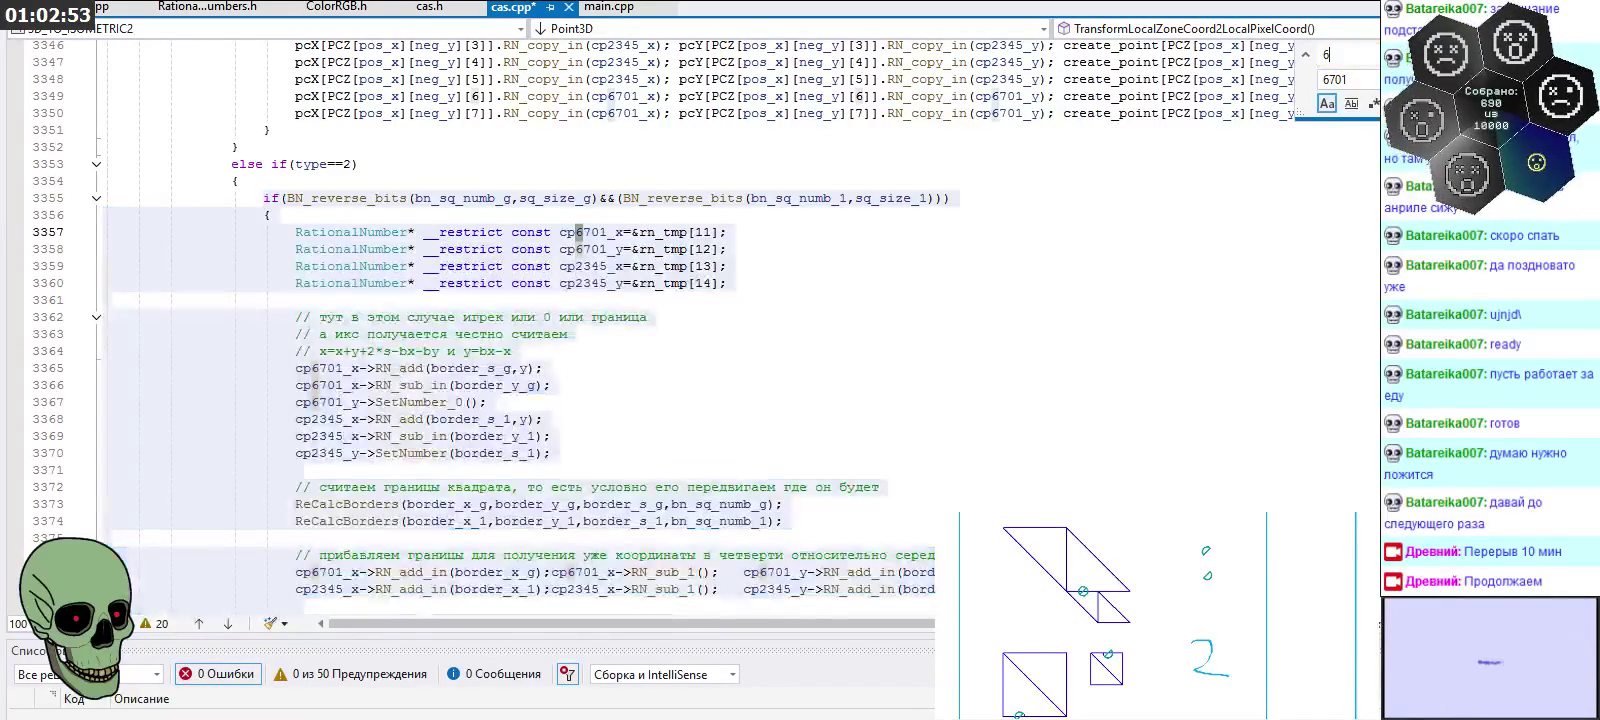
text(701)
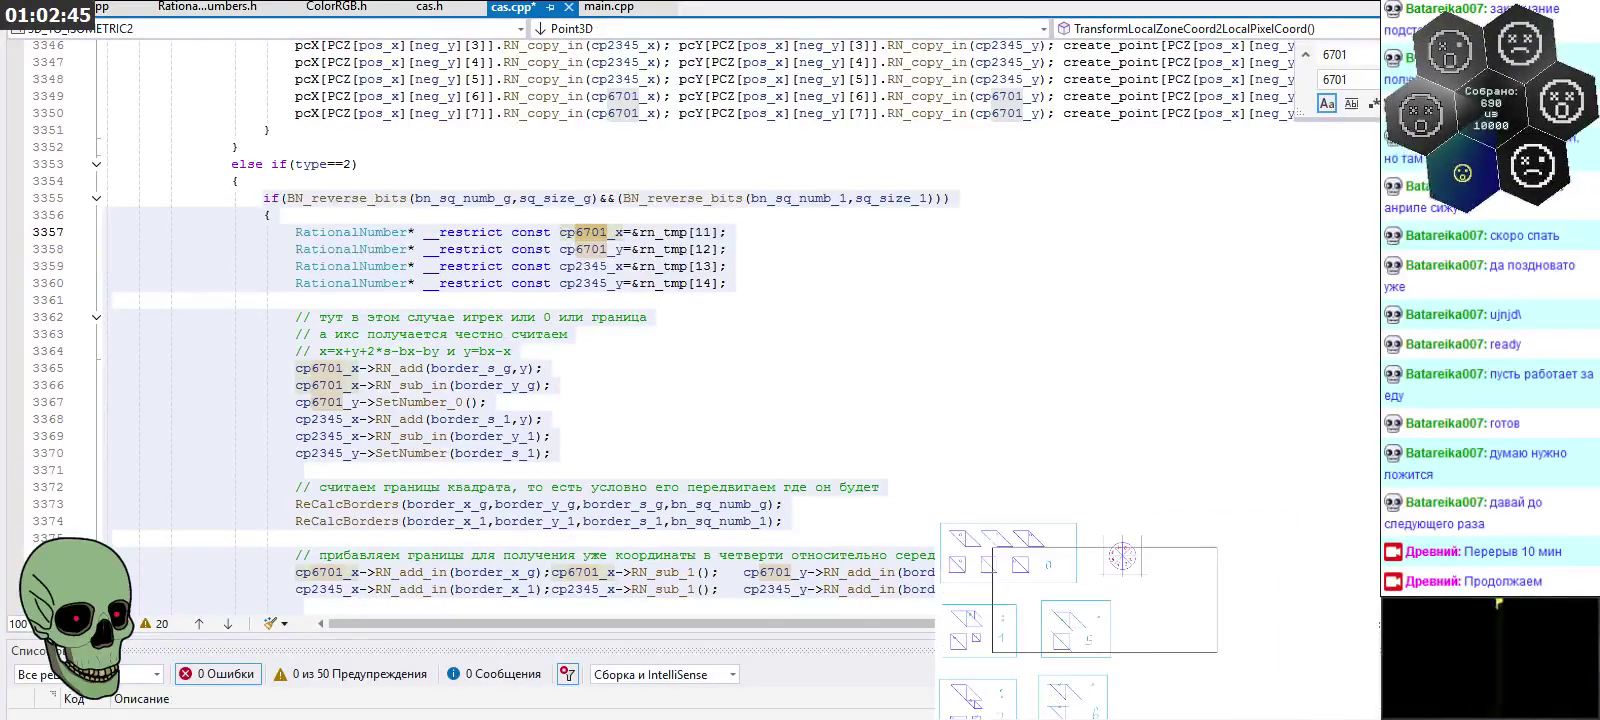
double_click(1340, 79)
text(56)
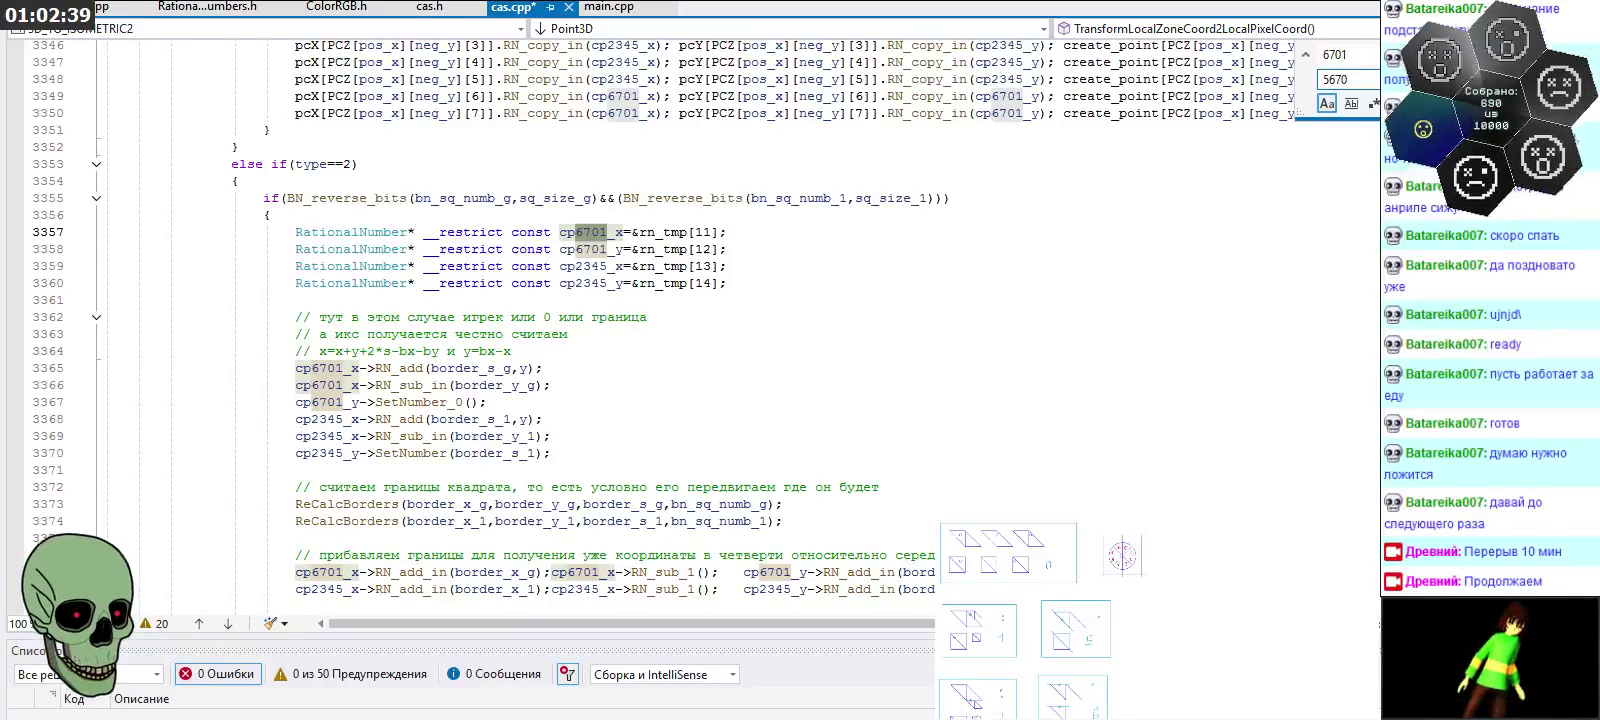
key(alt+a)
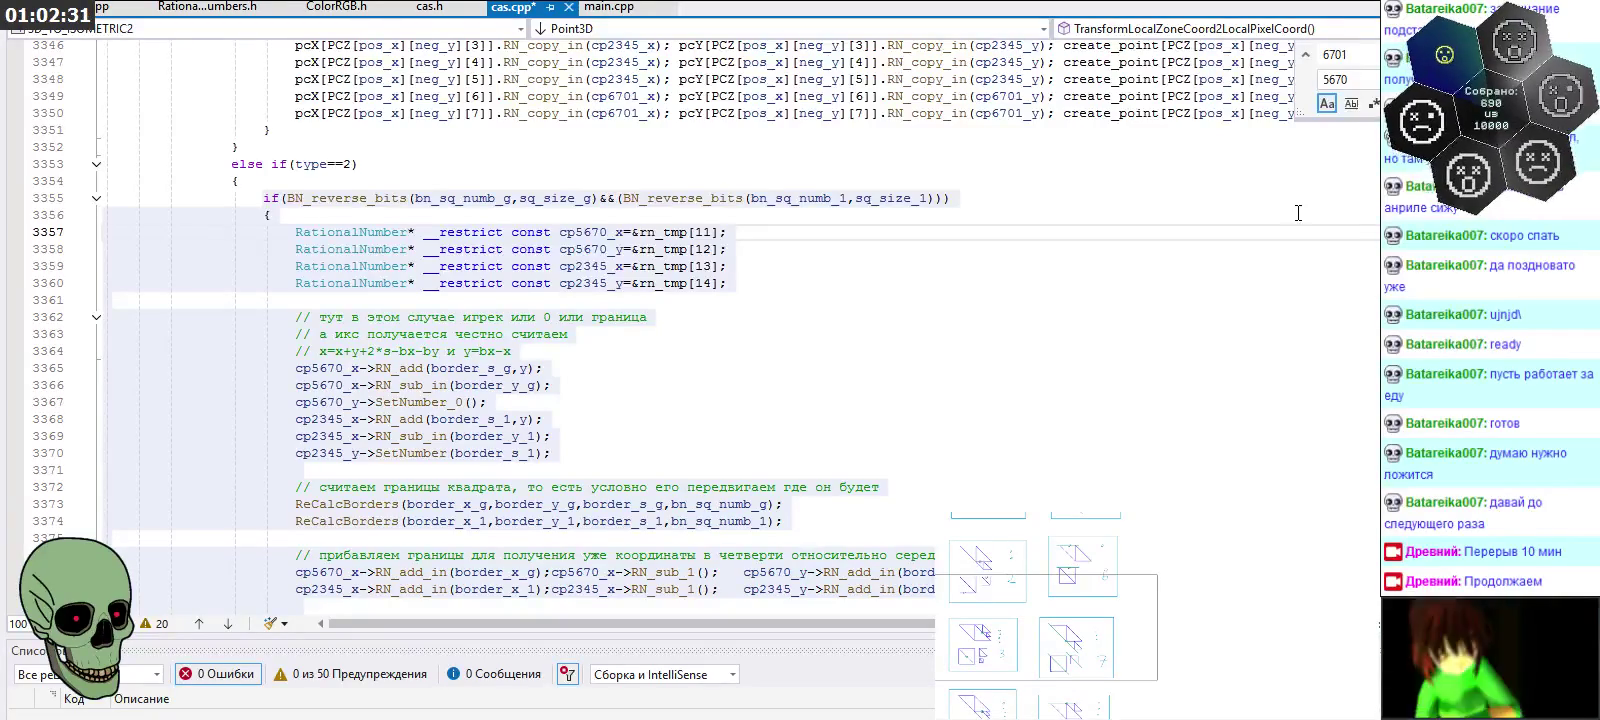
Replace all 2345 with 1234 in the type==2 block
text(2345)
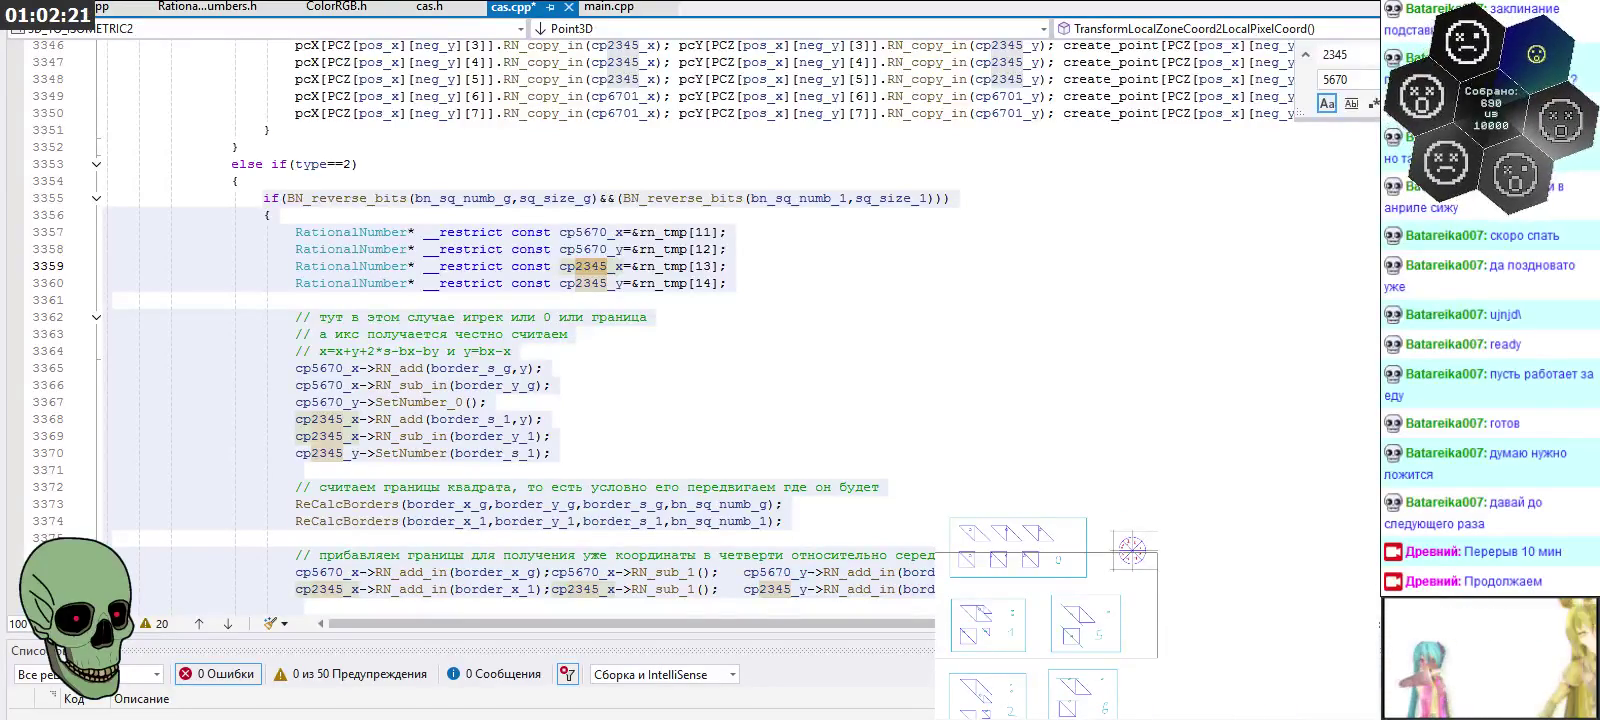
click(1372, 80)
text(34)
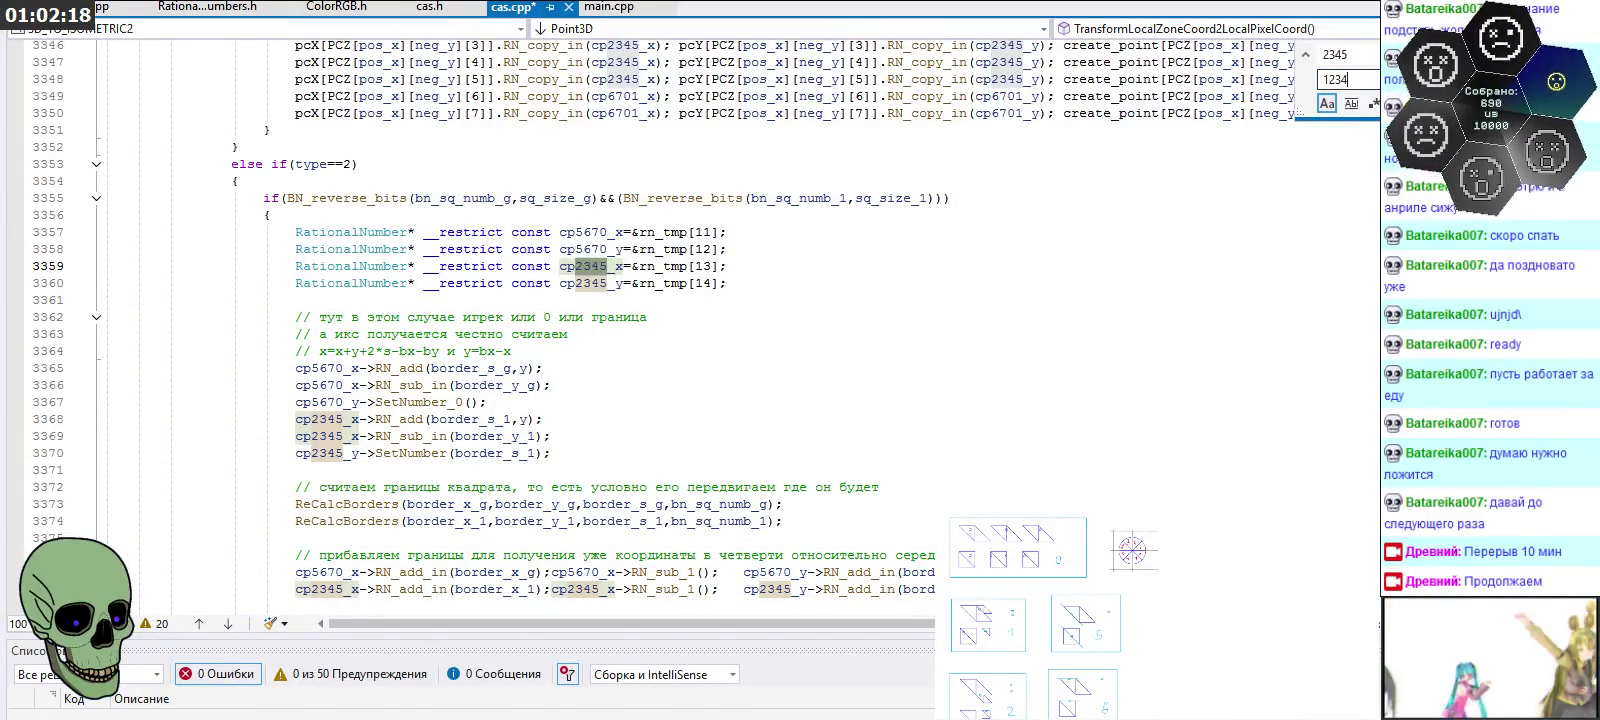
key(alt+a)
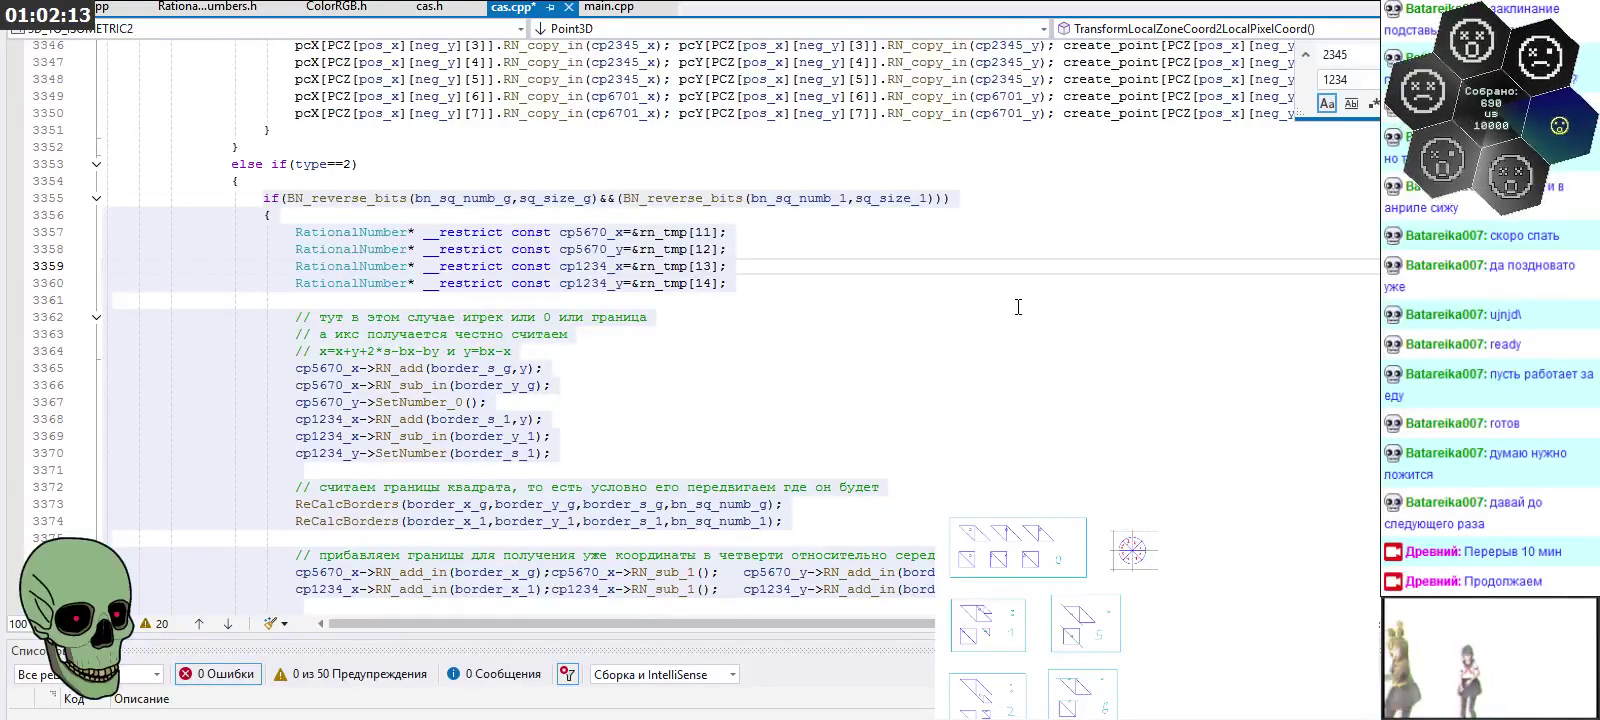
scroll(926, 333, down, 3)
Set pcX lines 3393–3395 to cp1234 and line 3397 to cp5670
scroll(926, 333, down, 6)
scroll(926, 333, down, 2)
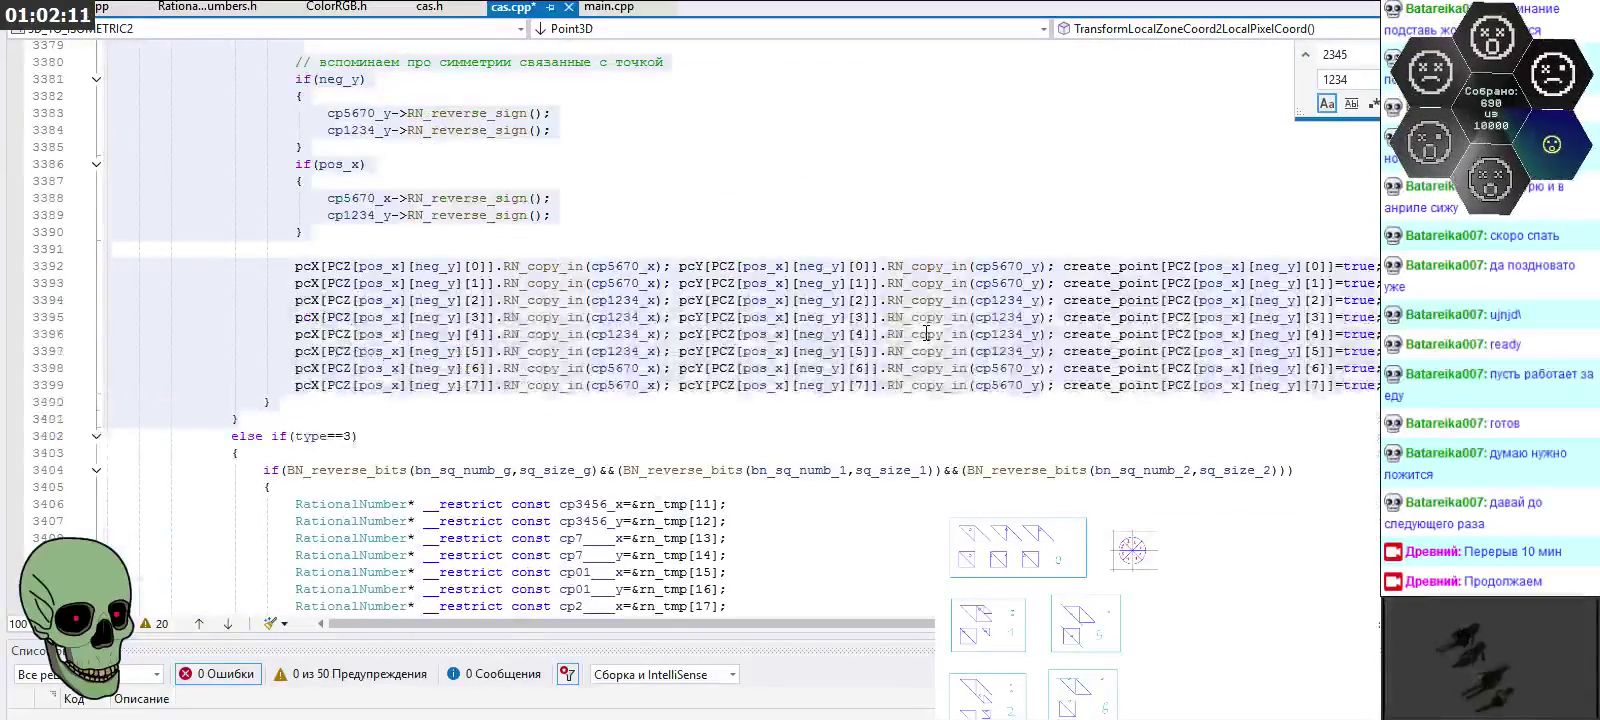
click(779, 350)
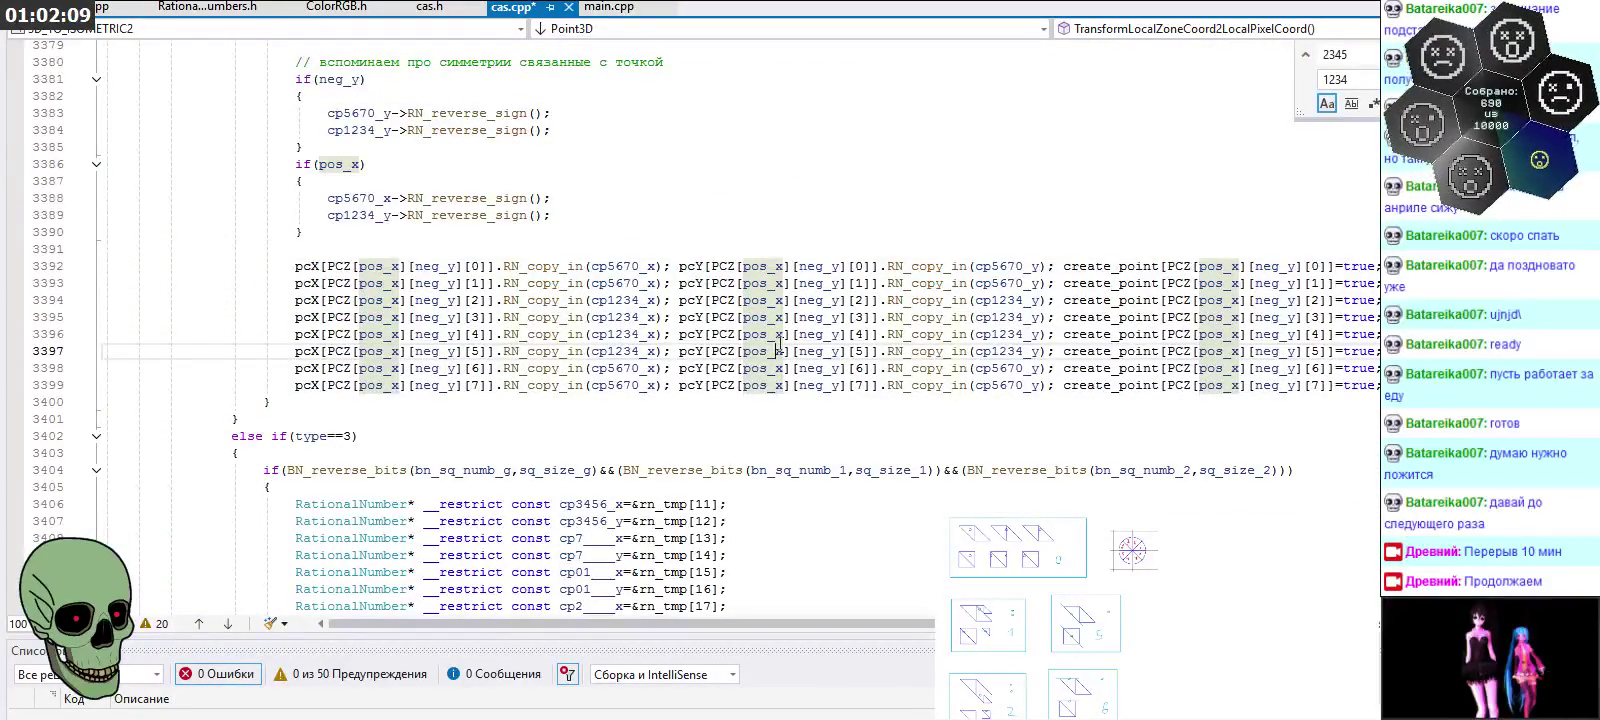
drag(607, 300, 641, 300)
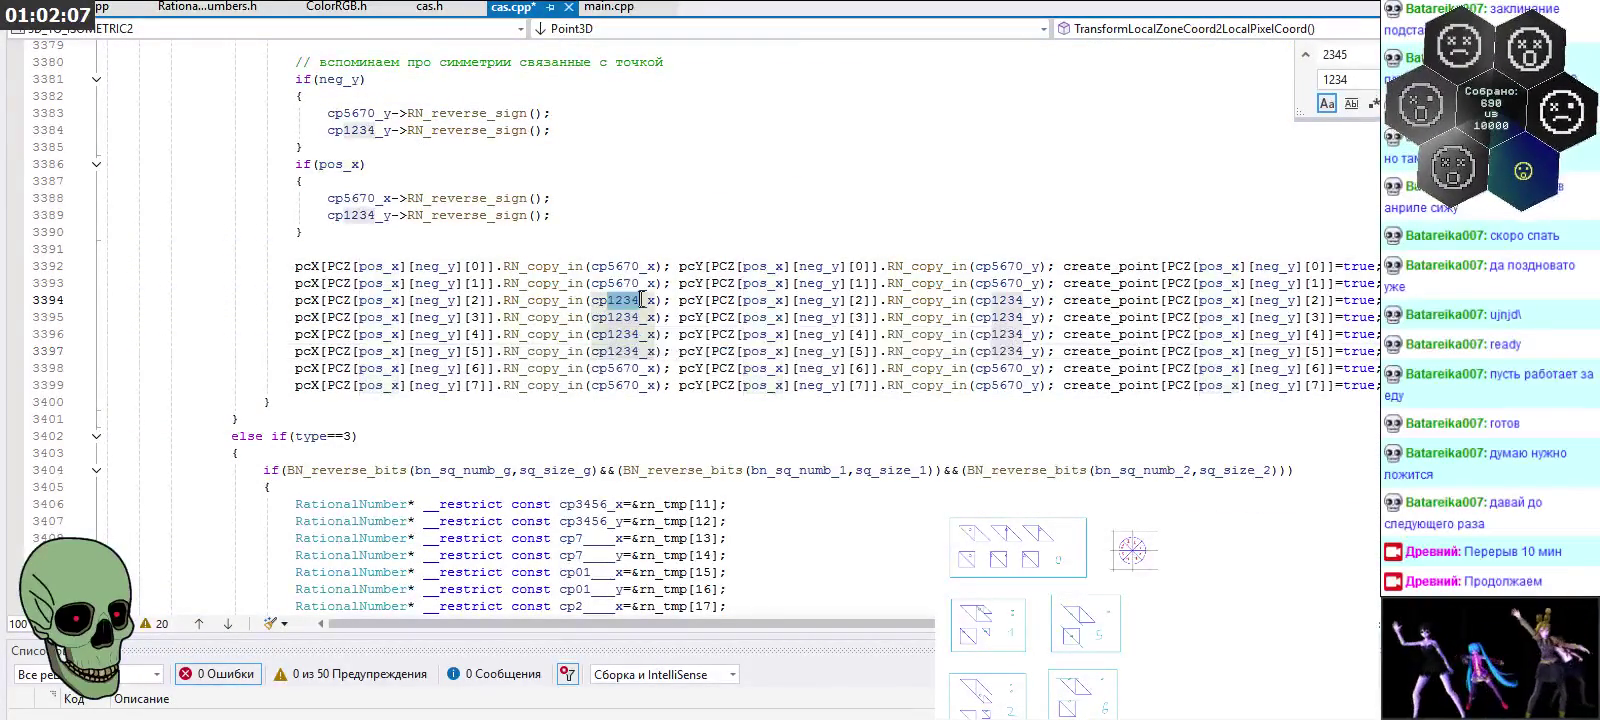
mouse_move(691, 300)
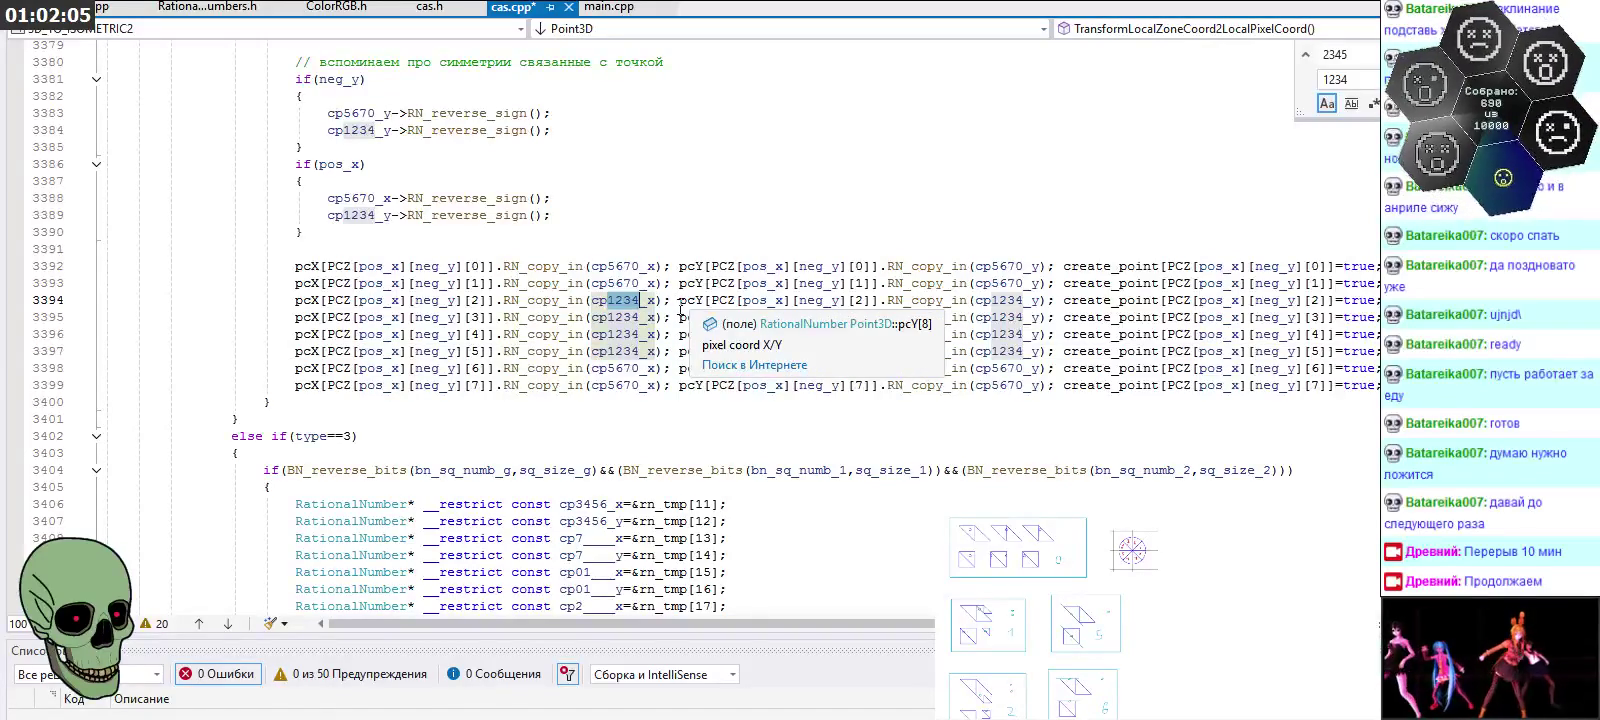
alt+drag(607, 283, 640, 317)
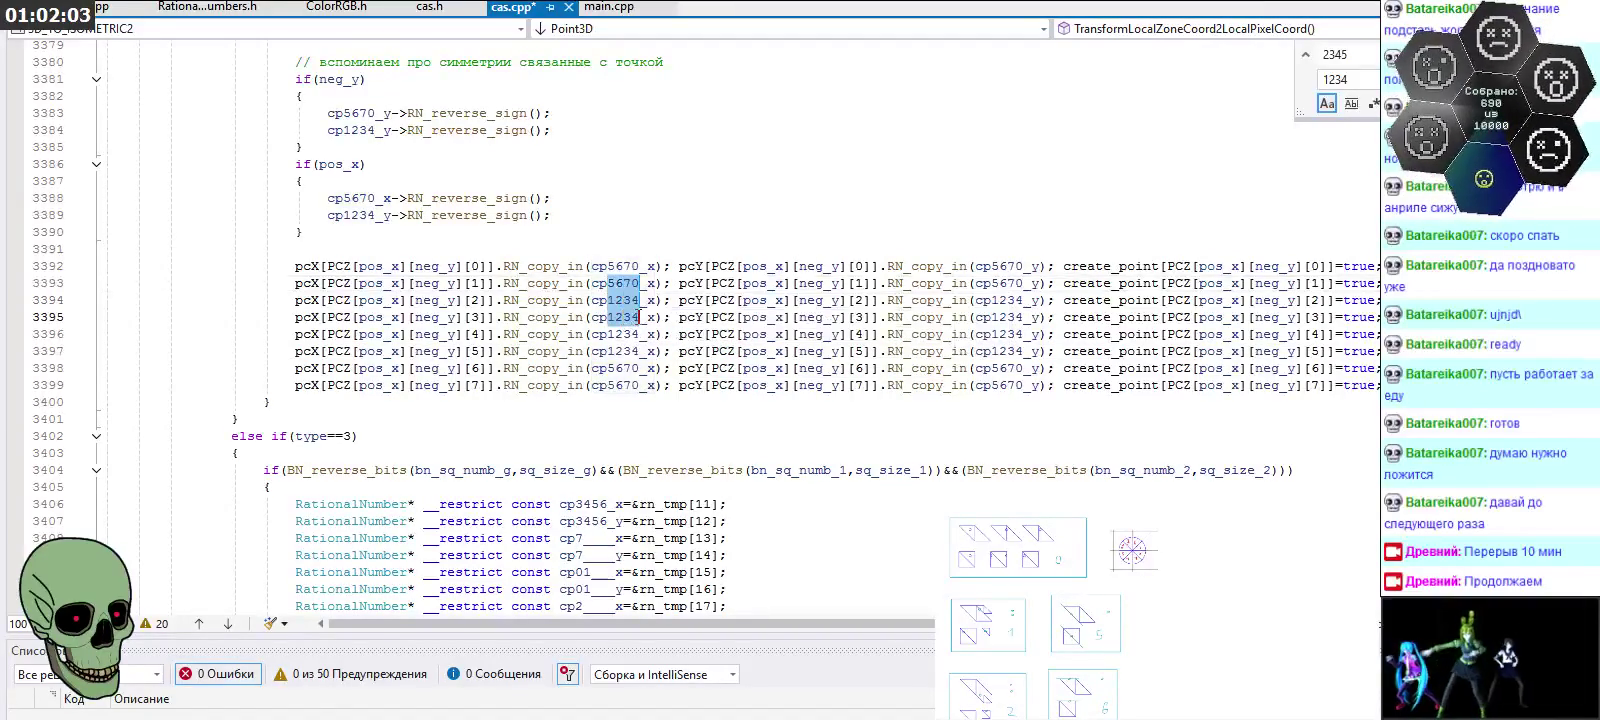
text(1234)
key(Down)
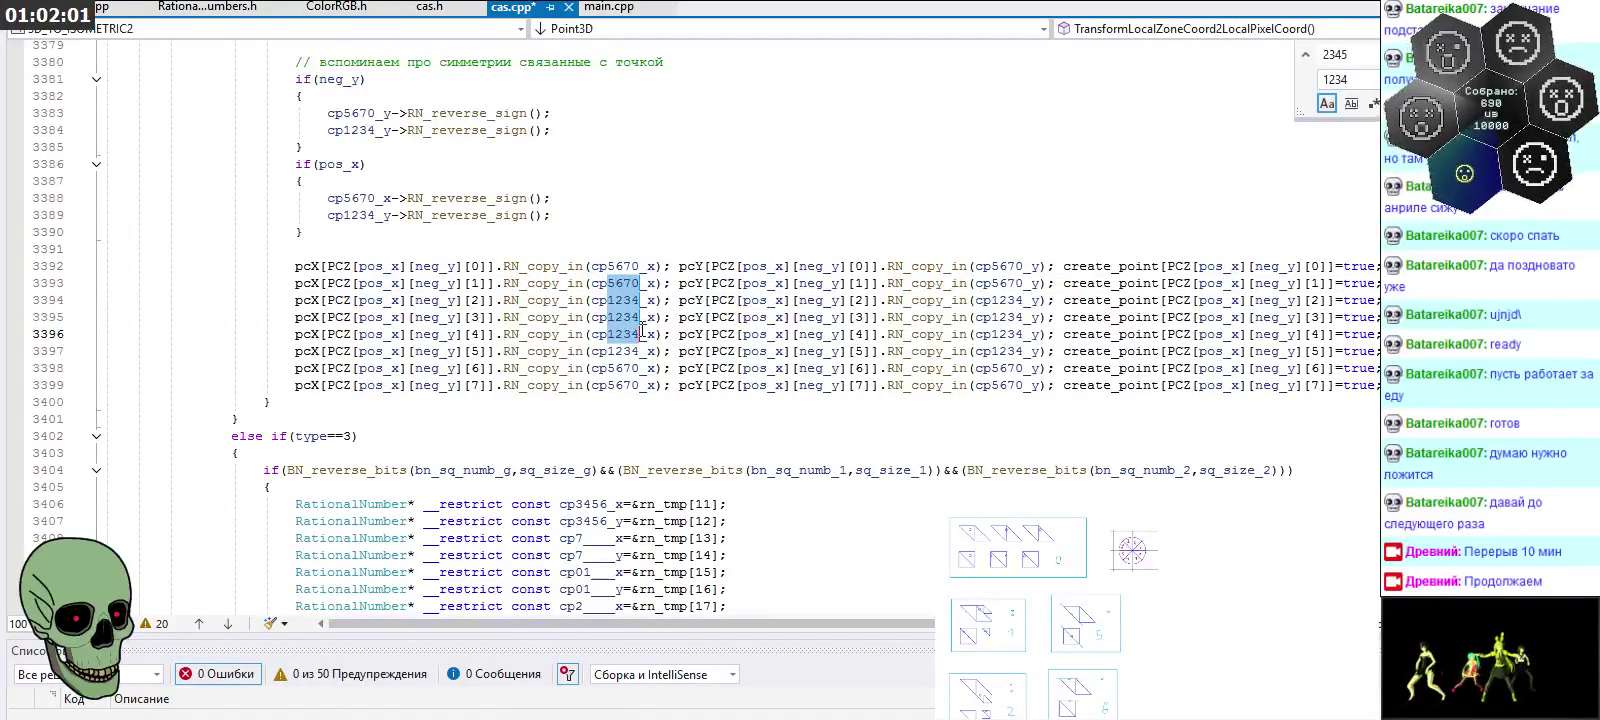
drag(607, 266, 639, 266)
key(ctrl+c)
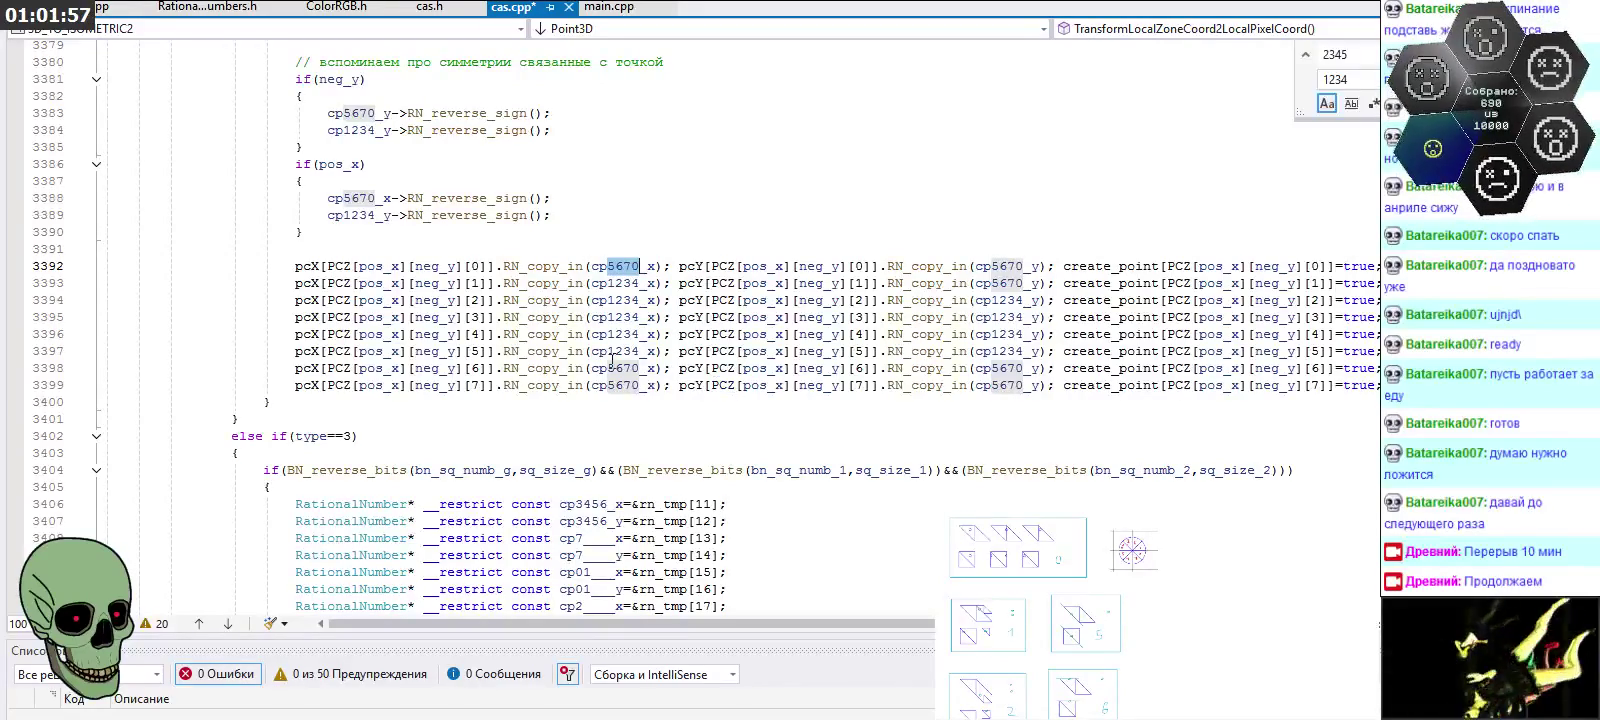
drag(607, 351, 639, 351)
key(ctrl+v)
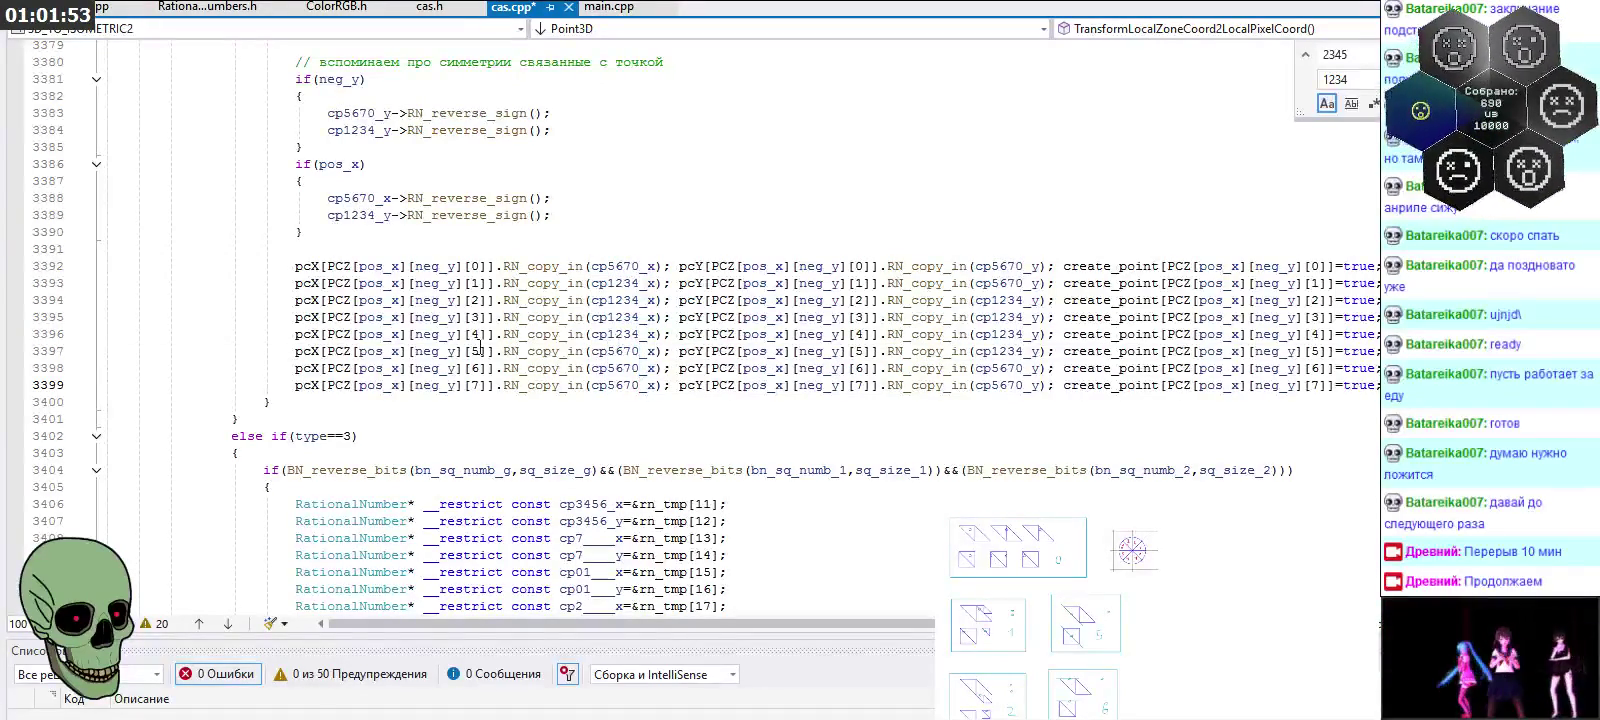
Copy the pcX digit column for lines 3392–3399 onto the pcY point names
alt+drag(607, 264, 634, 350)
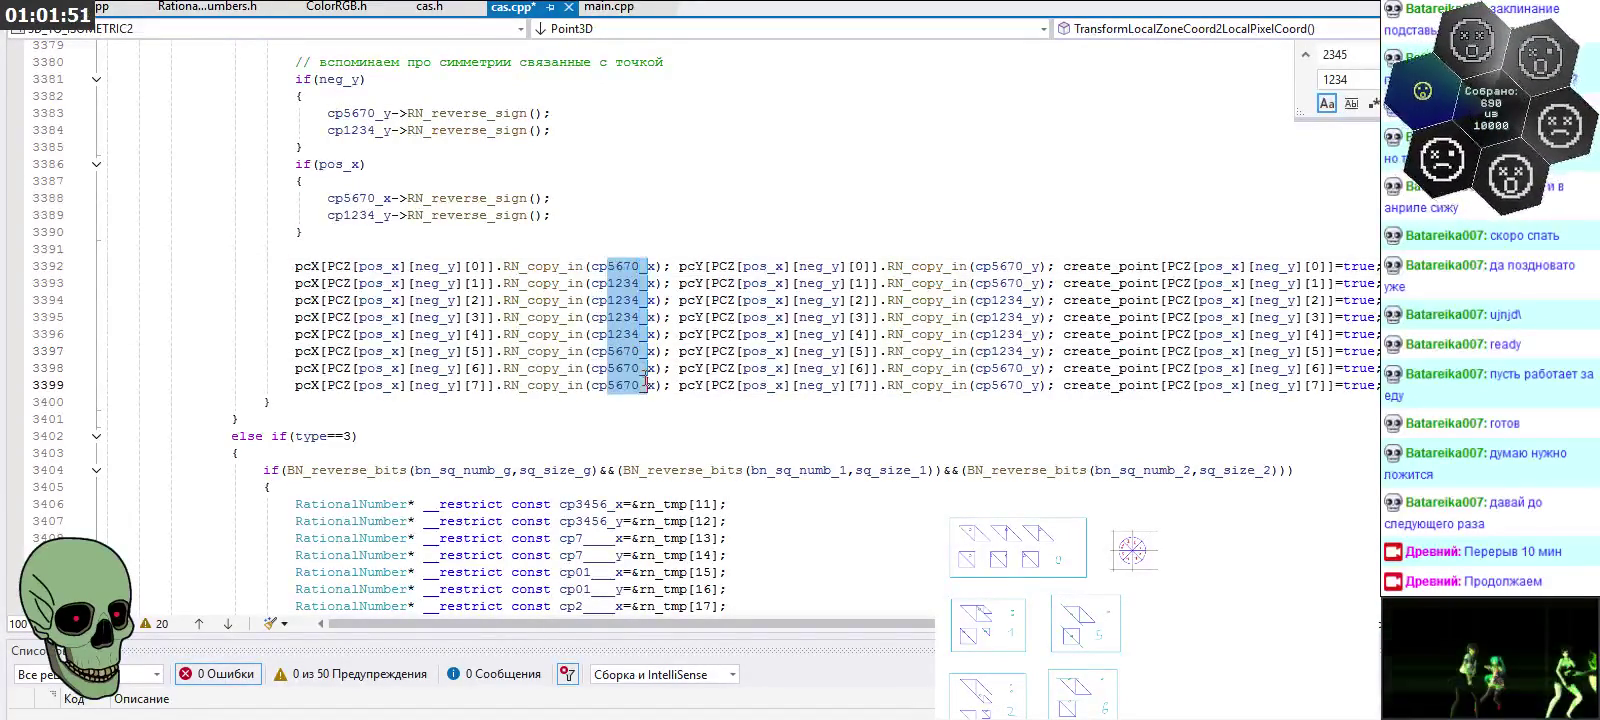
click(620, 317)
alt+drag(608, 266, 655, 388)
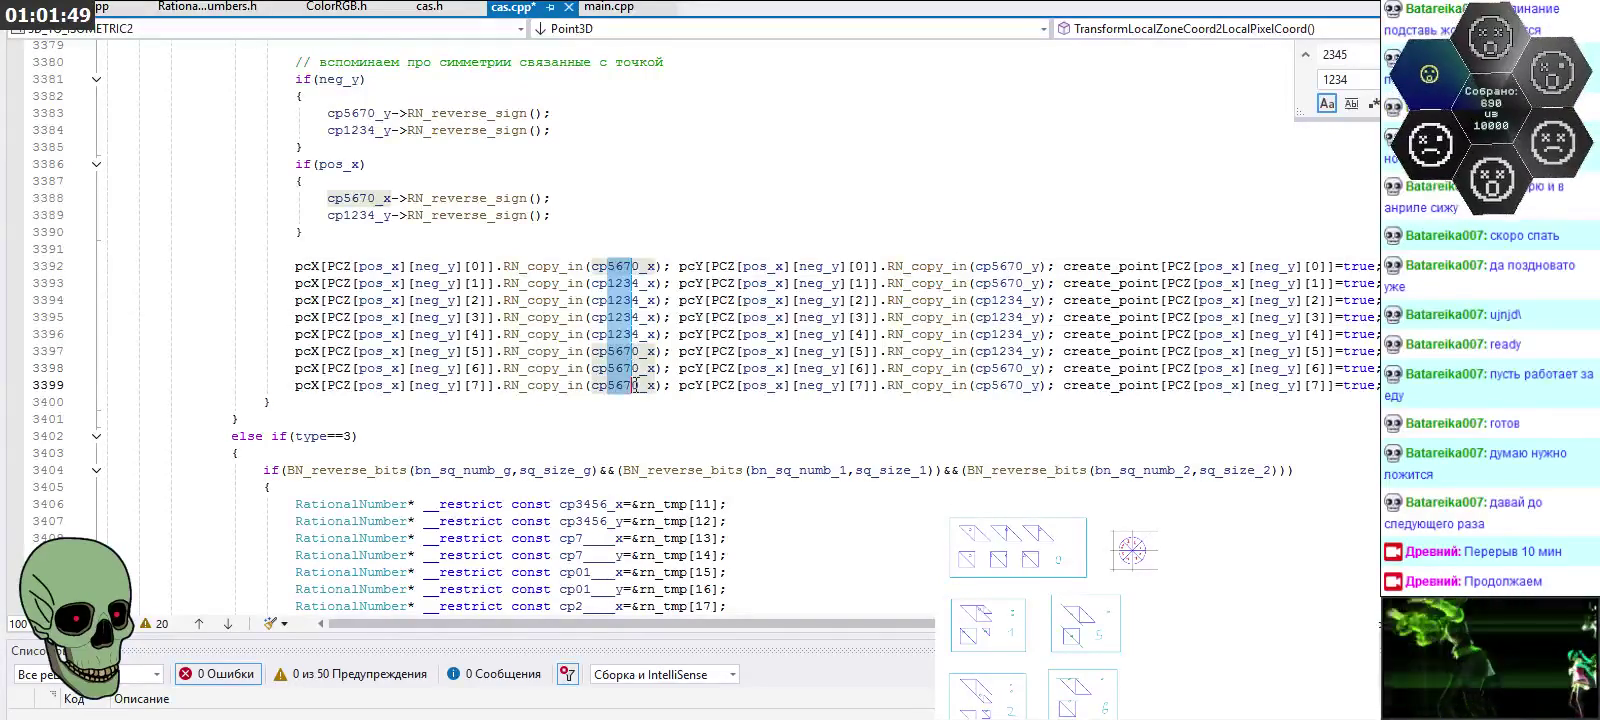
click(611, 278)
alt+drag(607, 266, 641, 386)
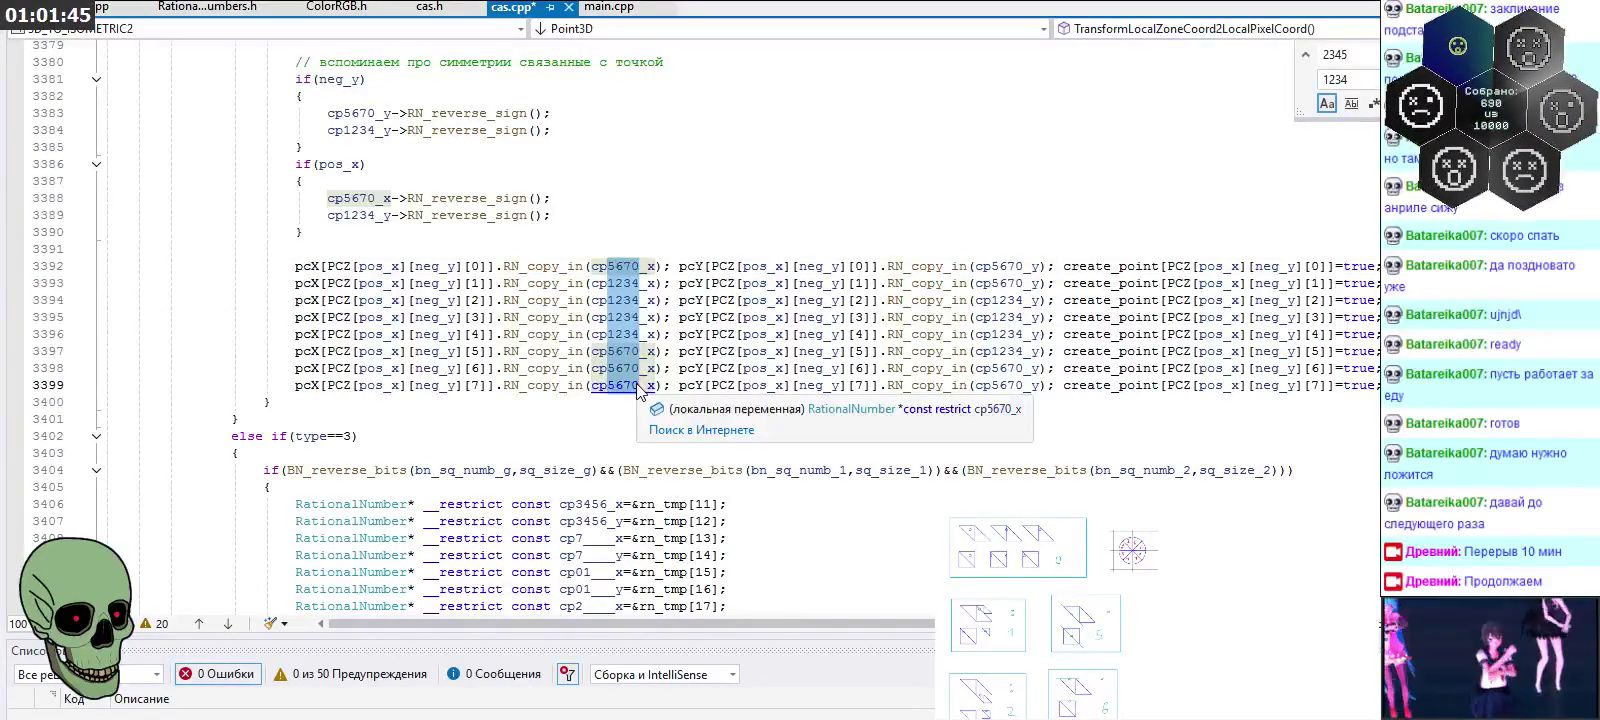
key(Right)
key(Right)
key(Right)
key(Right)
key(Right)
key(Right)
key(Right)
key(Right)
key(Right)
key(Right)
key(Right)
key(Right)
key(shift+Right)
key(shift+Right)
key(shift+Right)
key(shift+Right)
key(ctrl+v)
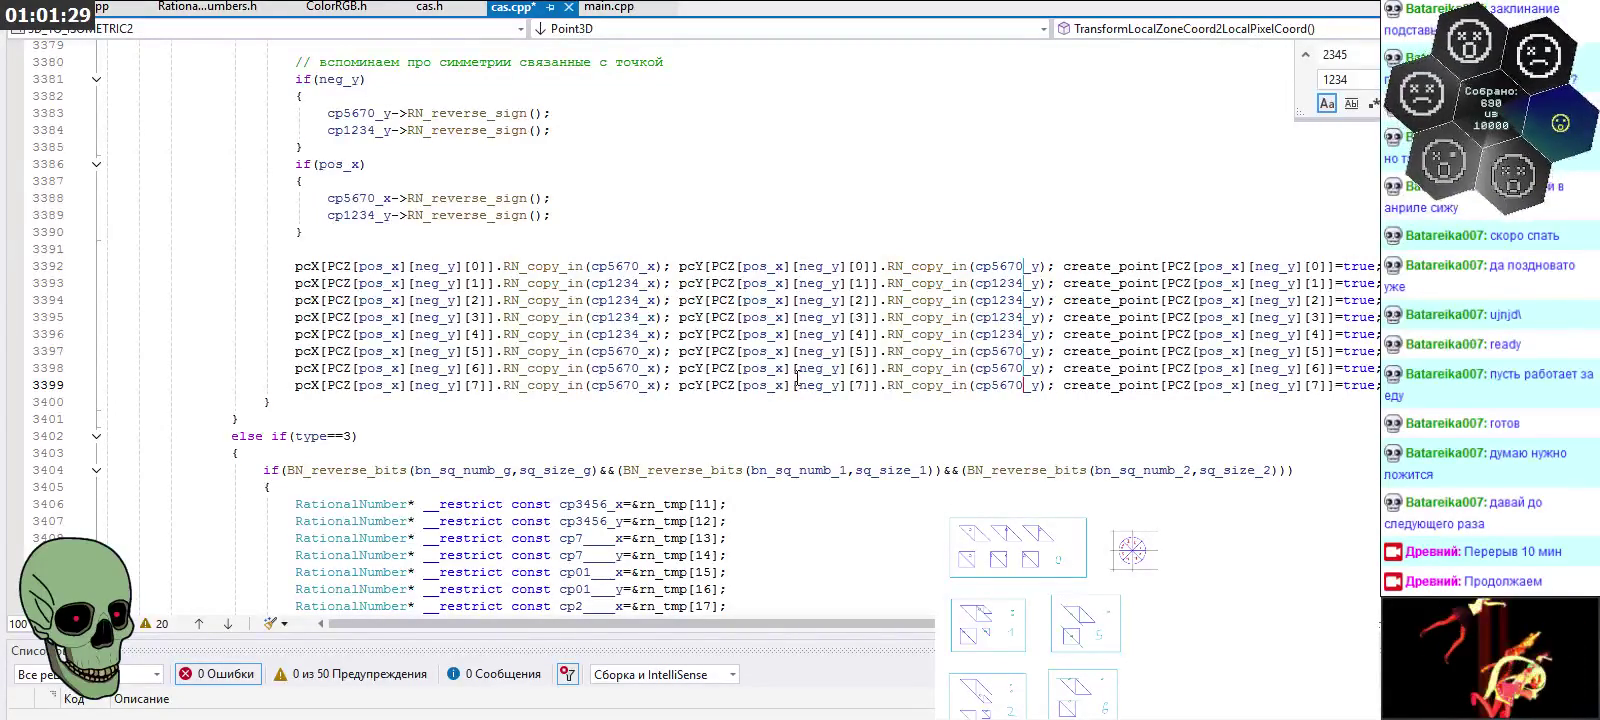
scroll(797, 377, down, 3)
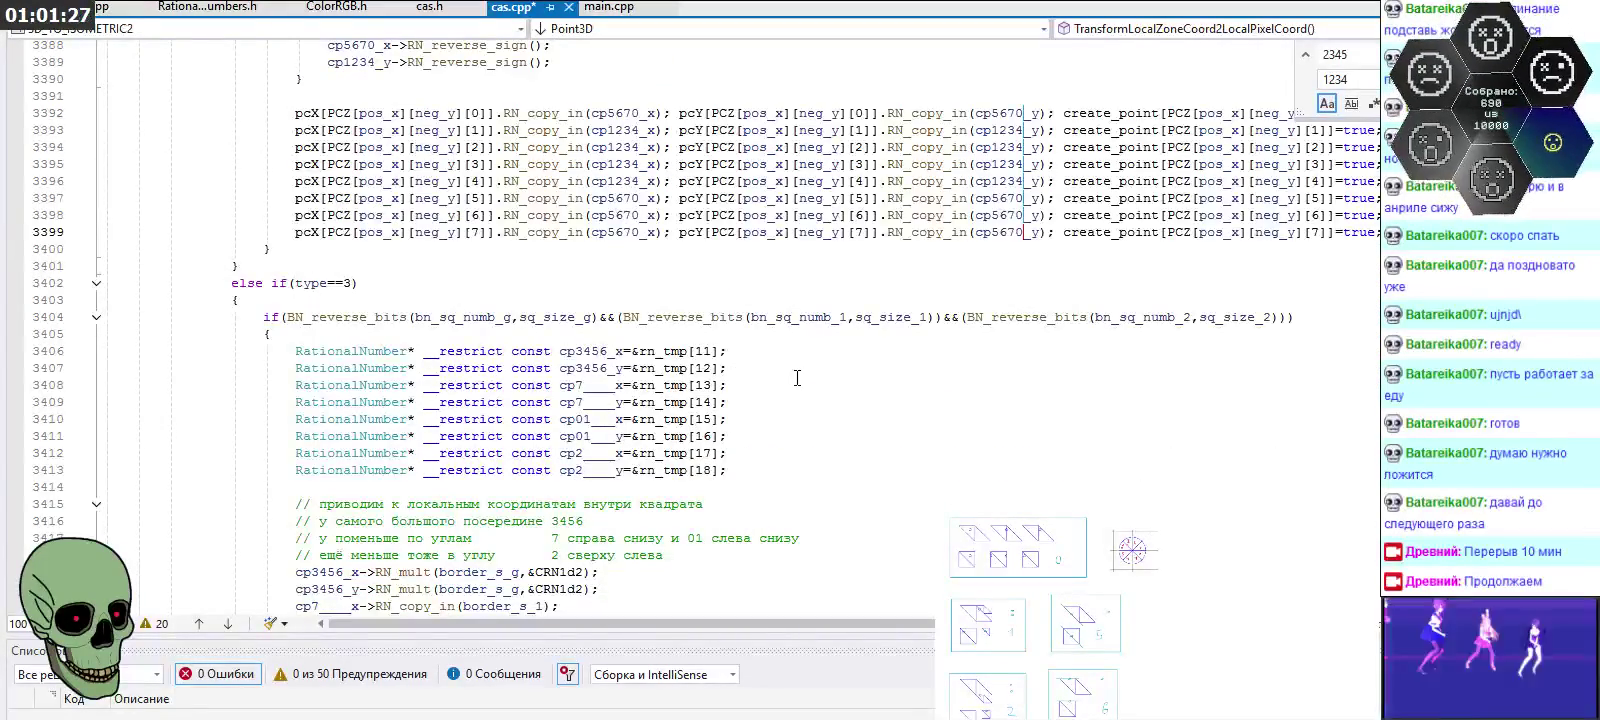